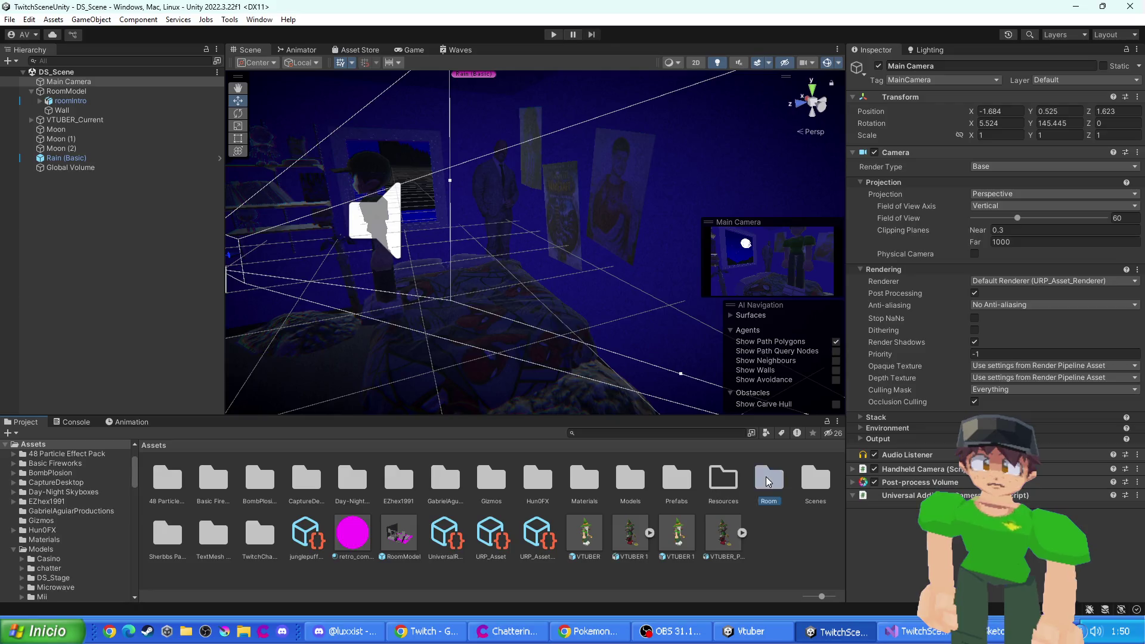
- Browse Room > Models > Room, move the textures folder into Materials, return to Assets, and select the Main Camera
double_click(208, 481)
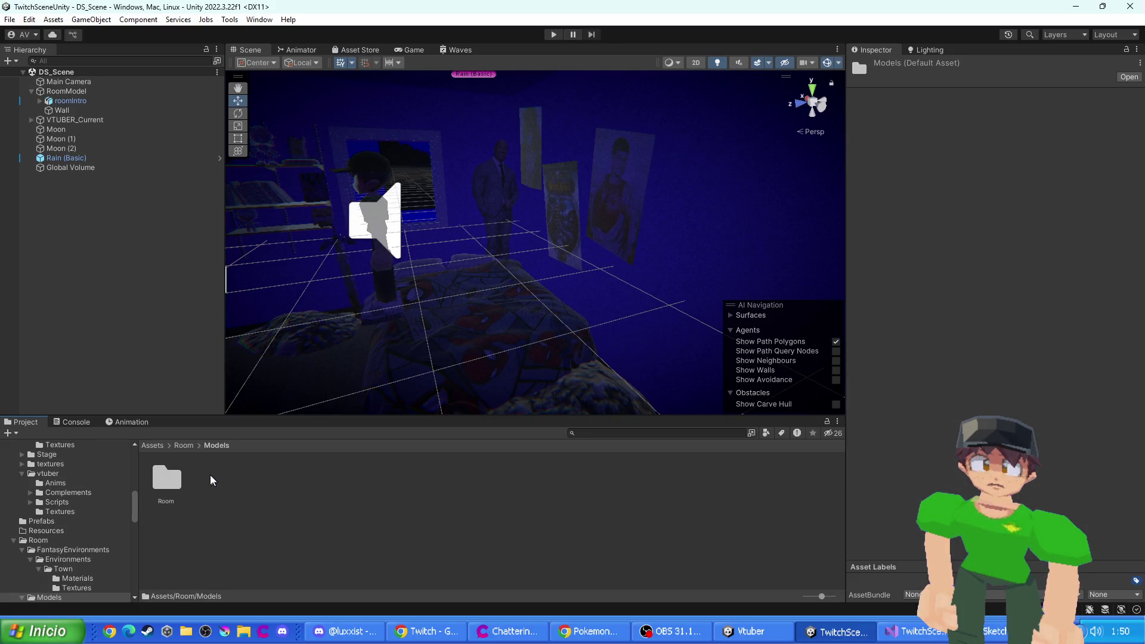
double_click(170, 477)
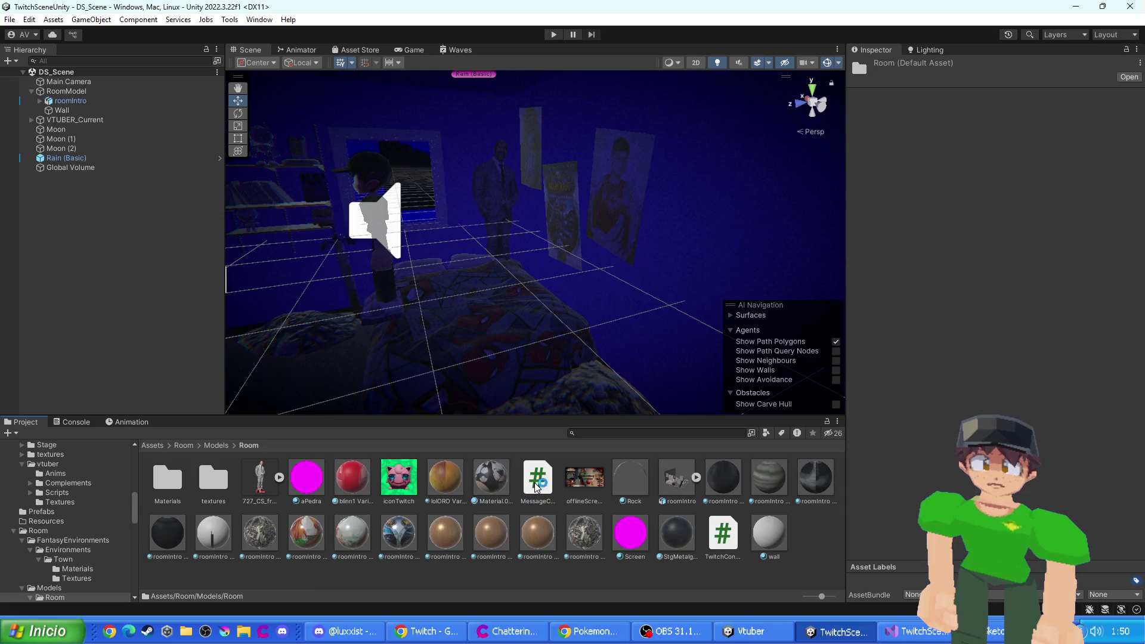
left_click(723, 533)
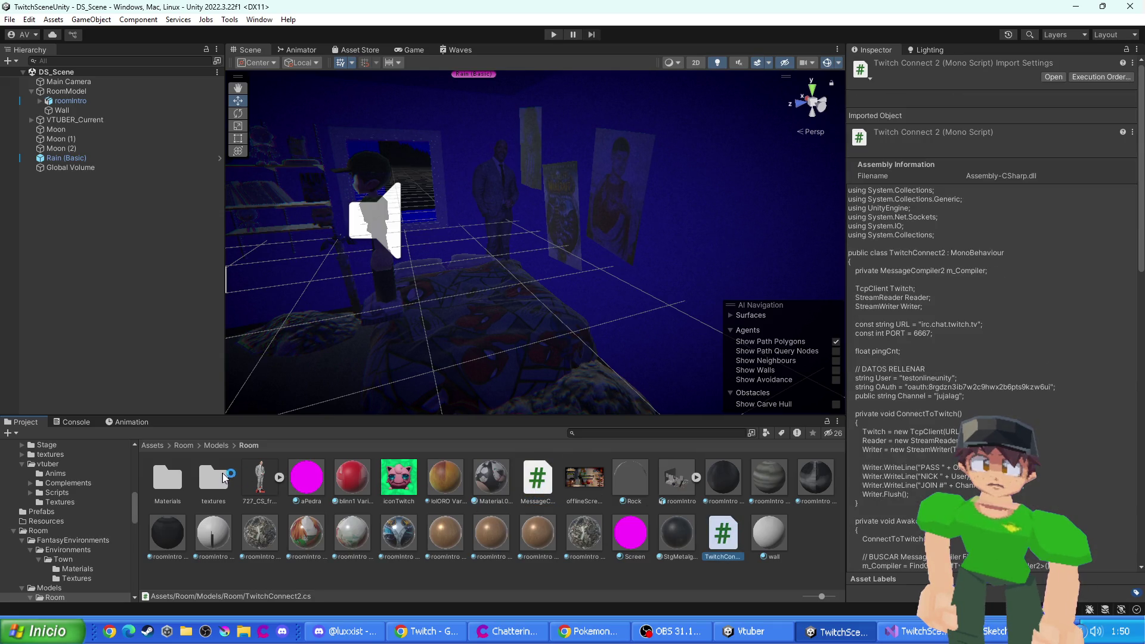
left_click_drag(214, 477, 167, 482)
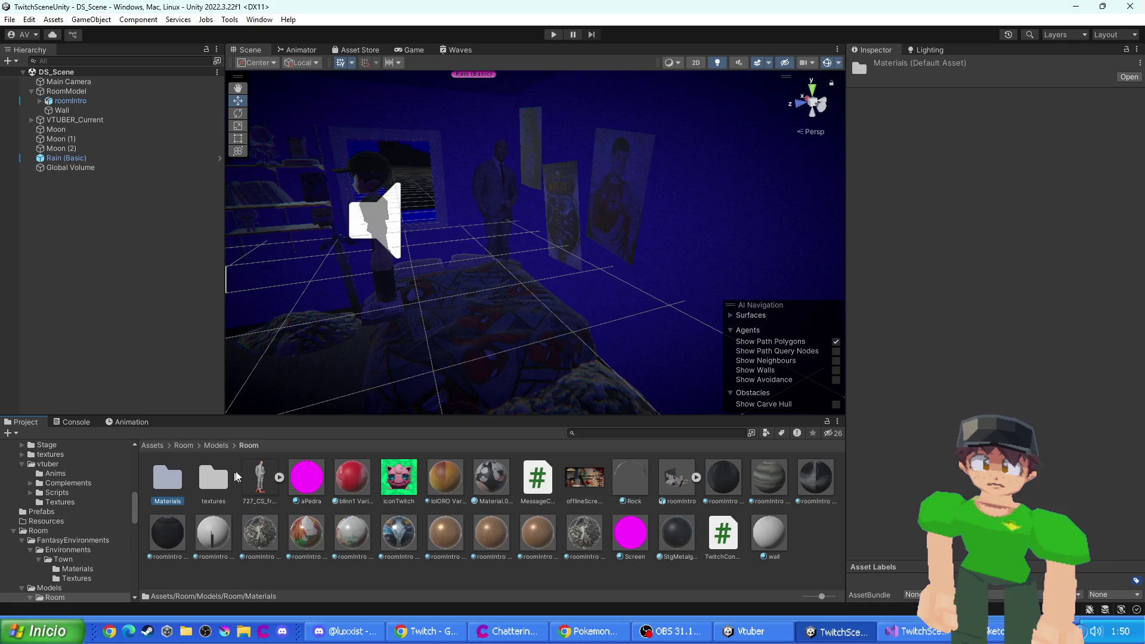
left_click(216, 446)
left_click(177, 447)
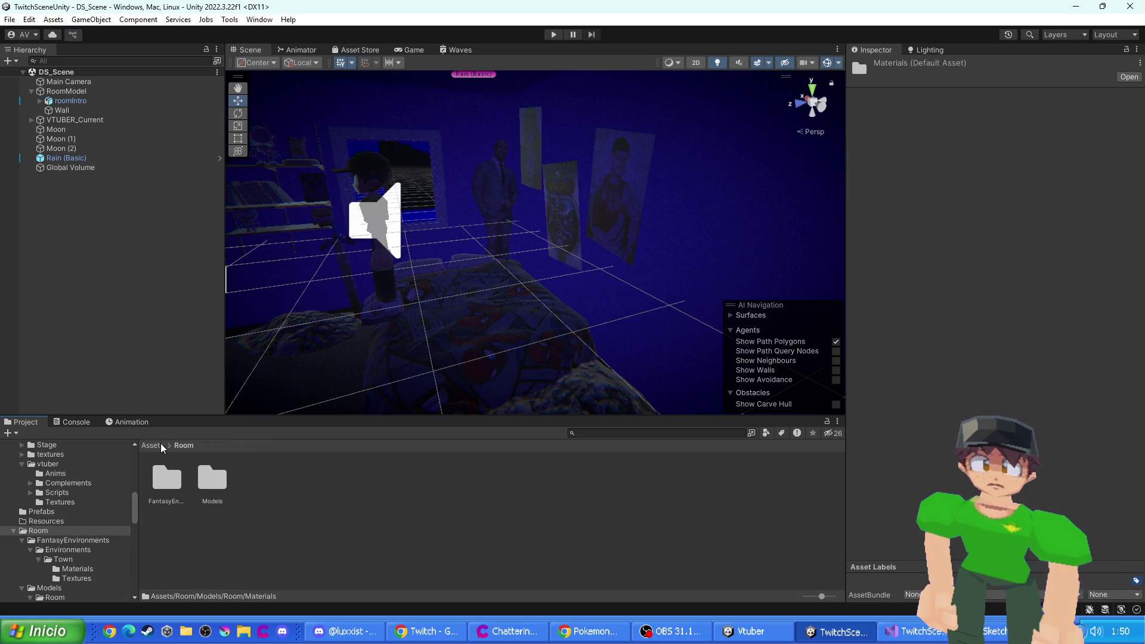
left_click(150, 446)
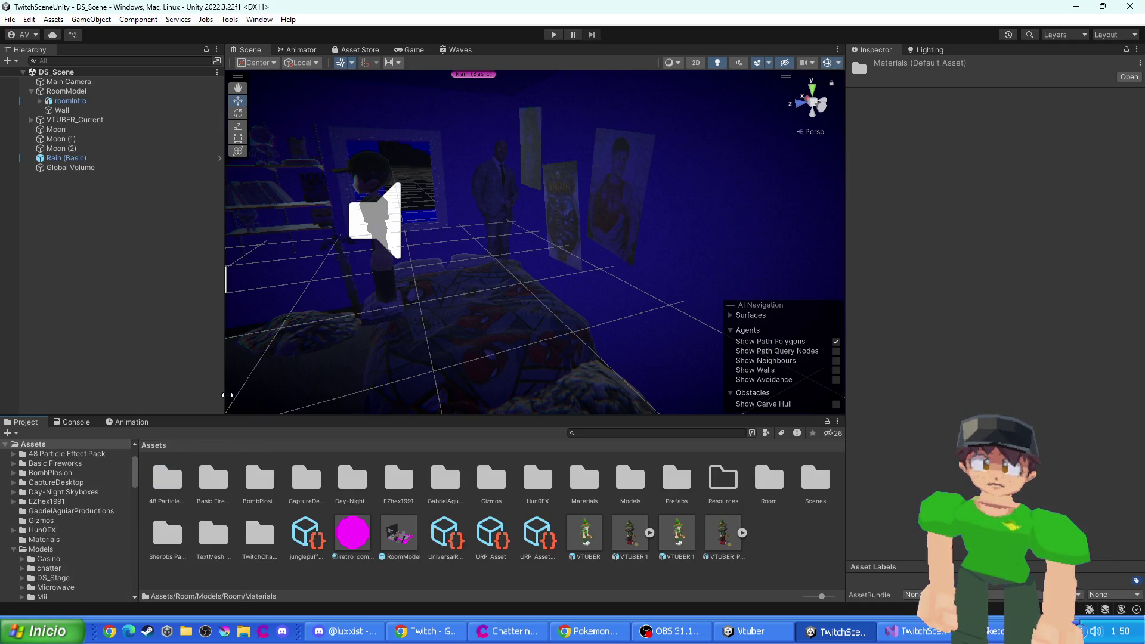
mouse_move(393, 278)
left_mouse_down()
mouse_move(370, 242)
mouse_move(382, 230)
mouse_move(507, 248)
left_mouse_up()
left_click(503, 233)
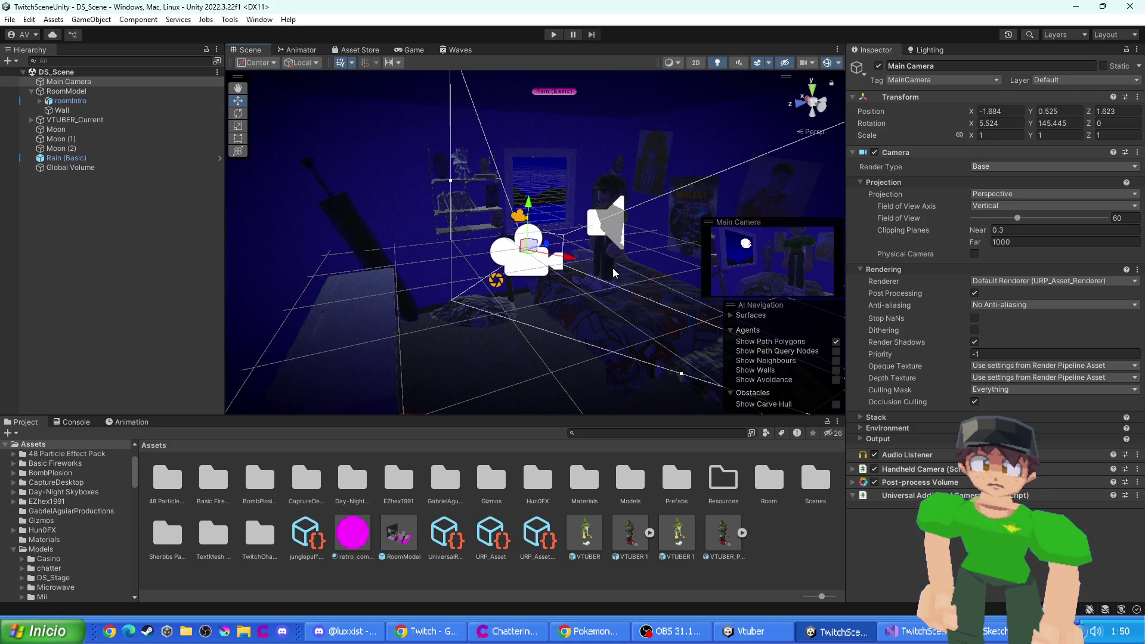
- Filter the Hierarchy for 'ds', select the DS object, switch it on, and clear the filter
scroll(614, 273, "up", 2)
left_click(115, 60)
type("s")
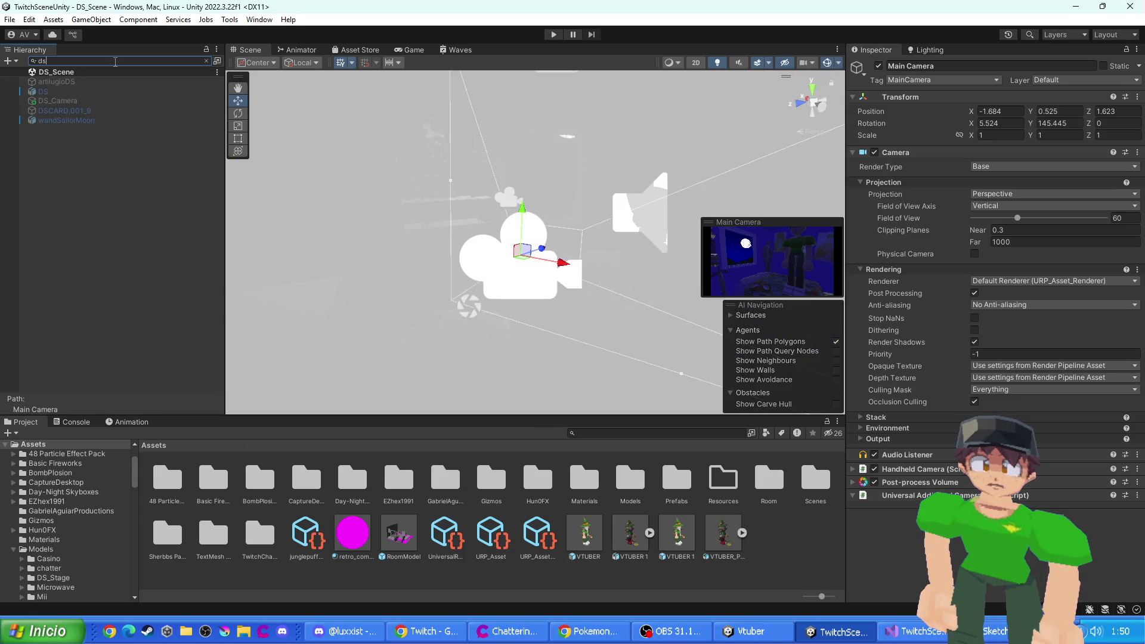
left_click(105, 92)
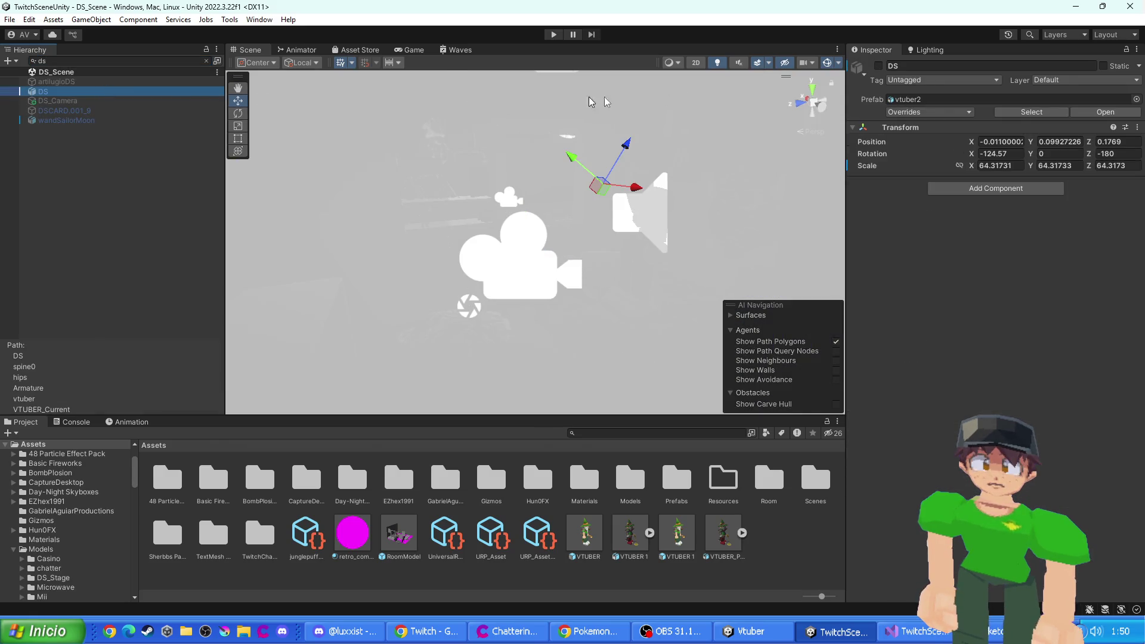
left_click(880, 67)
left_click(879, 66)
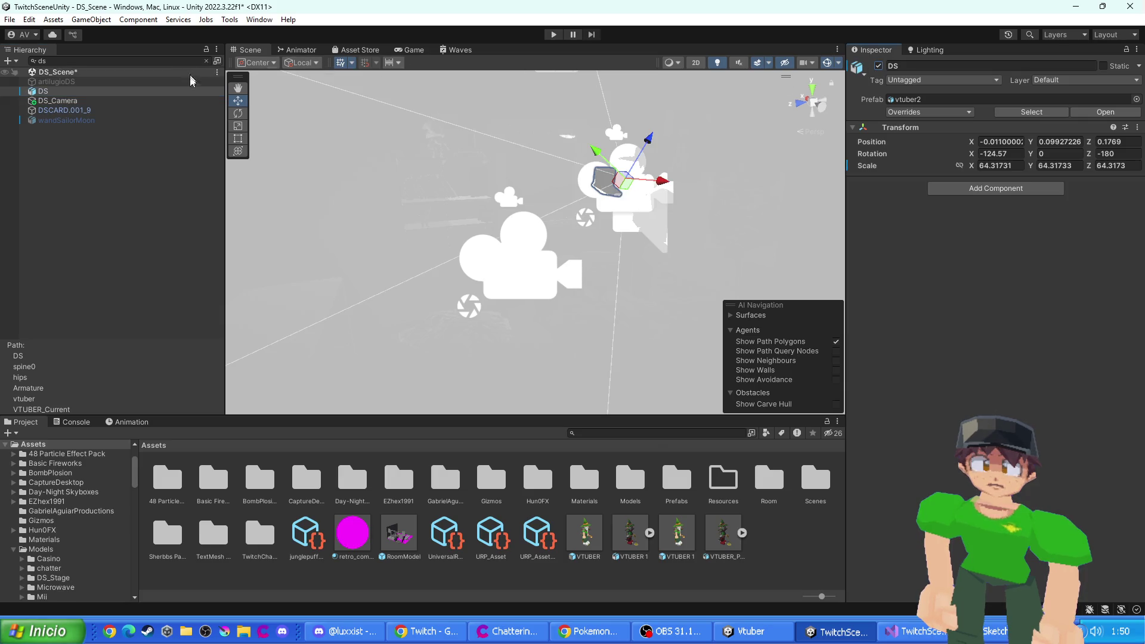
left_click(210, 61)
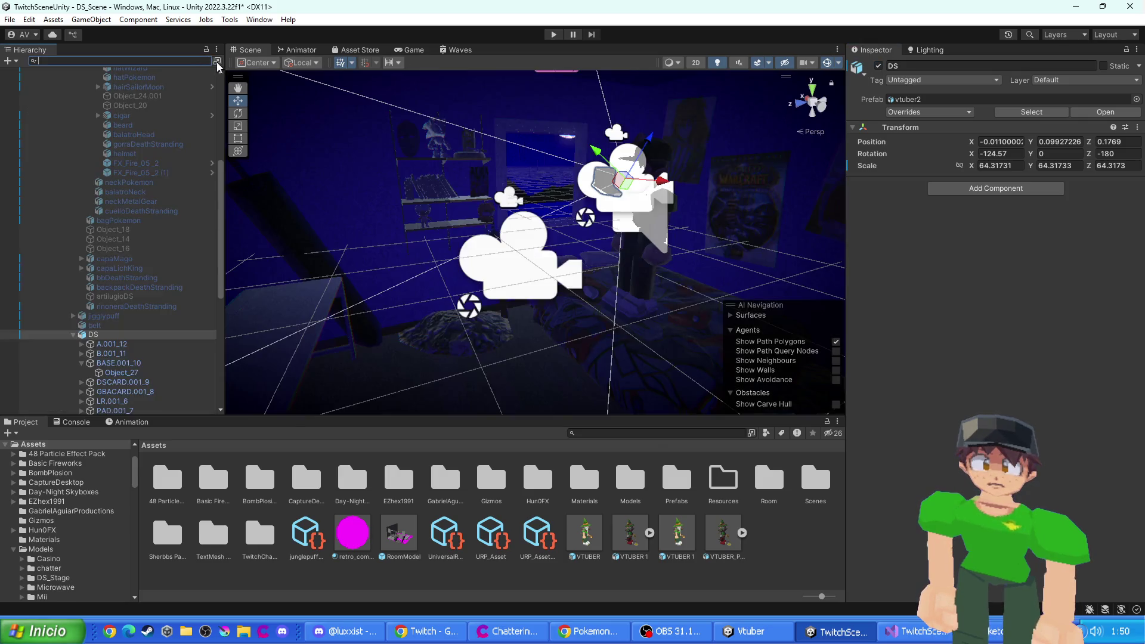
- Frame the DS model, nudge it along Z to 0.1727, switch it off, and enter Play mode
mouse_move(676, 173)
left_mouse_down()
mouse_move(684, 186)
mouse_move(593, 176)
mouse_move(506, 194)
left_mouse_up()
key("f")
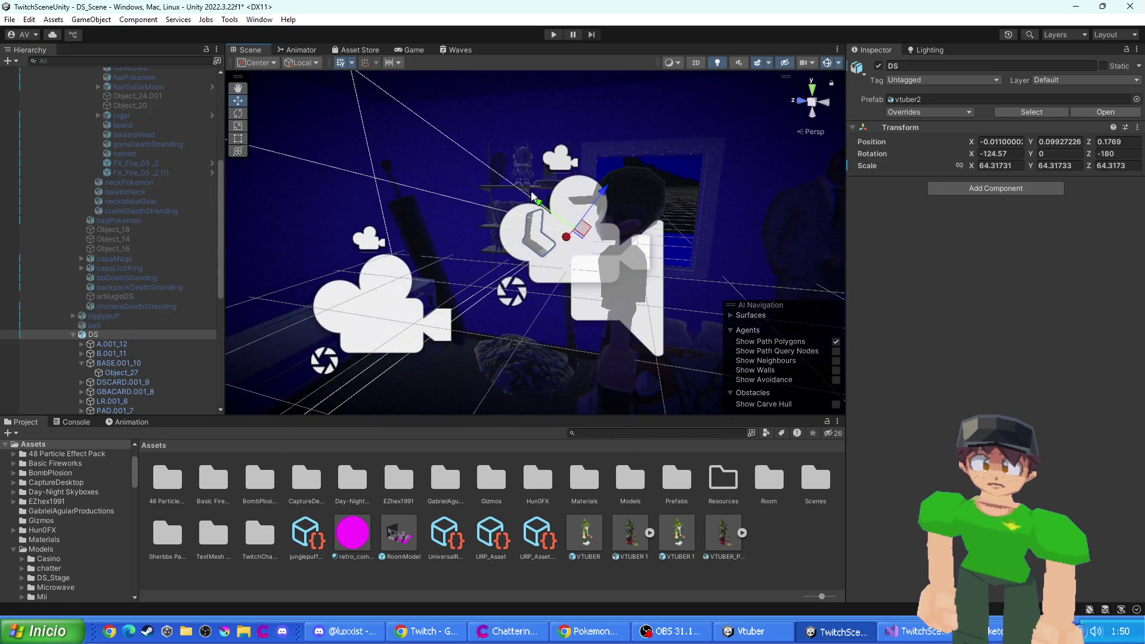
mouse_move(777, 134)
left_mouse_down()
mouse_move(799, 128)
mouse_move(787, 115)
left_mouse_up()
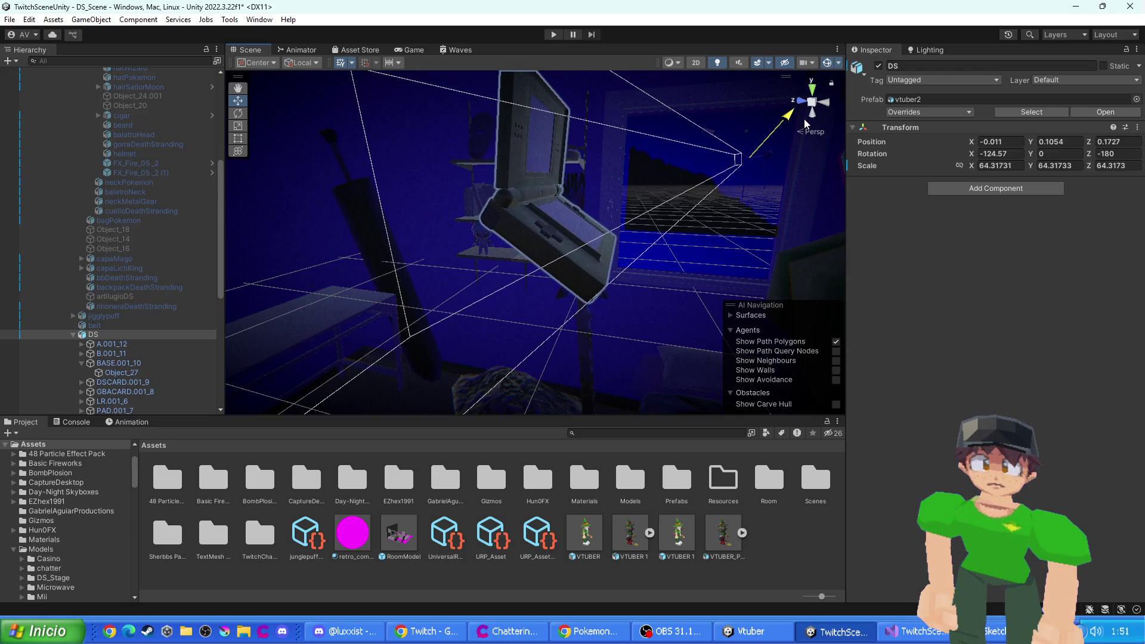
left_click(878, 66)
left_click(553, 34)
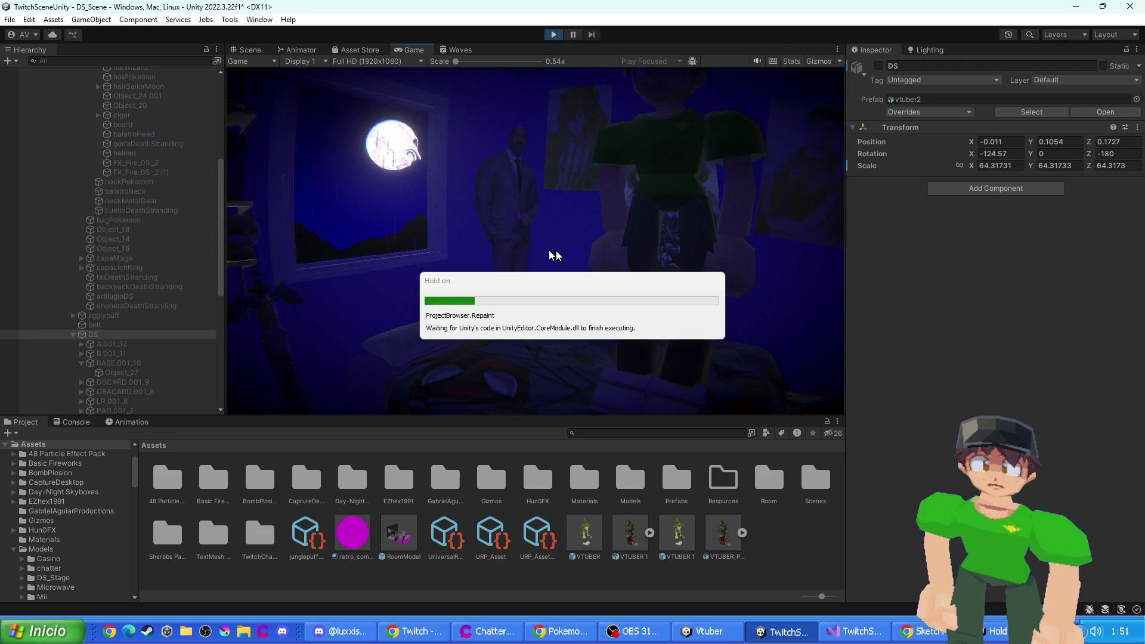
- Switch DS on during play, stop playing, and raise the DS model to Y 0.1127
left_click(572, 287)
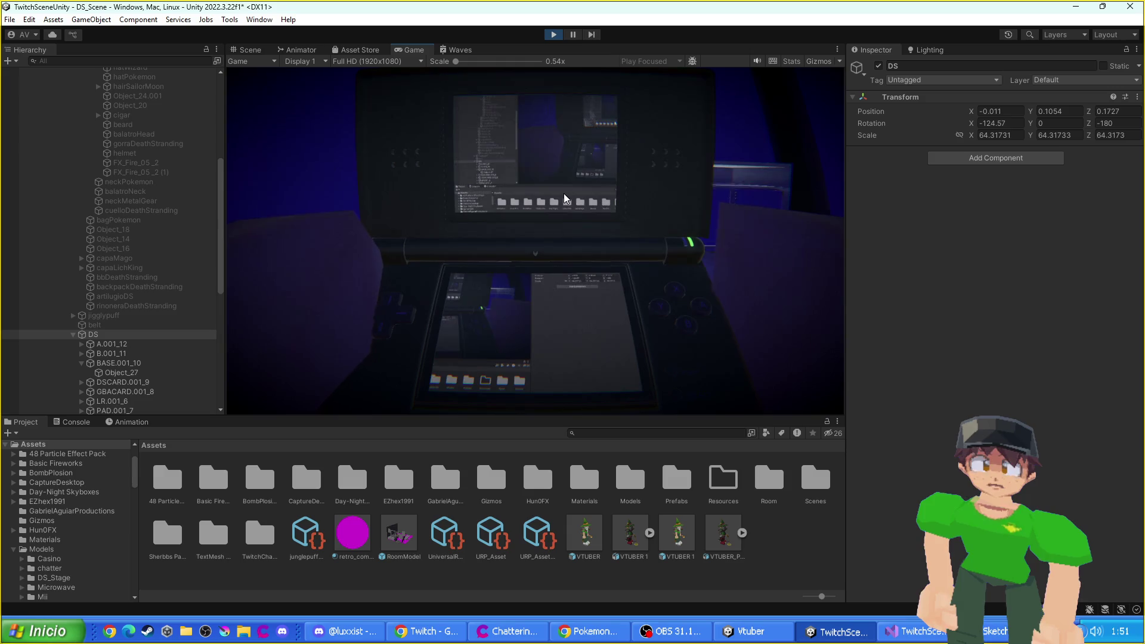
left_click(552, 34)
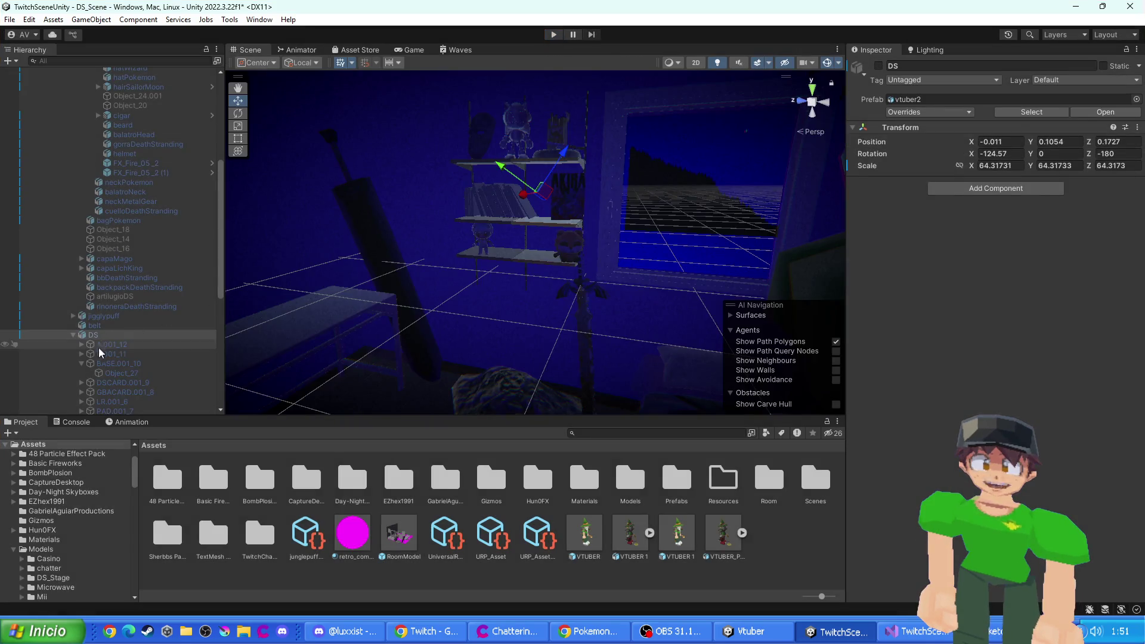
scroll(120, 366, "down", 4)
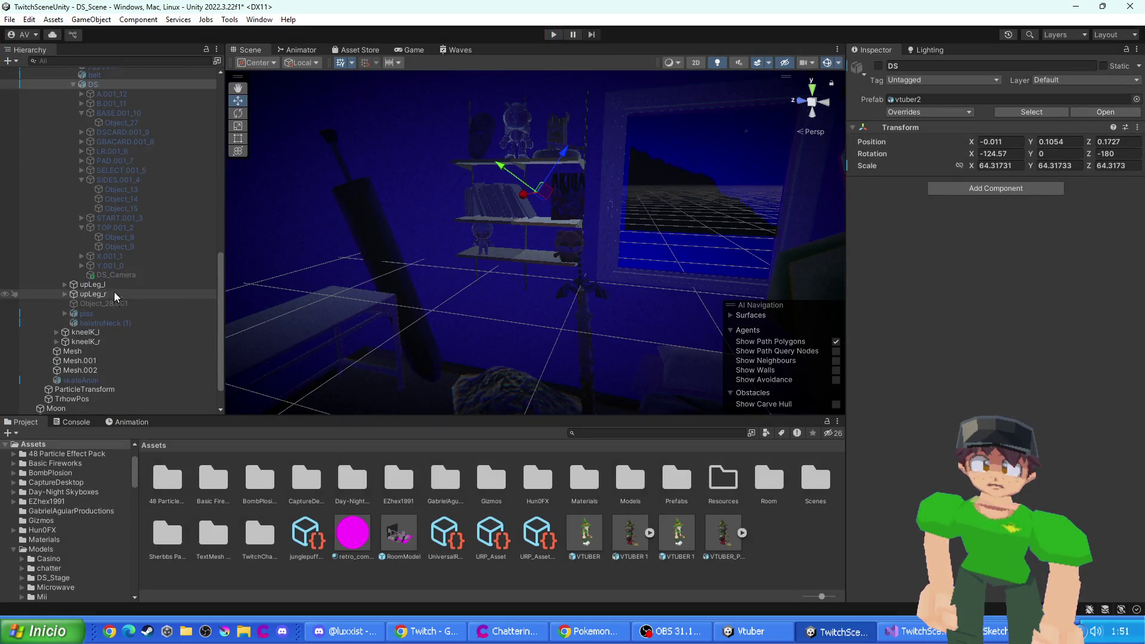
left_click_drag(569, 149, 572, 133)
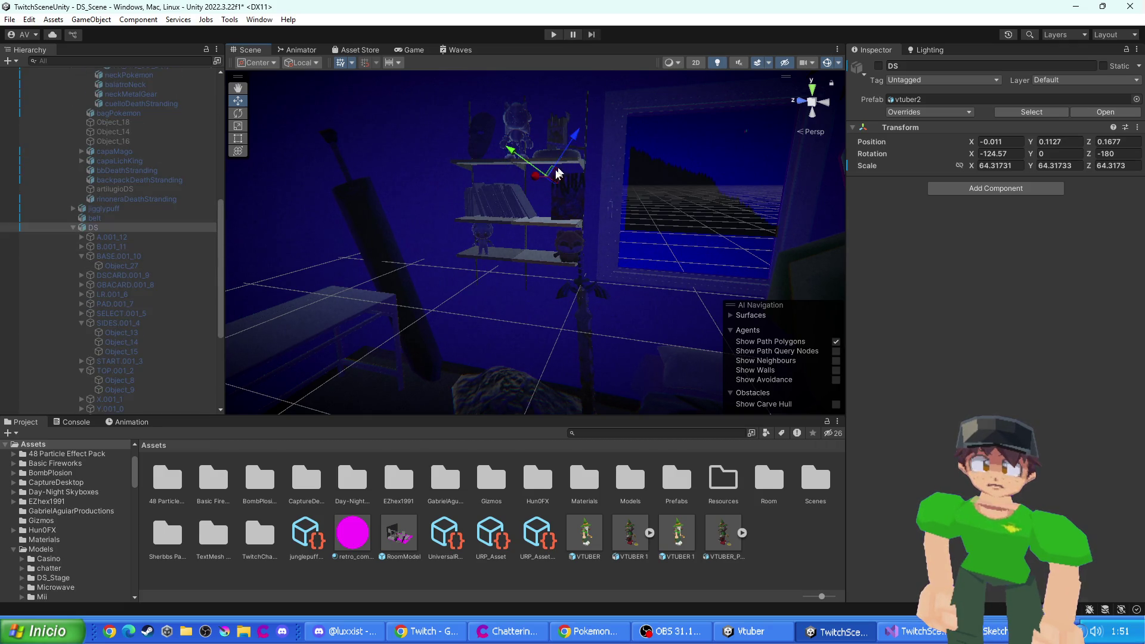
- Replay the scene in a maximized Game view to check the DS screens, then stop and switch DS on
left_click(554, 34)
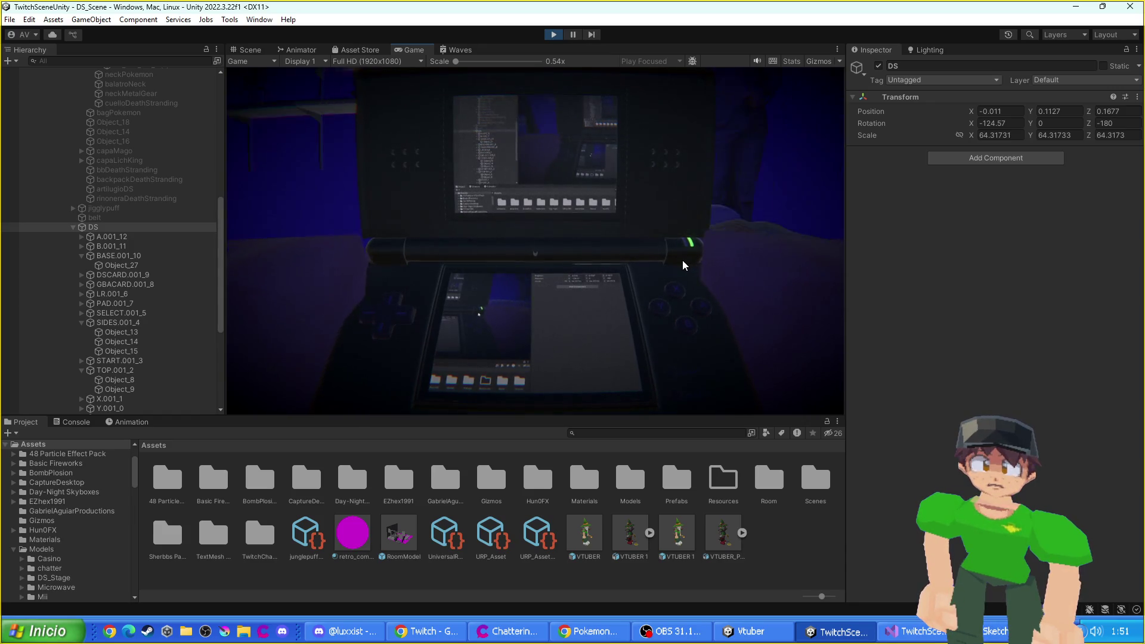
double_click(410, 49)
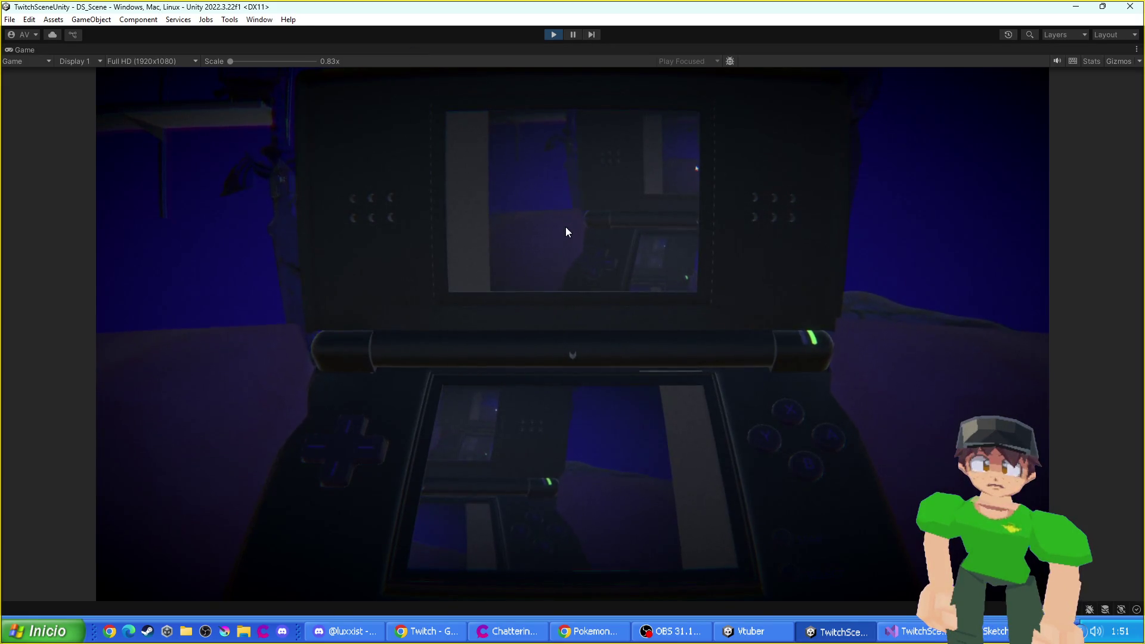
left_click(553, 34)
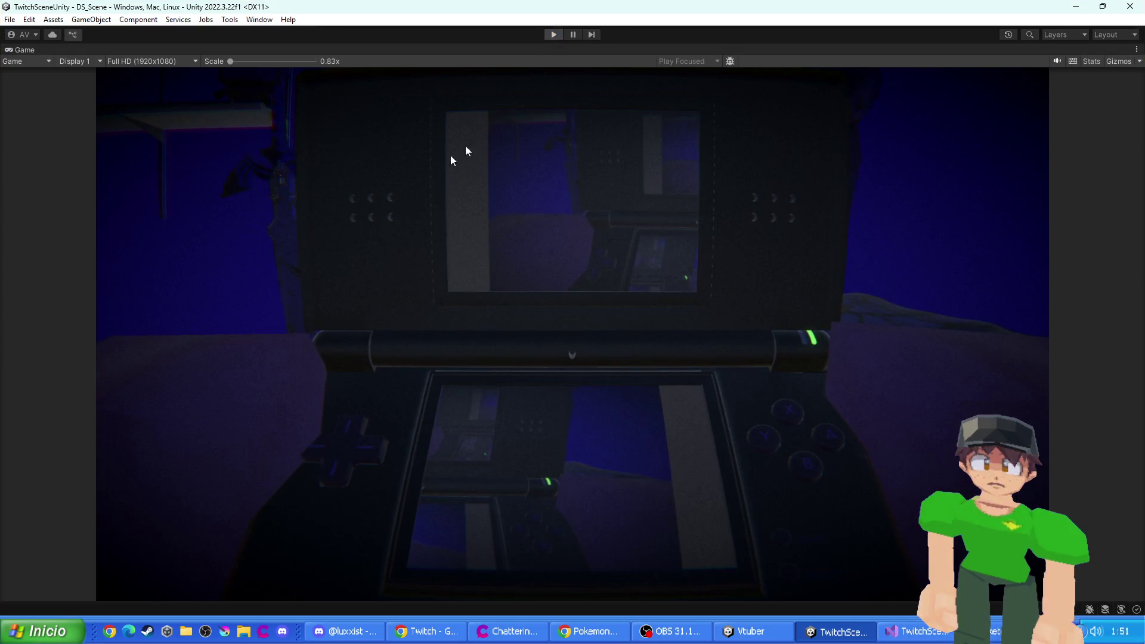
left_click(878, 66)
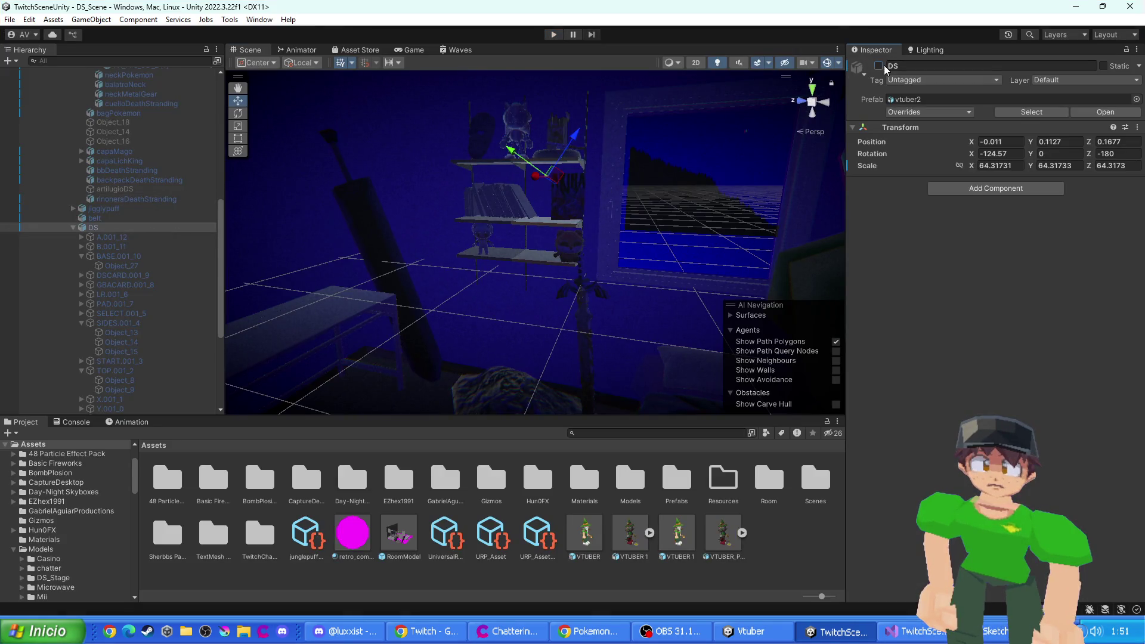
- Select the DS_Camera inside the DS model, zoom in, and nudge it slightly
scroll(113, 316, "down", 3)
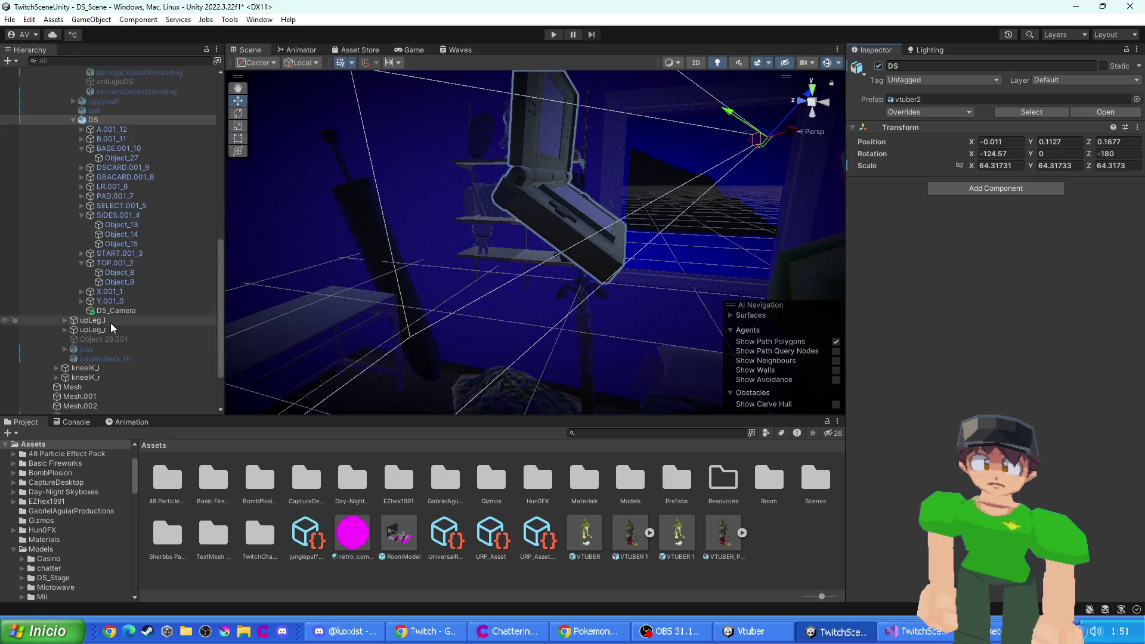
left_click(130, 315)
scroll(543, 268, "up", 5)
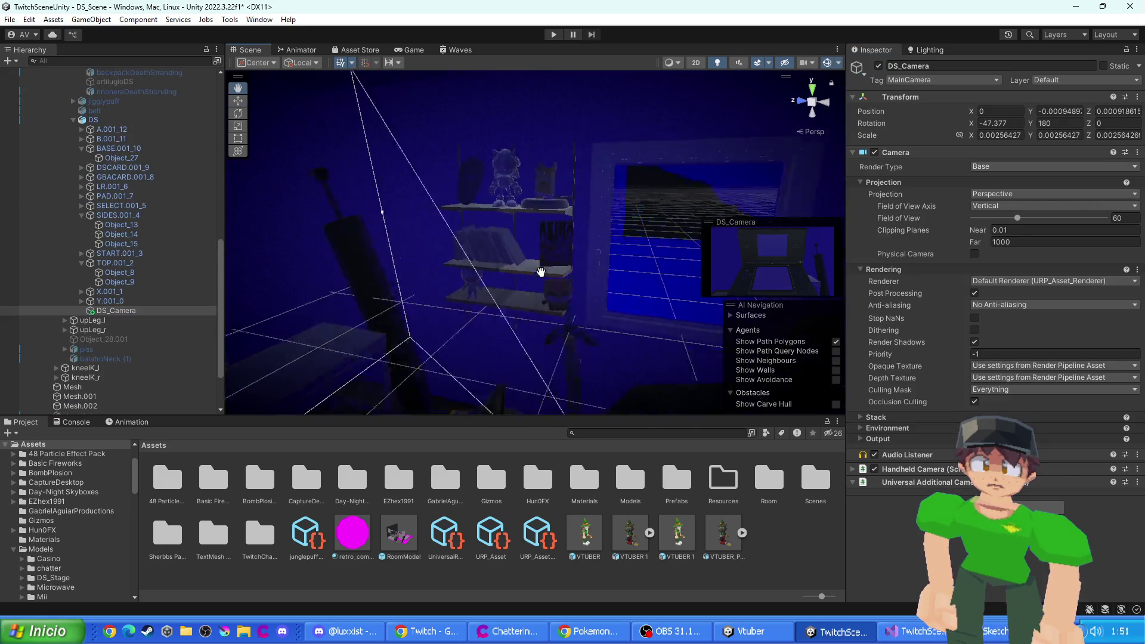
scroll(543, 269, "up", 2)
scroll(614, 241, "down", 4)
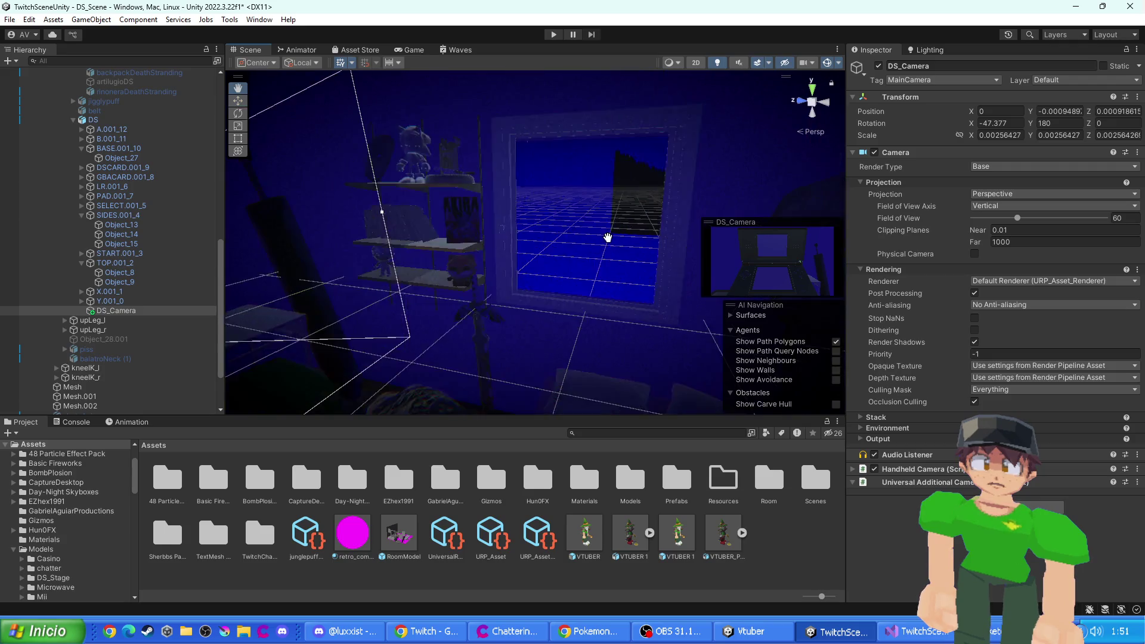
scroll(607, 273, "up", 3)
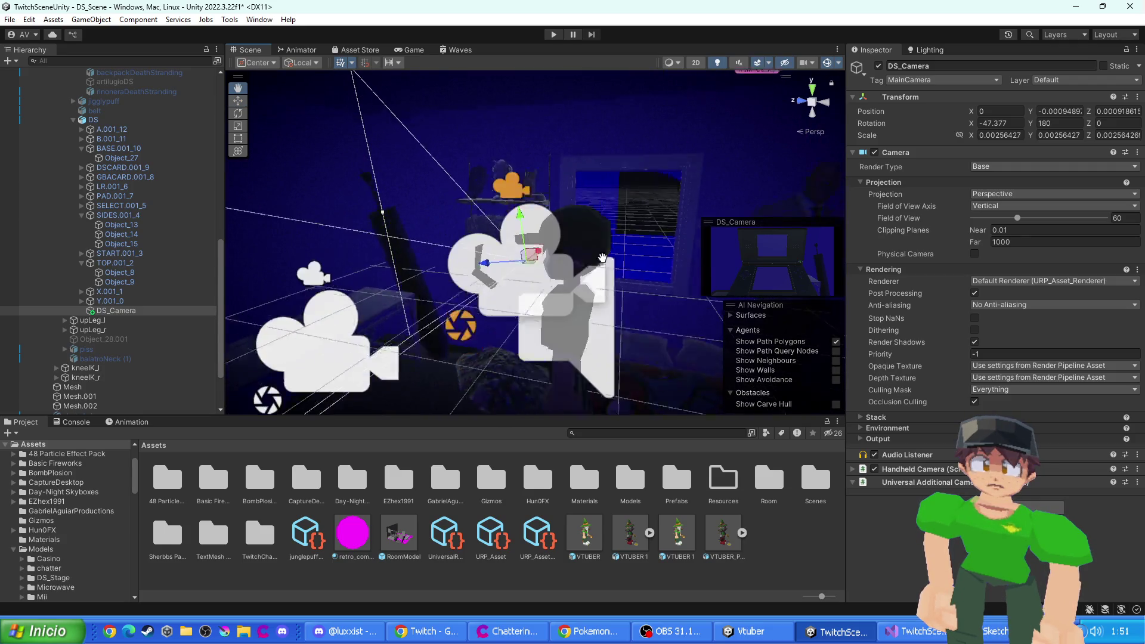
left_click_drag(578, 212, 579, 207)
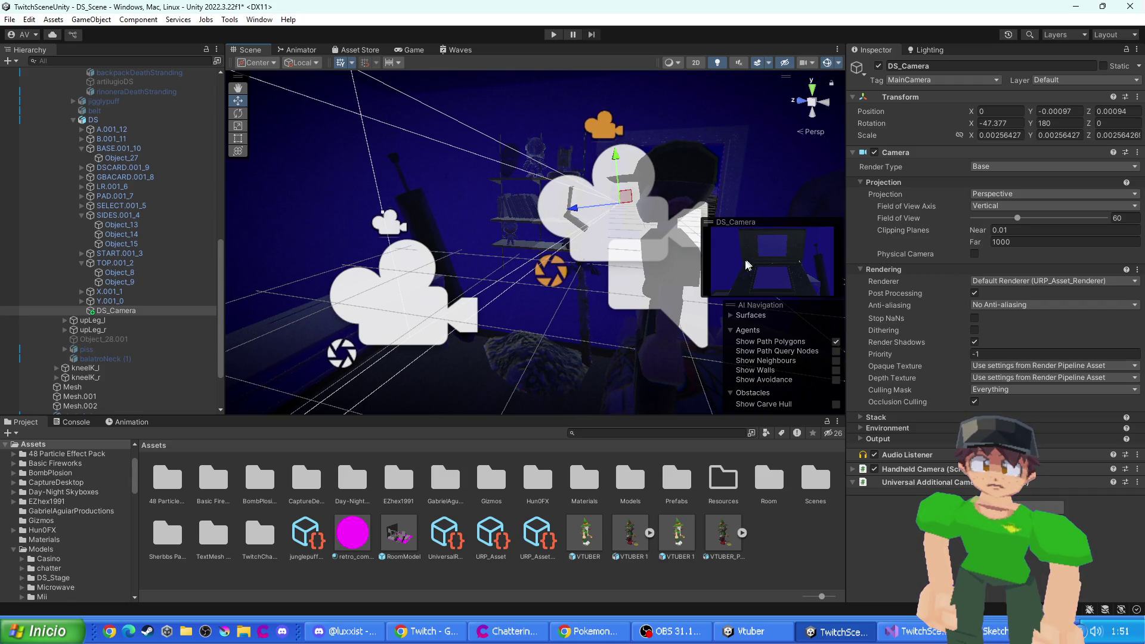
- Check the camera's render, move DS_Camera to Y -0.00106, Z 0.00098, and save the scene
left_click(412, 49)
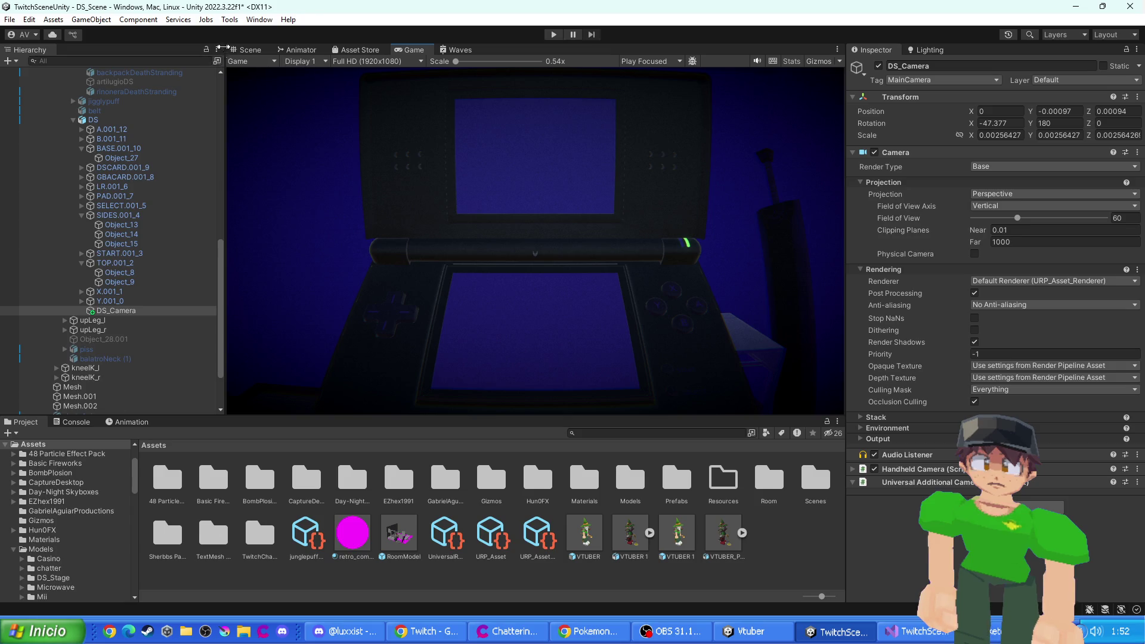
left_click(244, 49)
left_click_drag(619, 153, 618, 150)
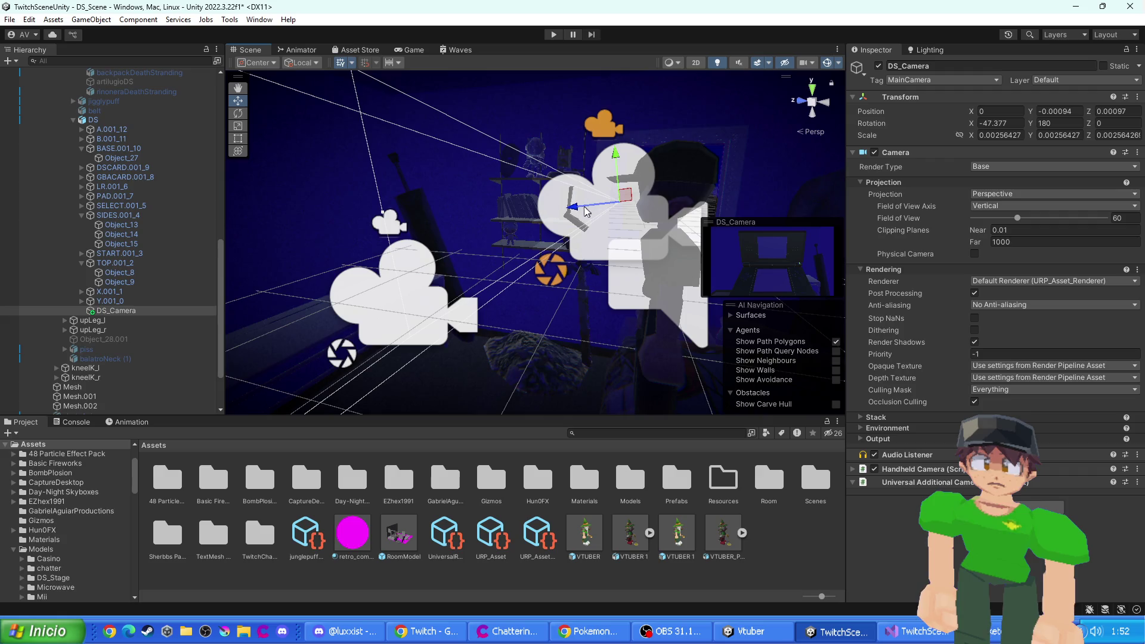
left_click_drag(621, 153, 630, 157)
key("ctrl+s")
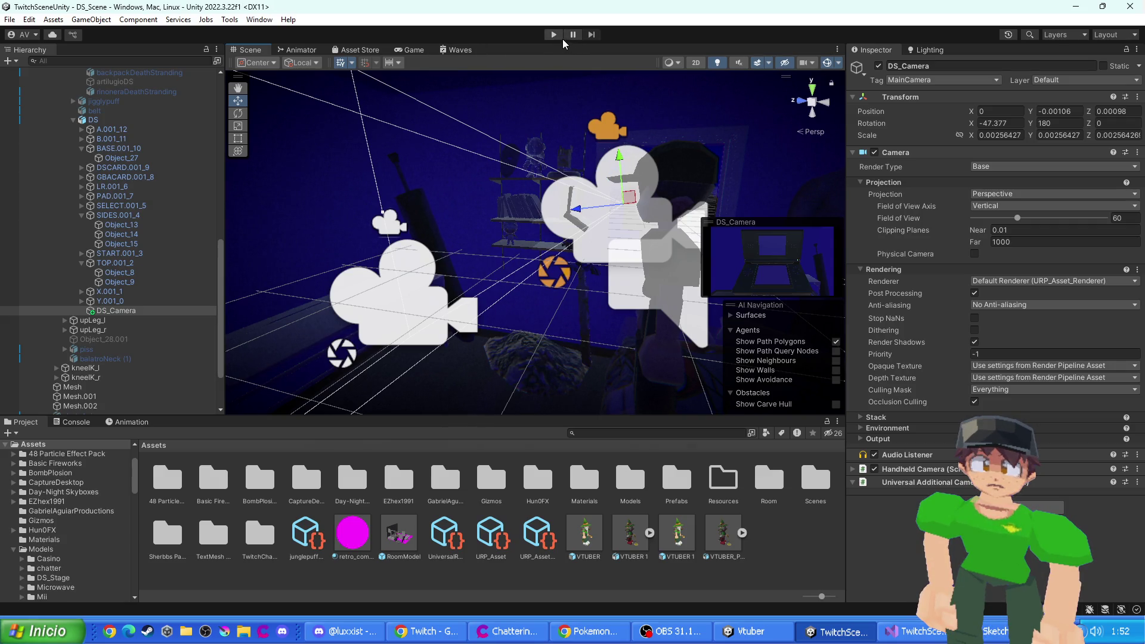
- Test-run DS_Scene to see the DS screens rendering, then disable the DS_Camera object
left_click(554, 34)
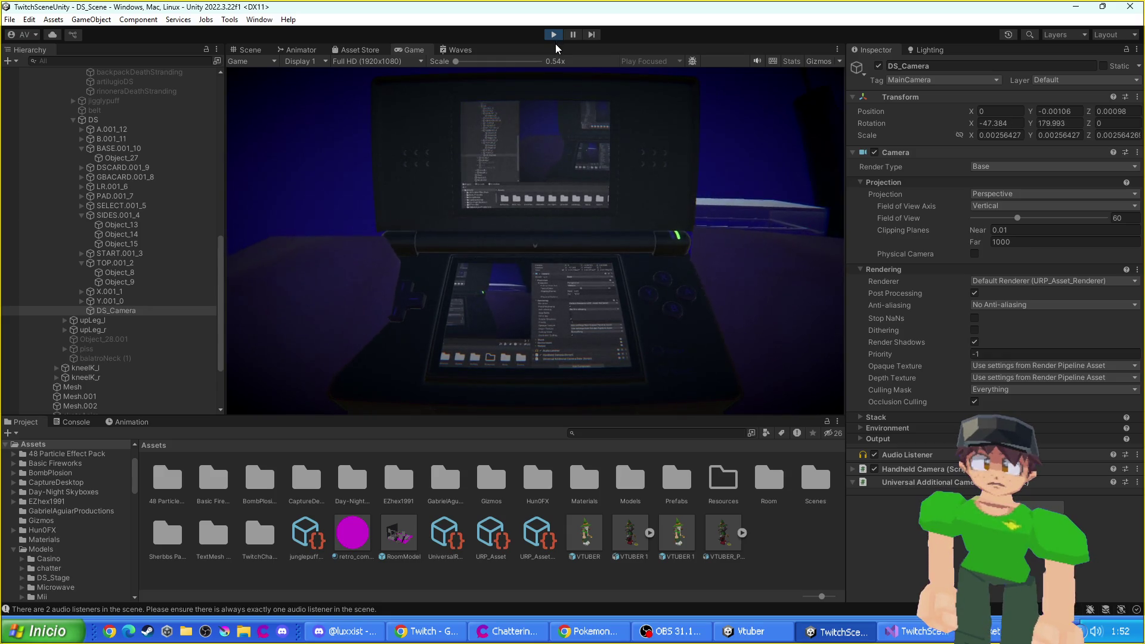
left_click(554, 36)
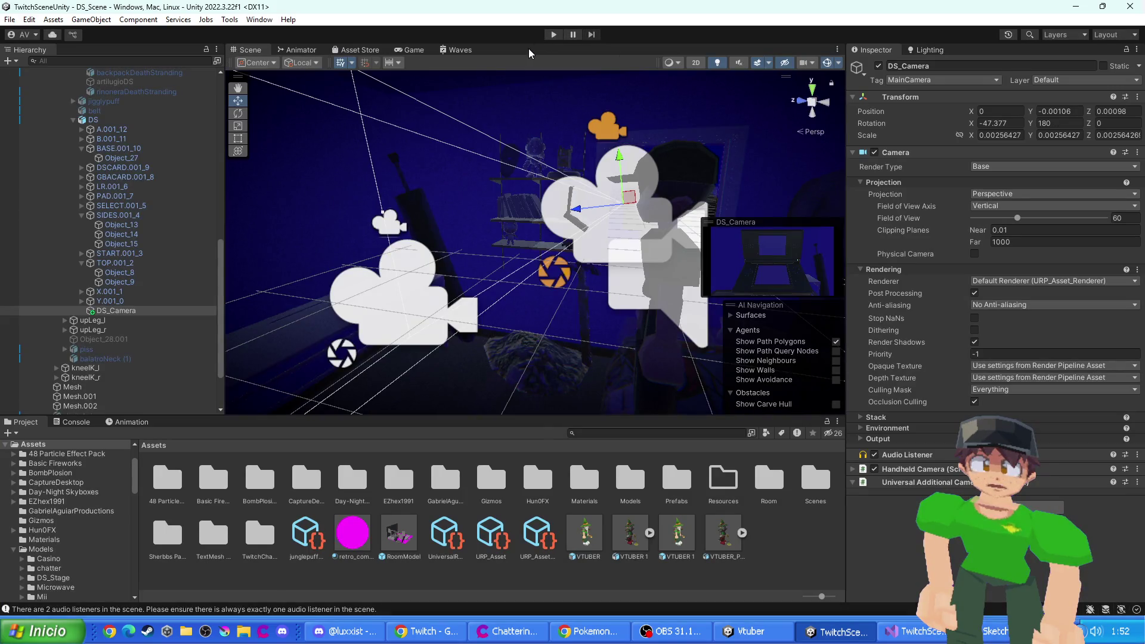
left_click(879, 66)
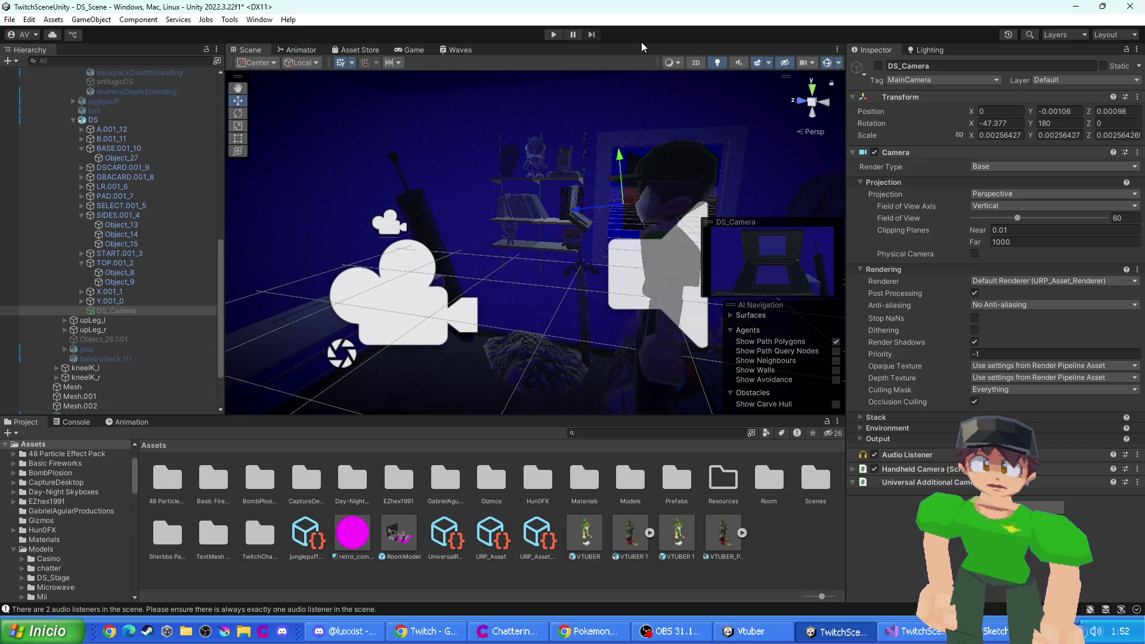
- Zoom out, select the Main Camera, and open the Assets/Scenes folder
scroll(492, 218, "down", 5)
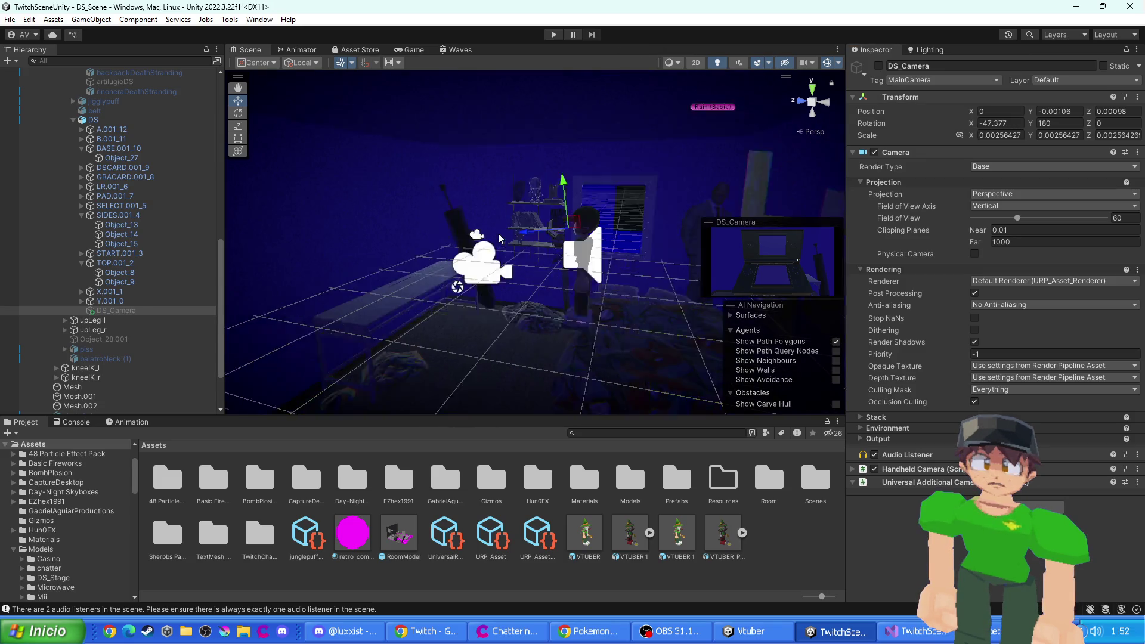
left_click(492, 275)
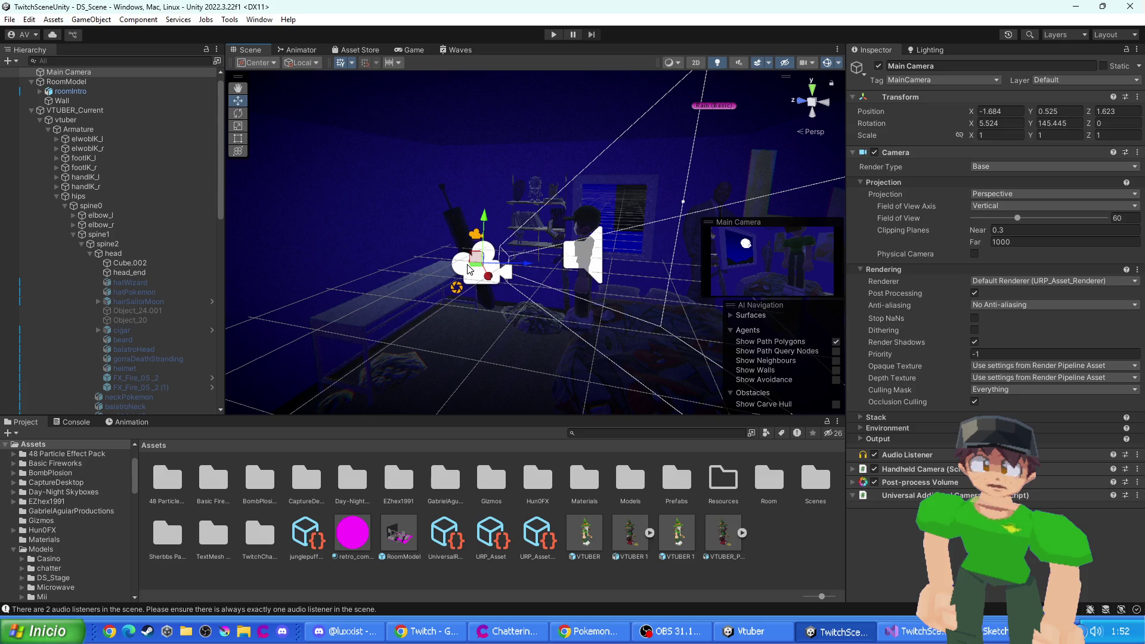
scroll(472, 272, "down", 5)
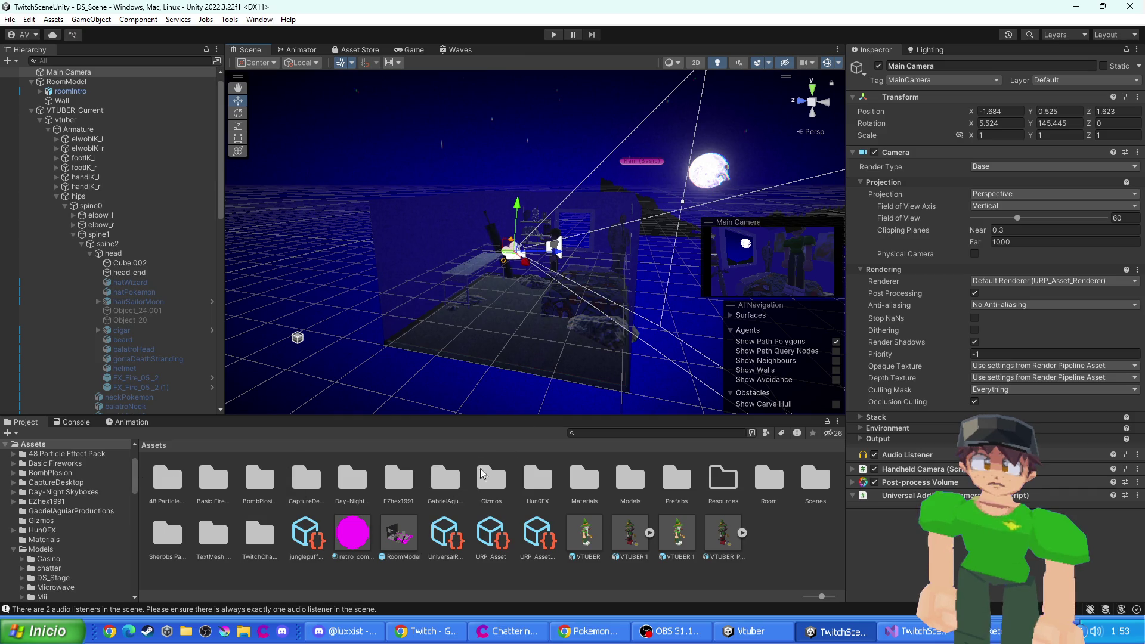
double_click(818, 486)
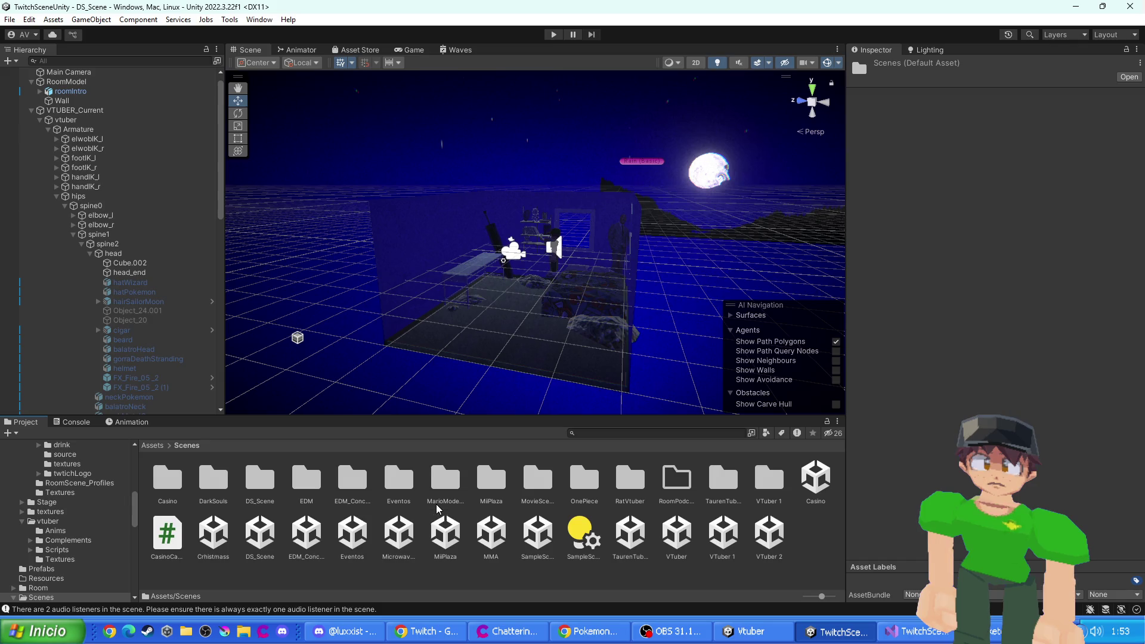
- Open the MovieScene, MovieSceneEvangelion and MovieSceneGameplay scenes from the MovieScene folder
double_click(542, 490)
double_click(723, 483)
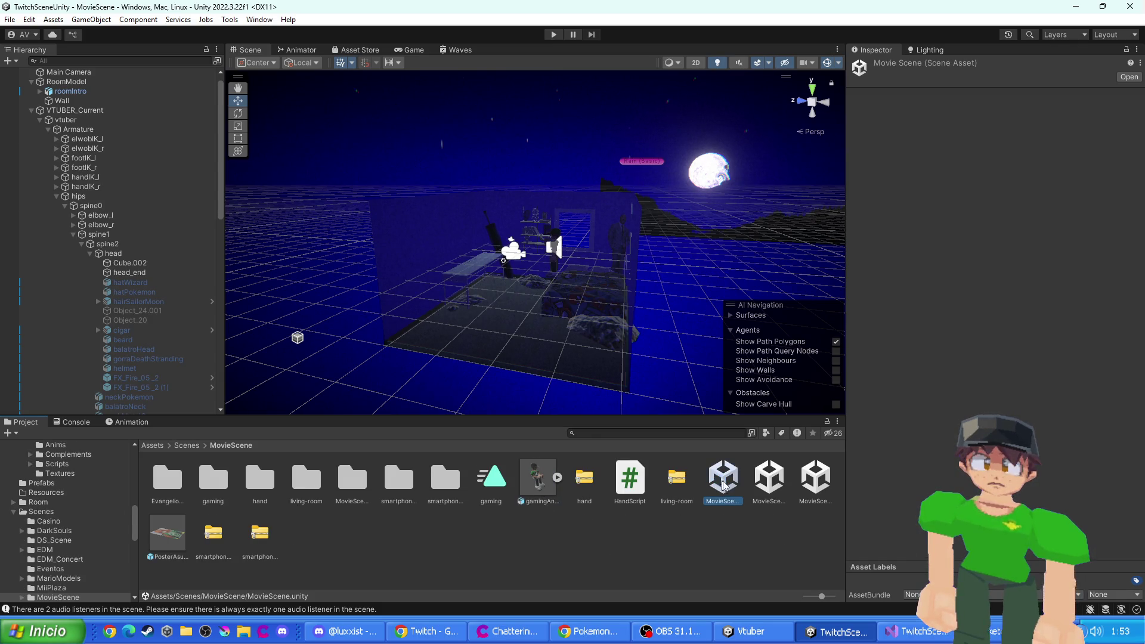
scroll(672, 226, "down", 10)
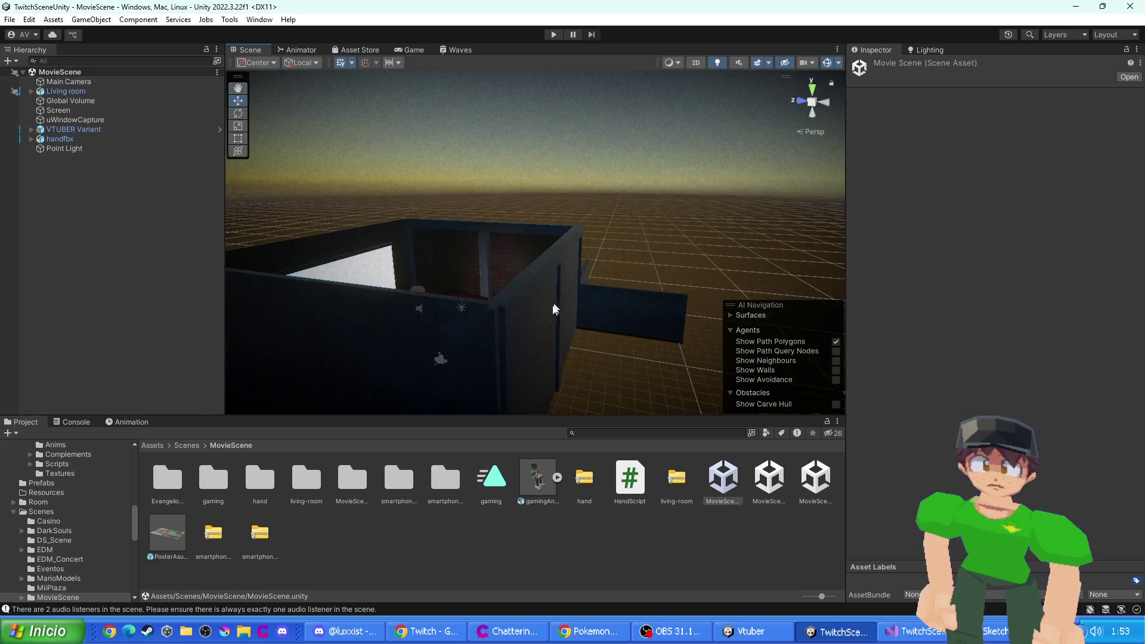
left_click(775, 484)
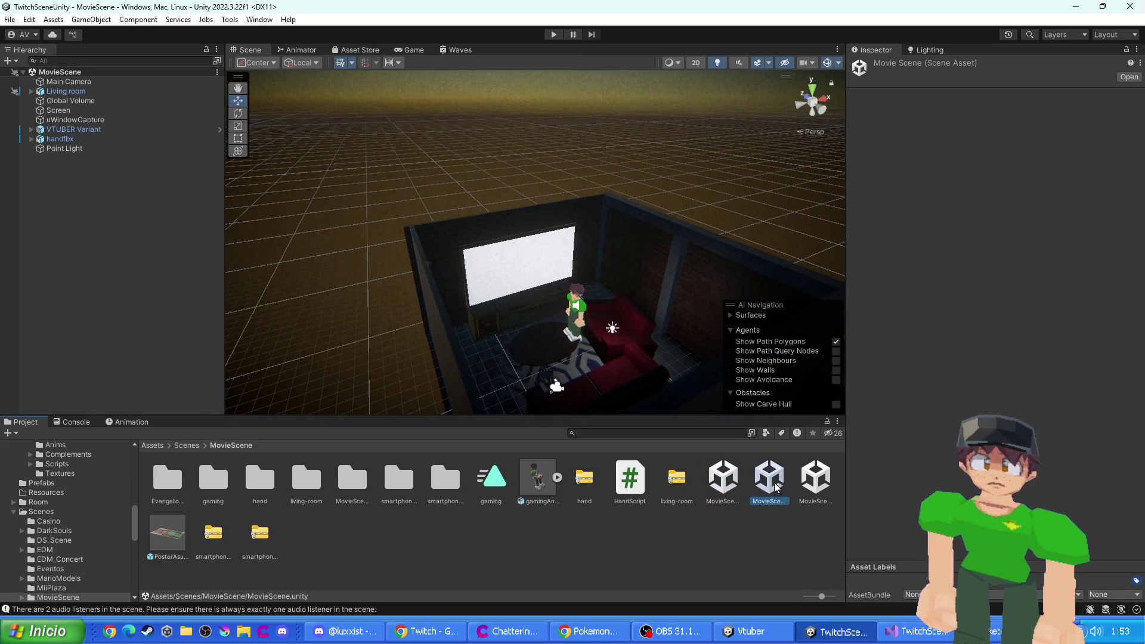
double_click(775, 486)
double_click(816, 486)
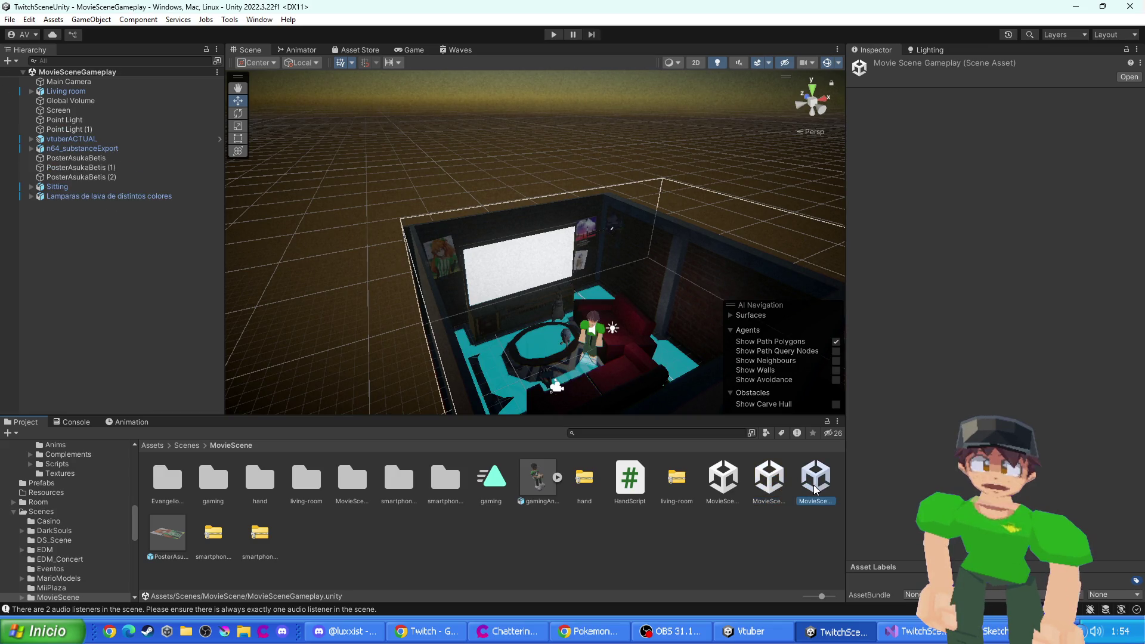
scroll(616, 365, "down", 2)
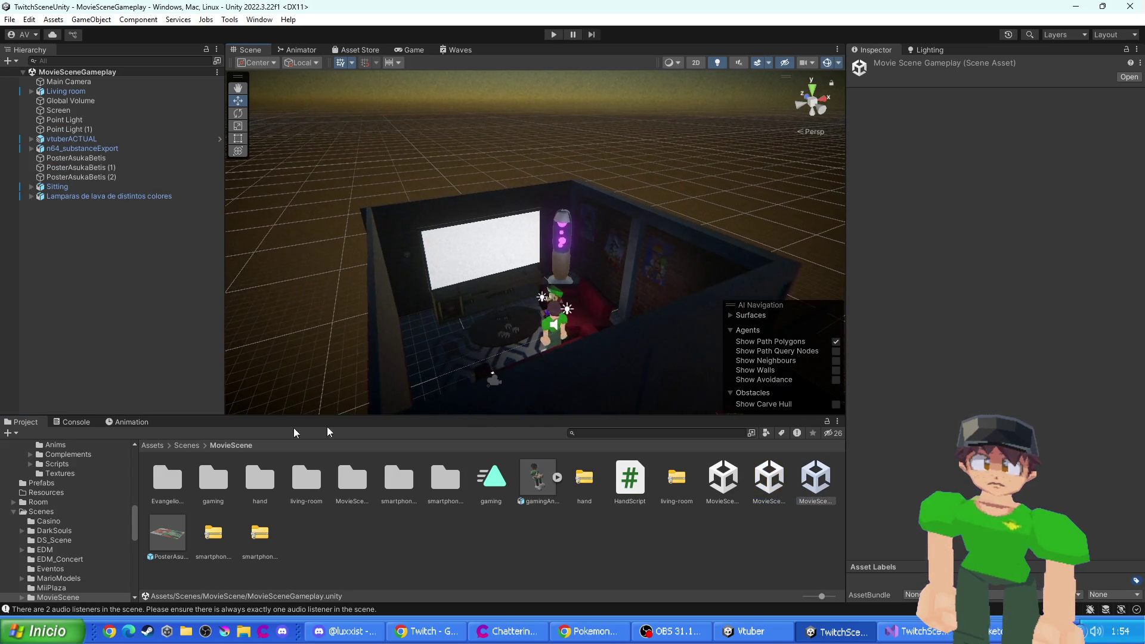
- Peek into the VTuber 1 folder, then open and orbit the Casino and Christmass scenes
left_click(187, 446)
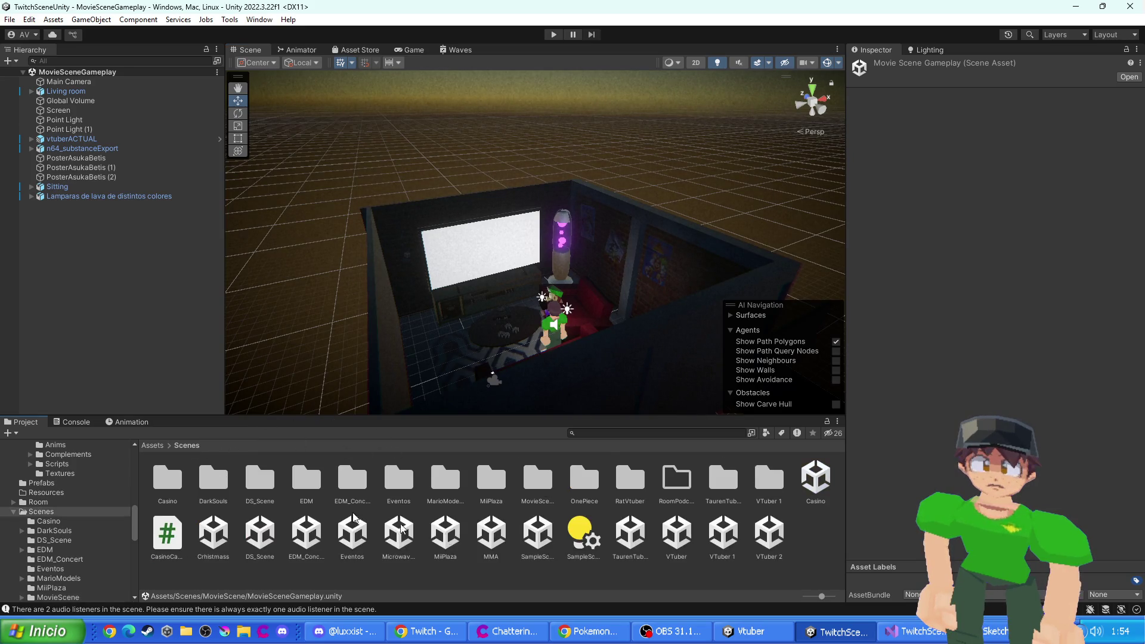
double_click(769, 479)
left_click(186, 445)
double_click(816, 478)
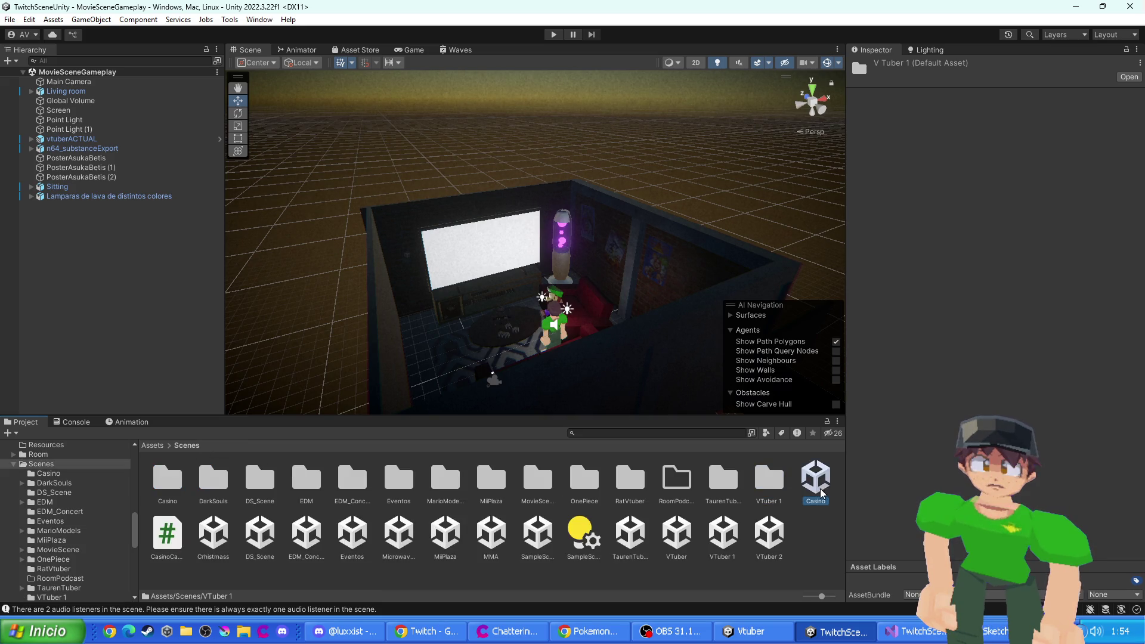
mouse_move(718, 319)
left_mouse_down()
mouse_move(1015, 296)
mouse_move(31, 294)
left_mouse_up()
double_click(213, 532)
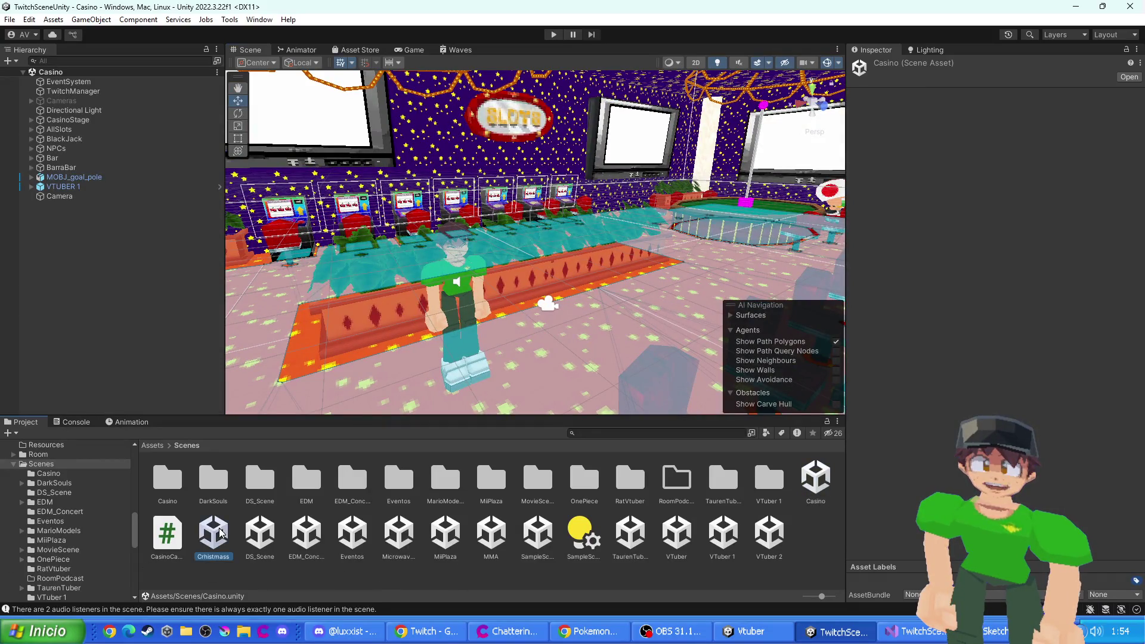
mouse_move(422, 310)
left_mouse_down()
mouse_move(163, 355)
mouse_move(302, 338)
mouse_move(92, 409)
left_mouse_up()
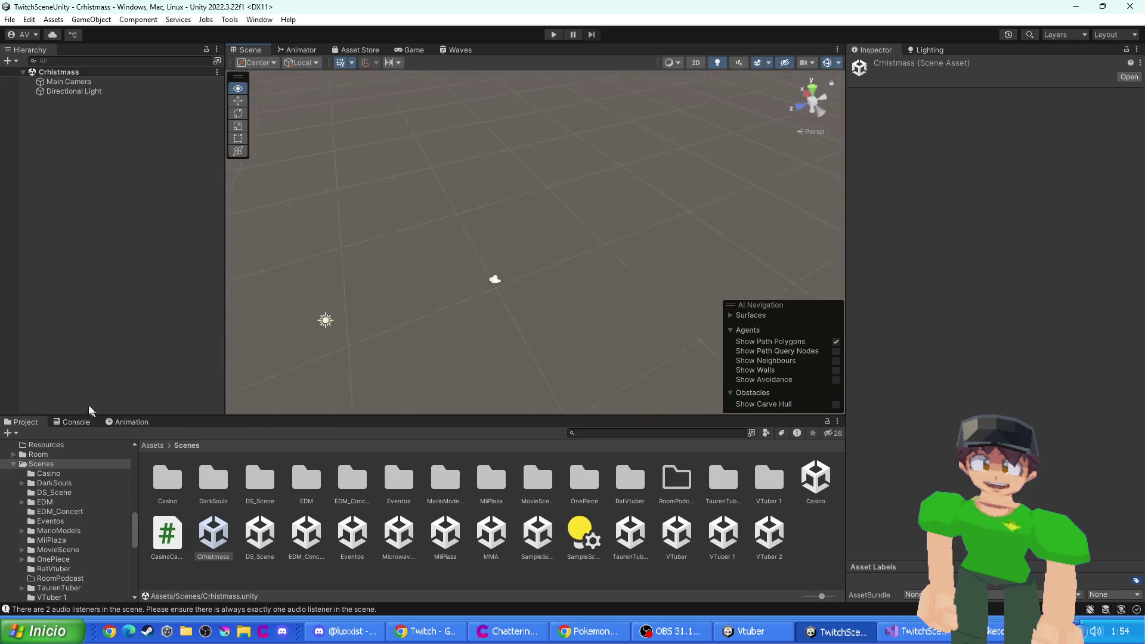
- Open DS_Scene, EDM_Concert and Eventos, previewing the Jungle Betis stage through the game camera
double_click(262, 549)
double_click(307, 540)
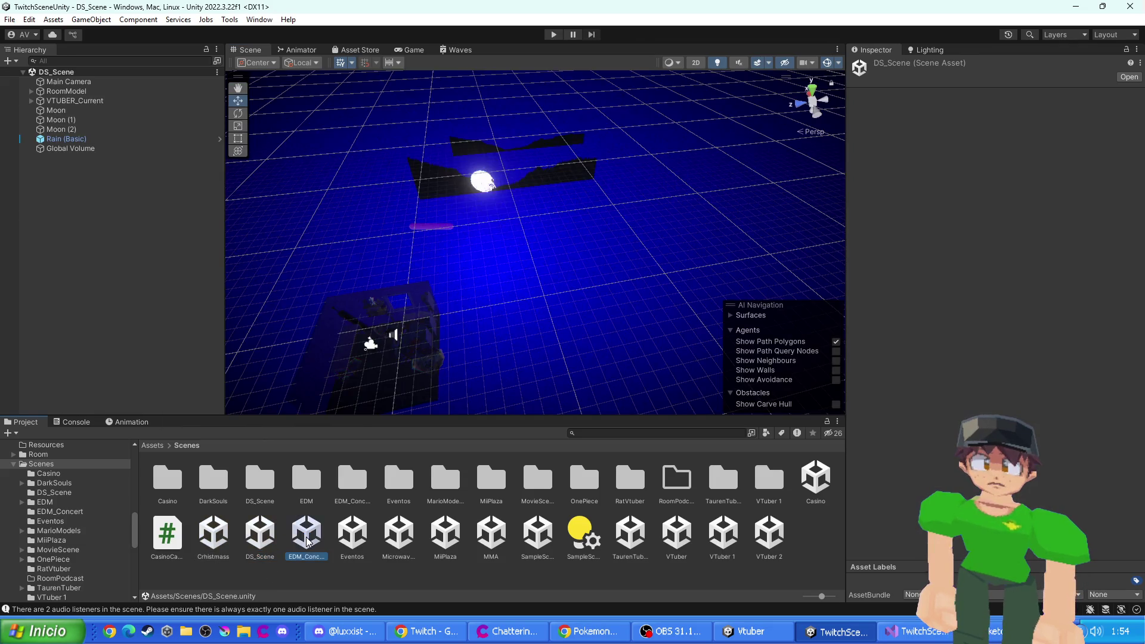
left_click(347, 546)
double_click(348, 546)
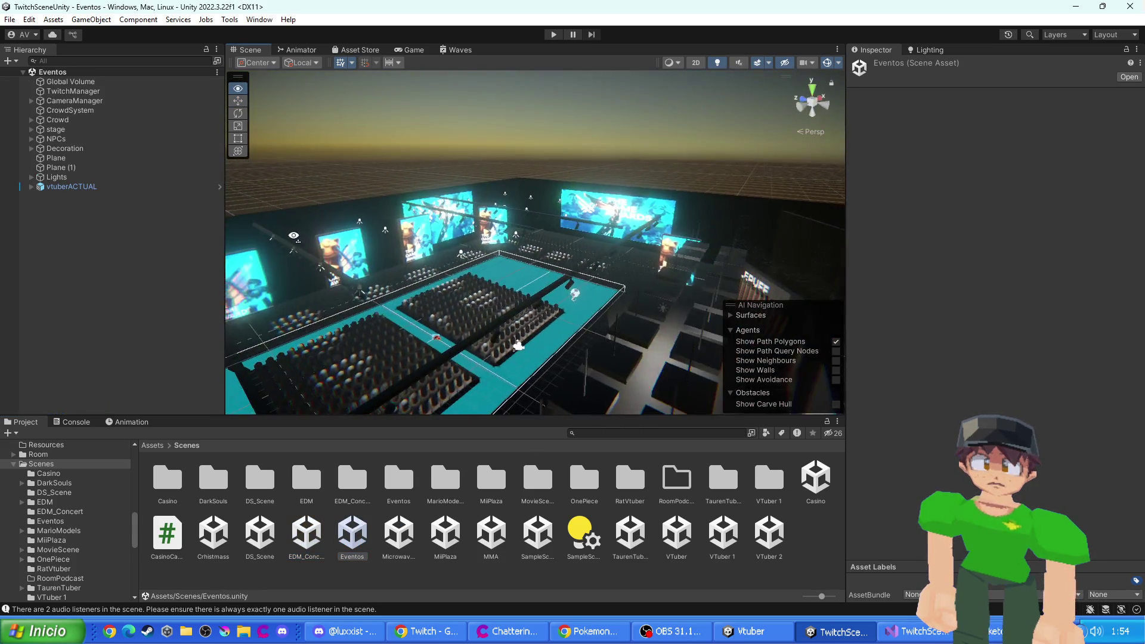
left_click_drag(338, 270, 461, 248)
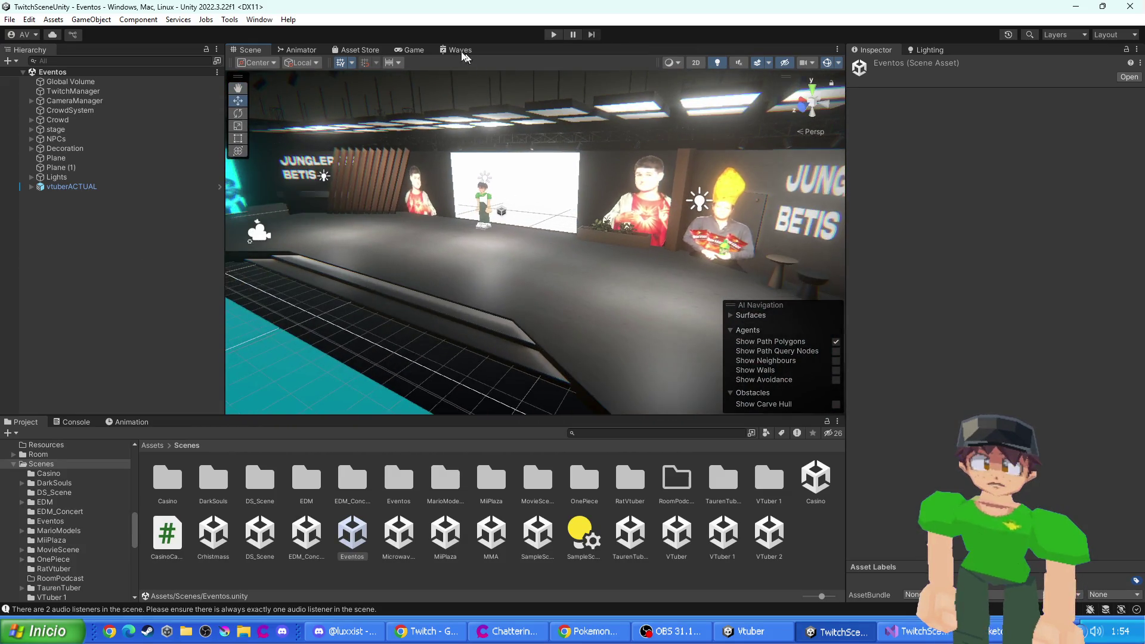
left_click(411, 50)
left_click(248, 53)
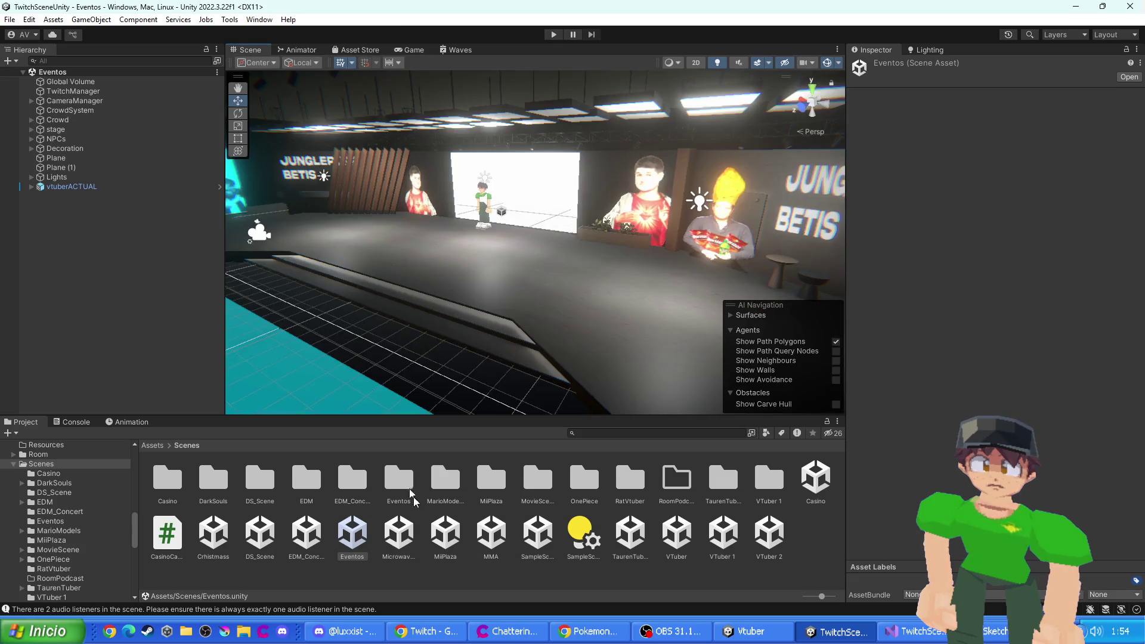
- Open MicrowaveGameplay with a Game view preview, then MiiPlaza and MMA, orbiting toward the stadium truss
double_click(399, 531)
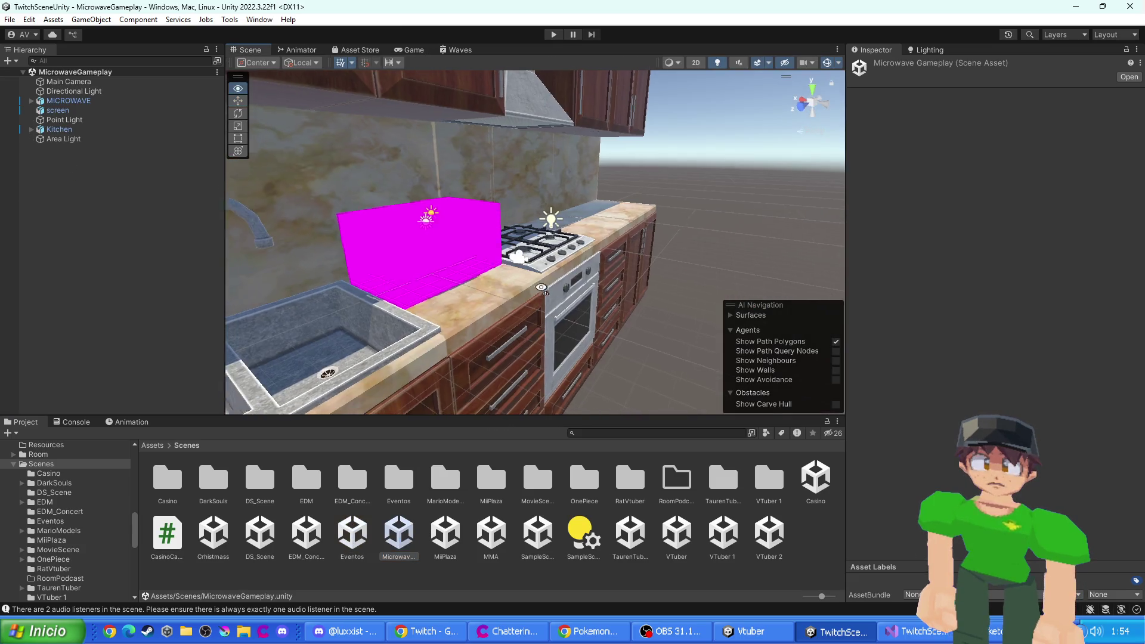
left_click(398, 53)
left_click(249, 50)
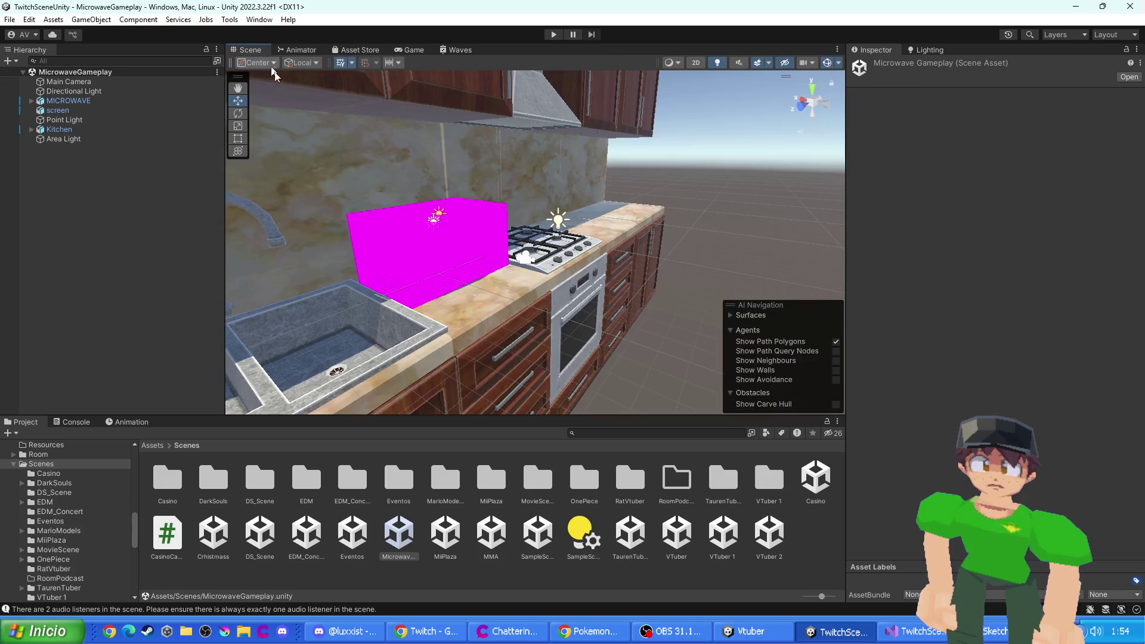
left_click(447, 532)
double_click(450, 533)
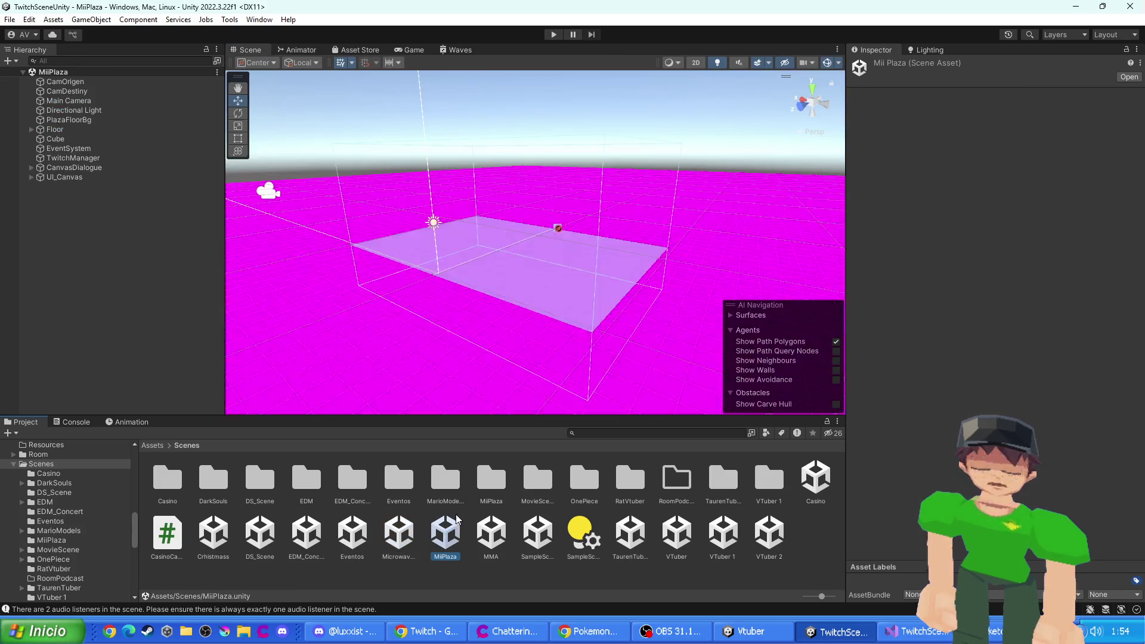
left_click(487, 537)
double_click(486, 537)
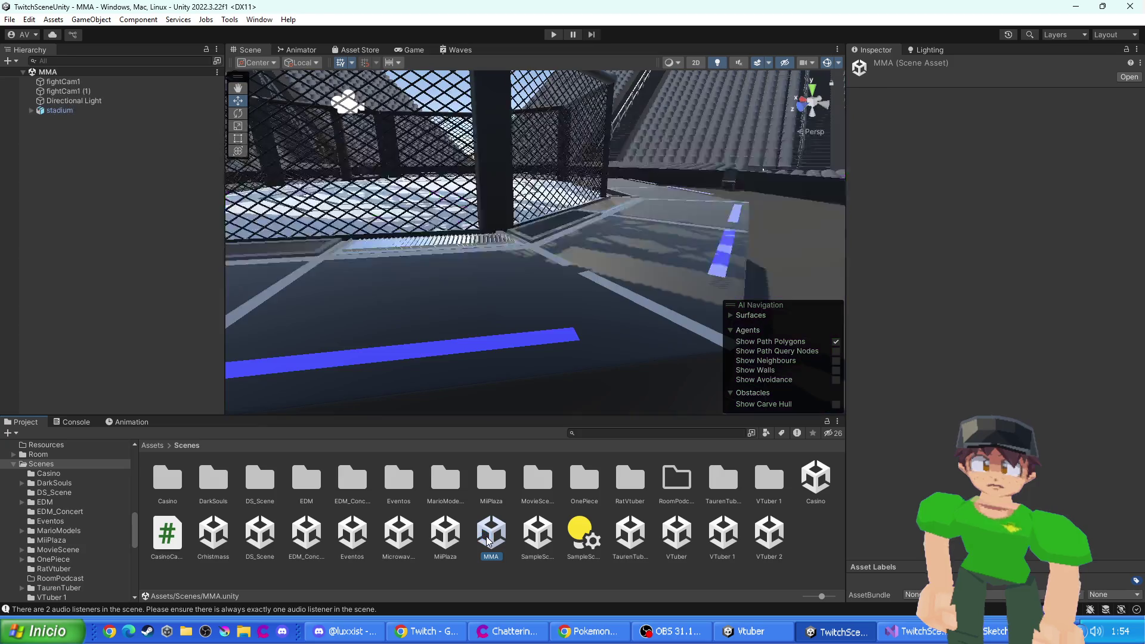
left_click_drag(497, 215, 513, 173)
- Open SampleScene, TaurenTuber, VTuber, VTuber 1 and finally VTuber 2, then go back to Assets
double_click(534, 552)
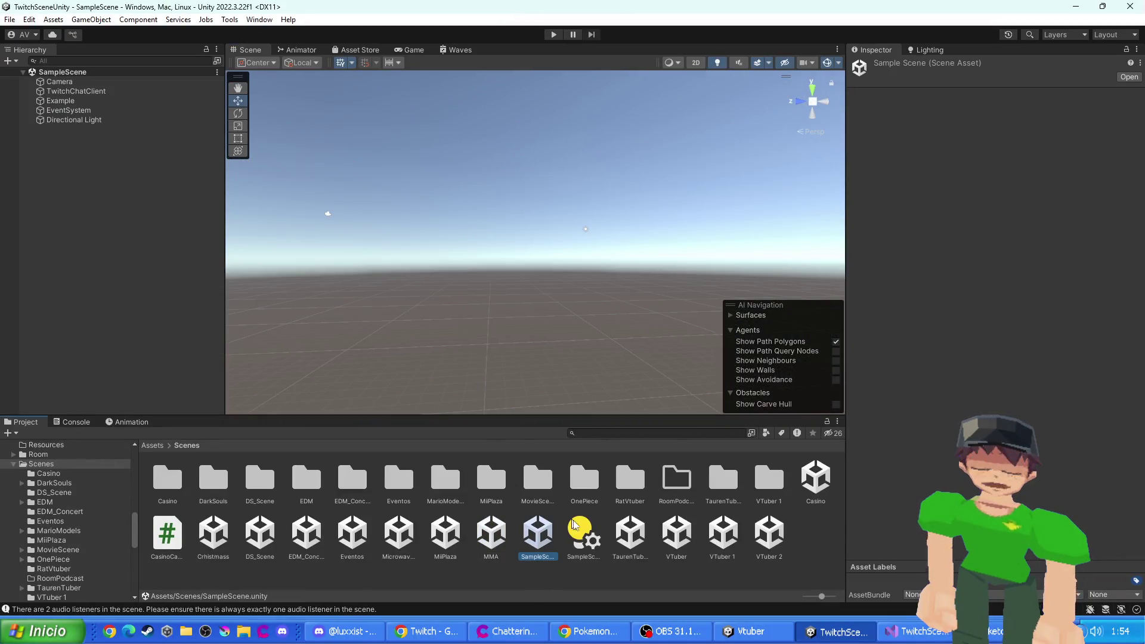
double_click(631, 534)
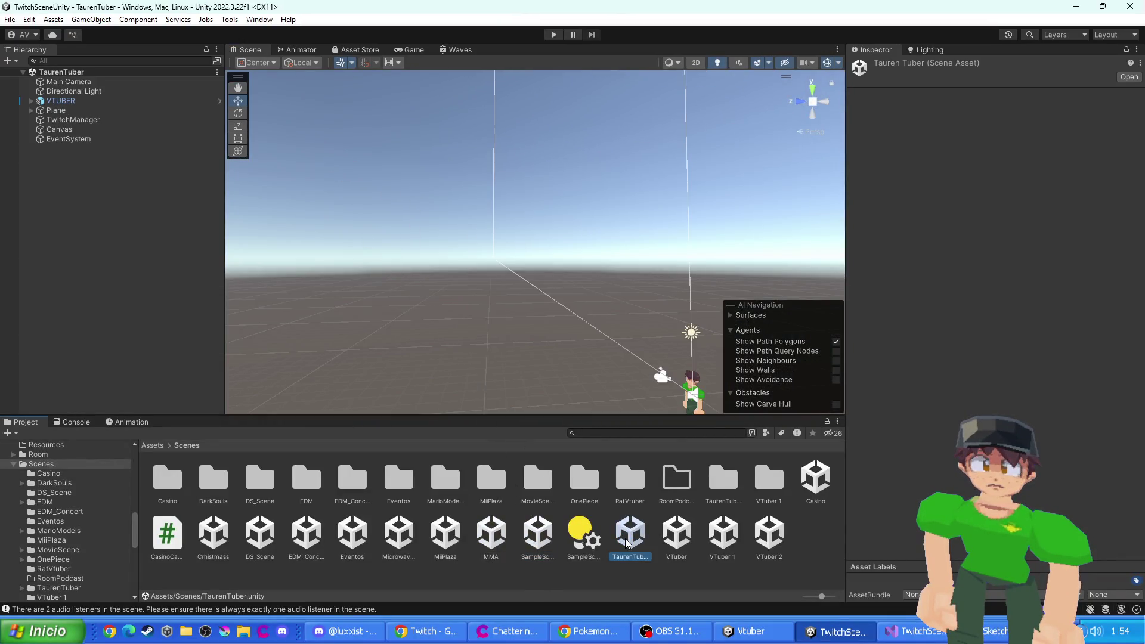
double_click(679, 537)
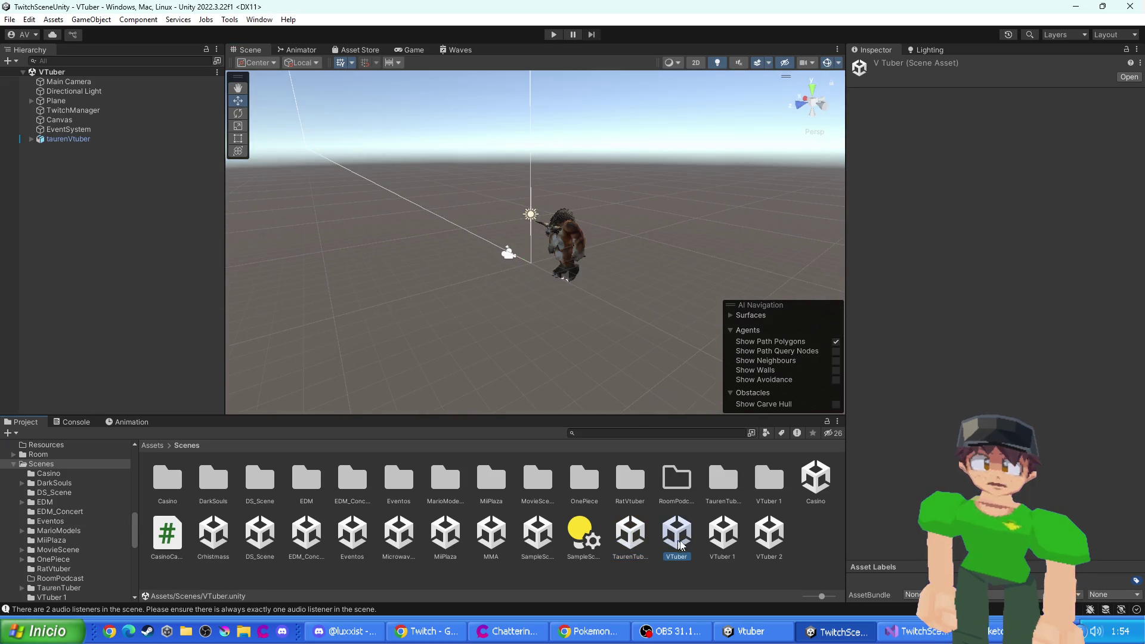
double_click(716, 537)
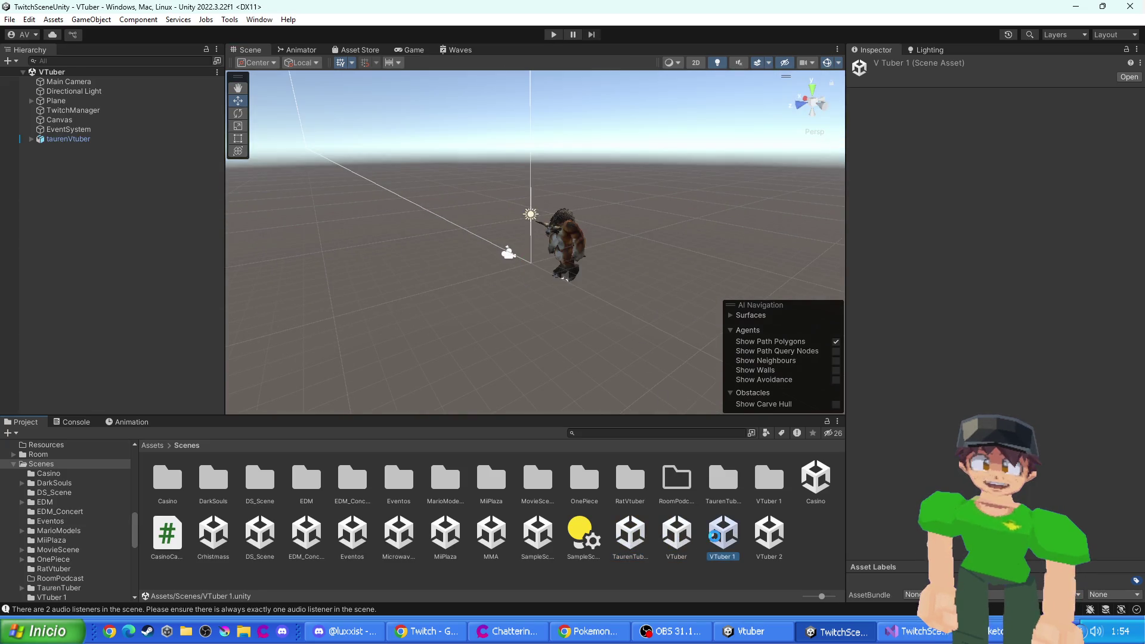
double_click(770, 534)
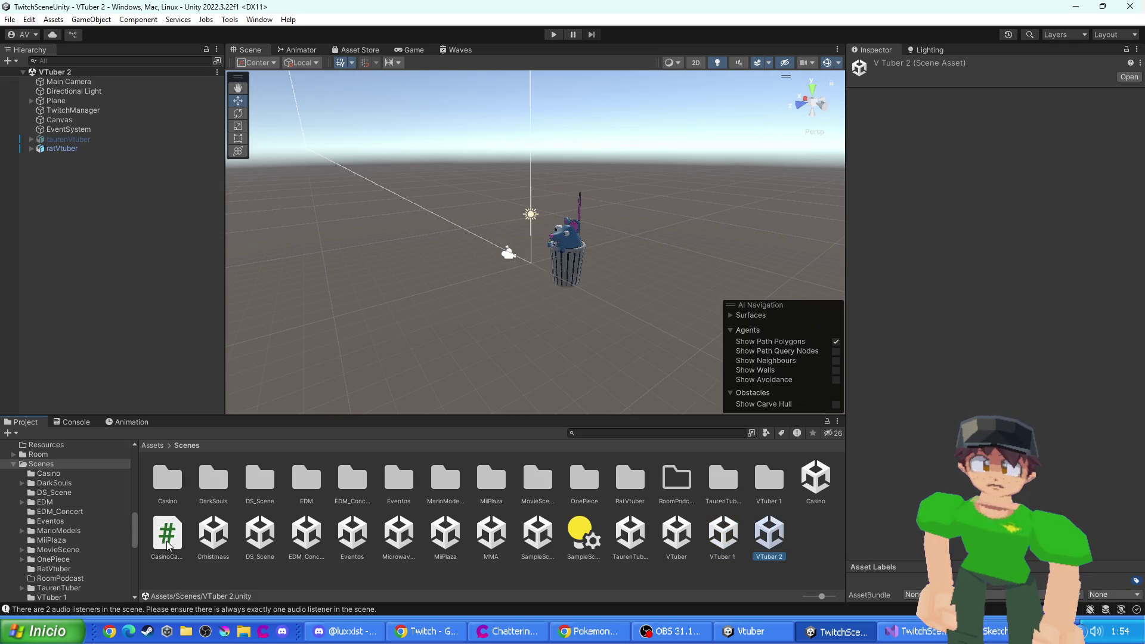
left_click(152, 446)
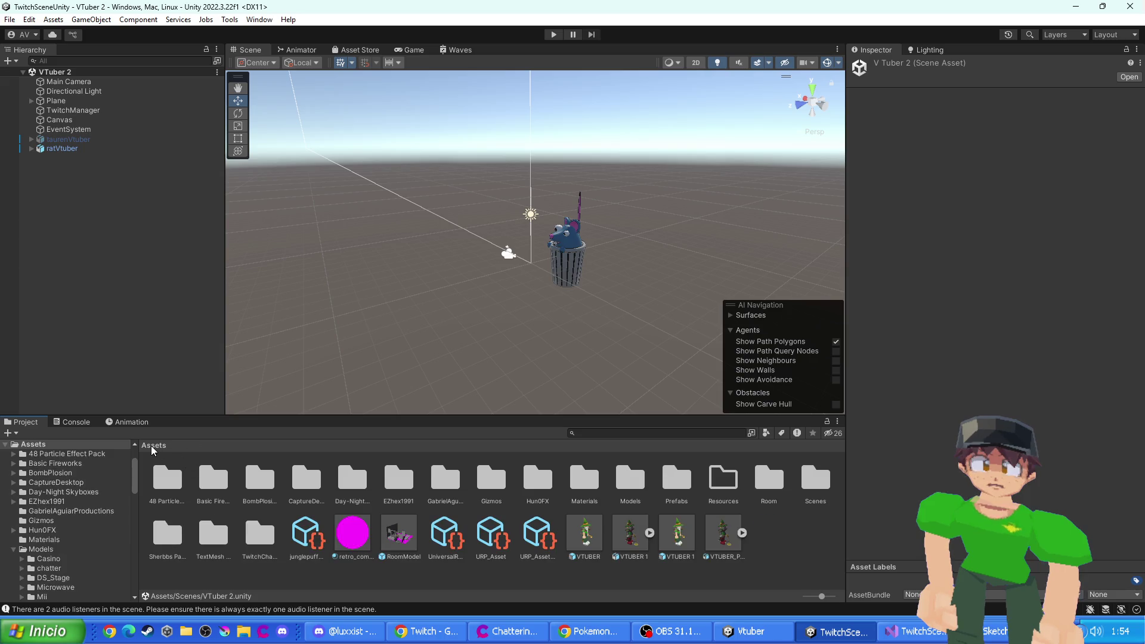
- Browse the Room > Models > Room folders and the Prefabs folder, returning to Assets each time
double_click(778, 492)
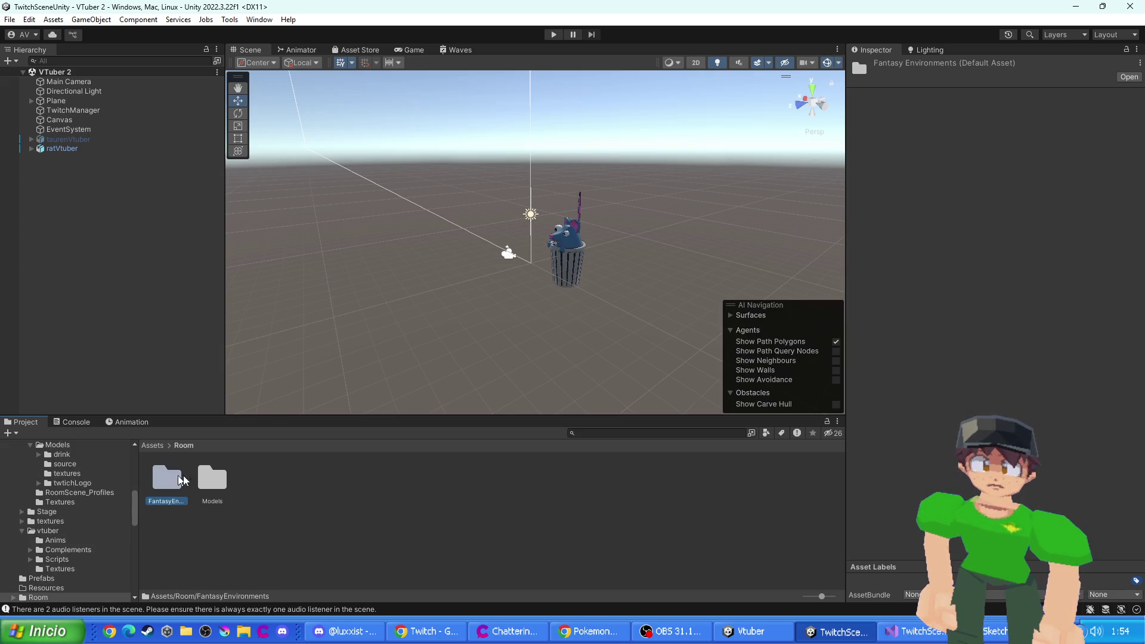
double_click(209, 477)
double_click(164, 480)
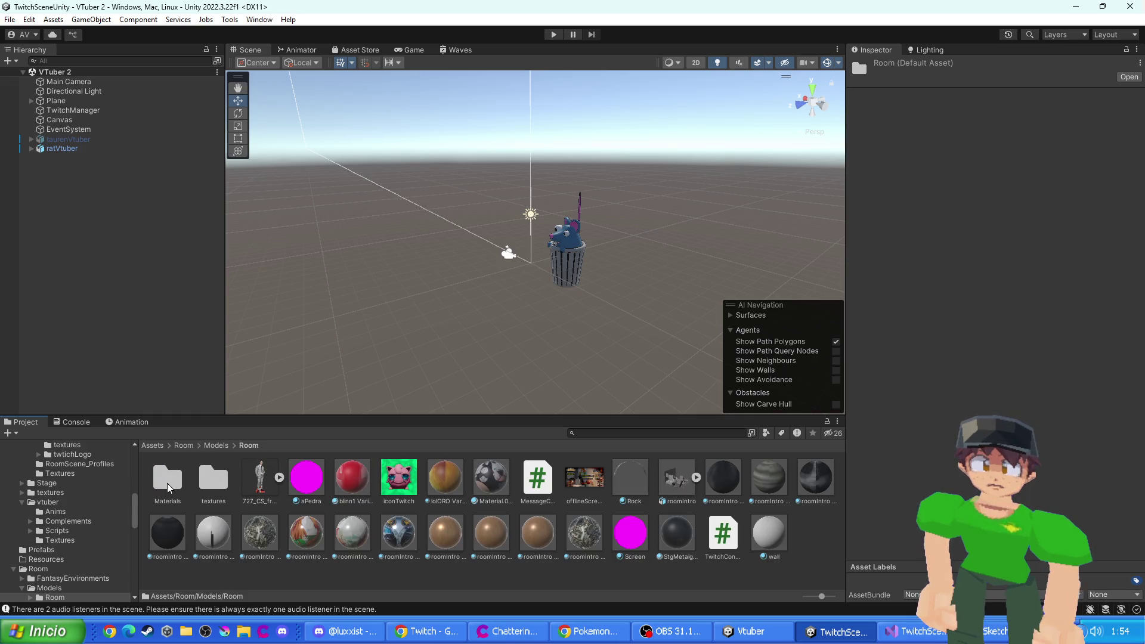
left_click(184, 445)
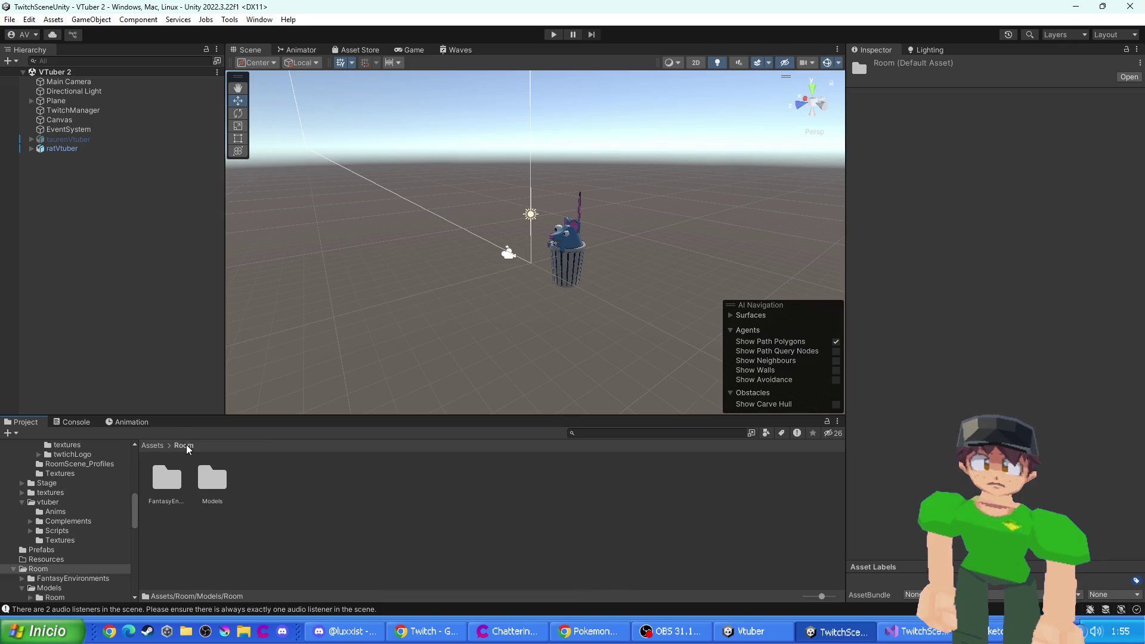
left_click(152, 446)
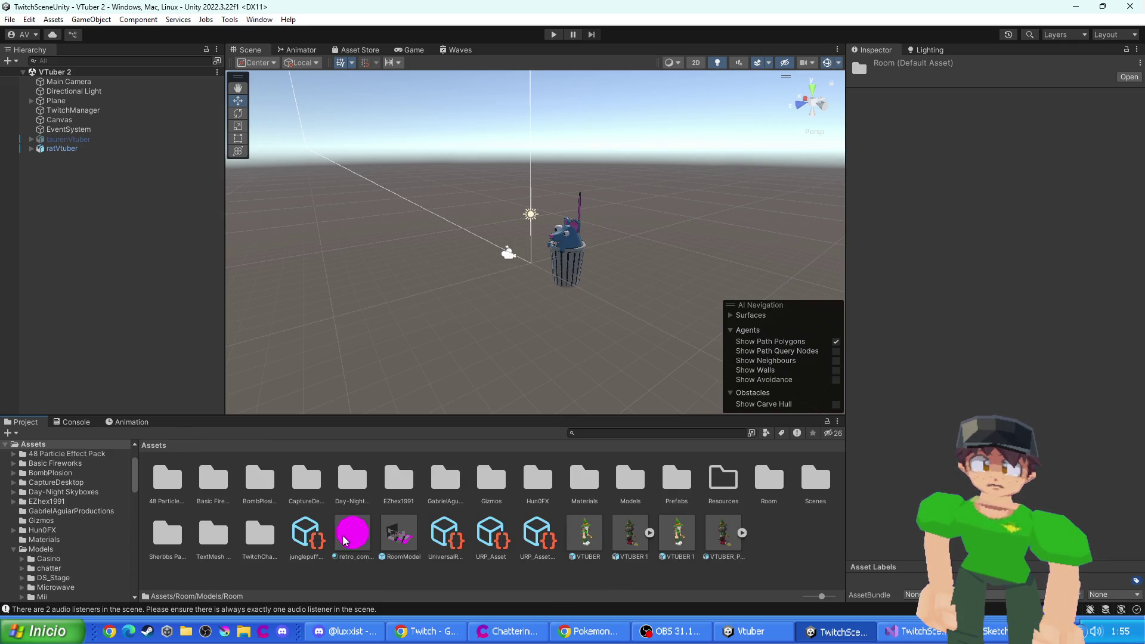
double_click(686, 480)
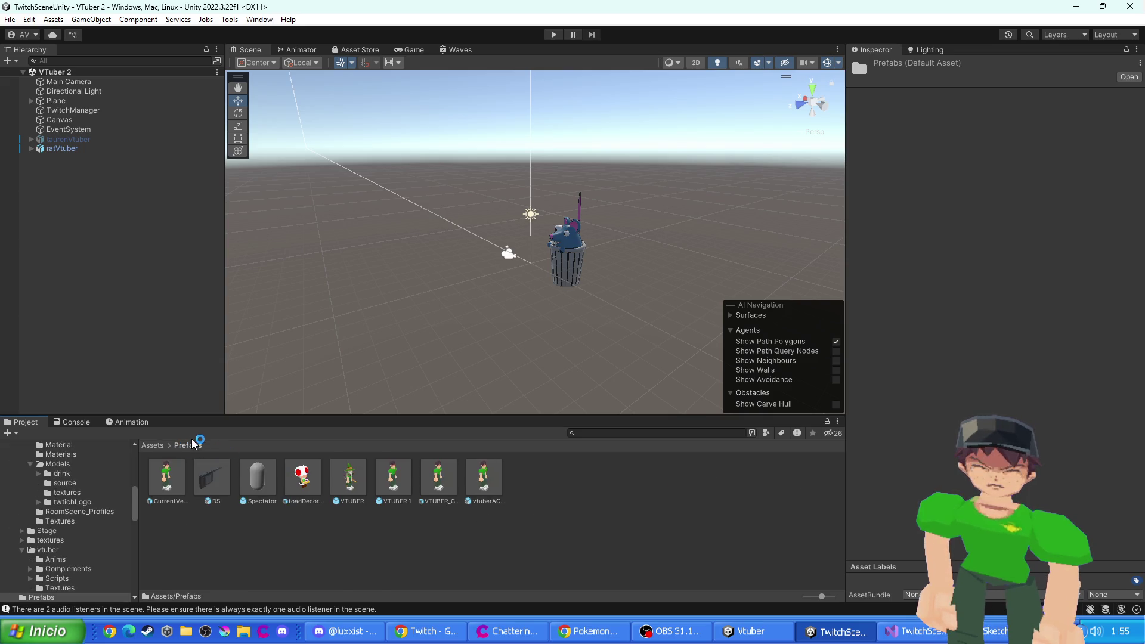
left_click(153, 446)
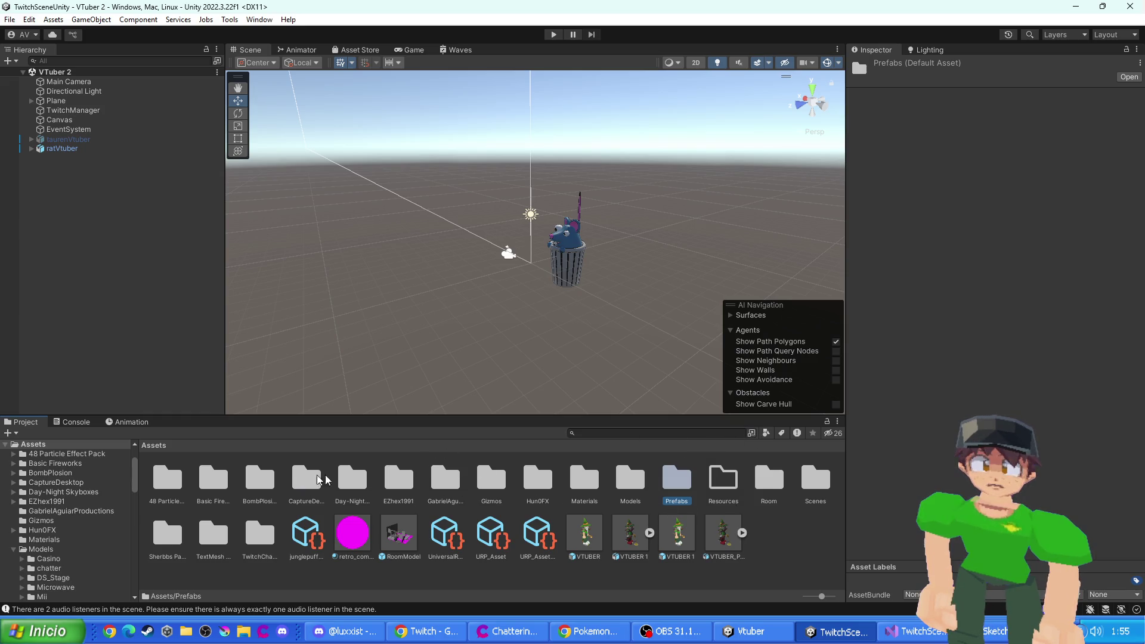
- Look into Materials, then open the RoomScene scene from Models > RoomScene
double_click(584, 480)
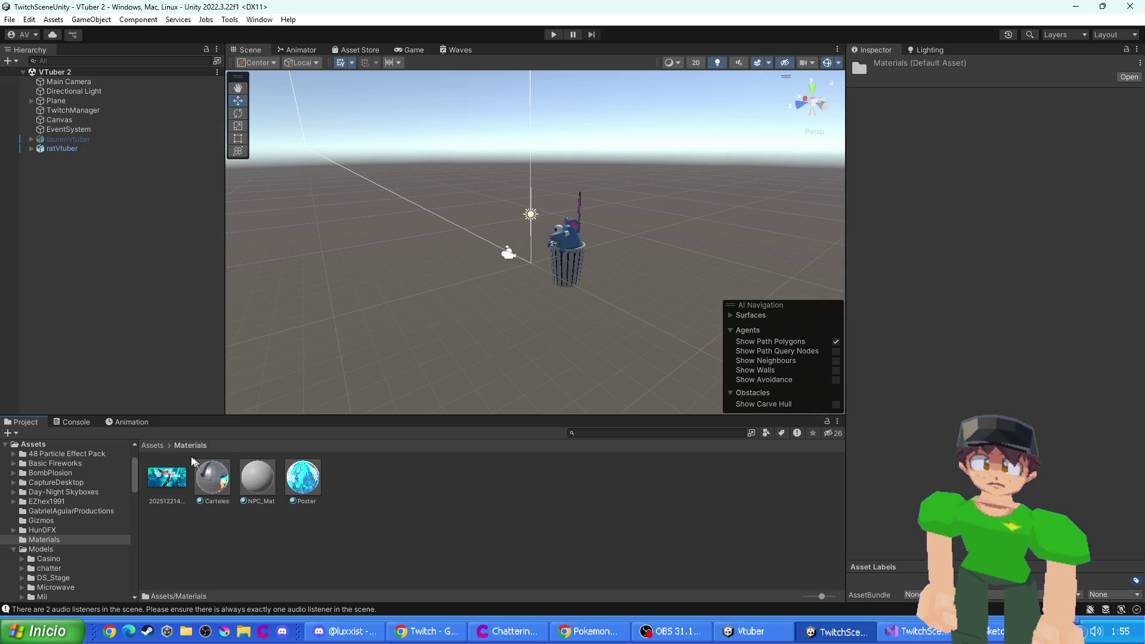
left_click(153, 446)
double_click(585, 477)
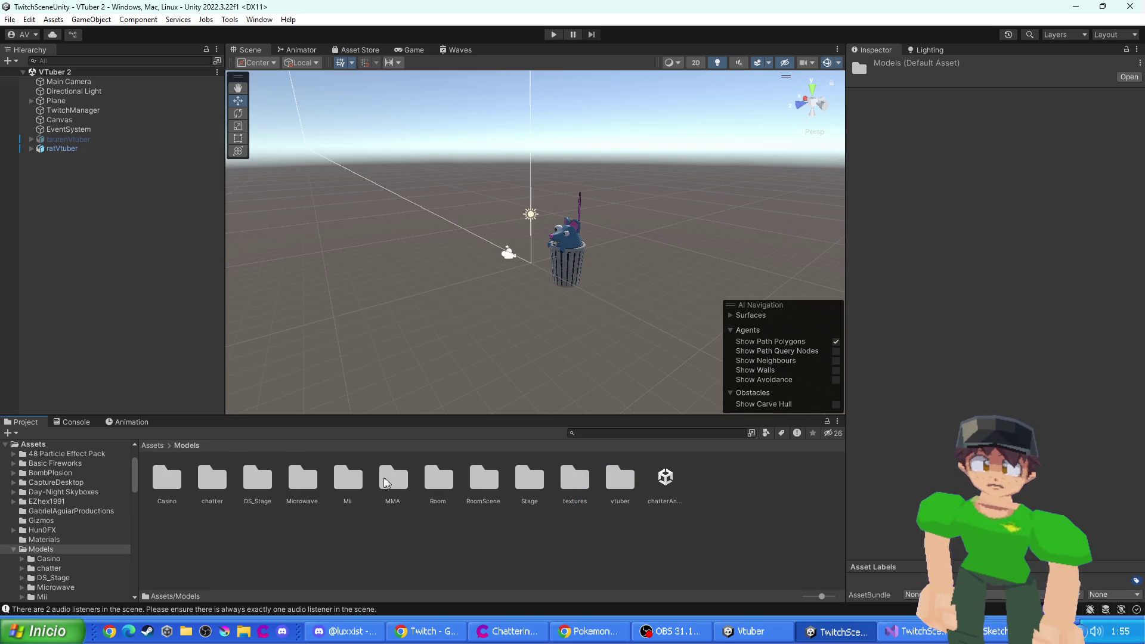
double_click(491, 496)
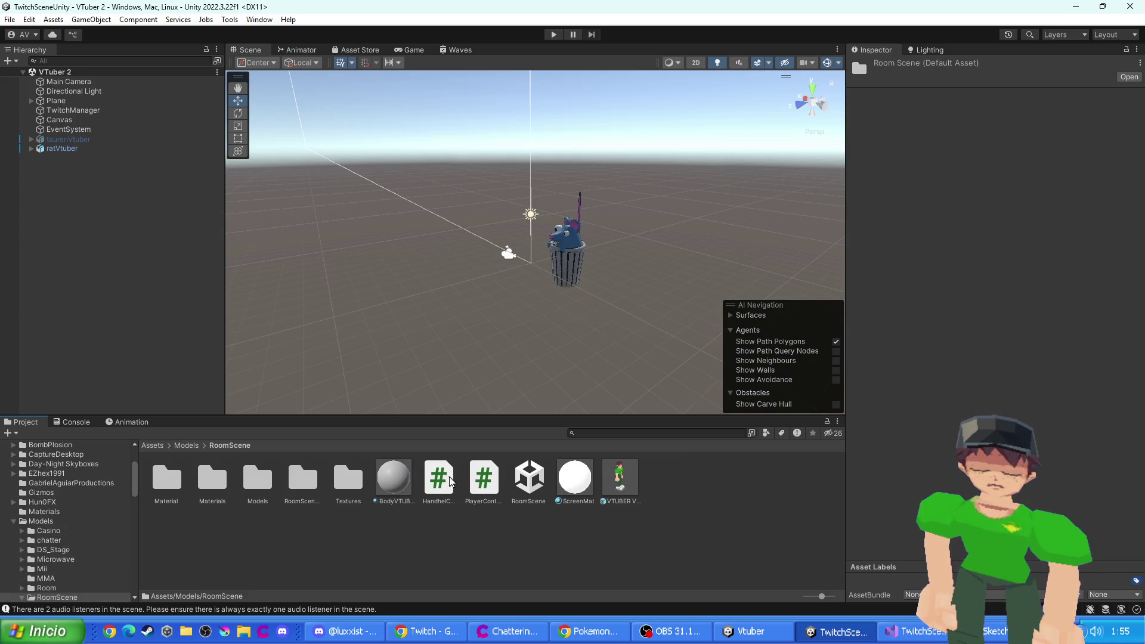
double_click(529, 481)
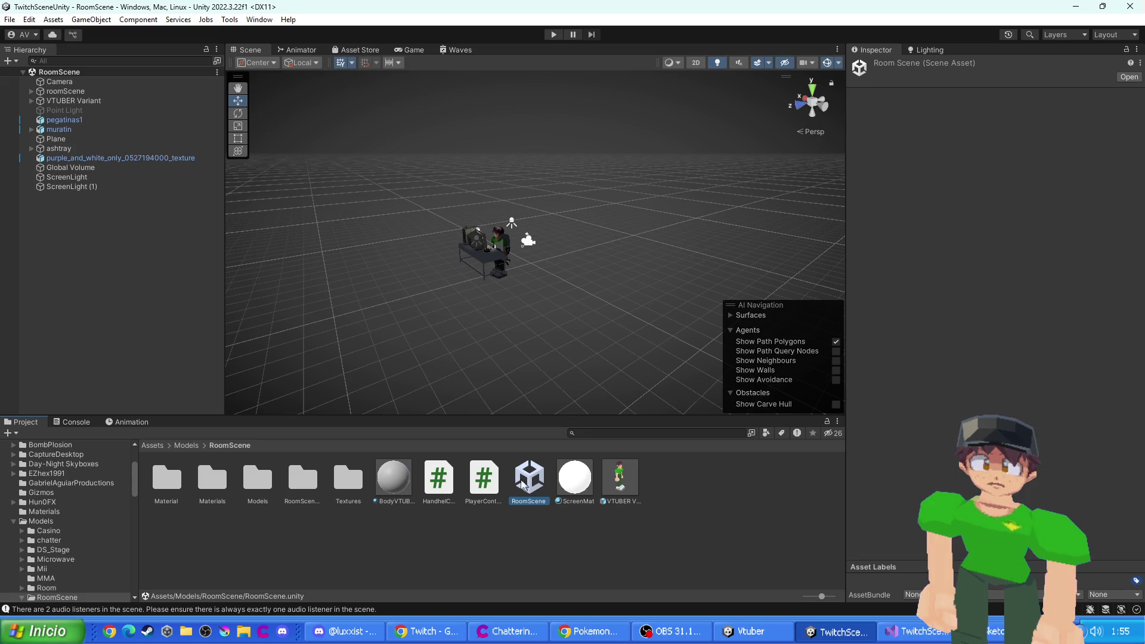
- Preview the RoomScene camera render, pan around the room, and open Assets/Prefabs
scroll(501, 299, "up", 5)
left_click(415, 51)
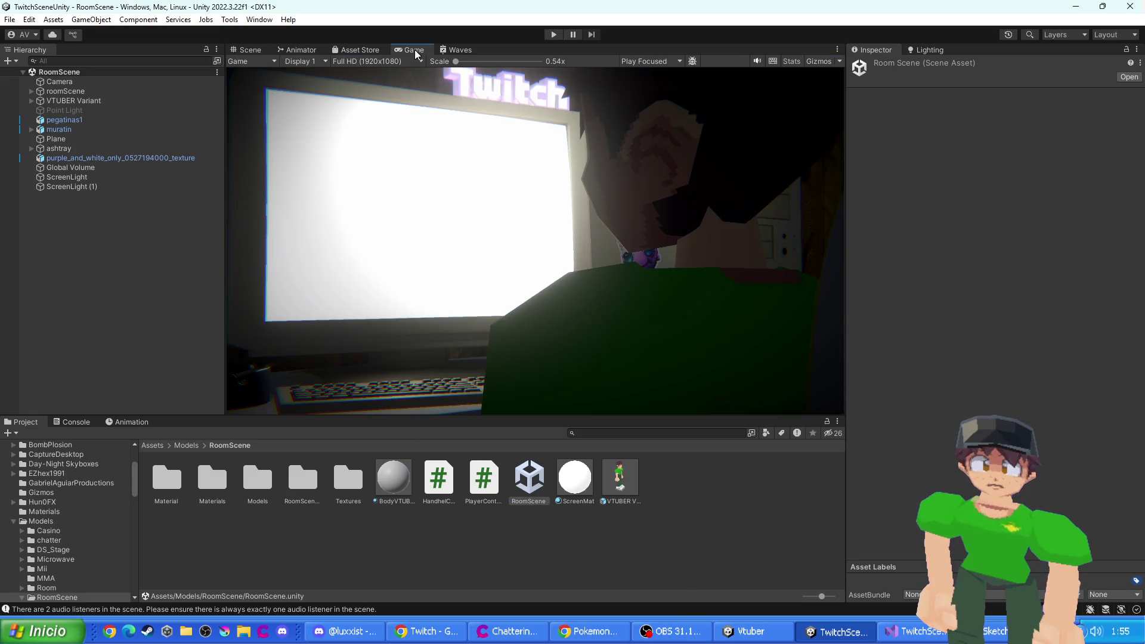
left_click(249, 50)
mouse_move(370, 133)
left_mouse_down()
mouse_move(536, 263)
mouse_move(471, 255)
mouse_move(519, 258)
mouse_move(513, 265)
left_mouse_up()
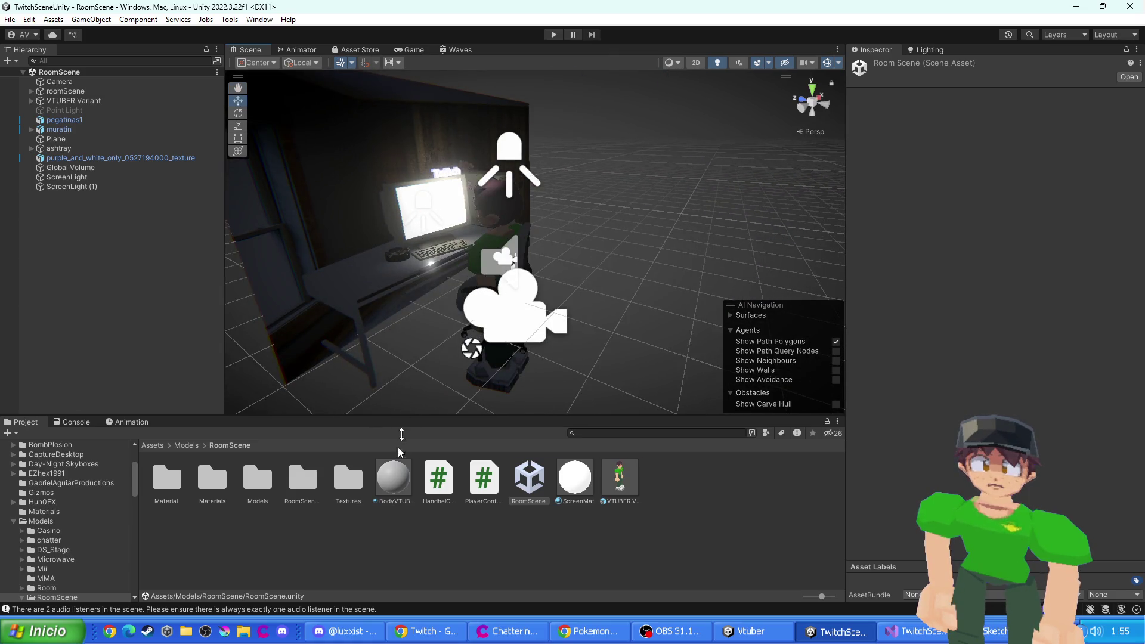
left_click(186, 445)
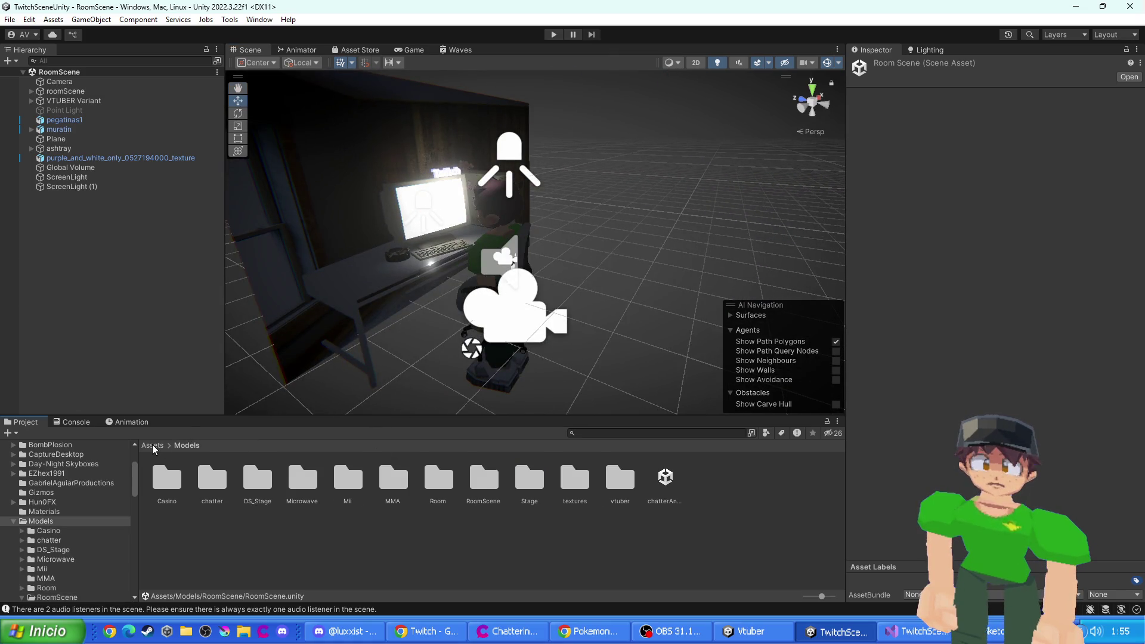
left_click(154, 446)
double_click(674, 486)
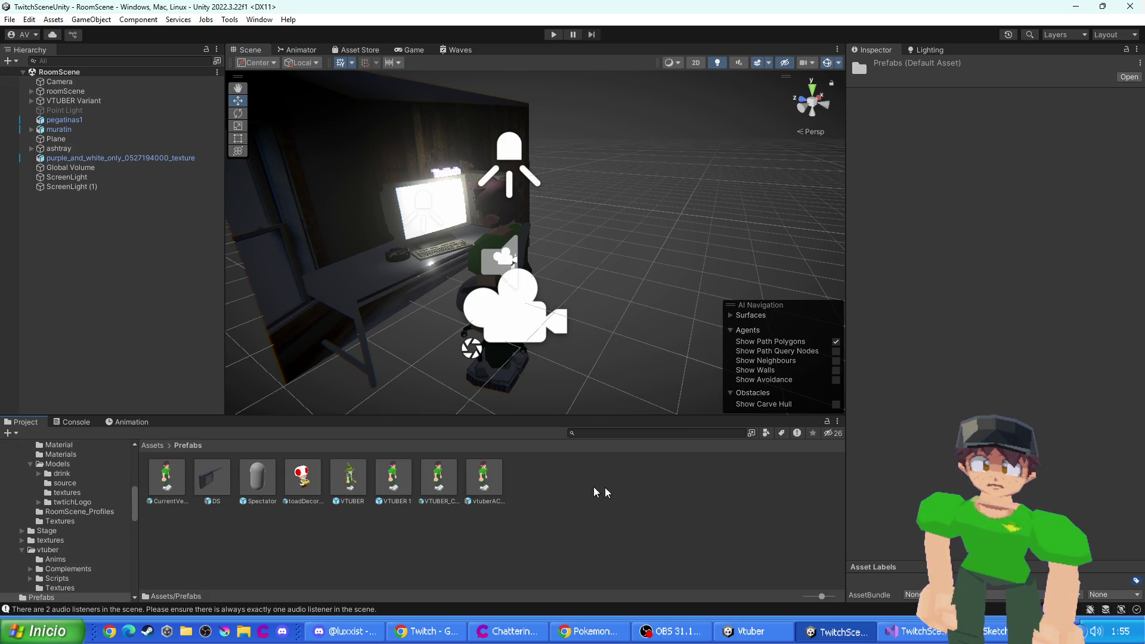
- Click through pegatinas1, Point Light, muratin and ScreenLight (1), then select and drag roomScene
double_click(65, 119)
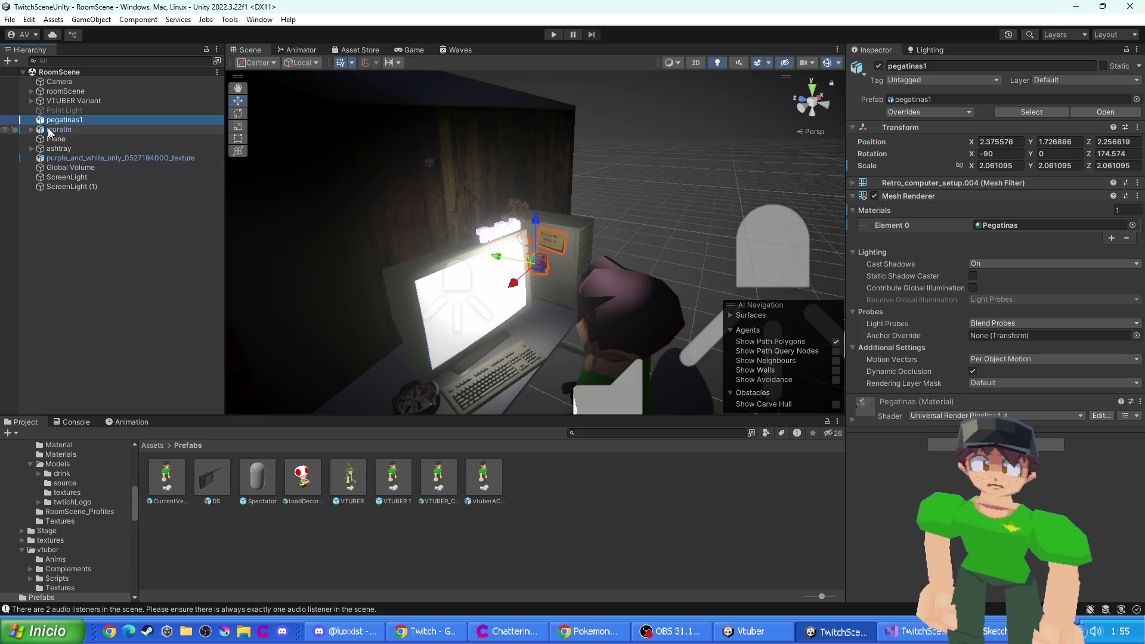
left_click(71, 110)
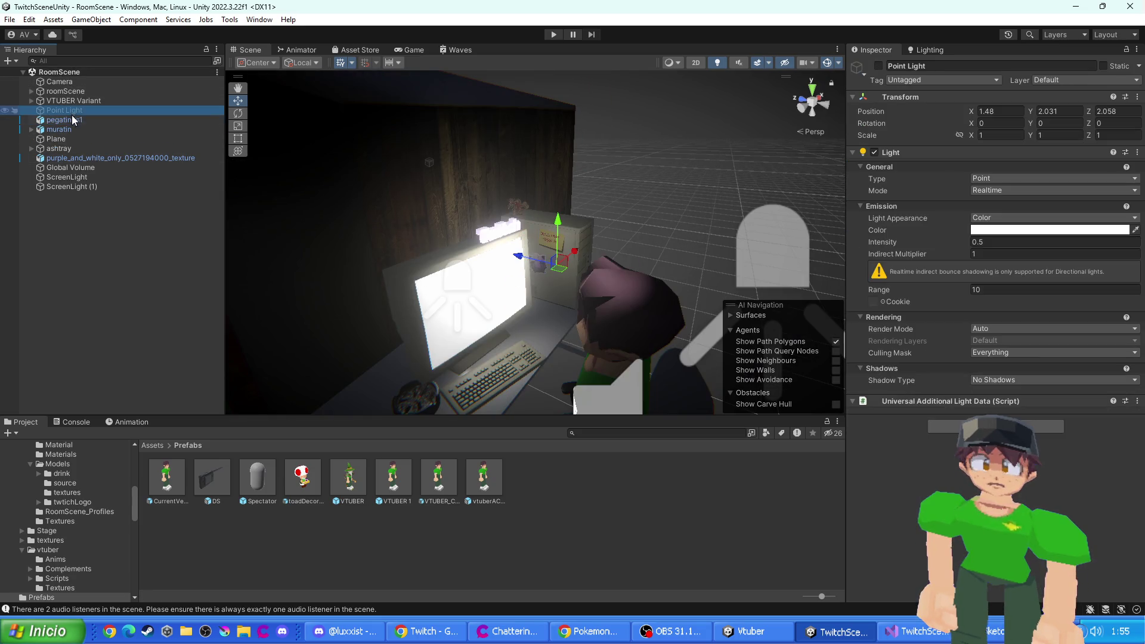
left_click(72, 127)
left_click(65, 120)
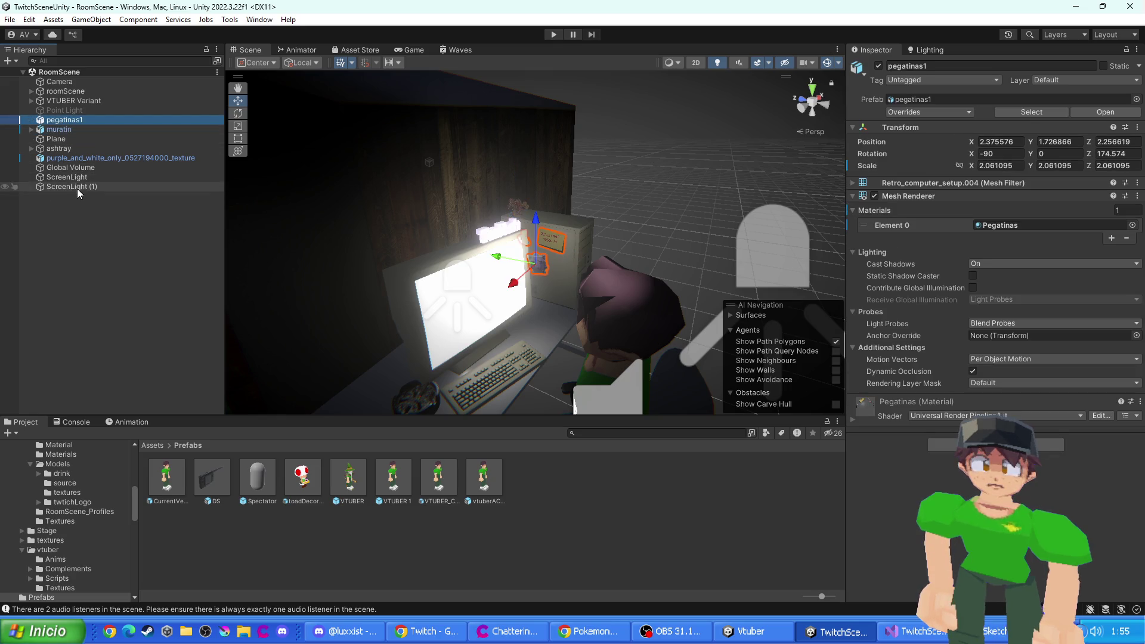
left_click(77, 187, "shift")
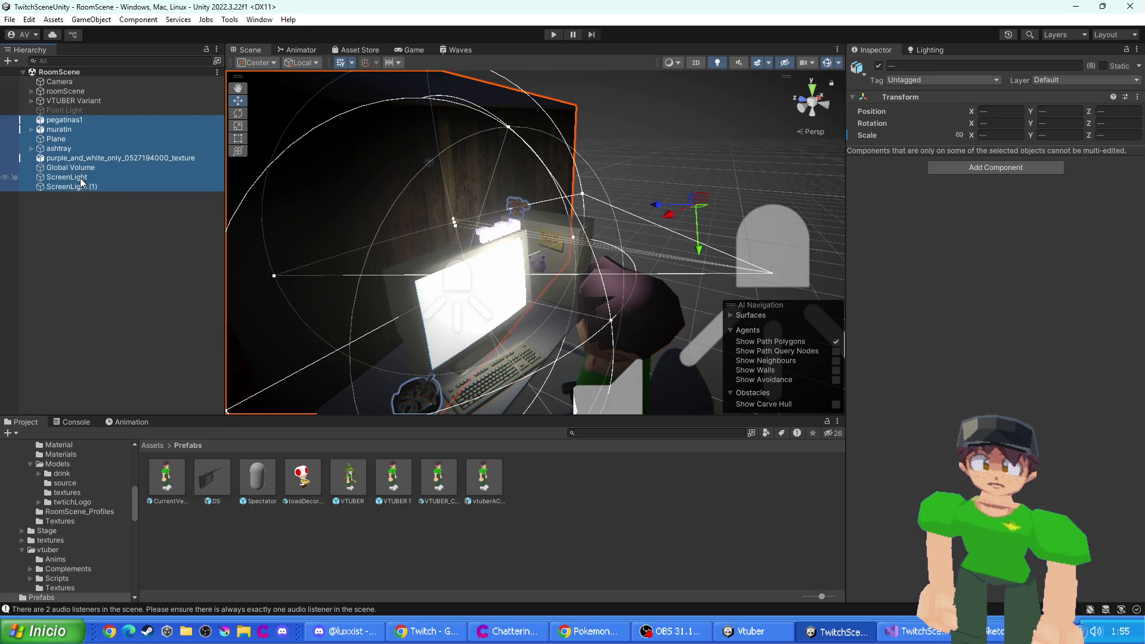
left_click(73, 188)
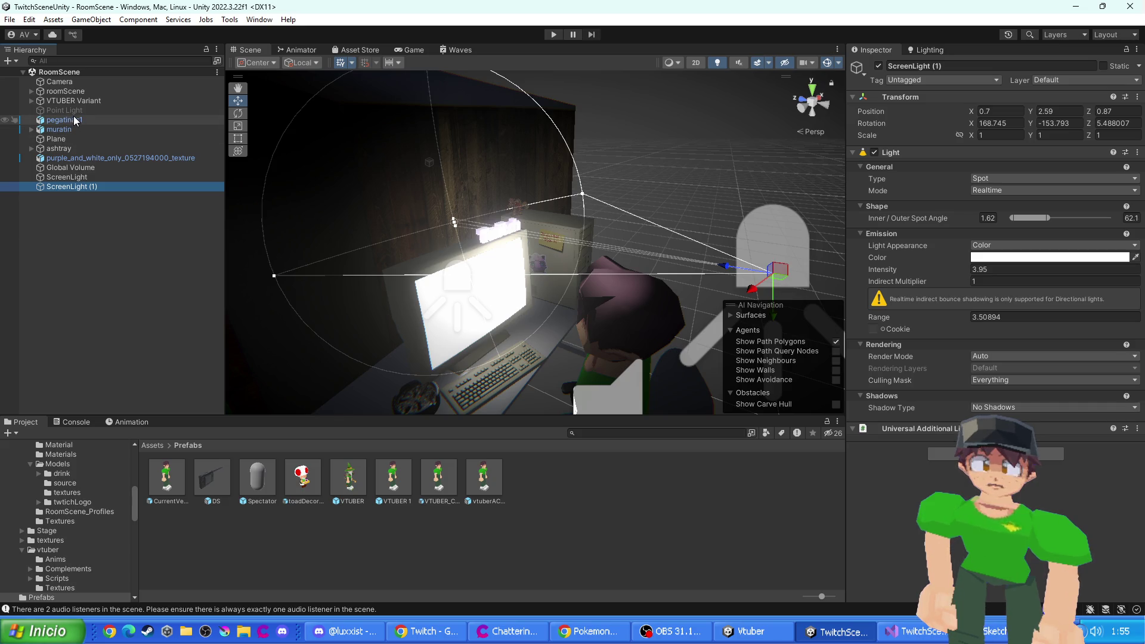
left_click(59, 93)
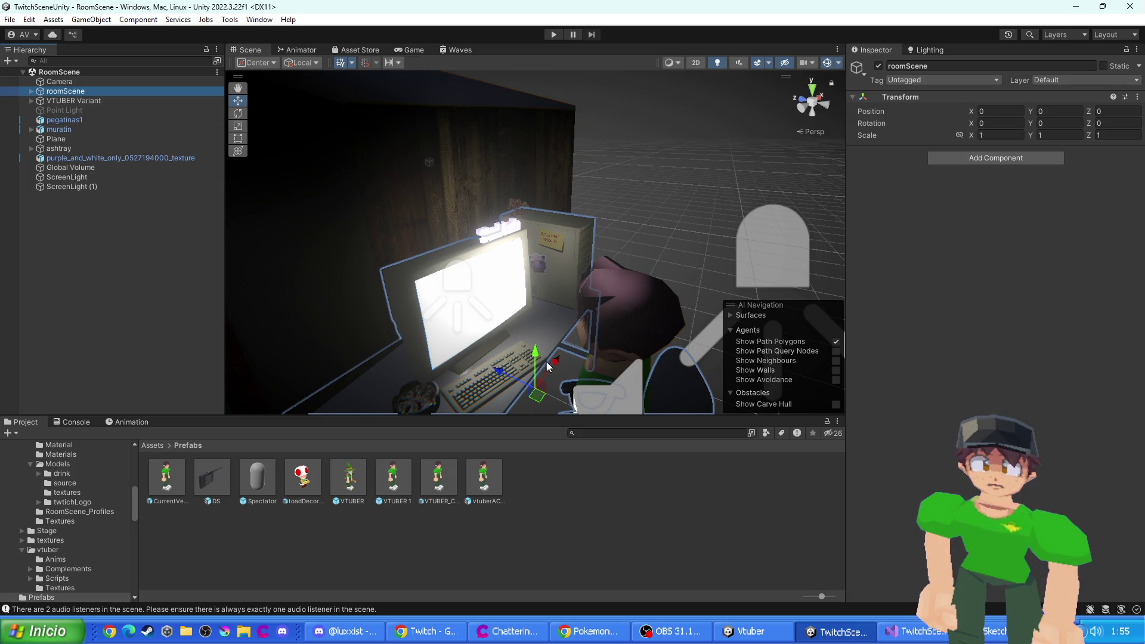
mouse_move(557, 368)
left_mouse_down()
mouse_move(687, 300)
mouse_move(720, 249)
mouse_move(572, 325)
mouse_move(504, 395)
left_mouse_up()
- Undo the accidental roomScene move and click through pegatinas1, VTUBER Variant and roomScene
key("ctrl+z")
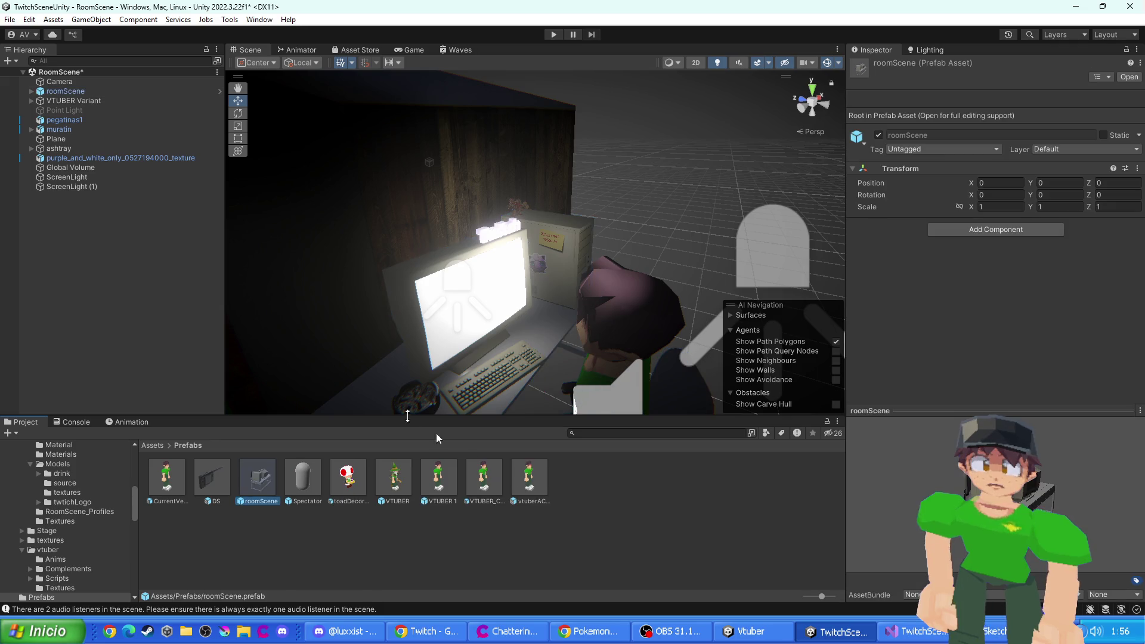
left_click(83, 121)
left_click(75, 102)
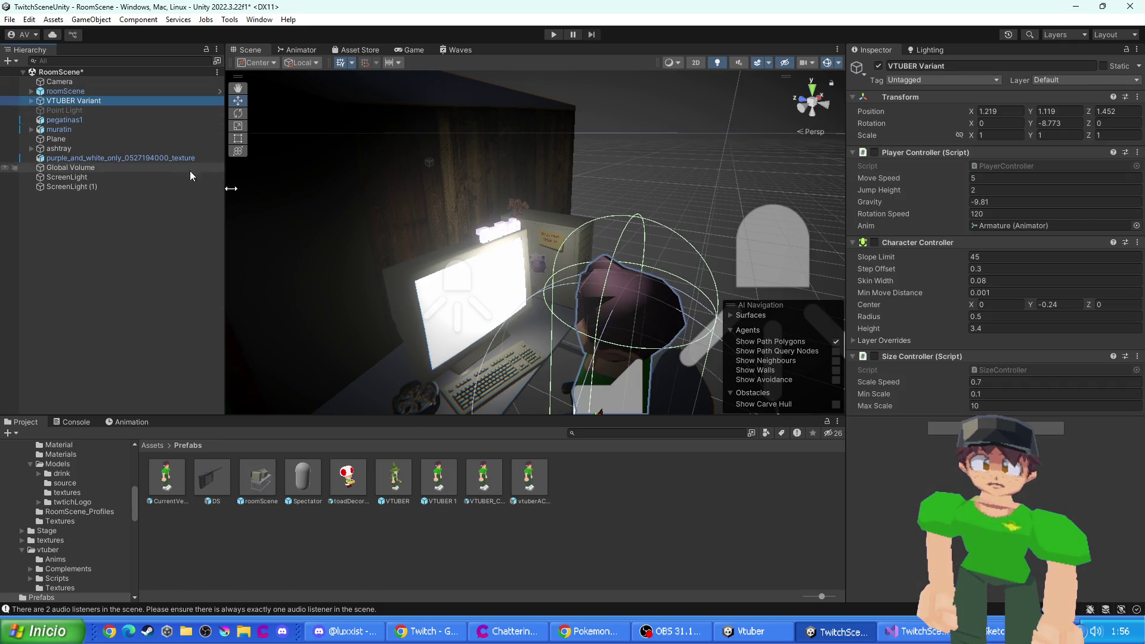
left_click(397, 269)
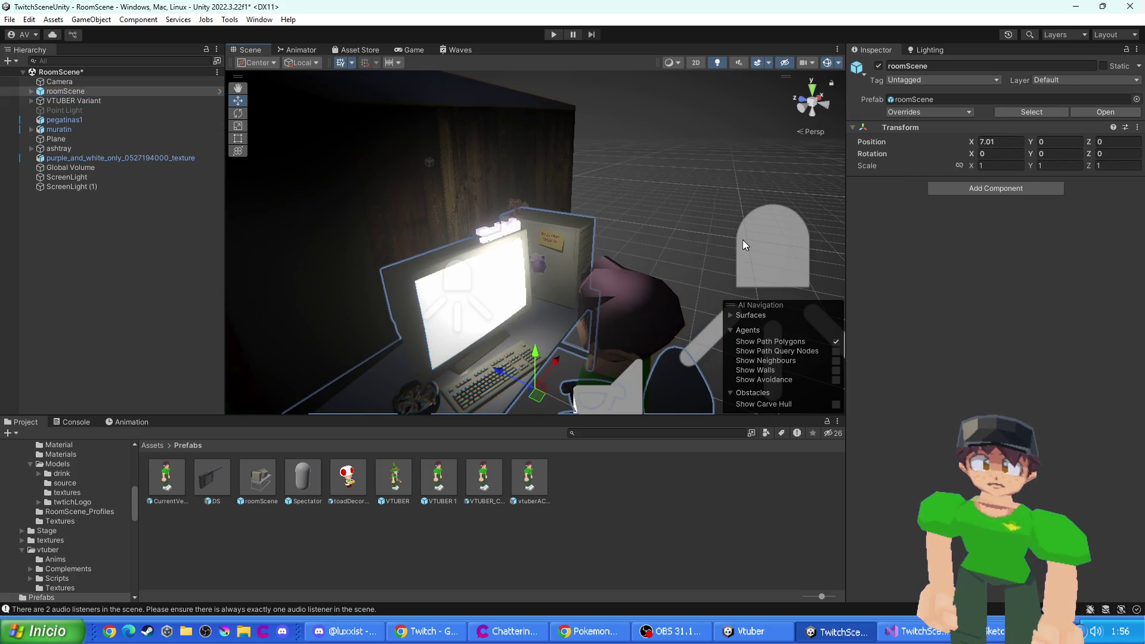
- Delete roomScene.prefab from Assets/Prefabs, confirm the deletion, and reselect the roomScene object
left_click(275, 490)
key("Delete")
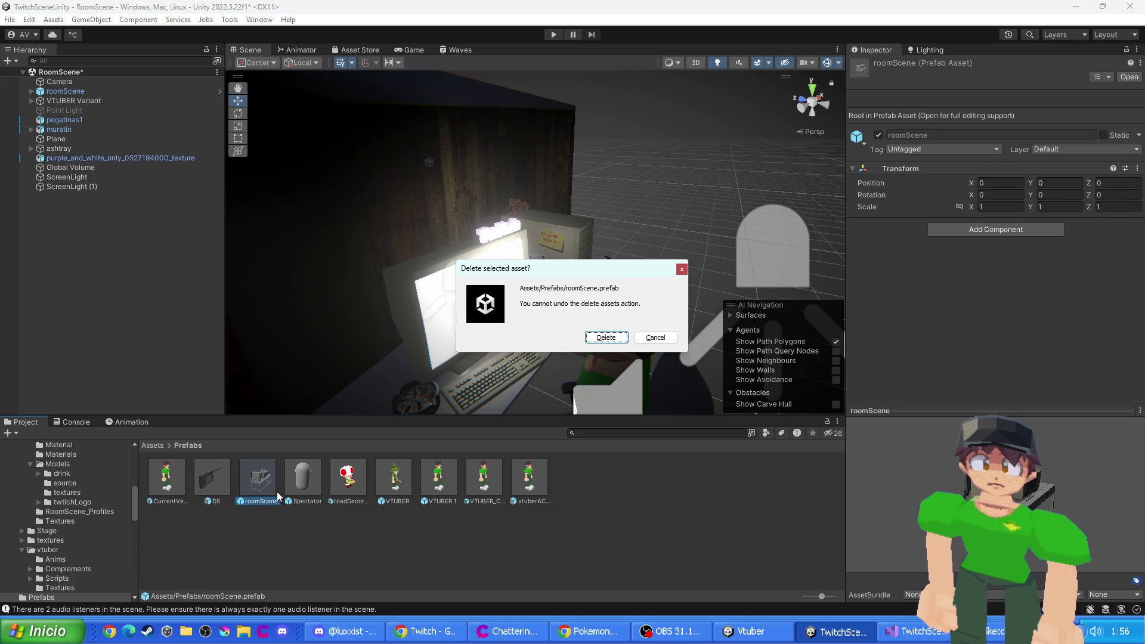
key("Return")
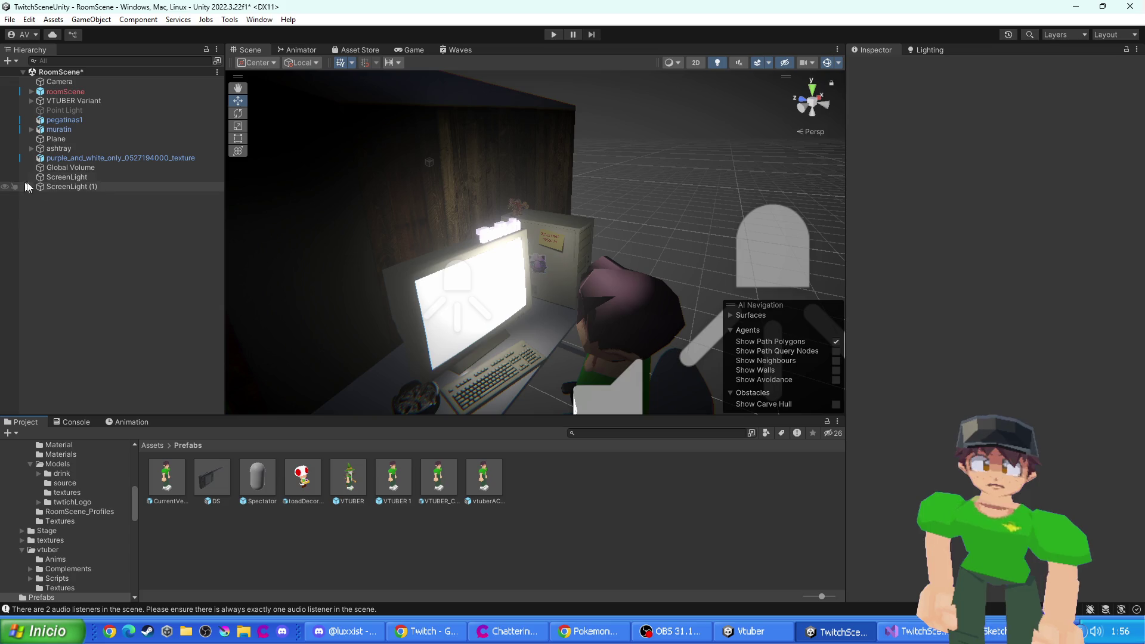
left_click(76, 93)
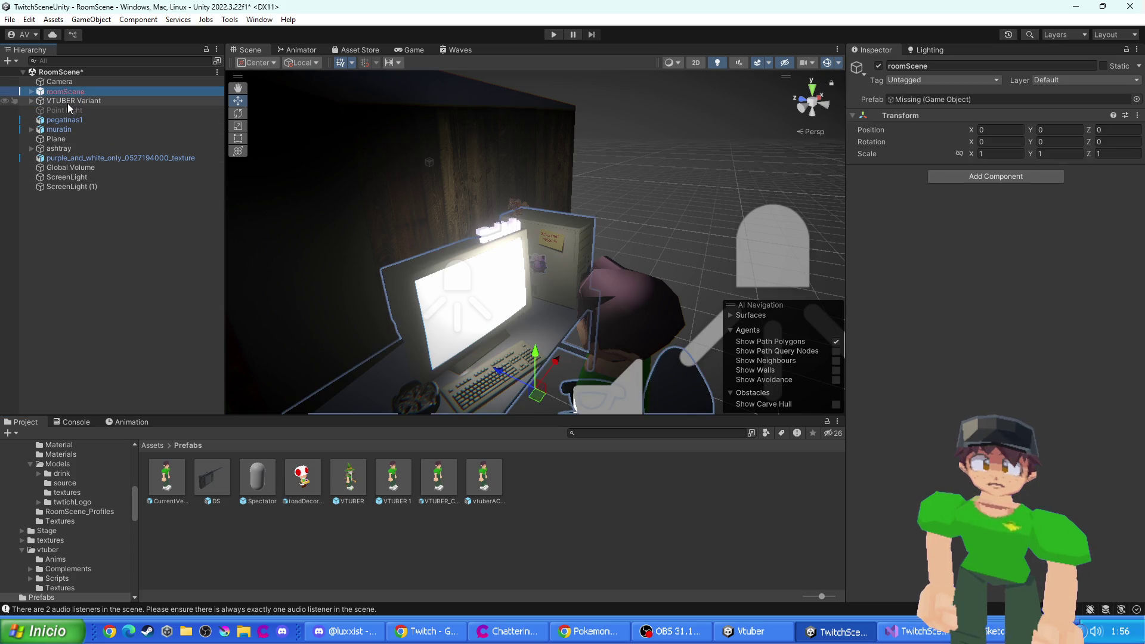
- Fully unpack the roomScene prefab so it is no longer a prefab instance
left_click(69, 102)
right_click(66, 93)
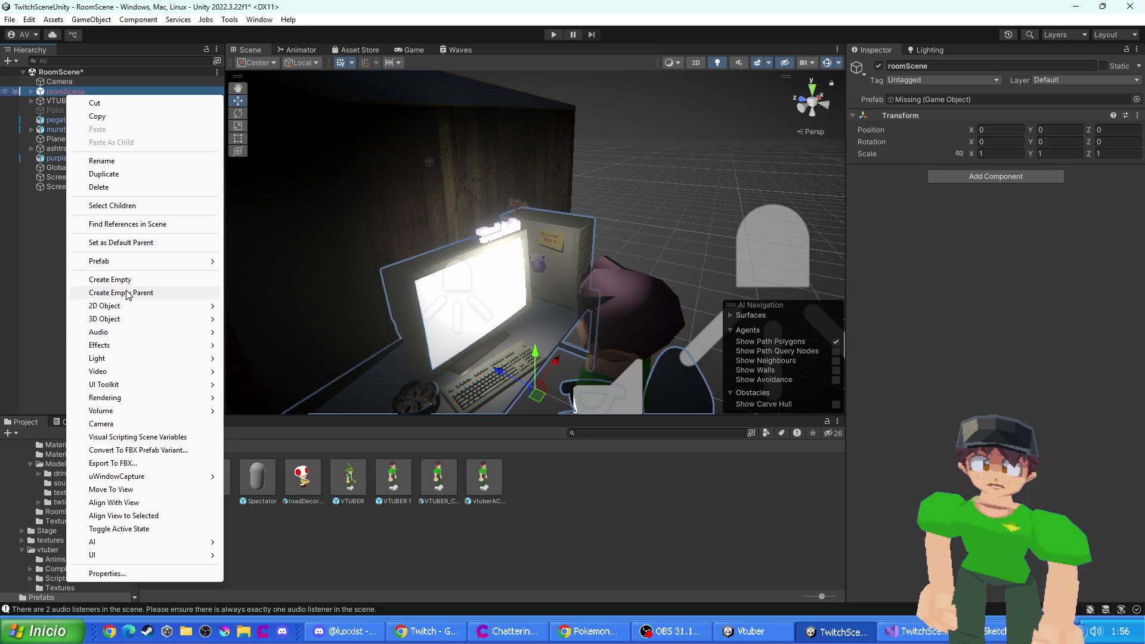
mouse_move(221, 263)
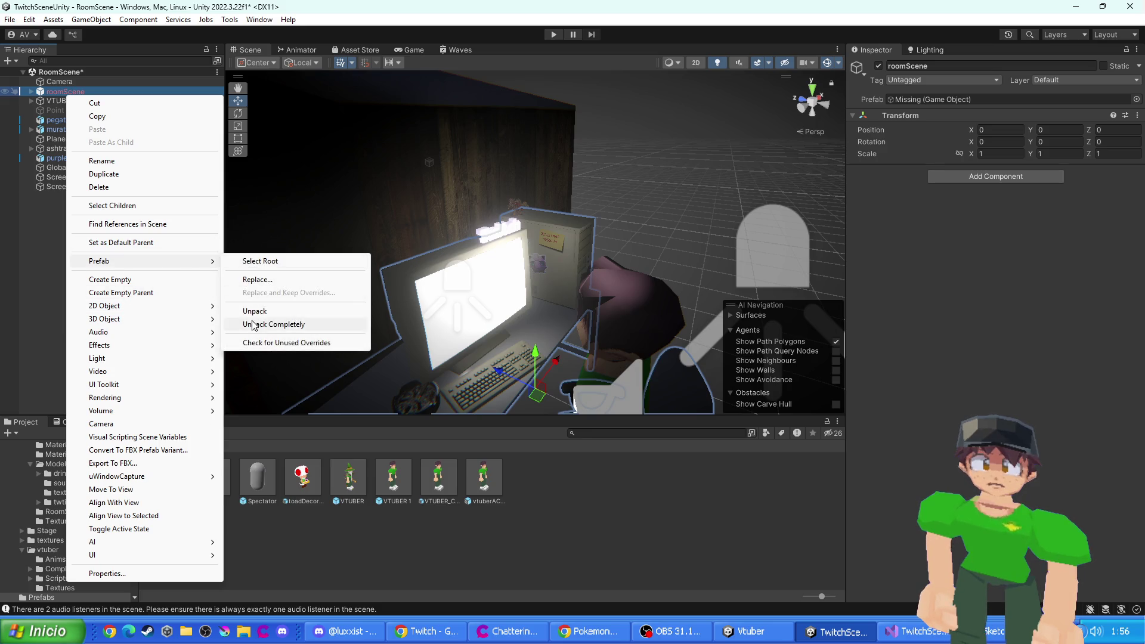
left_click(328, 325)
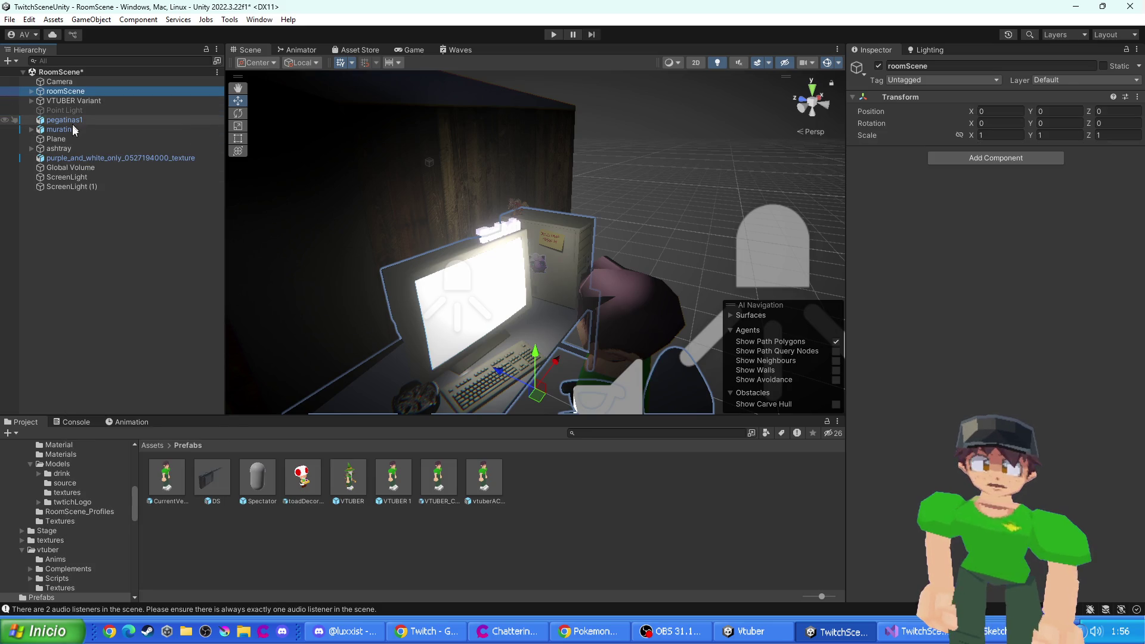
- Create an empty GameObject in RoomScene and set its X and Y position to 0
left_click(136, 280)
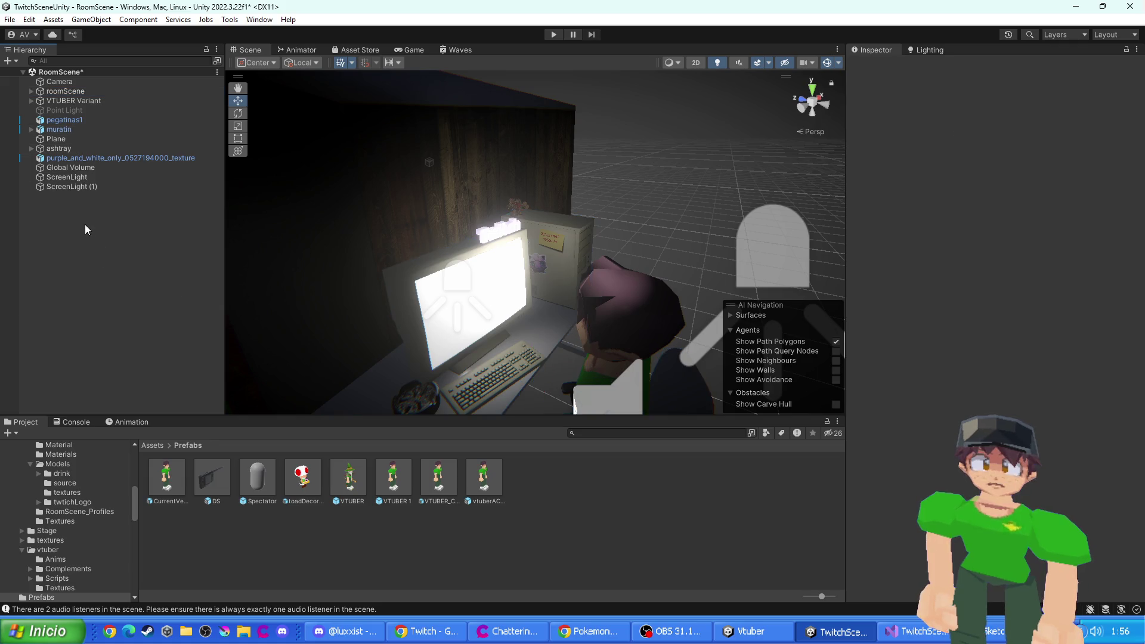
scroll(513, 320, "down", 5)
scroll(486, 301, "up", 5)
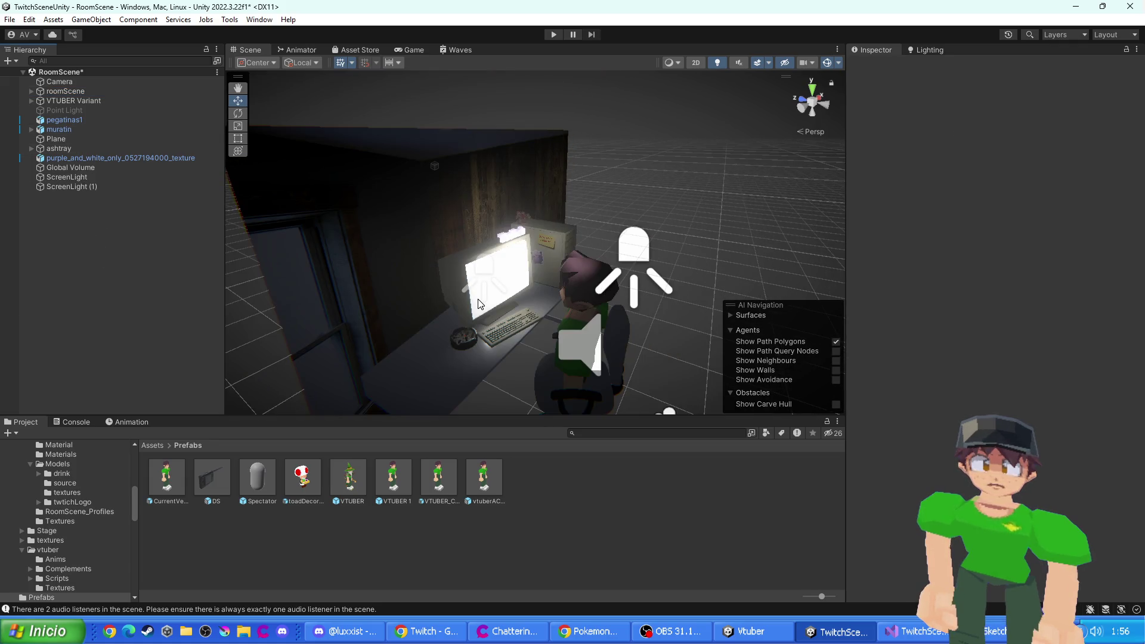
right_click(130, 233)
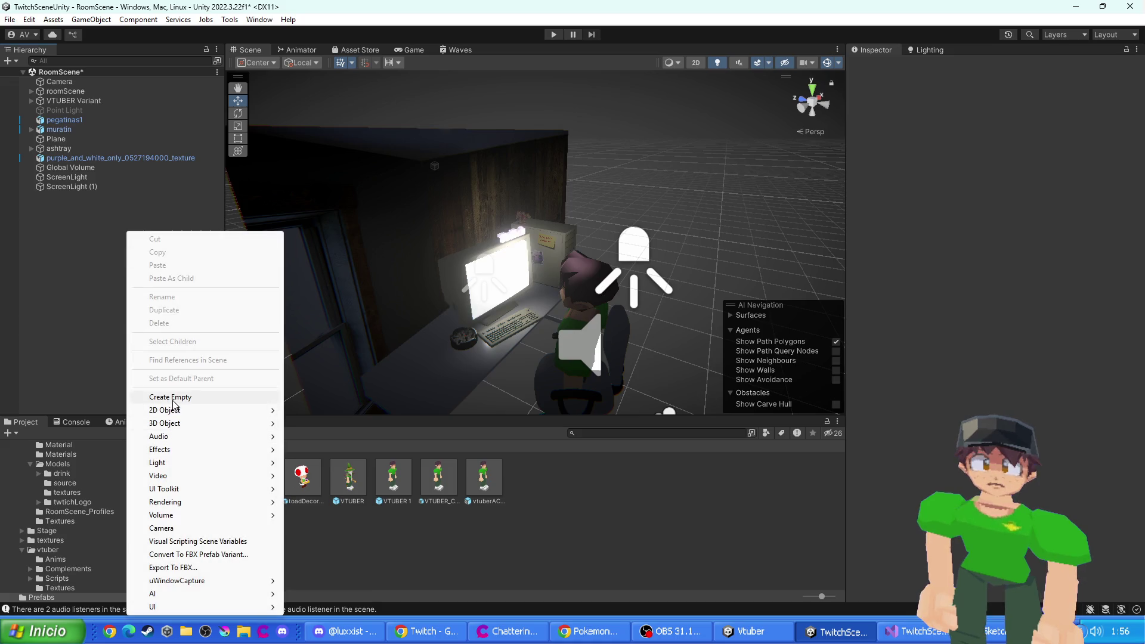
left_click(174, 397)
mouse_move(560, 236)
left_mouse_down()
mouse_move(534, 251)
mouse_move(546, 278)
mouse_move(437, 345)
mouse_move(552, 287)
left_mouse_up()
left_click(1002, 112)
type("0")
key("Return")
left_click(1066, 113)
type("0")
key("Tab")
type("0")
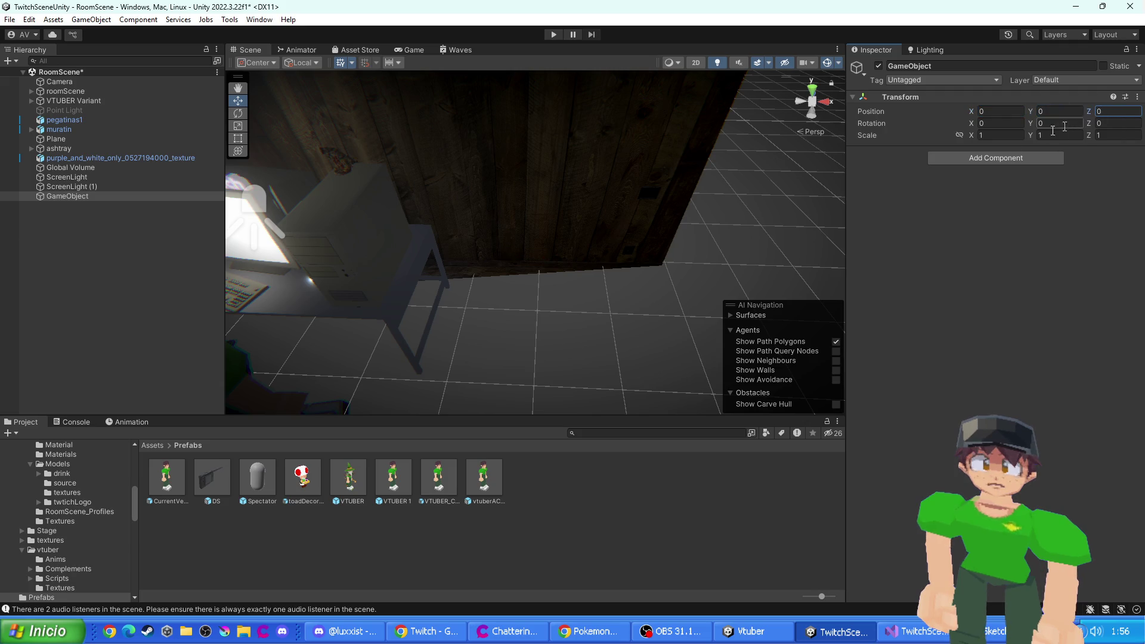
- Drag the empty object onto the desk monitor, ending at X 1.281, Y 1.061, Z 2.949
scroll(522, 262, "down", 5)
scroll(522, 262, "up", 5)
left_click_drag(327, 362, 397, 238)
left_click_drag(334, 268, 408, 270)
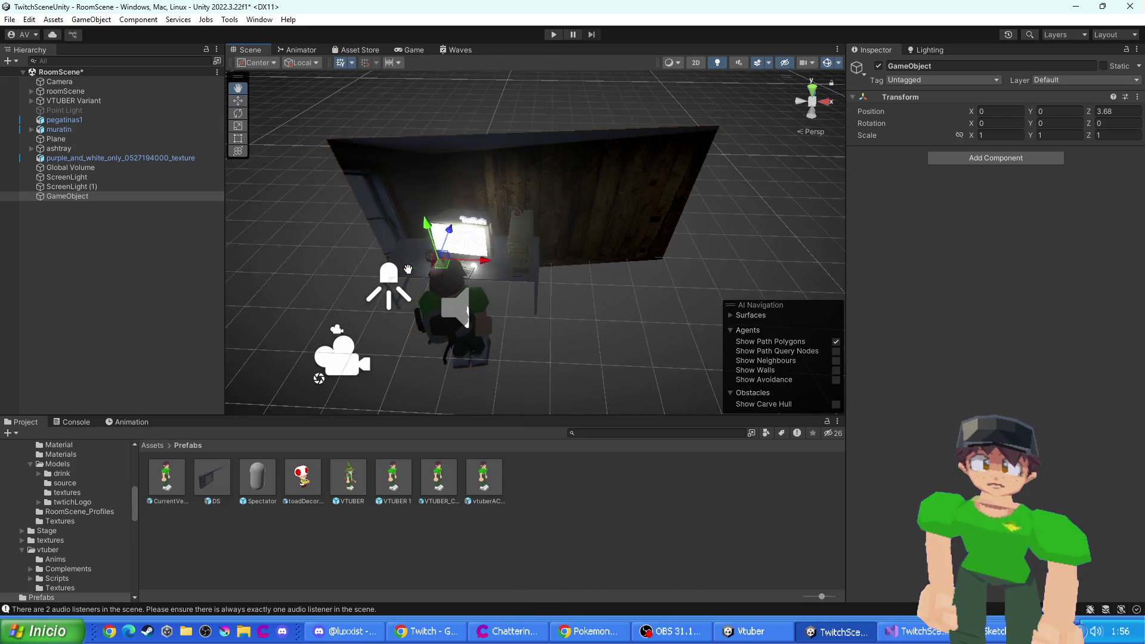
scroll(421, 280, "up", 6)
mouse_move(534, 343)
left_mouse_down()
mouse_move(572, 345)
mouse_move(552, 345)
mouse_move(580, 325)
mouse_move(641, 316)
mouse_move(675, 233)
mouse_move(668, 319)
mouse_move(572, 313)
left_mouse_up()
scroll(575, 346, "down", 5)
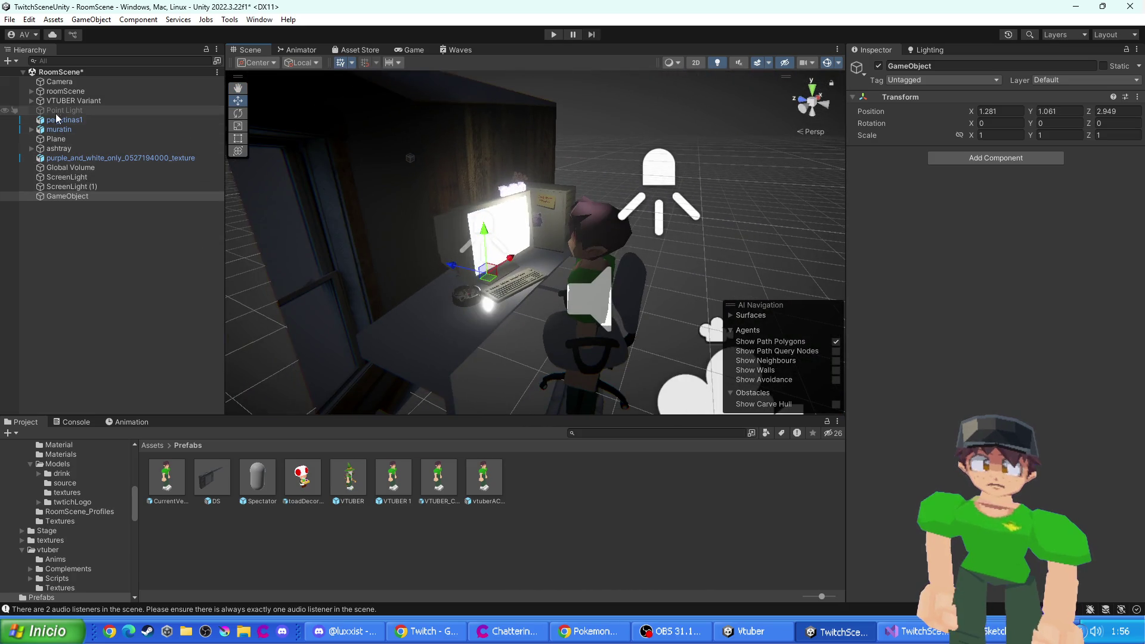
double_click(77, 197)
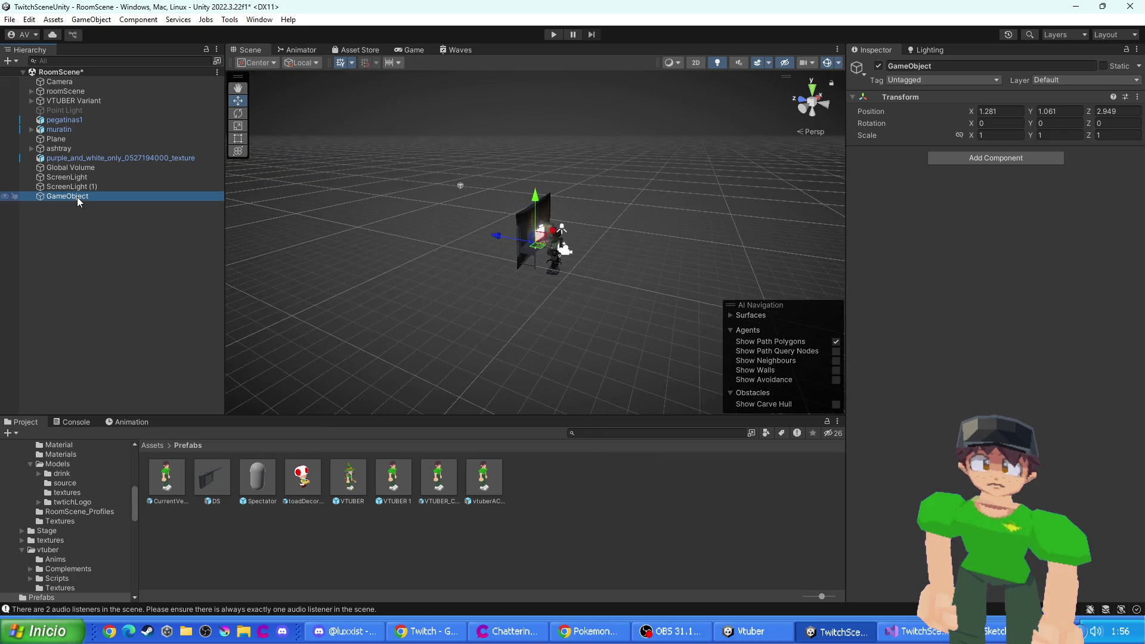
- Rename the new empty object to 'Ordenador'
right_click(77, 197)
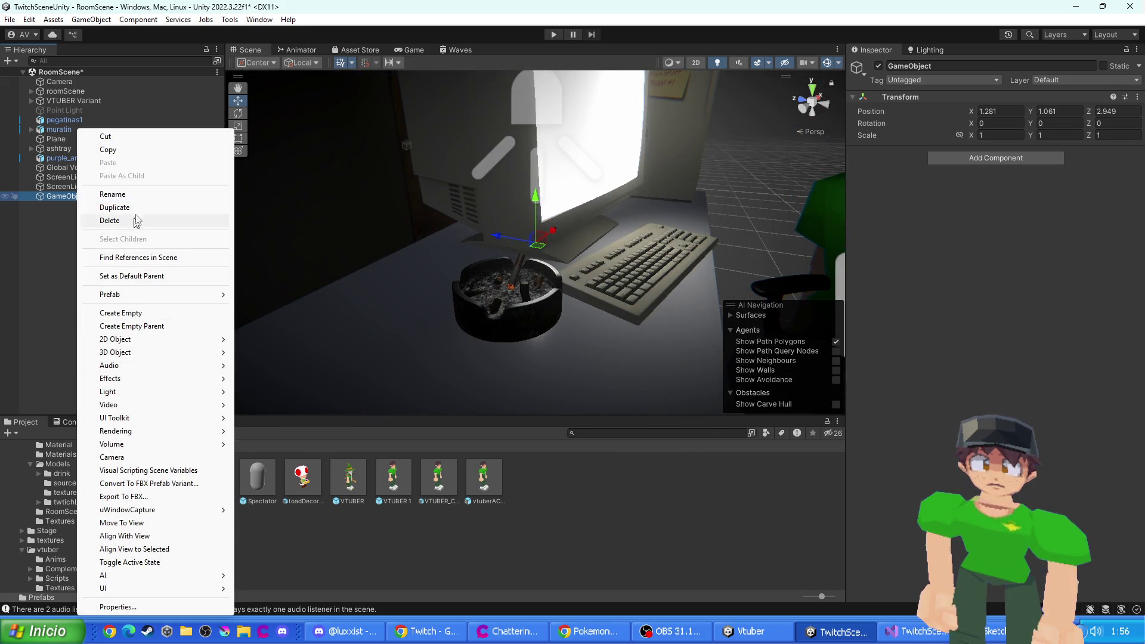
left_click(137, 195)
type("Ordenador")
key("Return")
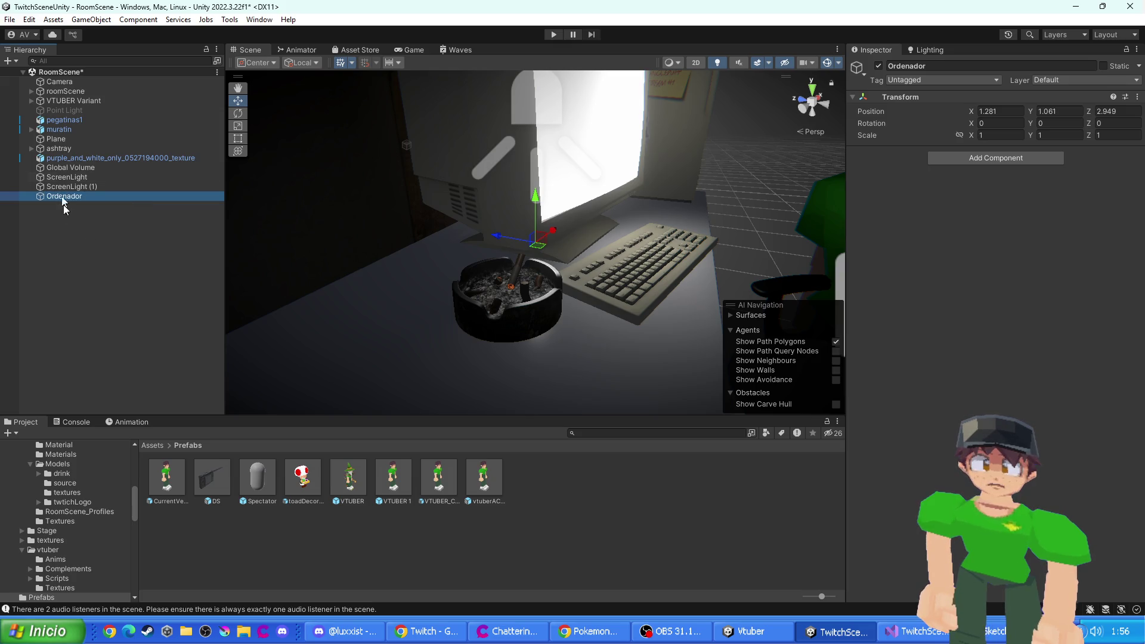
- Parent roomScene, pegatinas1, ashtray and muratin under Ordenador
left_click_drag(56, 91, 94, 156)
left_click_drag(72, 195, 94, 196)
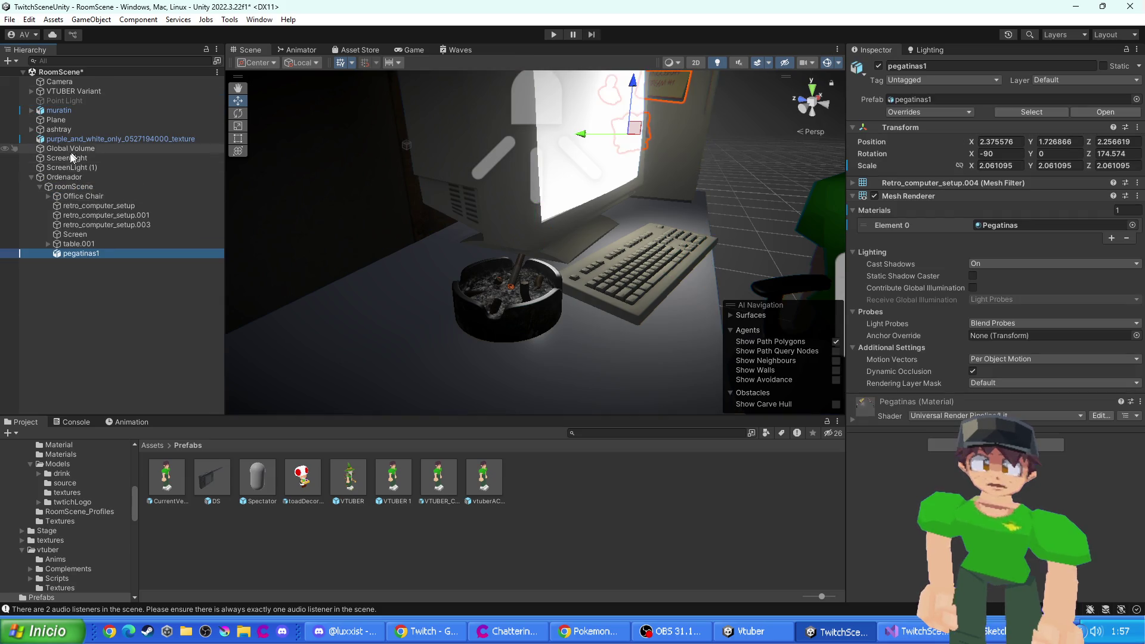
mouse_move(69, 128)
left_mouse_down()
mouse_move(78, 210)
mouse_move(52, 178)
left_mouse_up()
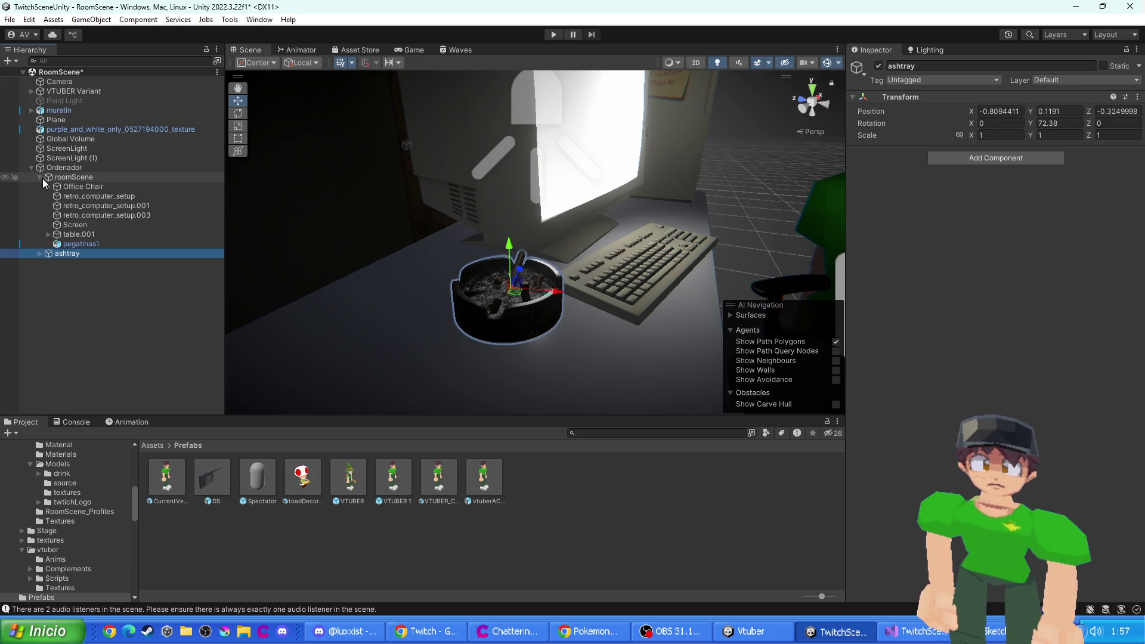
left_click(41, 178)
left_click(39, 177)
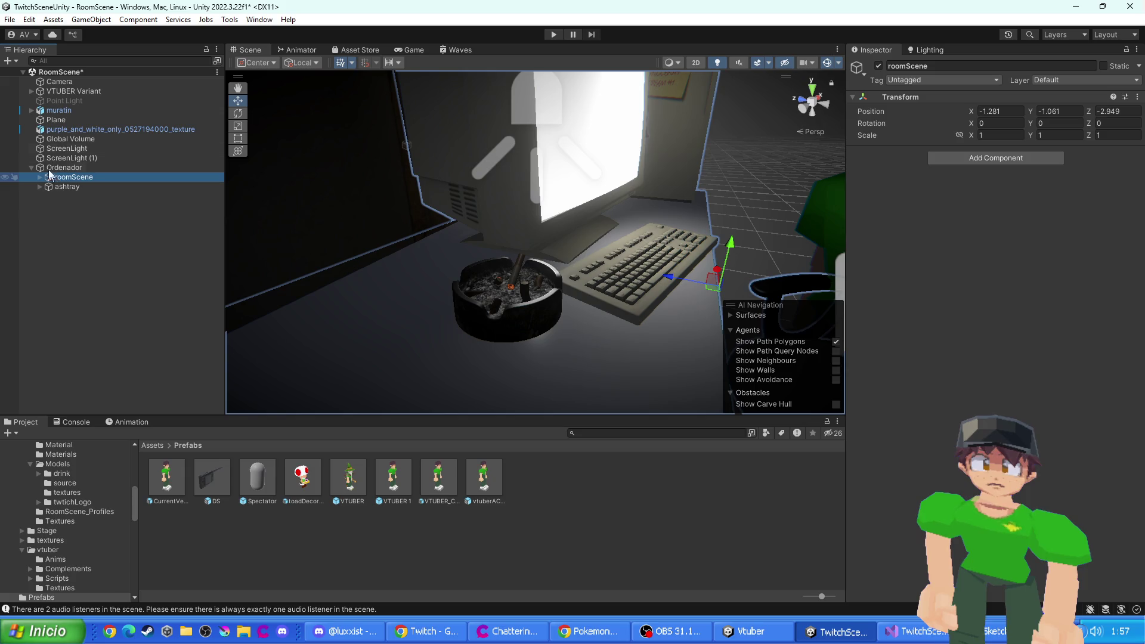
left_click(55, 120)
left_click(53, 110)
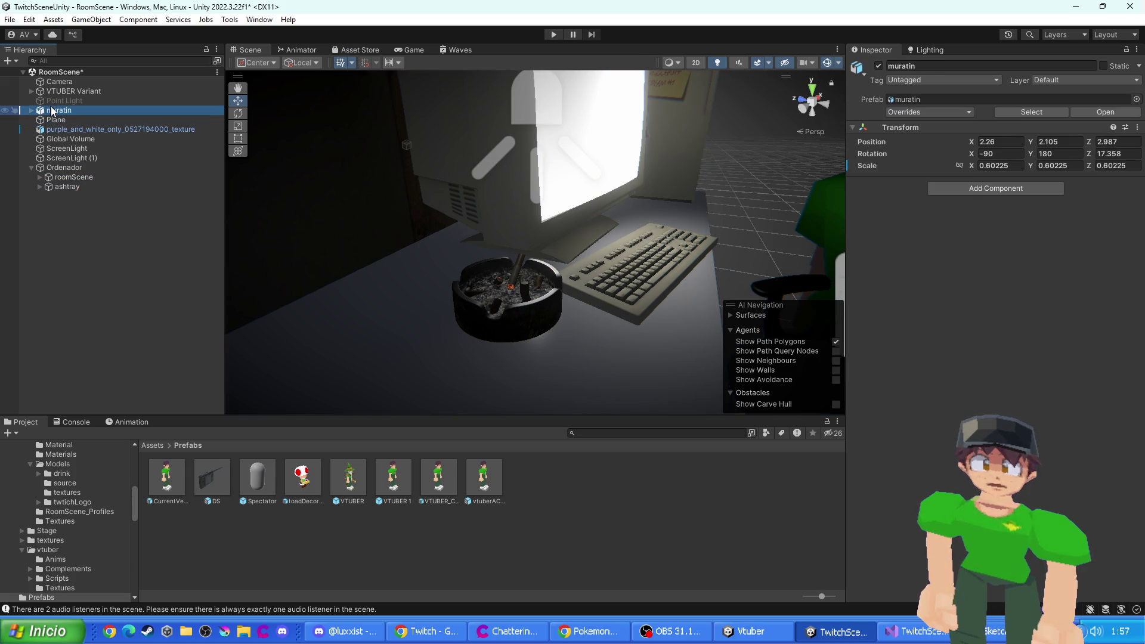
key("f")
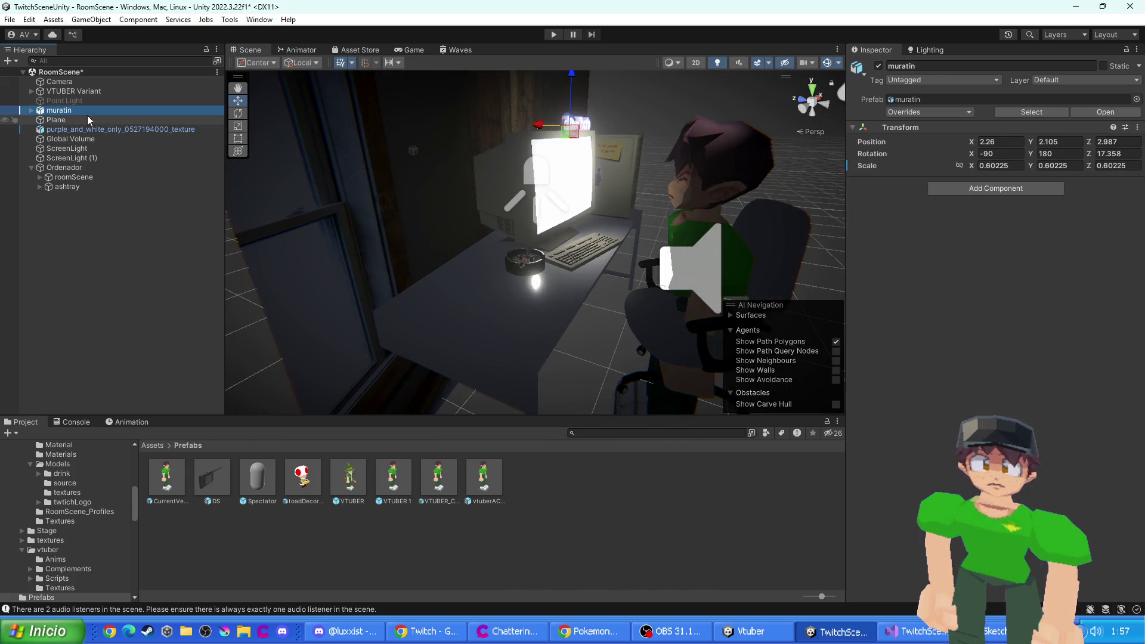
left_click_drag(68, 173, 67, 170)
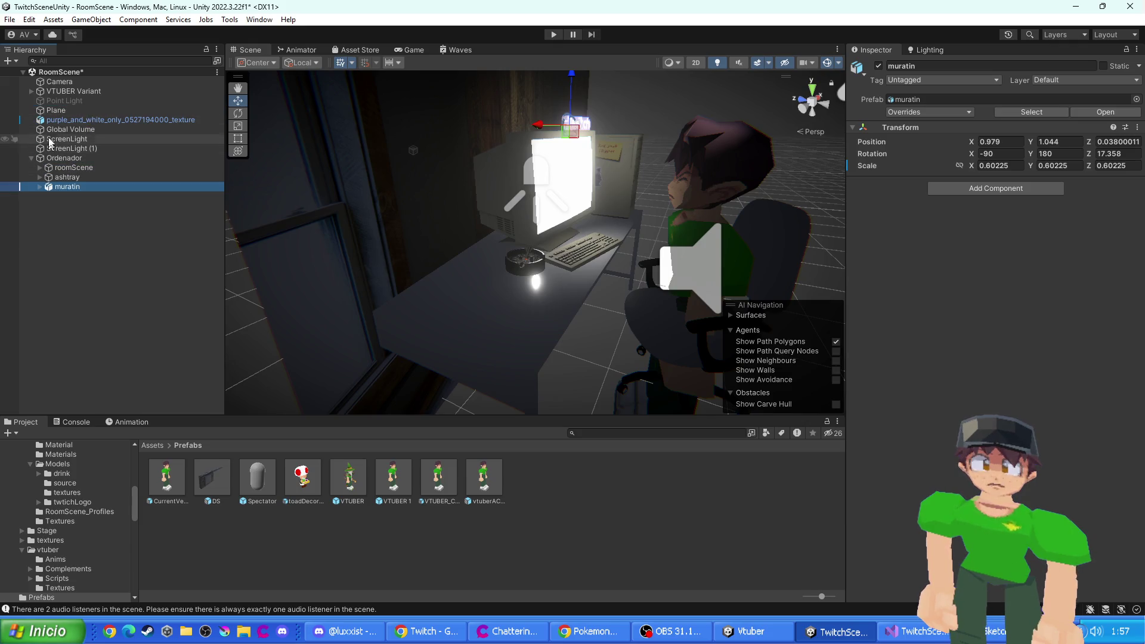
- Move the purple and white texture and ScreenLight under Ordenador
left_click(57, 111)
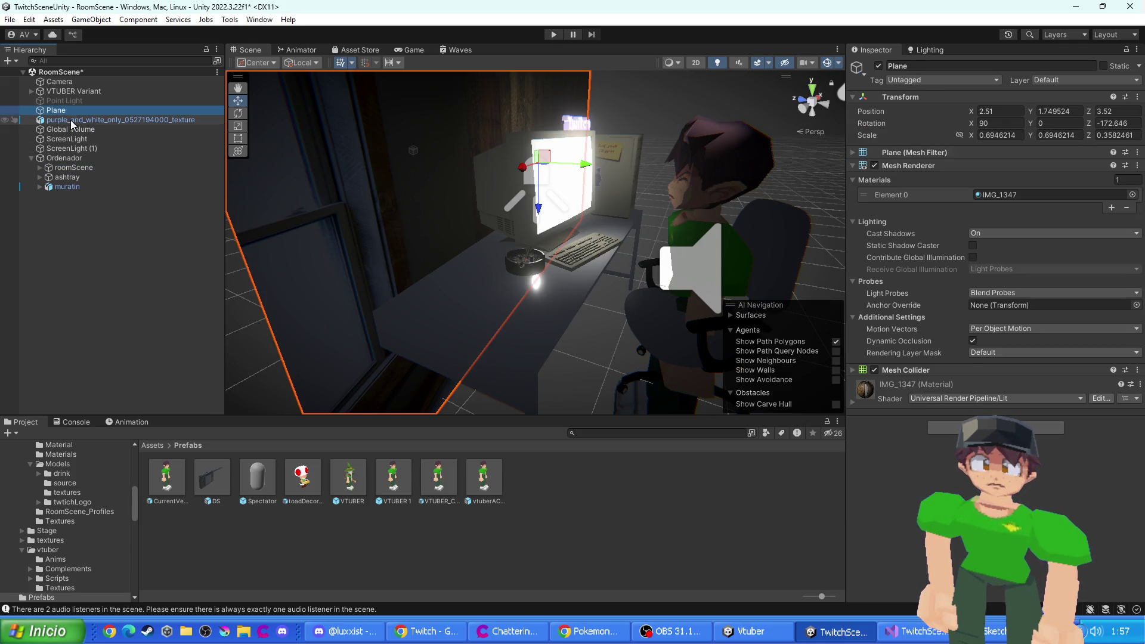
left_click(72, 121)
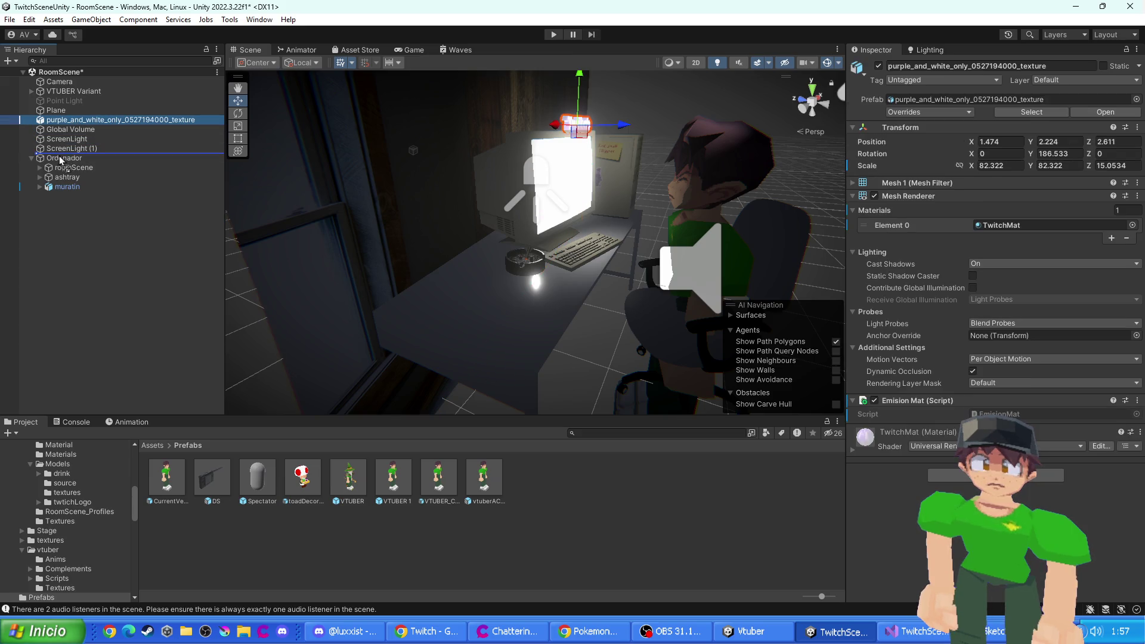
left_click_drag(62, 160, 62, 159)
left_click(71, 139)
left_click(63, 131)
mouse_move(66, 135)
left_mouse_down()
mouse_move(74, 160)
mouse_move(51, 148)
mouse_move(64, 140)
left_mouse_up()
left_click(69, 130)
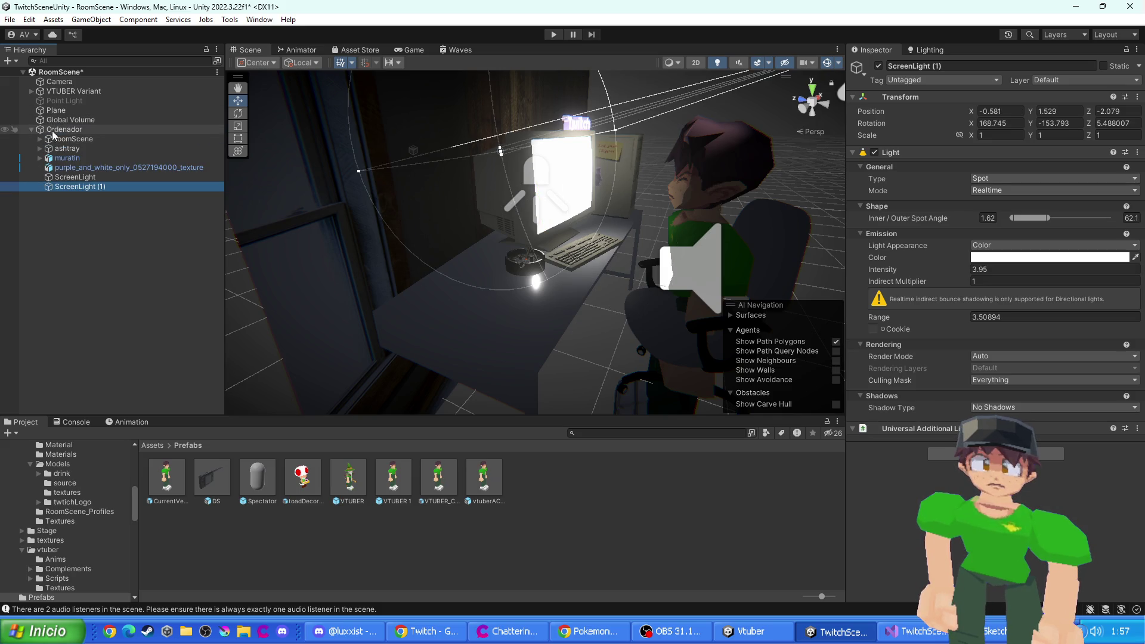
- Save Ordenador as a prefab in the Assets/Prefabs folder
left_click(29, 131)
left_click(8, 131)
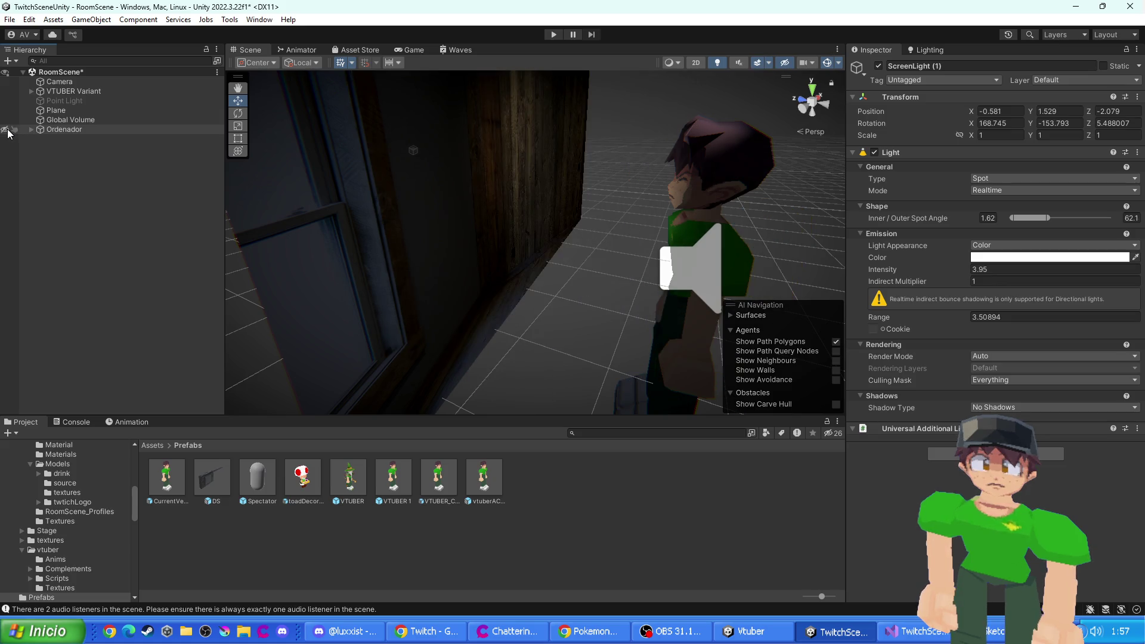
left_click(8, 131)
left_click(61, 130)
mouse_move(61, 133)
left_mouse_down()
mouse_move(546, 464)
mouse_move(578, 505)
left_mouse_up()
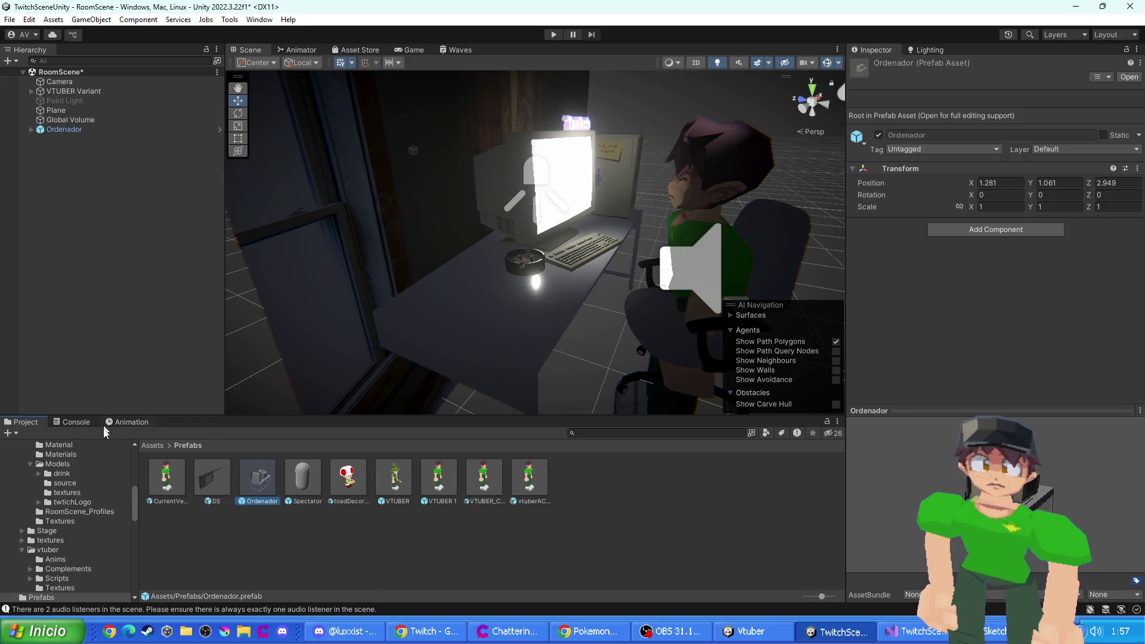
- Open DS_Scene from Assets/Scenes, discarding the unsaved RoomScene changes
left_click(146, 447)
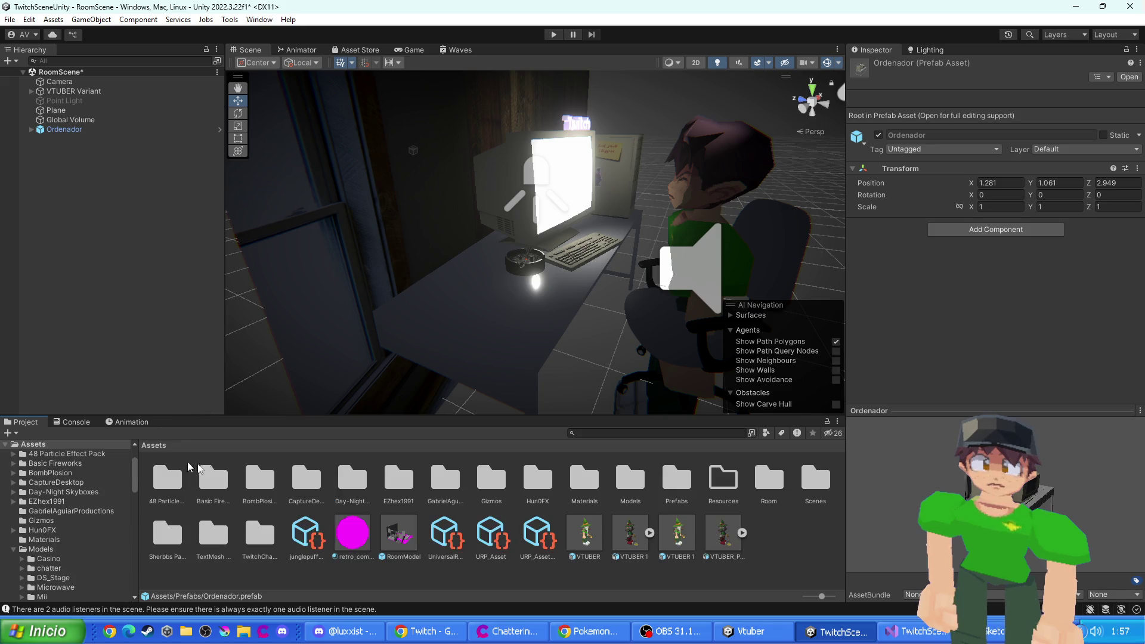
double_click(816, 477)
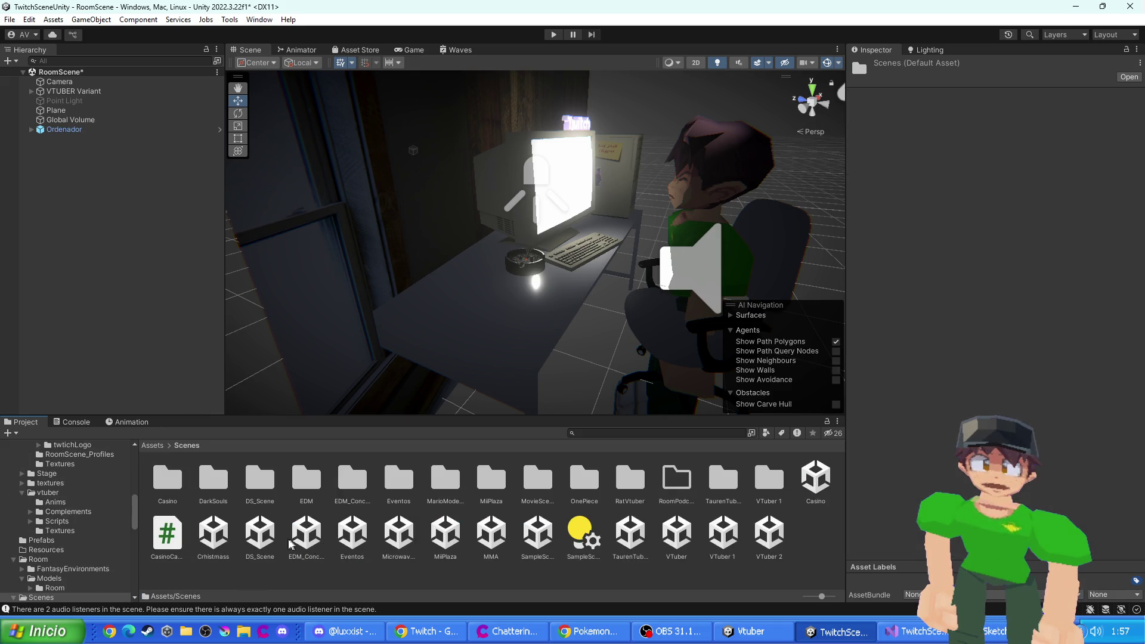
left_click(270, 542)
left_click(609, 342)
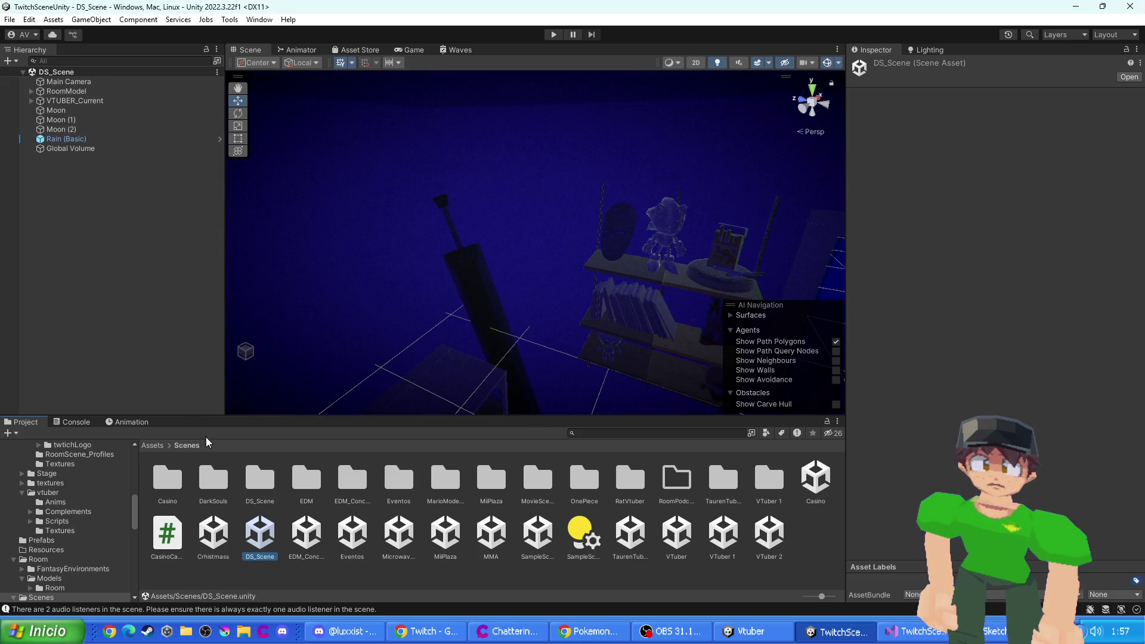
- Delete the table top and the table.001 frame from the DS room
left_click(152, 445)
mouse_move(358, 376)
left_mouse_down()
mouse_move(468, 378)
mouse_move(519, 268)
mouse_move(459, 316)
left_mouse_up()
left_click(459, 316)
left_click(460, 313)
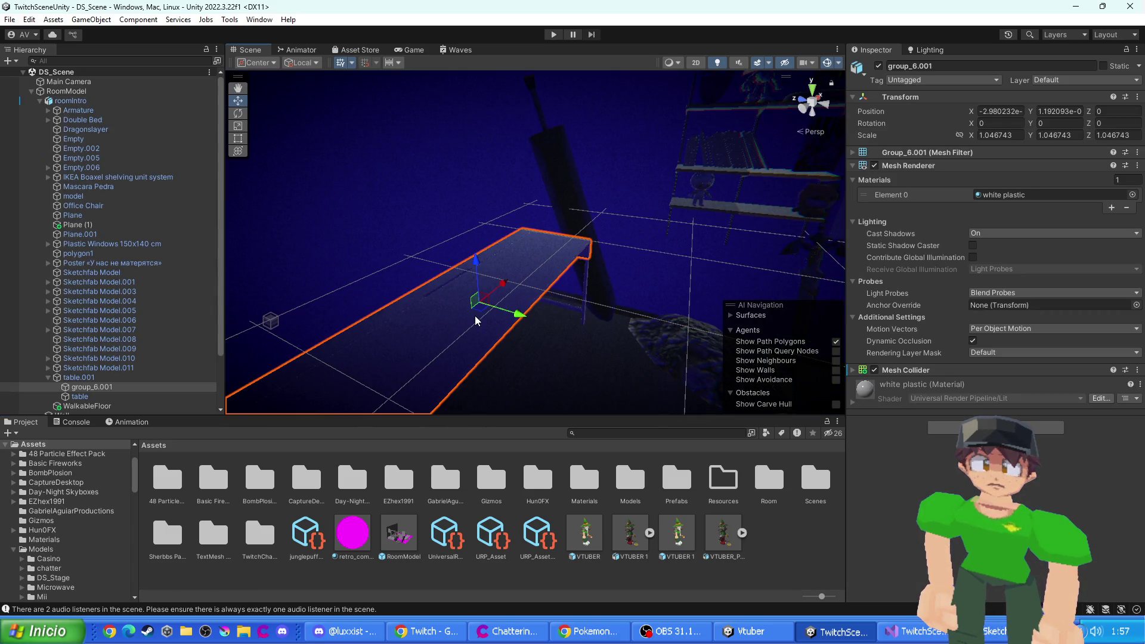
key("Delete")
left_click(506, 340)
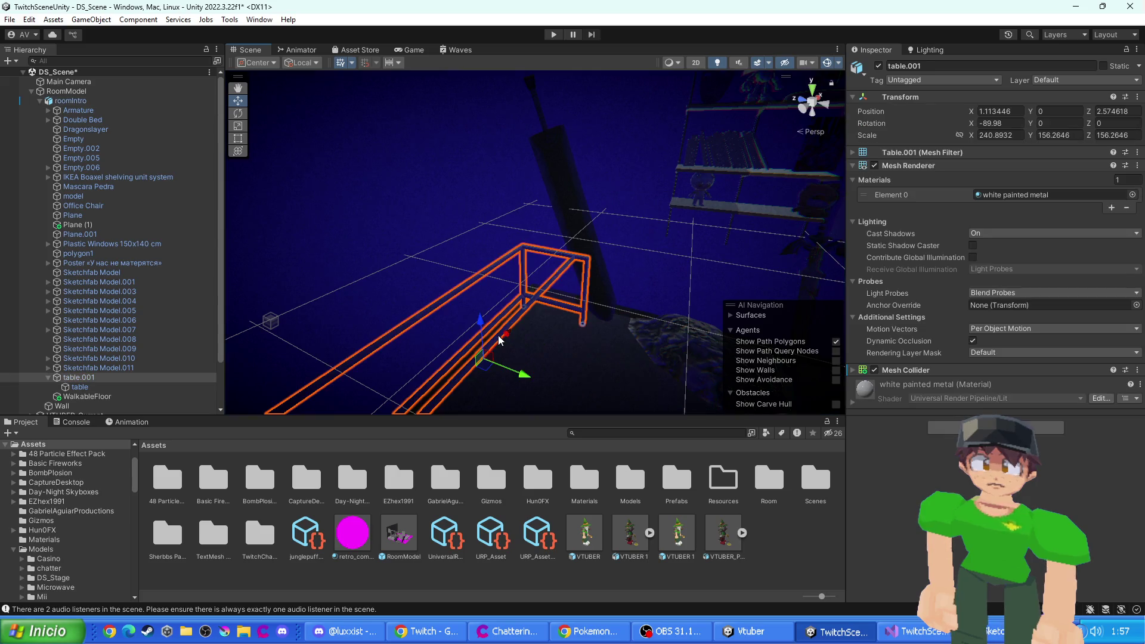
key("Delete")
mouse_move(499, 340)
left_mouse_down()
mouse_move(560, 296)
mouse_move(543, 332)
mouse_move(532, 324)
left_mouse_up()
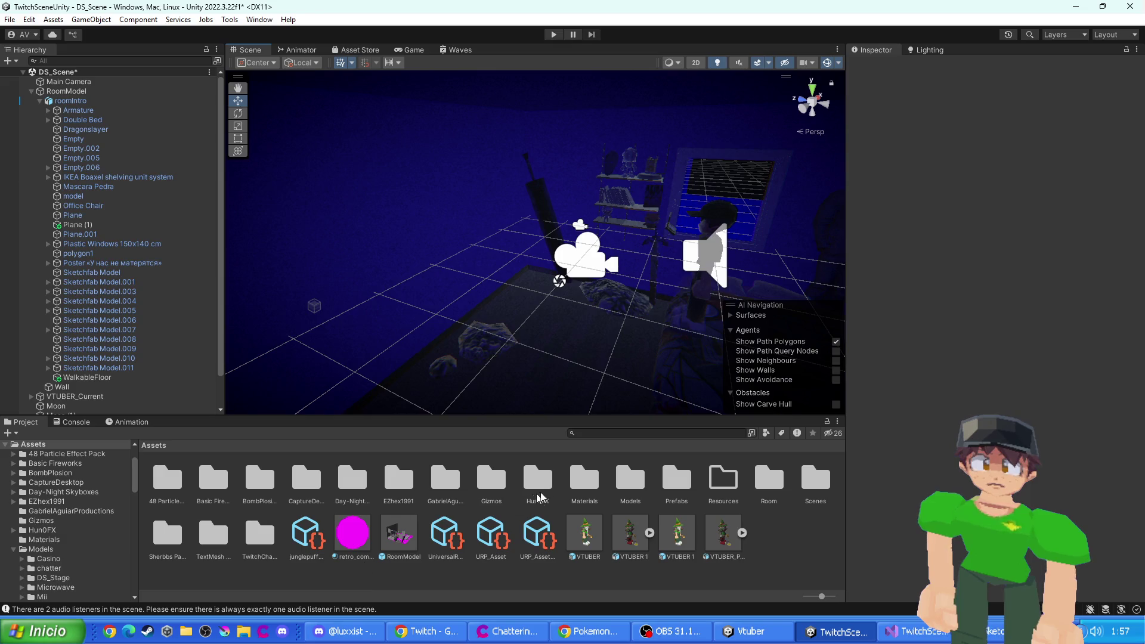
double_click(676, 486)
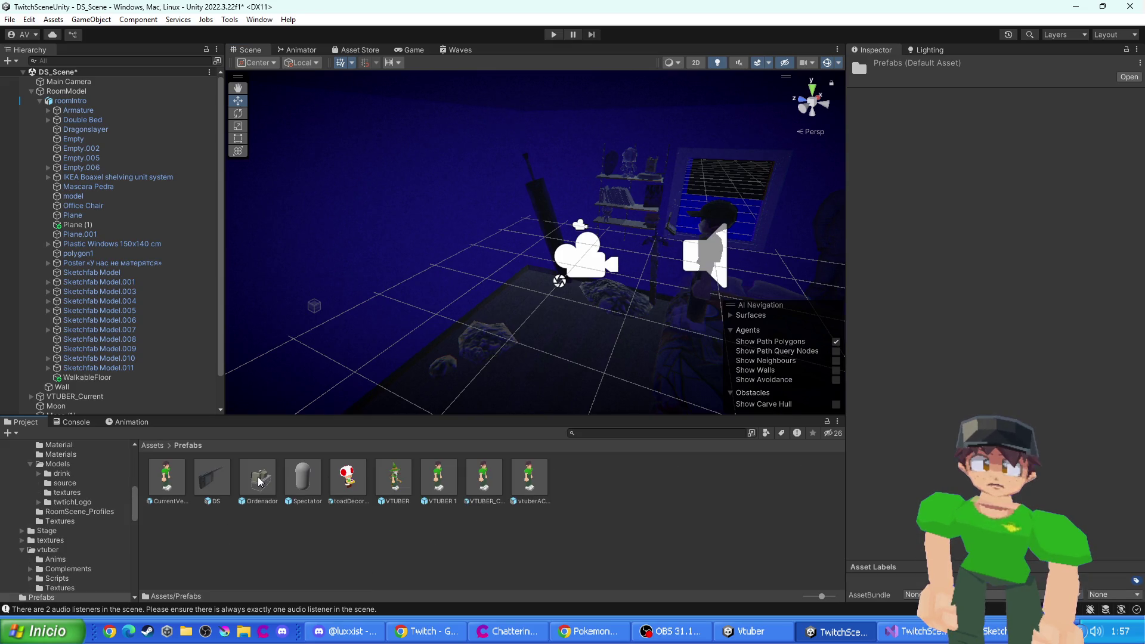
- Place the Ordenador prefab on the DS room desk at X -1.173782, Y -0.457, Z 3.575
mouse_move(261, 486)
left_mouse_down()
mouse_move(499, 383)
mouse_move(511, 306)
mouse_move(524, 319)
mouse_move(485, 329)
mouse_move(560, 307)
mouse_move(553, 321)
mouse_move(521, 344)
mouse_move(515, 298)
mouse_move(584, 199)
mouse_move(583, 164)
mouse_move(507, 261)
mouse_move(564, 178)
mouse_move(543, 204)
left_mouse_up()
mouse_move(565, 96)
left_mouse_down()
mouse_move(576, 101)
mouse_move(540, 171)
left_mouse_up()
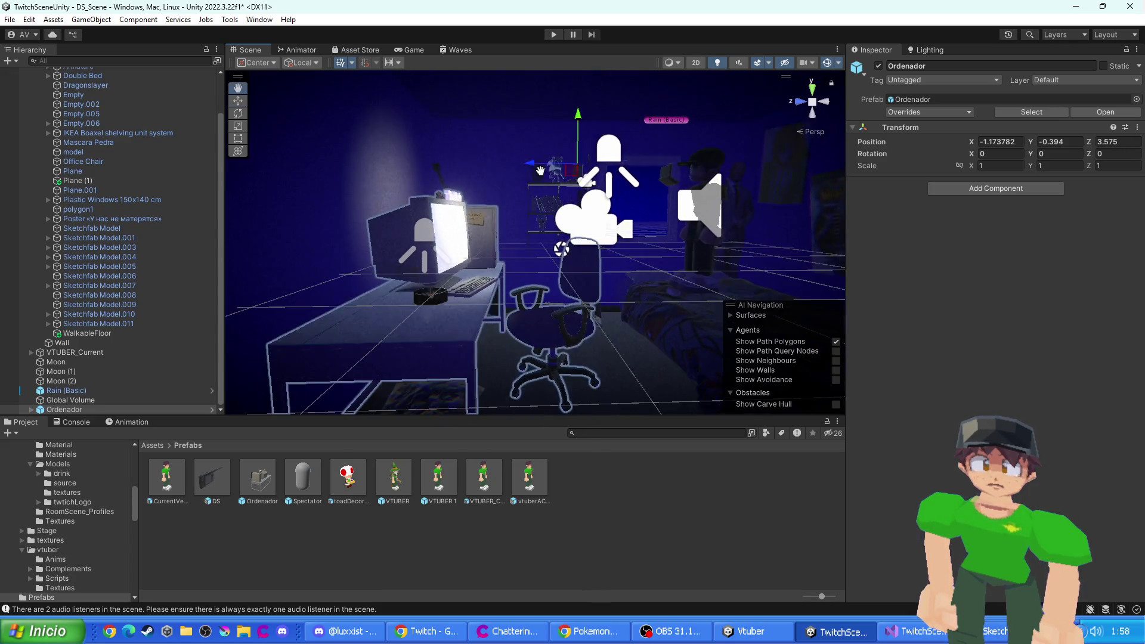
left_click_drag(508, 231, 534, 175)
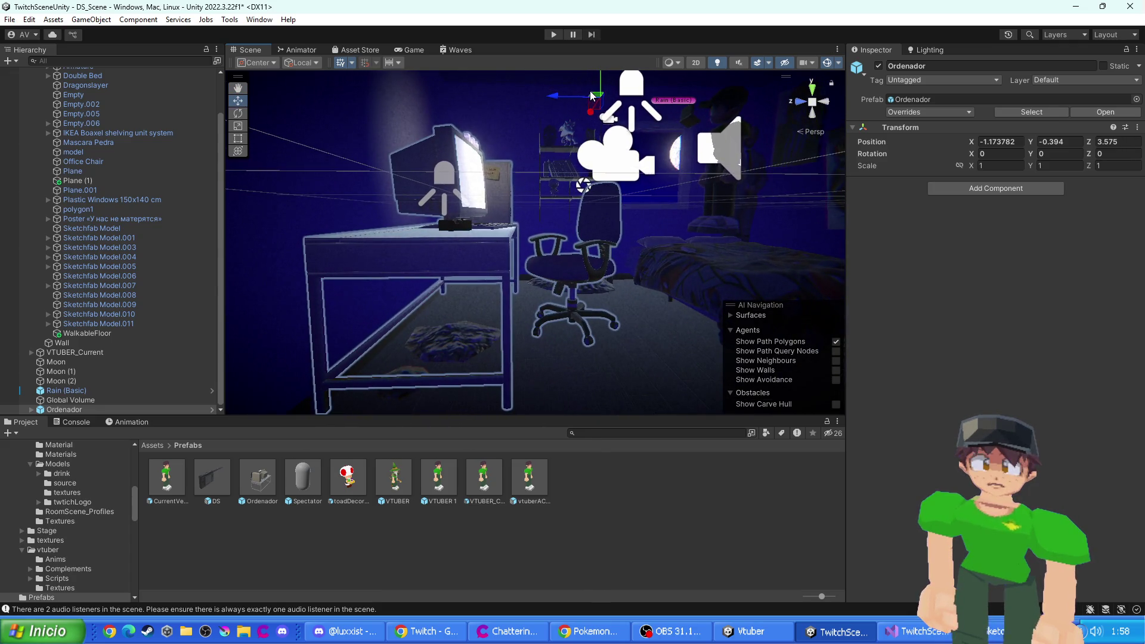
mouse_move(603, 87)
left_mouse_down()
mouse_move(438, 287)
mouse_move(488, 264)
mouse_move(510, 313)
left_mouse_up()
left_click(525, 325)
scroll(541, 332, "up", 5)
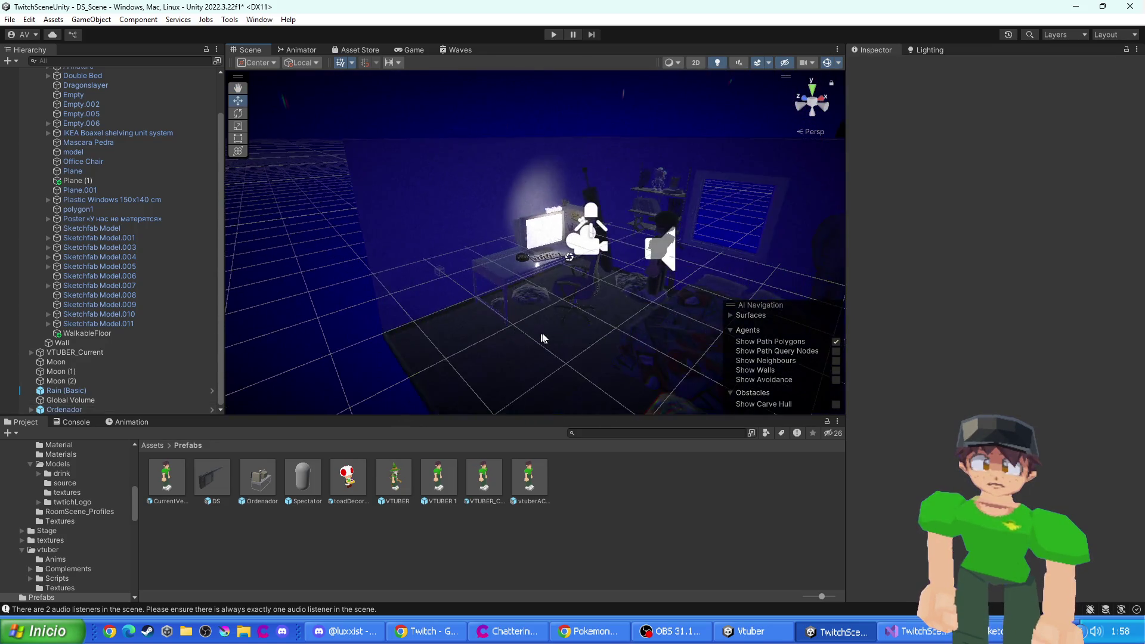
scroll(551, 338, "down", 5)
- Tilt the ScreenLight spotlight slightly to rotation 192.532, 10.654, -2.535
left_click(590, 307)
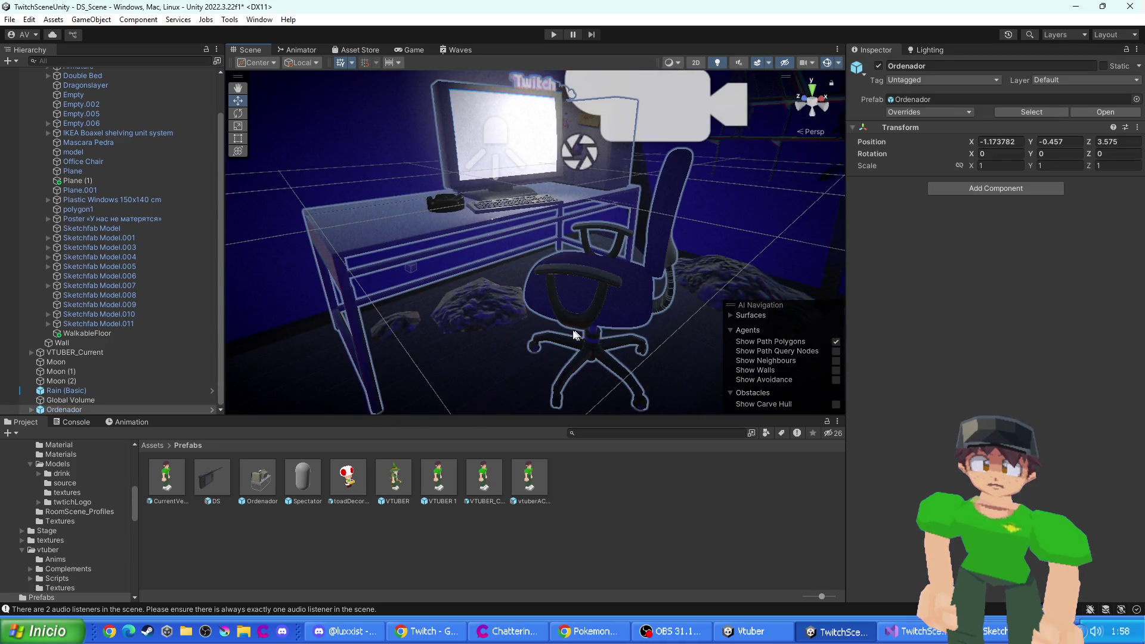
mouse_move(545, 337)
left_mouse_down()
mouse_move(596, 322)
mouse_move(545, 300)
mouse_move(620, 256)
mouse_move(597, 280)
mouse_move(467, 257)
mouse_move(470, 270)
mouse_move(703, 285)
mouse_move(601, 289)
left_mouse_up()
key("e")
left_click(467, 261)
key("f")
left_click_drag(557, 246, 559, 244)
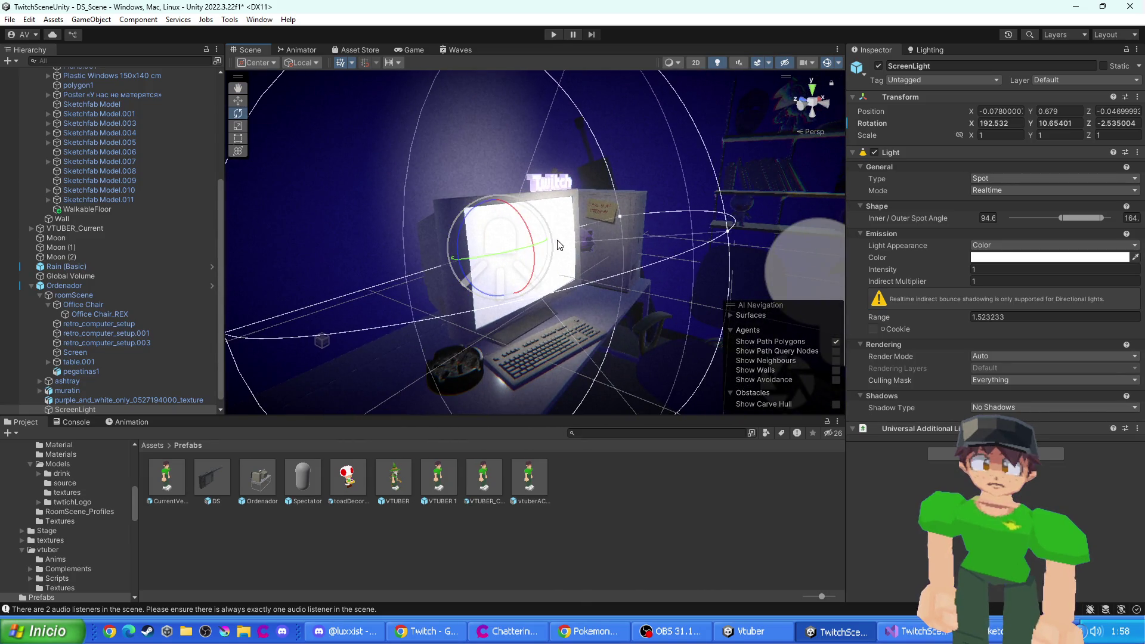
- Duplicate the ScreenLight, then turn retro_computer_setup.001 and its Screen to a new angle
key("ctrl+z")
key("ctrl+d")
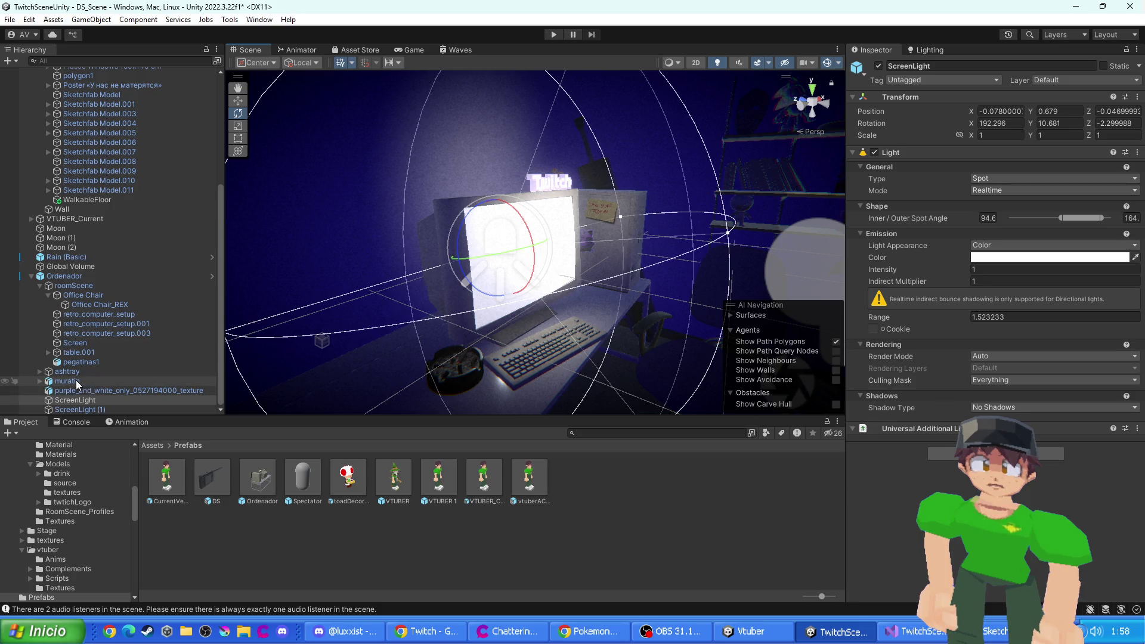
left_click(80, 294)
left_click(70, 286)
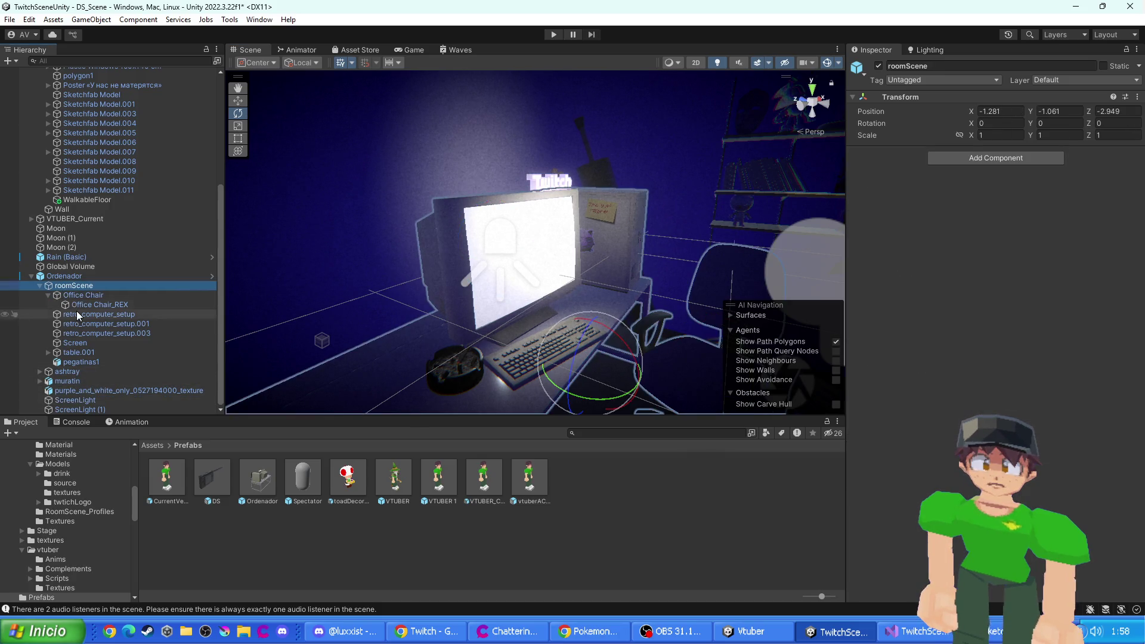
left_click(77, 312)
left_click(84, 334)
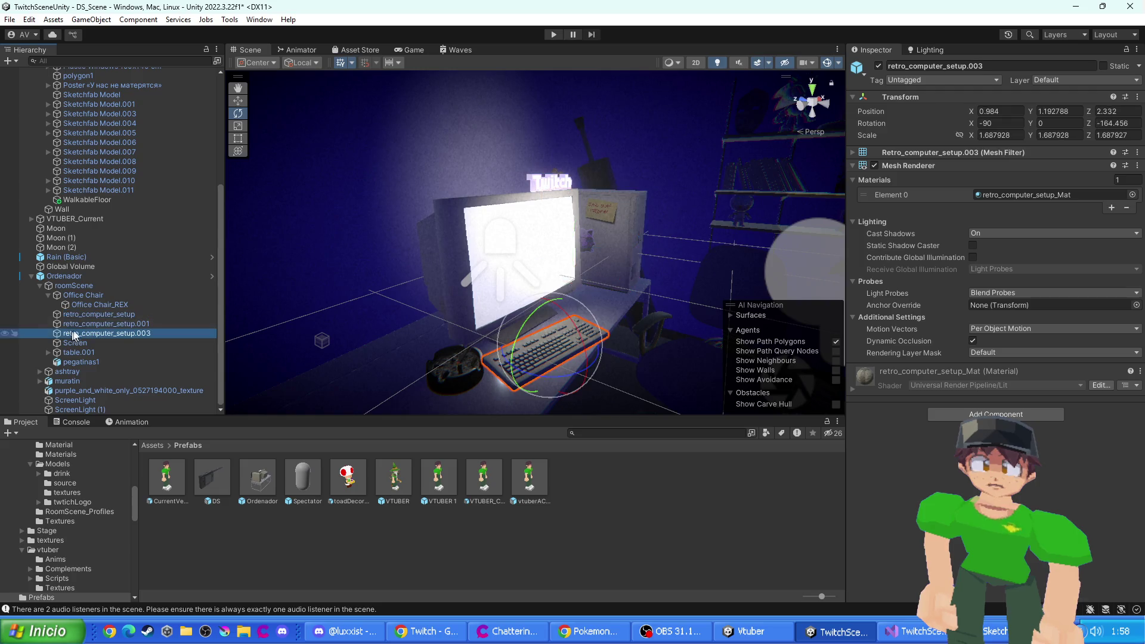
left_click(84, 323)
left_click(540, 352, "shift")
left_click(489, 291)
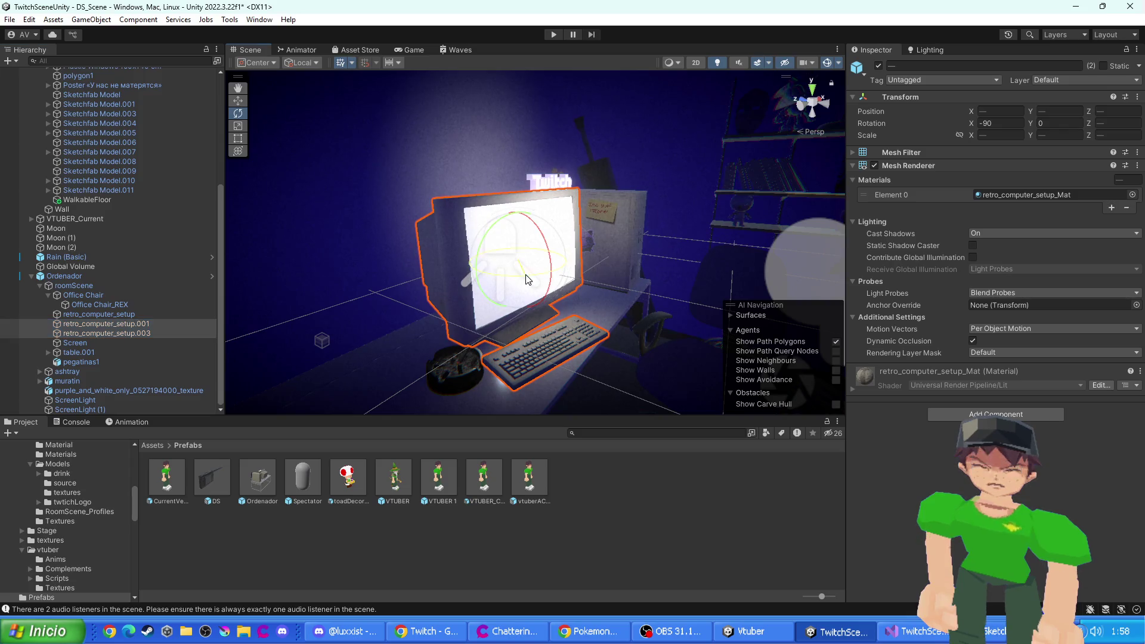
left_click(103, 333, "ctrl")
left_click(89, 343, "ctrl")
mouse_move(516, 275)
left_mouse_down()
mouse_move(461, 292)
mouse_move(500, 295)
mouse_move(488, 295)
left_mouse_up()
- Raise the Twitch sign above the monitor, rotate it vertically, and run the scene
scroll(552, 274, "up", 3)
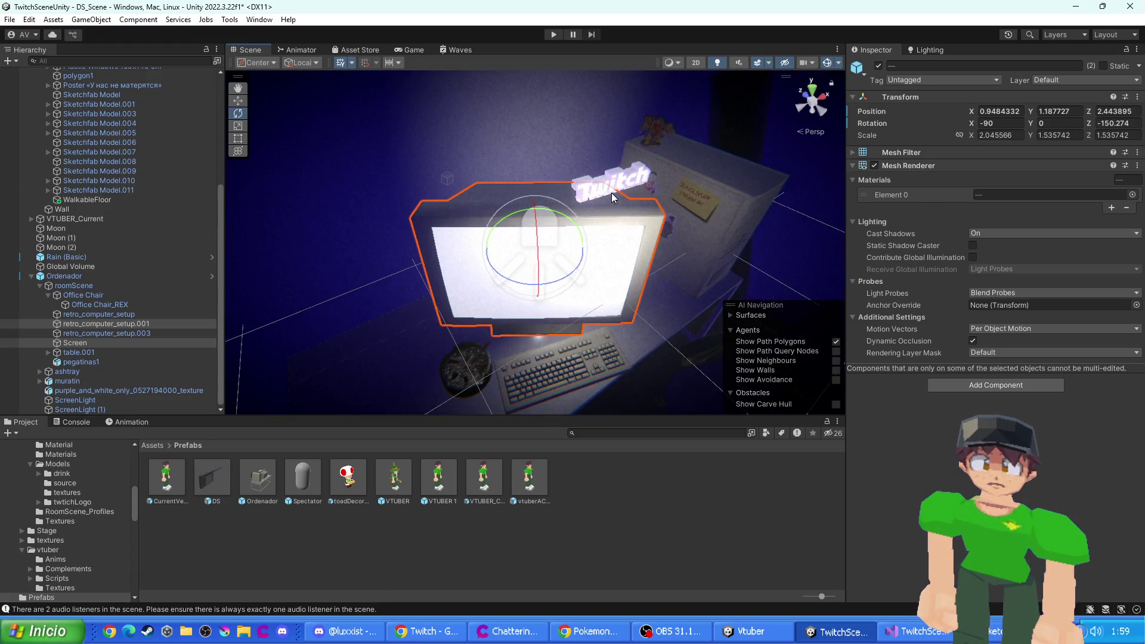
left_click(614, 197)
left_click(615, 197)
key("w")
left_click_drag(618, 158, 618, 150)
key("e")
mouse_move(631, 216)
left_mouse_down()
mouse_move(575, 213)
mouse_move(599, 204)
left_mouse_up()
key("w")
scroll(641, 241, "up", 2)
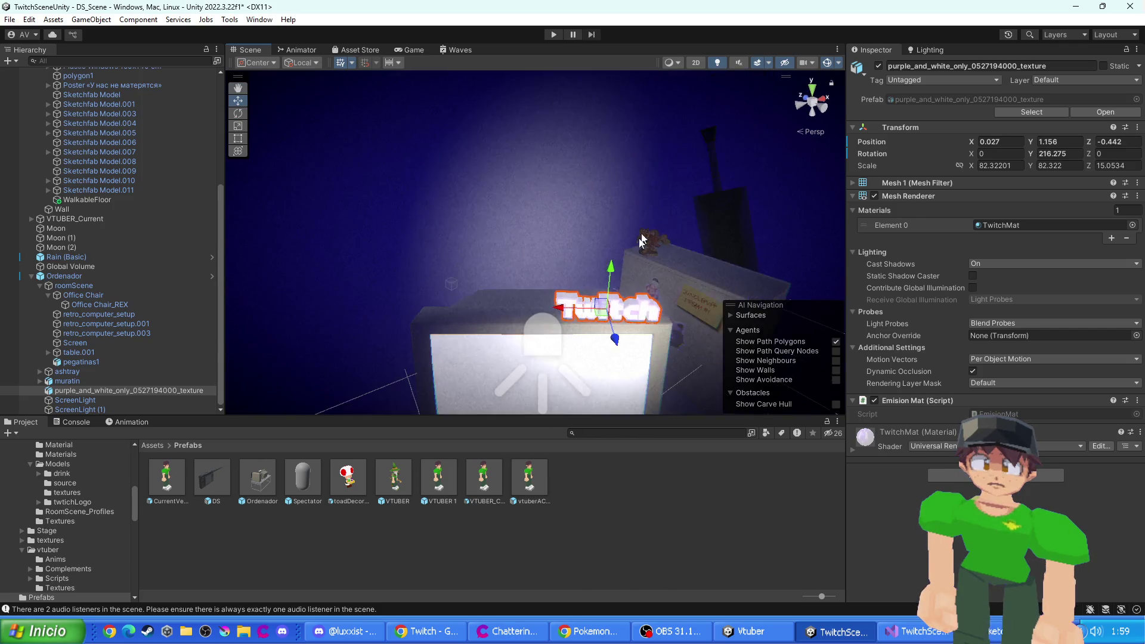
key("f")
left_click_drag(604, 142, 594, 139)
scroll(552, 178, "down", 5)
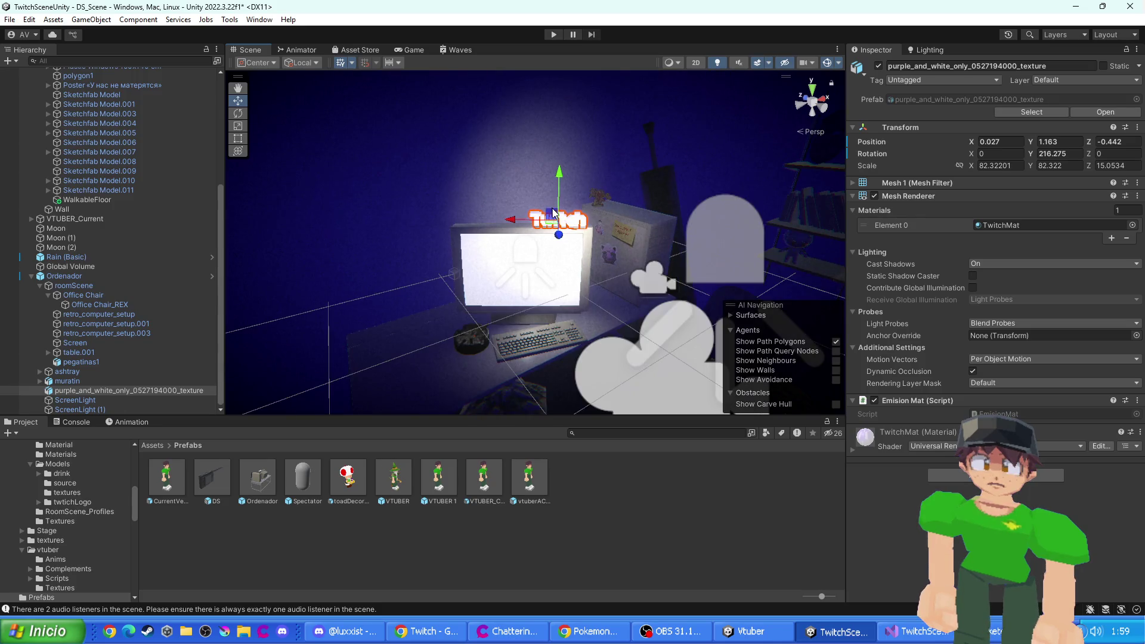
left_click(554, 35)
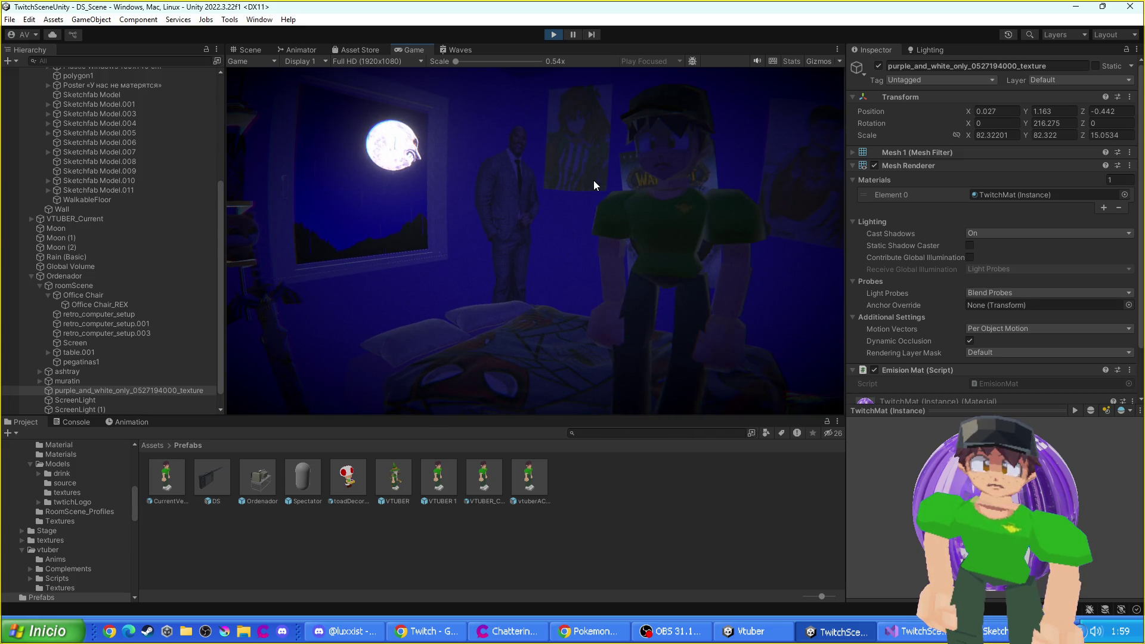
- Rerun the scene in Play mode, then stop it and select the DS handheld model
left_click(554, 34)
left_click(493, 253)
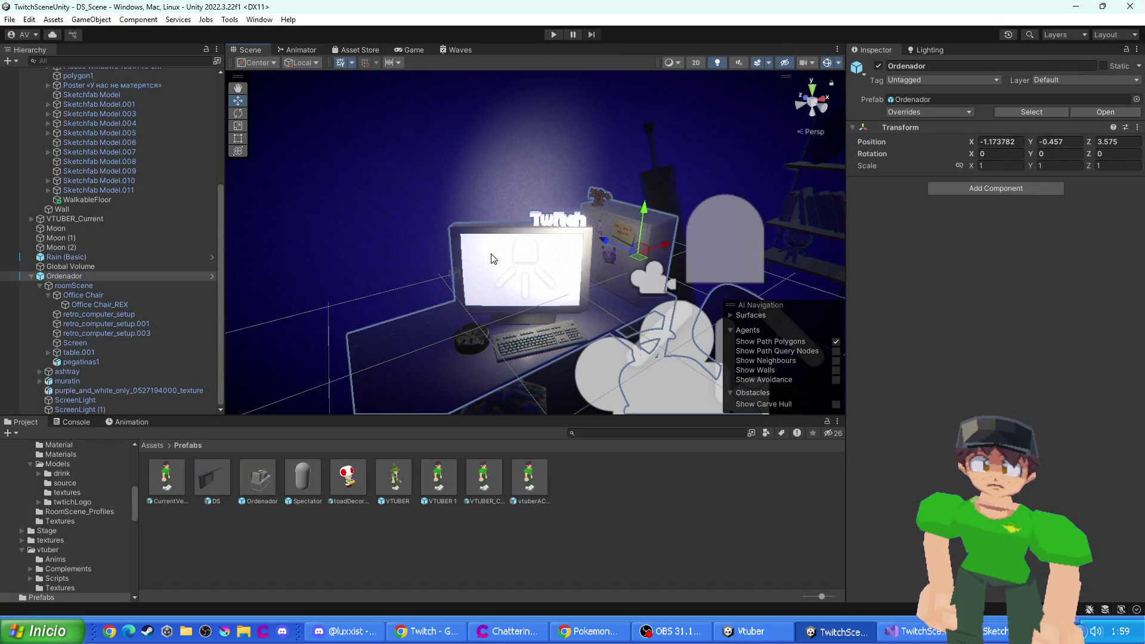
left_click(492, 262)
left_click(496, 268)
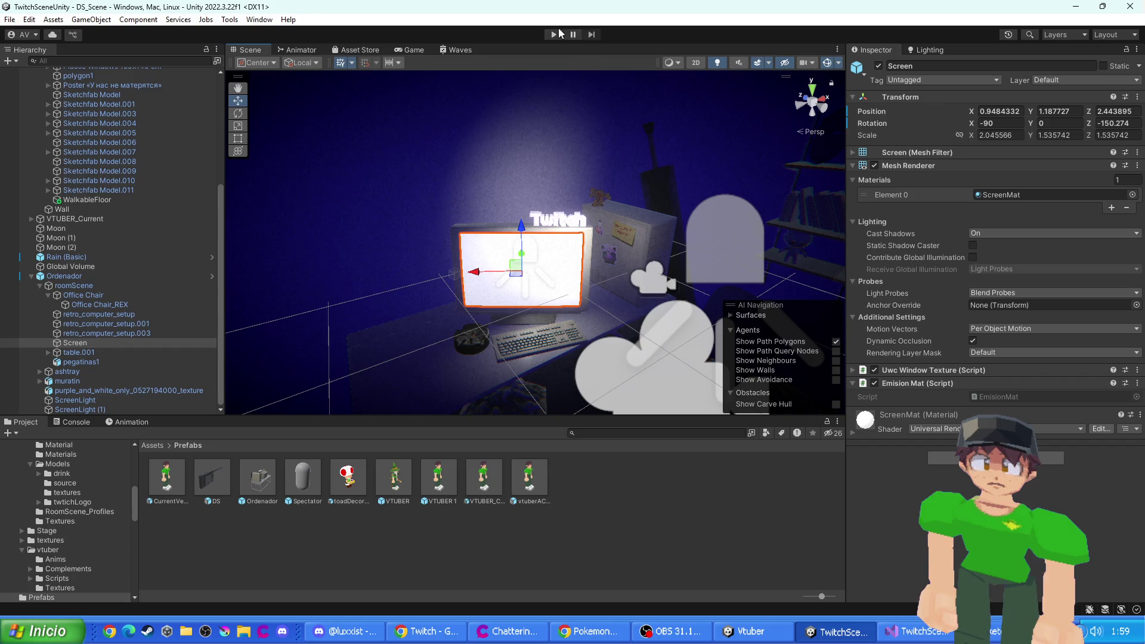
left_click(559, 34)
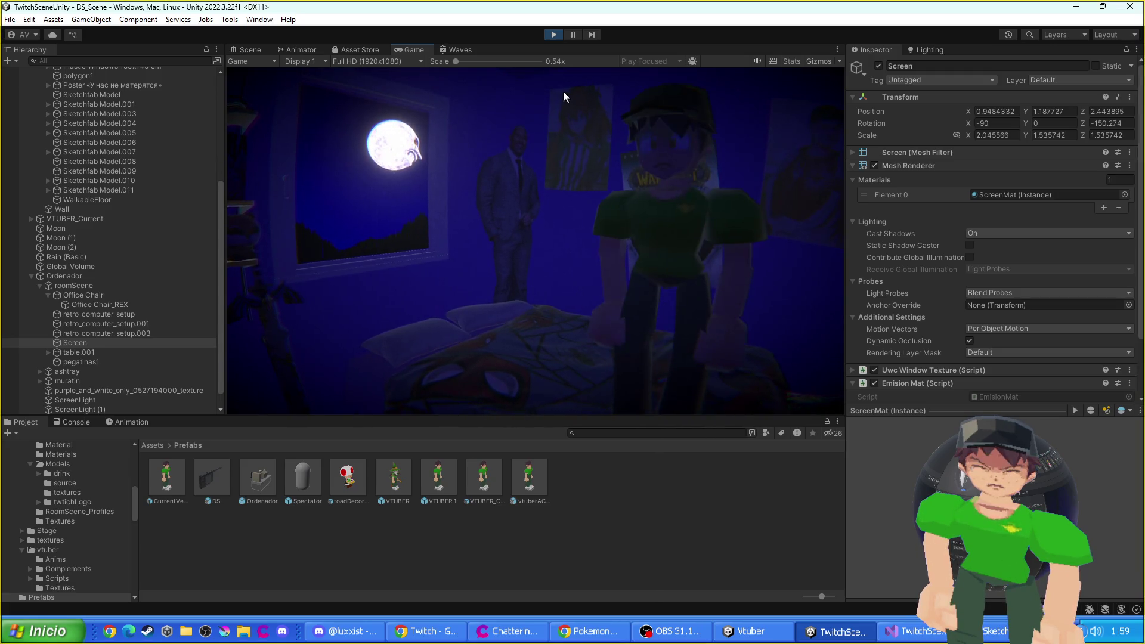
left_click(558, 34)
mouse_move(599, 258)
left_mouse_down()
mouse_move(506, 316)
mouse_move(441, 320)
mouse_move(448, 248)
left_mouse_up()
left_click(443, 231)
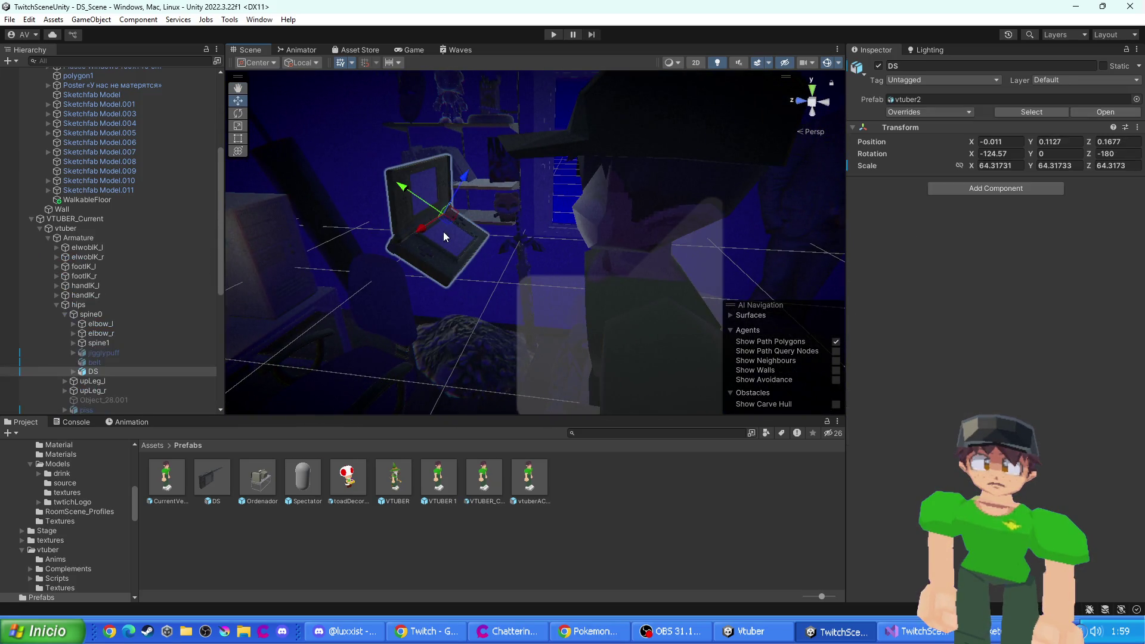
- Switch Object_9's Uwc Window Texture type from Desktop to Window
left_click(443, 232)
scroll(930, 370, "down", 5)
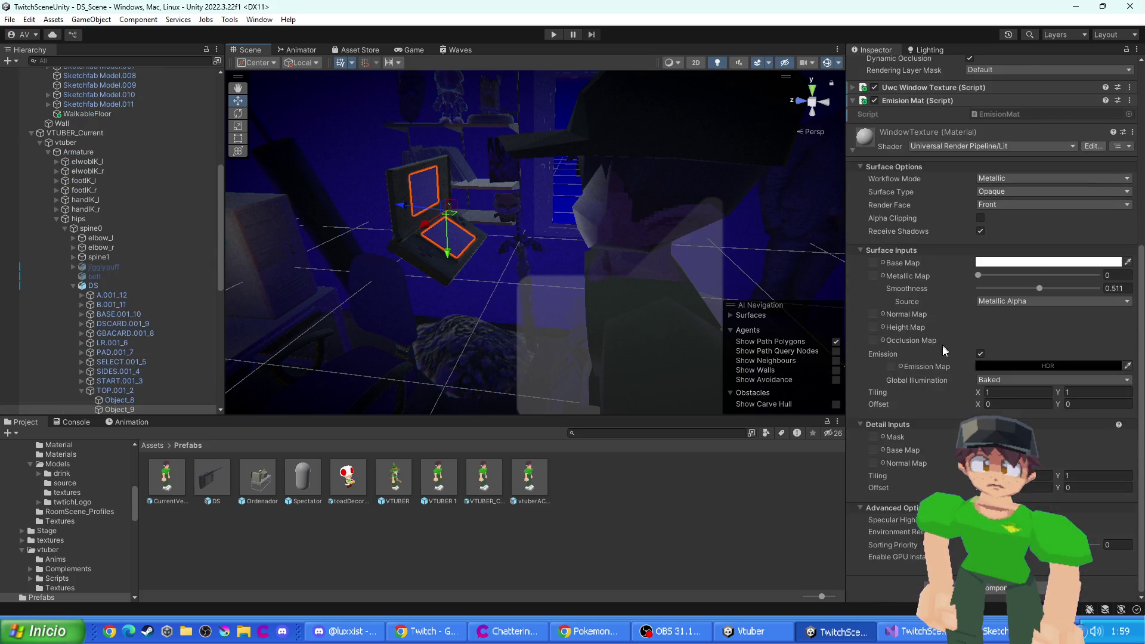
scroll(944, 353, "up", 6)
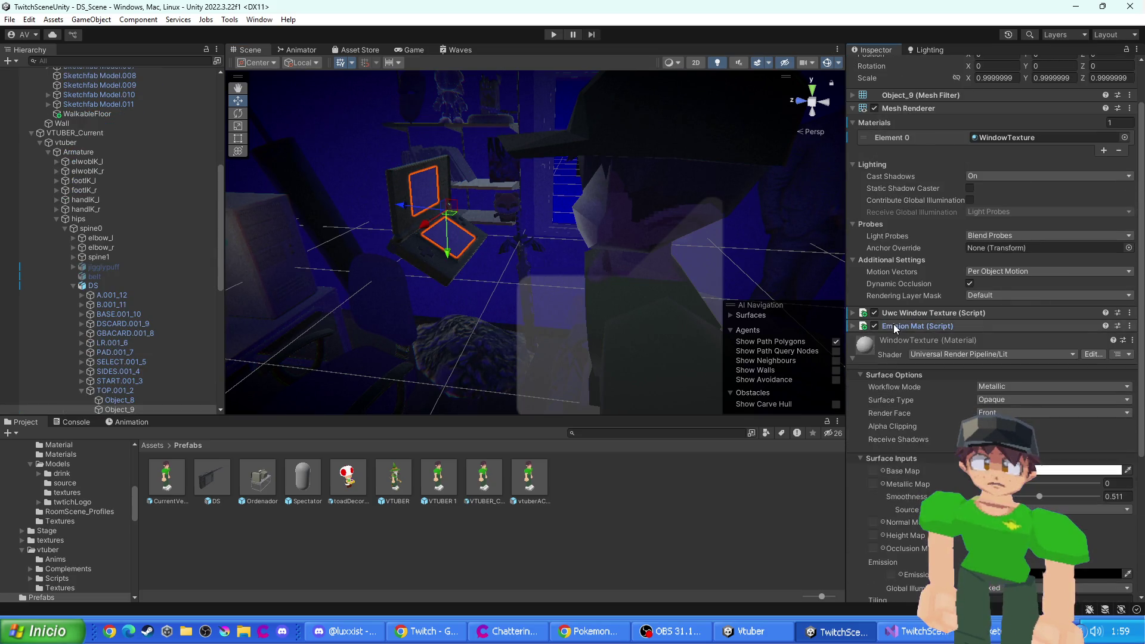
left_click(896, 312)
left_click(990, 345)
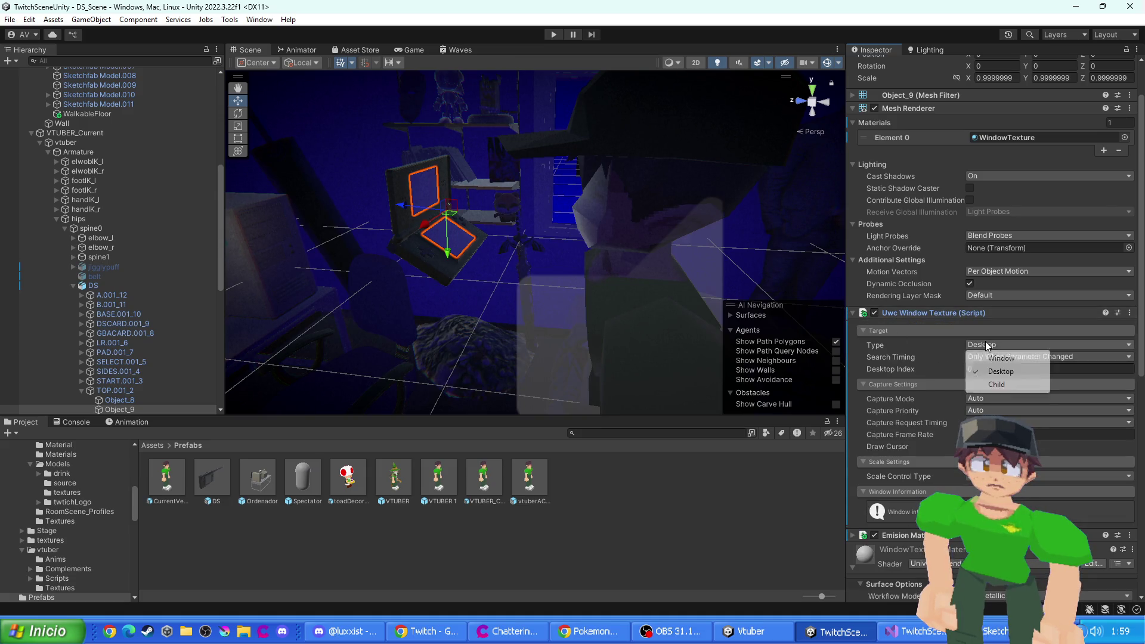
left_click(990, 356)
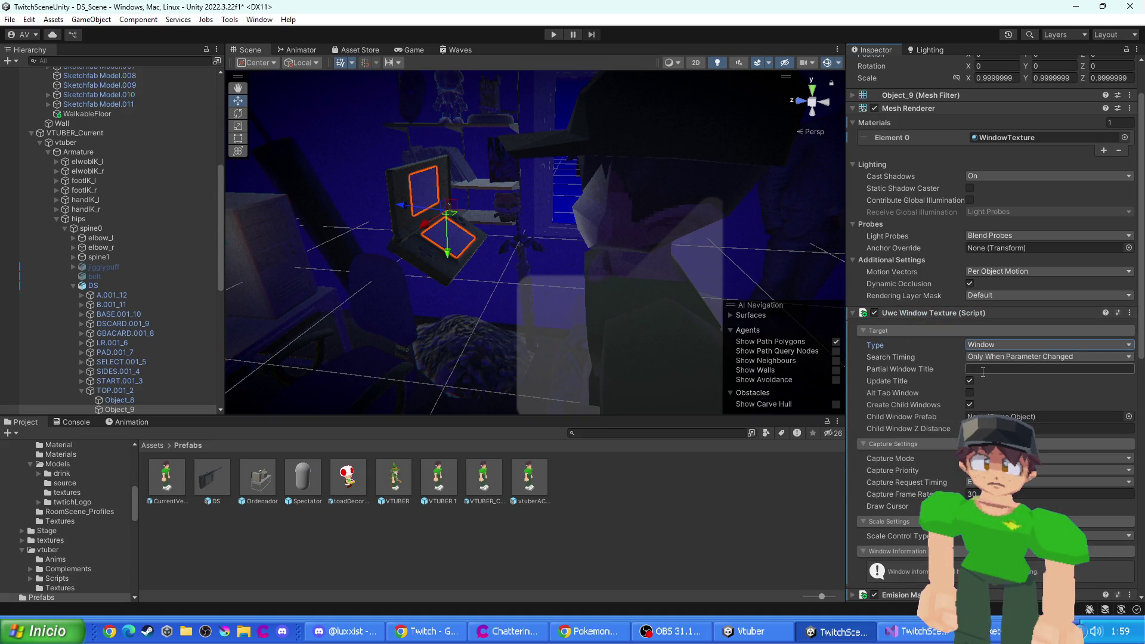
left_click(41, 631)
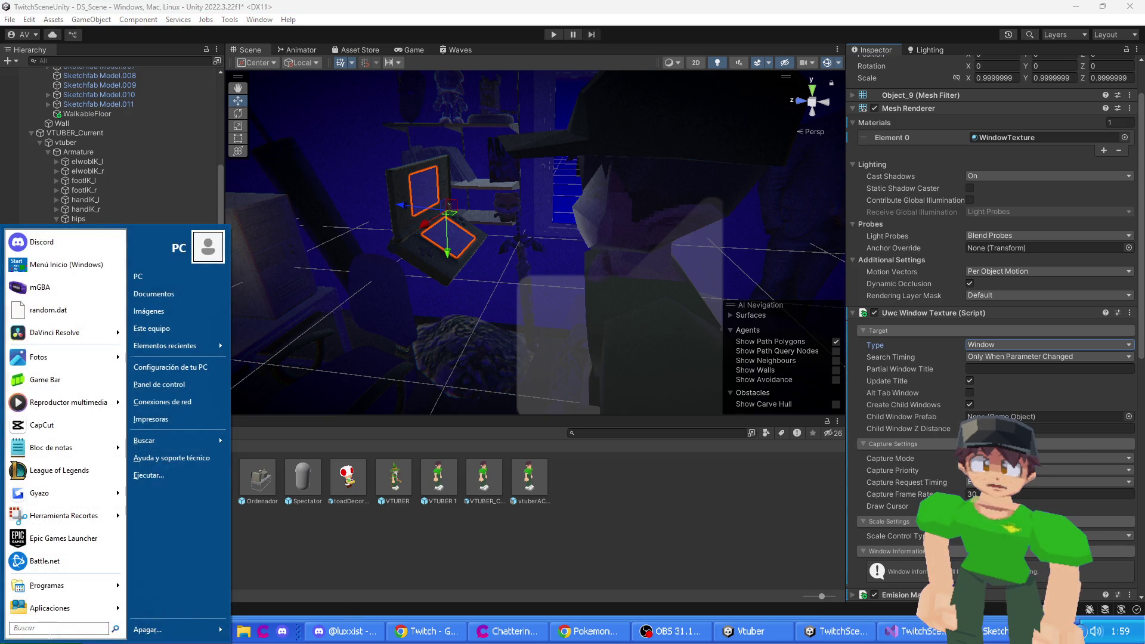
- Launch melonDS from the Start menu search, then switch back to Unity
type("melond")
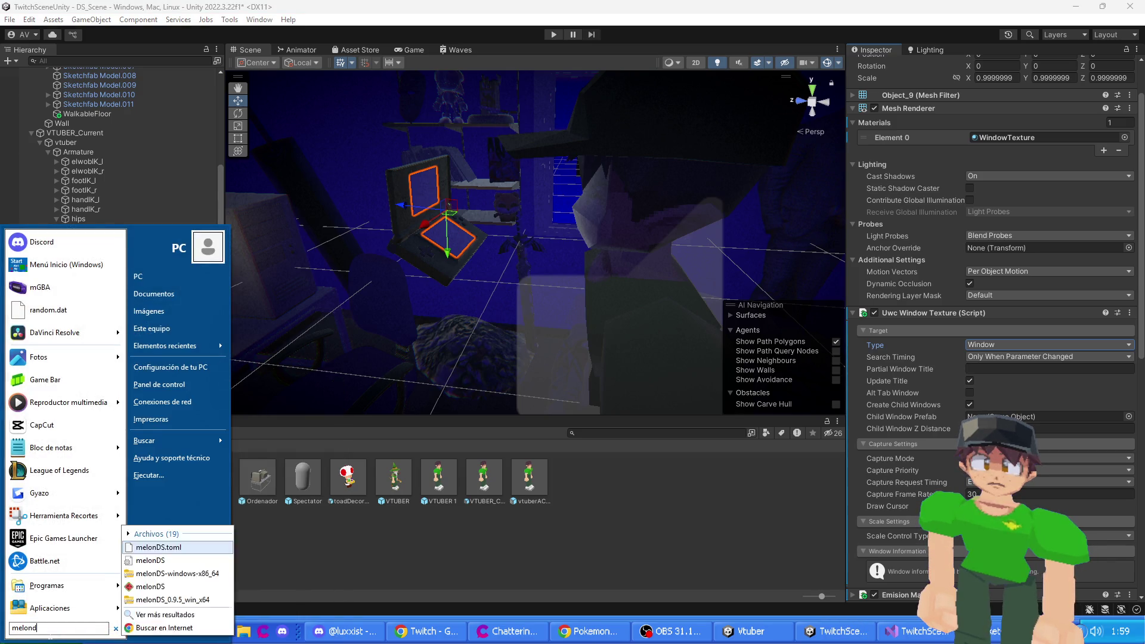
type("s")
left_click(149, 586)
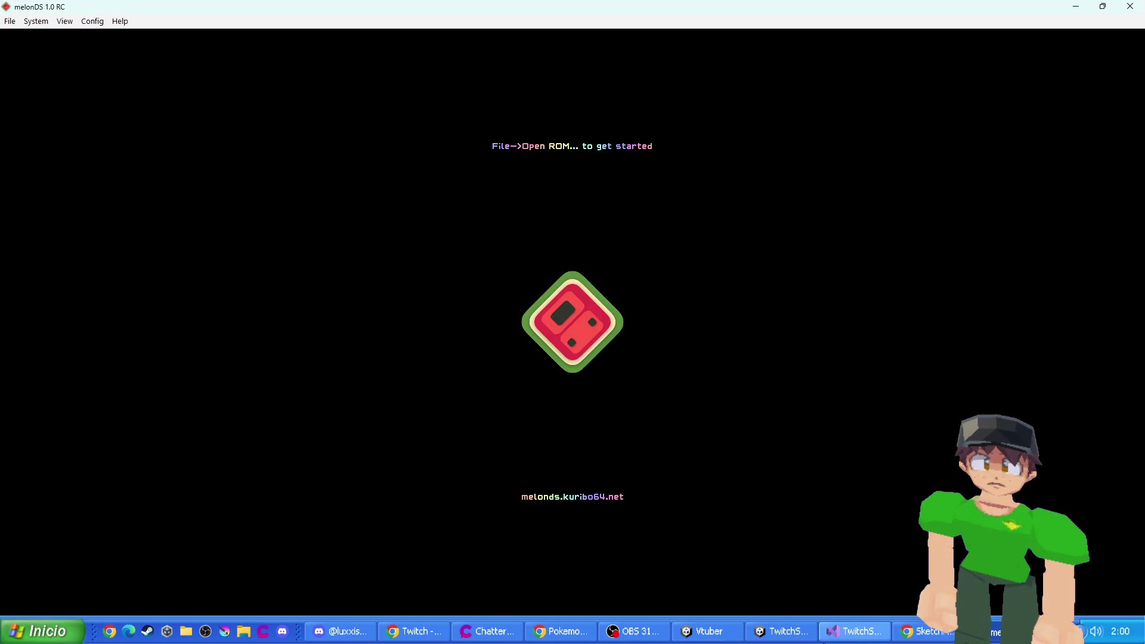
key("alt+Tab")
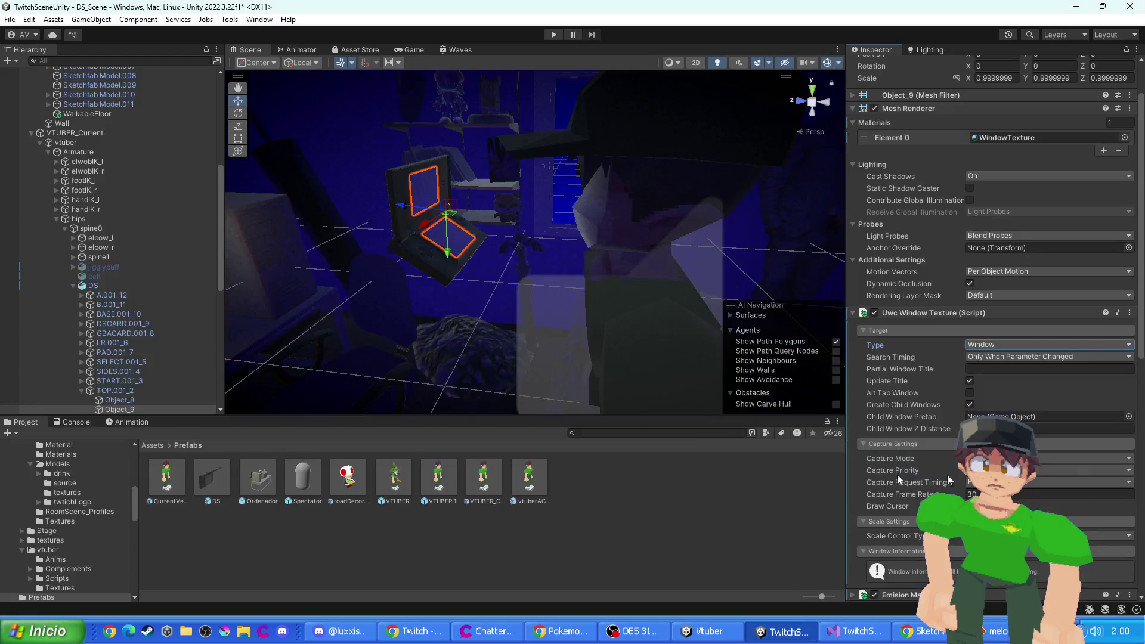
- Set the capture's Partial Window Title to 'melon' and run the scene in Play mode
left_click(1034, 366)
type("melon")
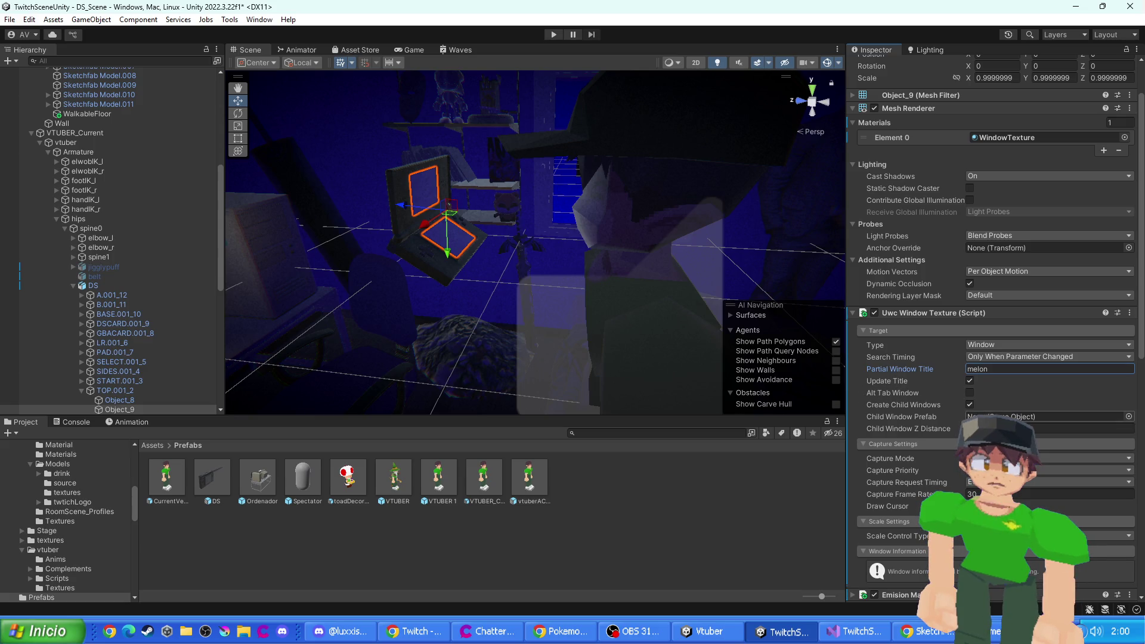
left_click(1044, 458)
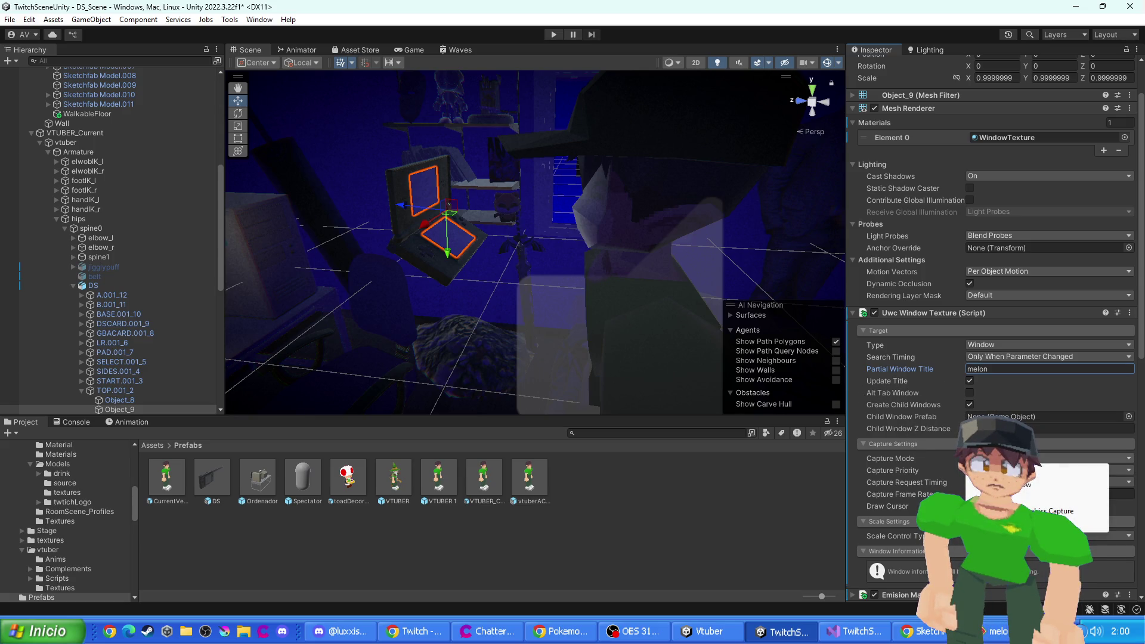
left_click(904, 467)
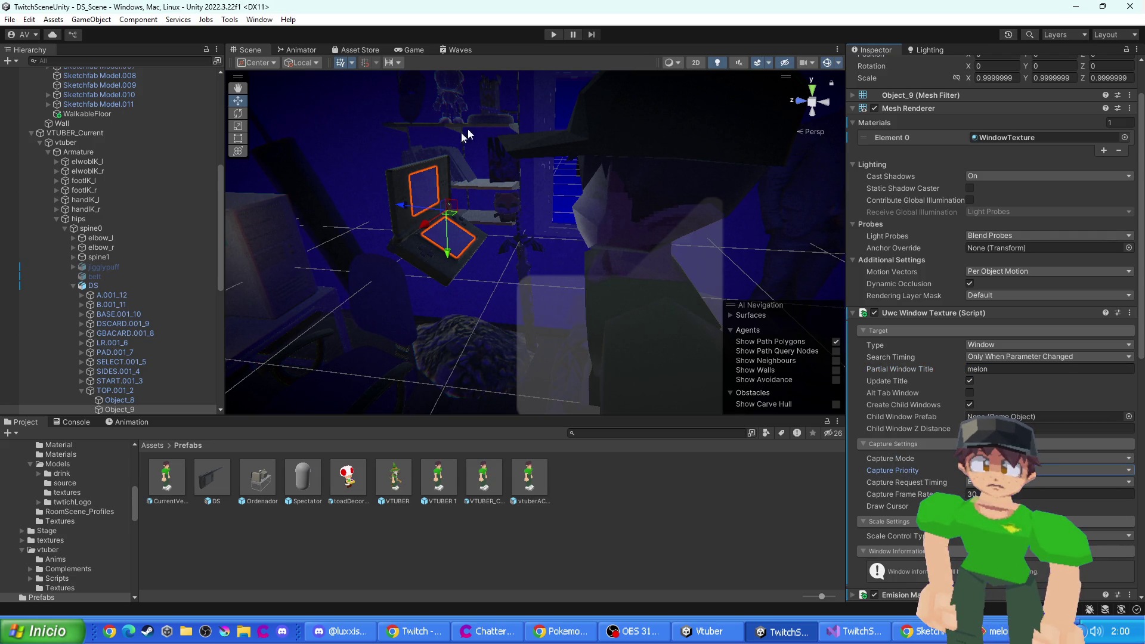
left_click(553, 34)
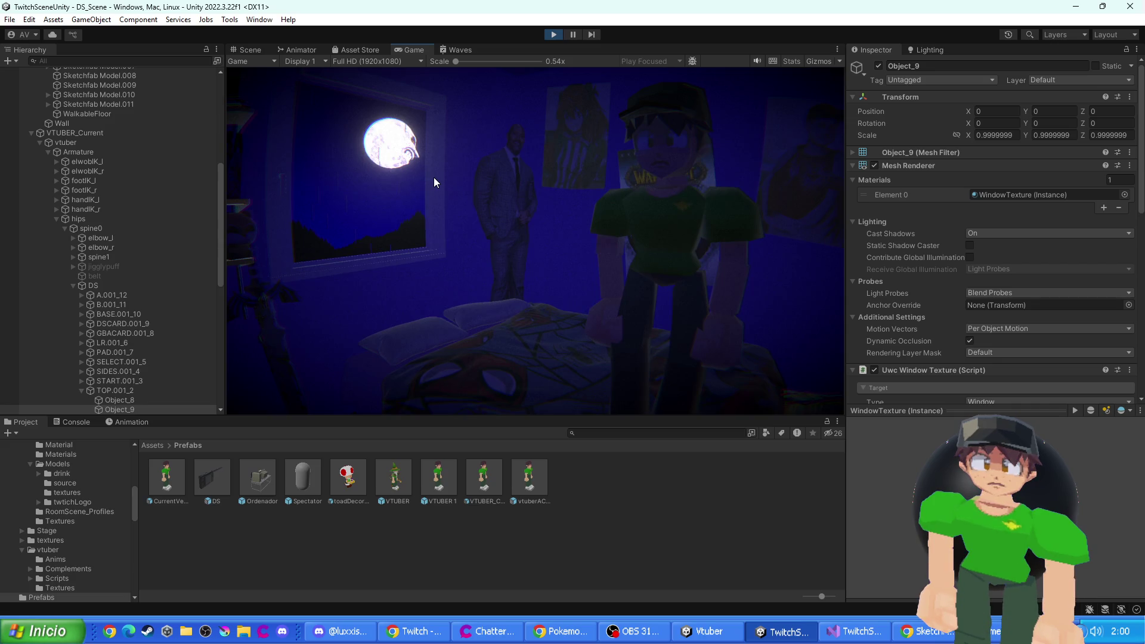
- Stop Play mode and inspect the Ordenador group and the monitor's Screen mesh
left_click(255, 50)
key("f")
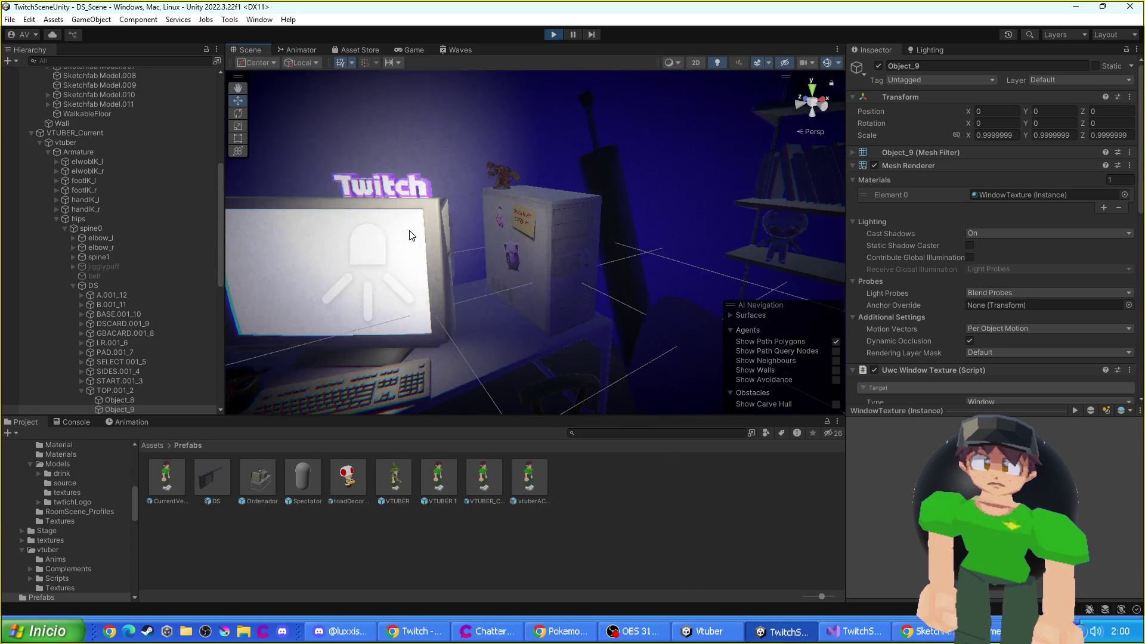
left_click(554, 34)
mouse_move(477, 207)
left_mouse_down()
mouse_move(442, 249)
mouse_move(466, 255)
mouse_move(473, 218)
left_mouse_up()
left_click(483, 251)
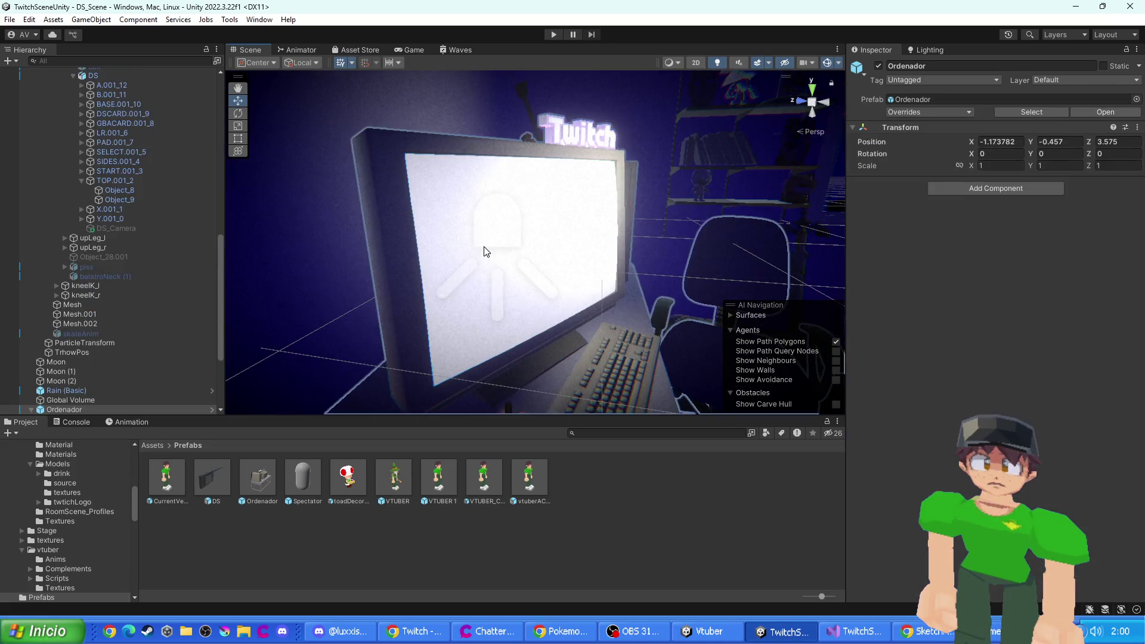
left_click(591, 230)
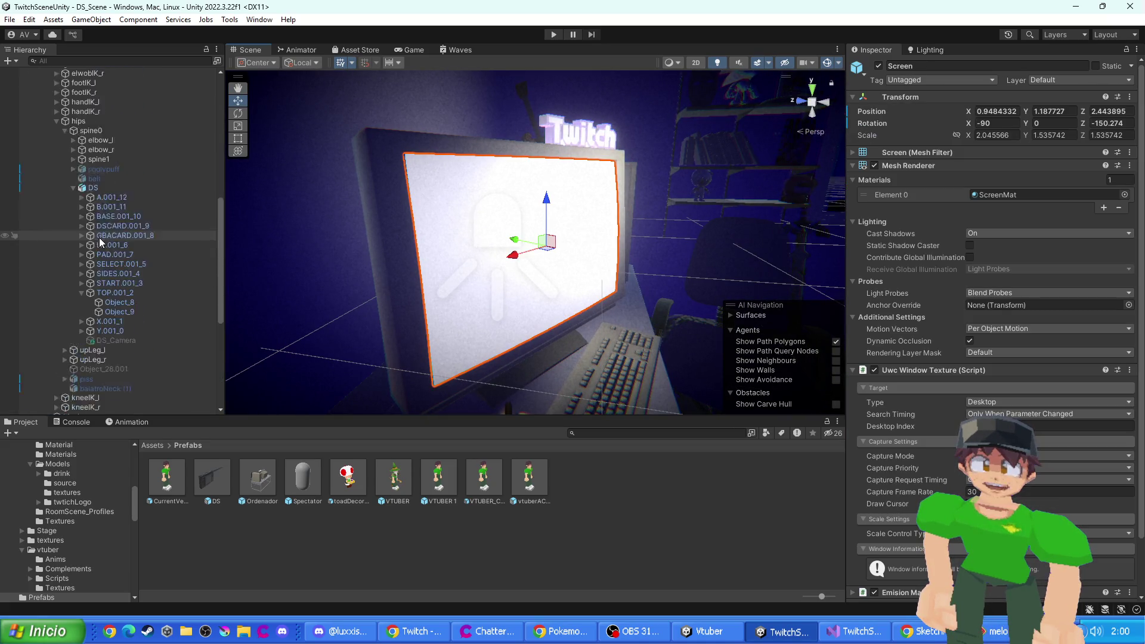
scroll(101, 234, "up", 3)
scroll(170, 252, "down", 5)
scroll(456, 286, "down", 2)
scroll(901, 419, "down", 2)
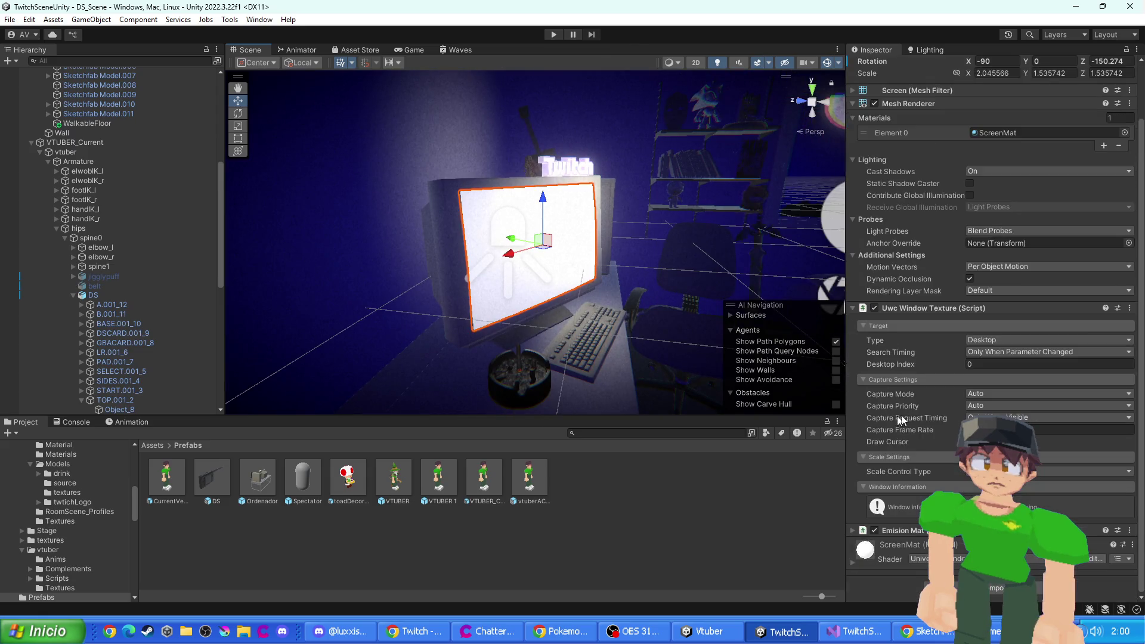
scroll(581, 294, "up", 5)
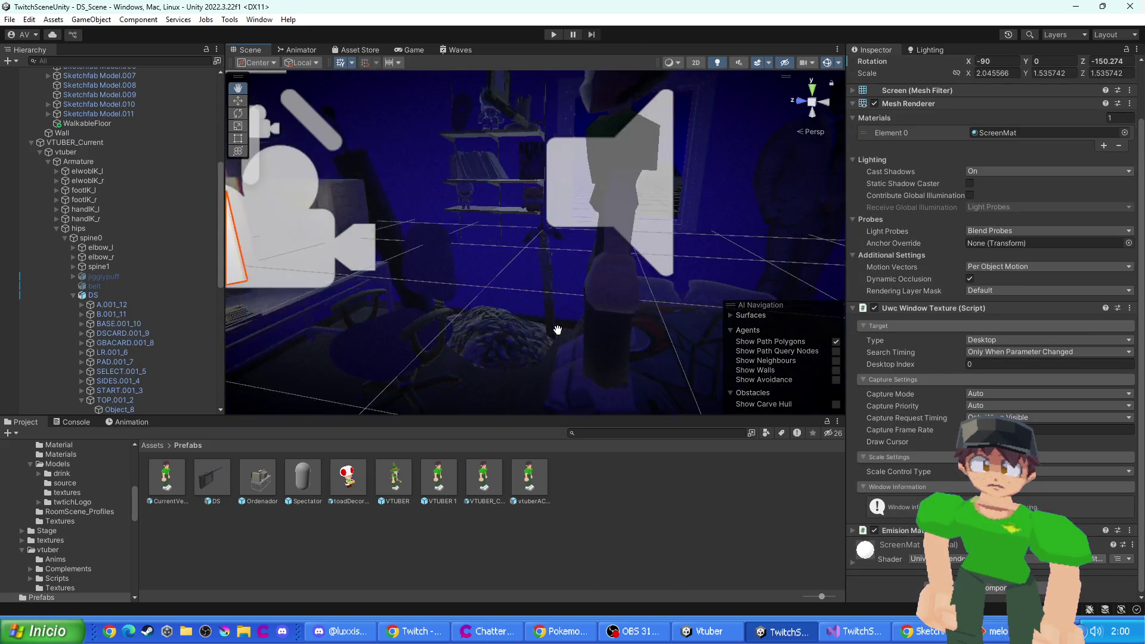
- Deactivate the parent DS console object and run the scene in Play mode again
left_click_drag(582, 292, 566, 289)
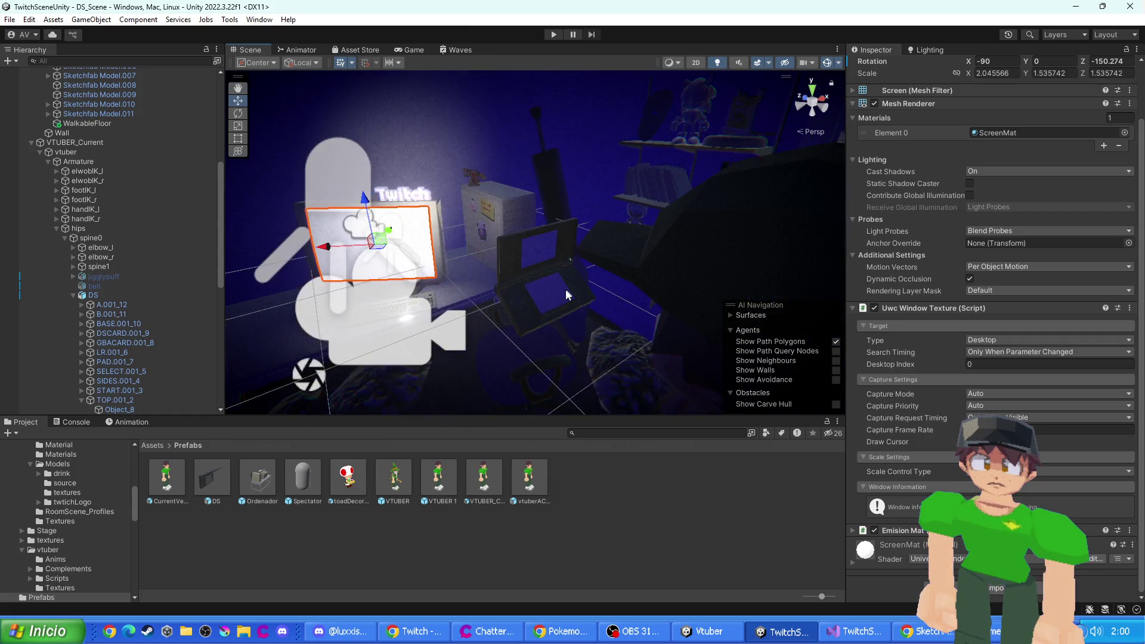
left_click(564, 290)
left_click(563, 290)
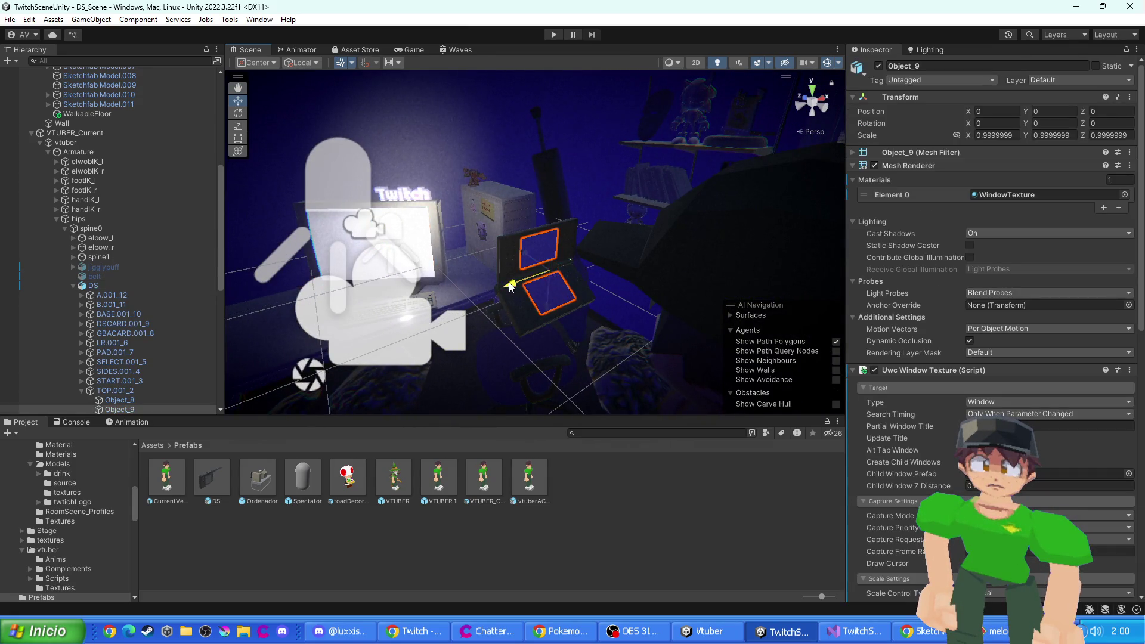
left_click(524, 309)
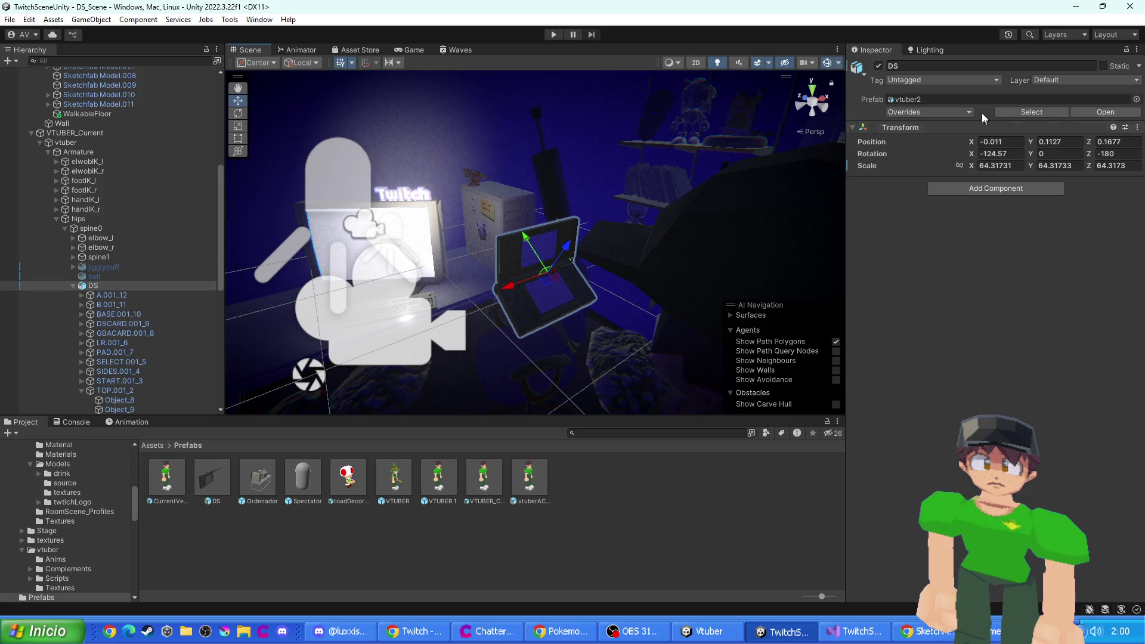
left_click(879, 66)
left_click(554, 34)
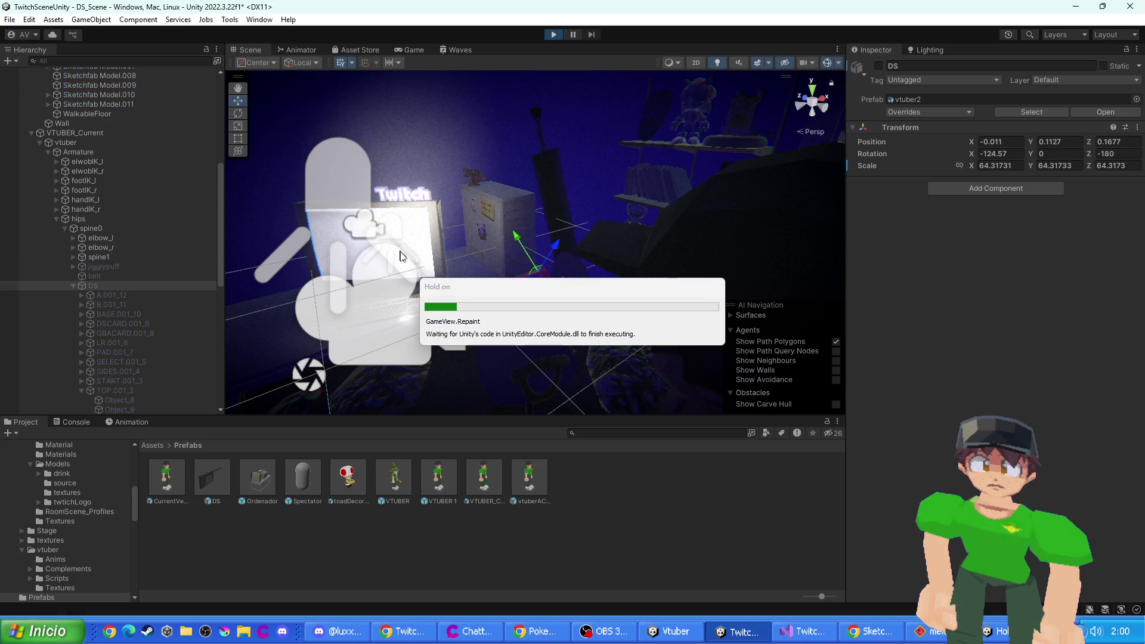
left_click(251, 48)
scroll(521, 213, "up", 10)
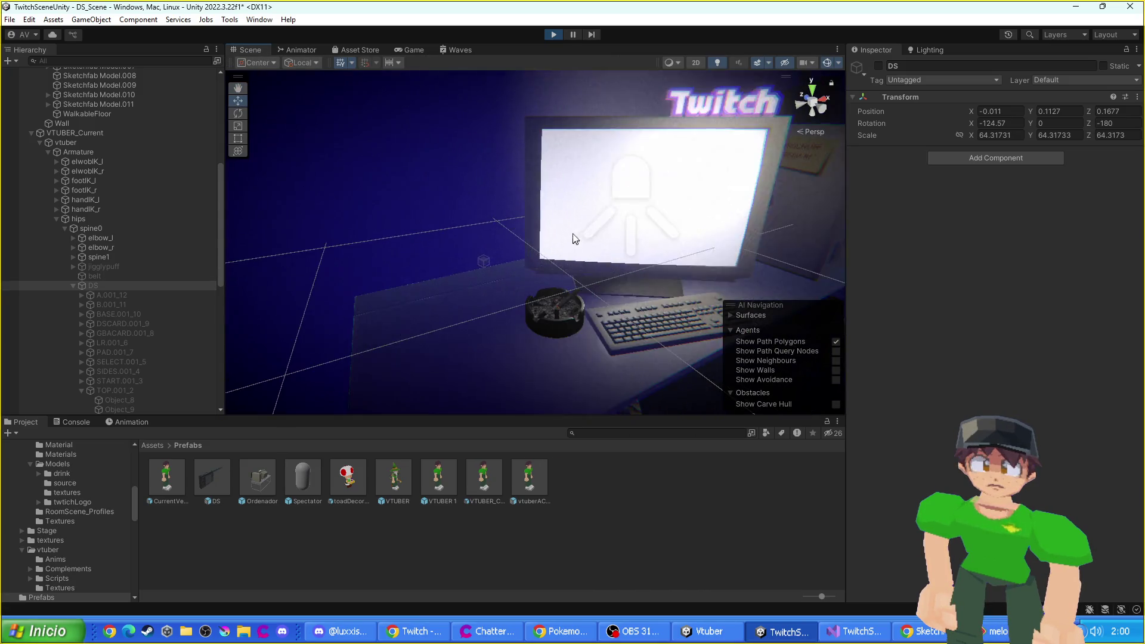
- Select the monitor's Screen and darken its ScreenMat emission colour
left_click(614, 220)
key("f")
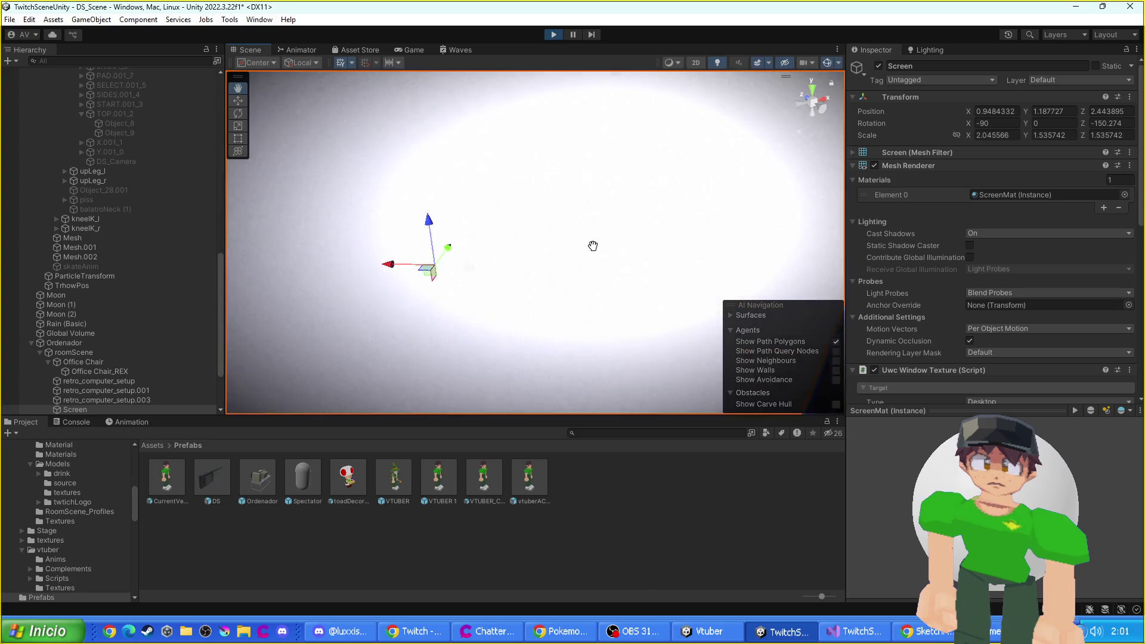
scroll(1012, 277, "down", 10)
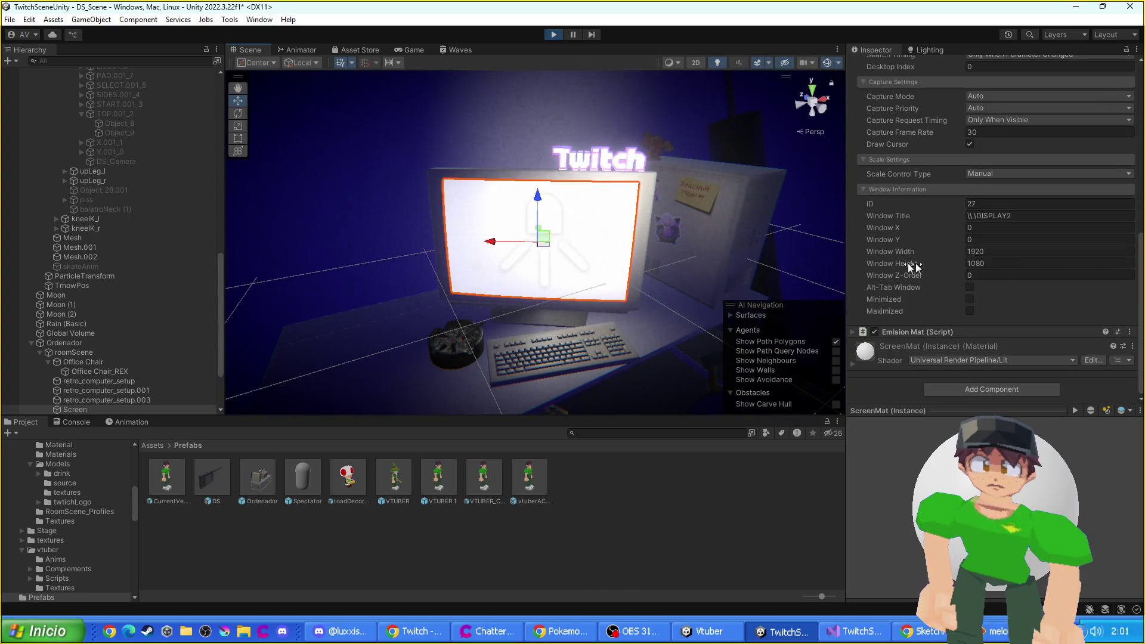
scroll(935, 266, "up", 5)
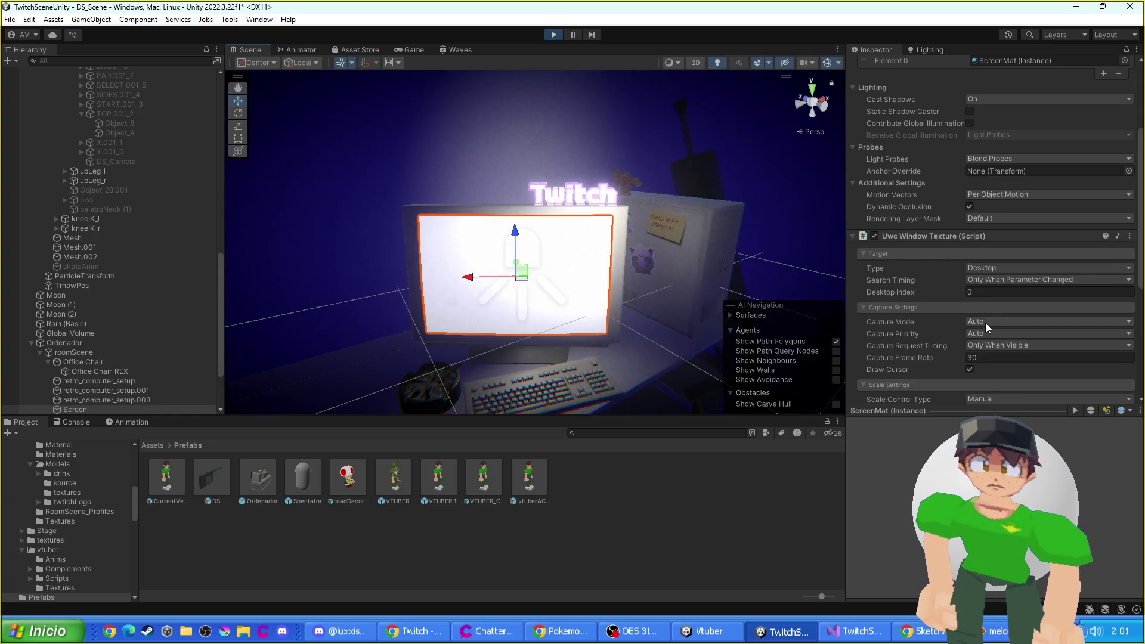
scroll(556, 278, "up", 1)
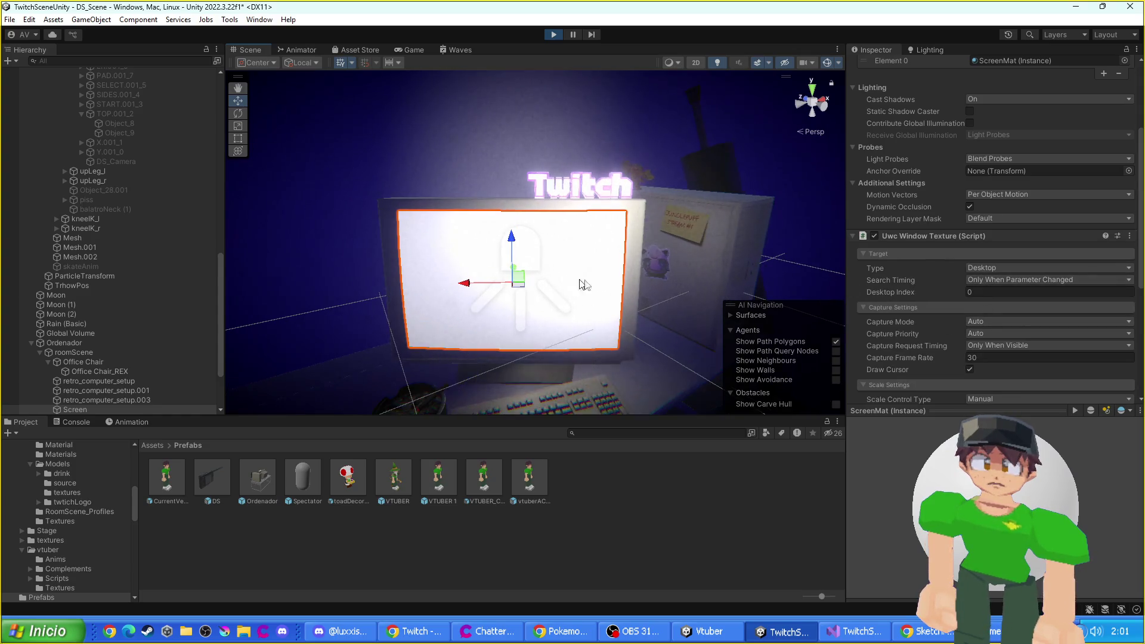
scroll(1003, 345, "down", 6)
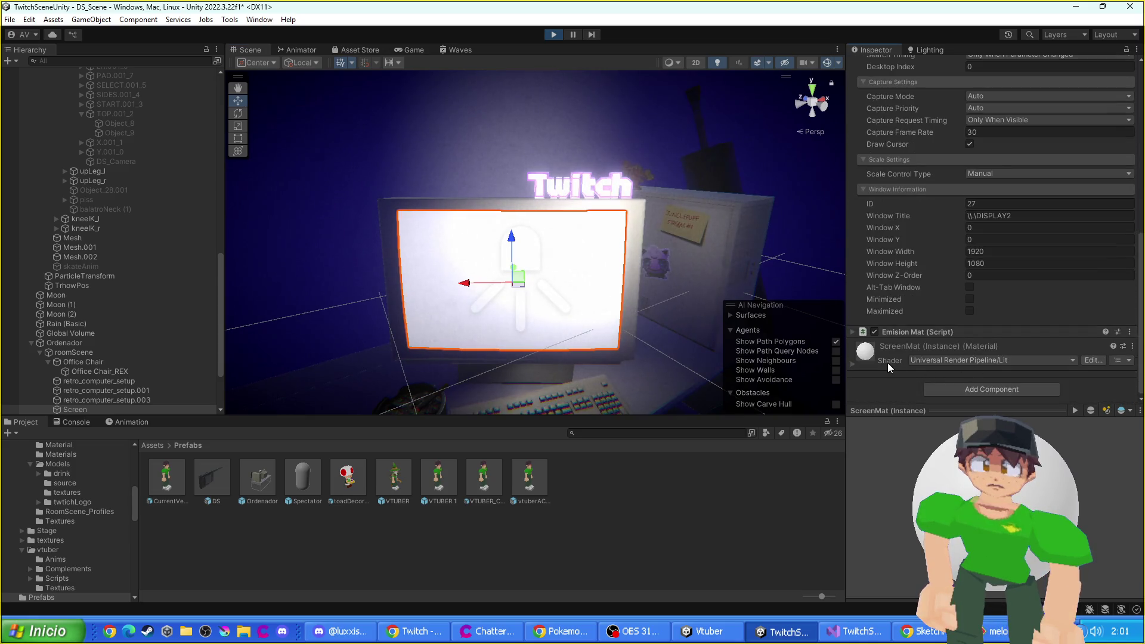
left_click(887, 363)
scroll(960, 350, "down", 5)
left_click(1003, 224)
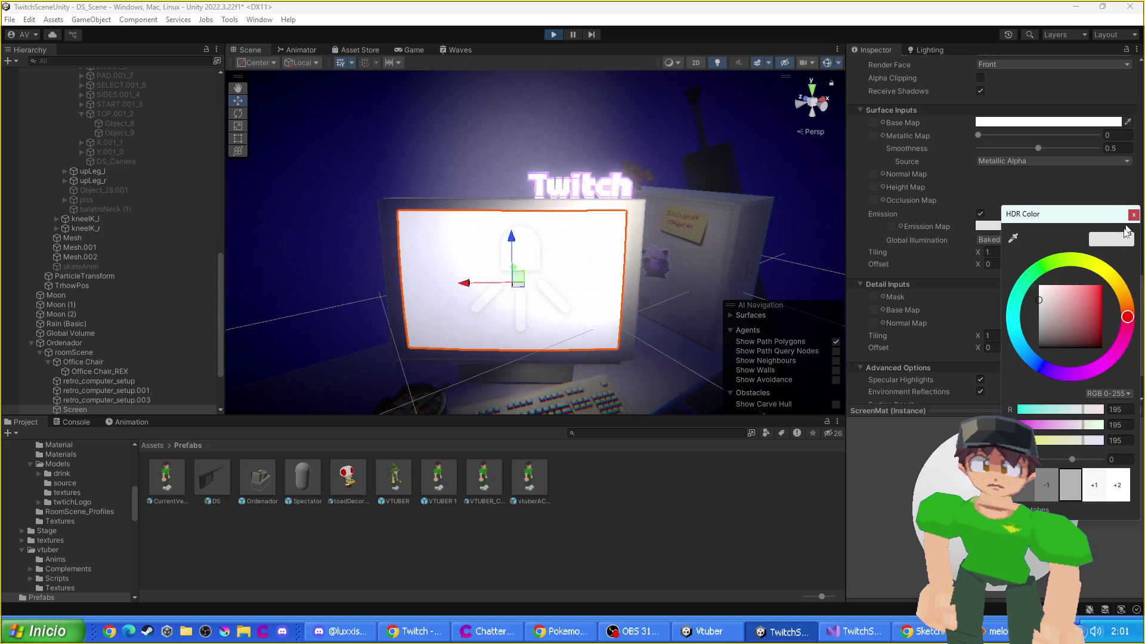
mouse_move(1037, 330)
left_mouse_down()
mouse_move(976, 395)
mouse_move(939, 253)
mouse_move(928, 323)
mouse_move(911, 310)
mouse_move(911, 325)
left_mouse_up()
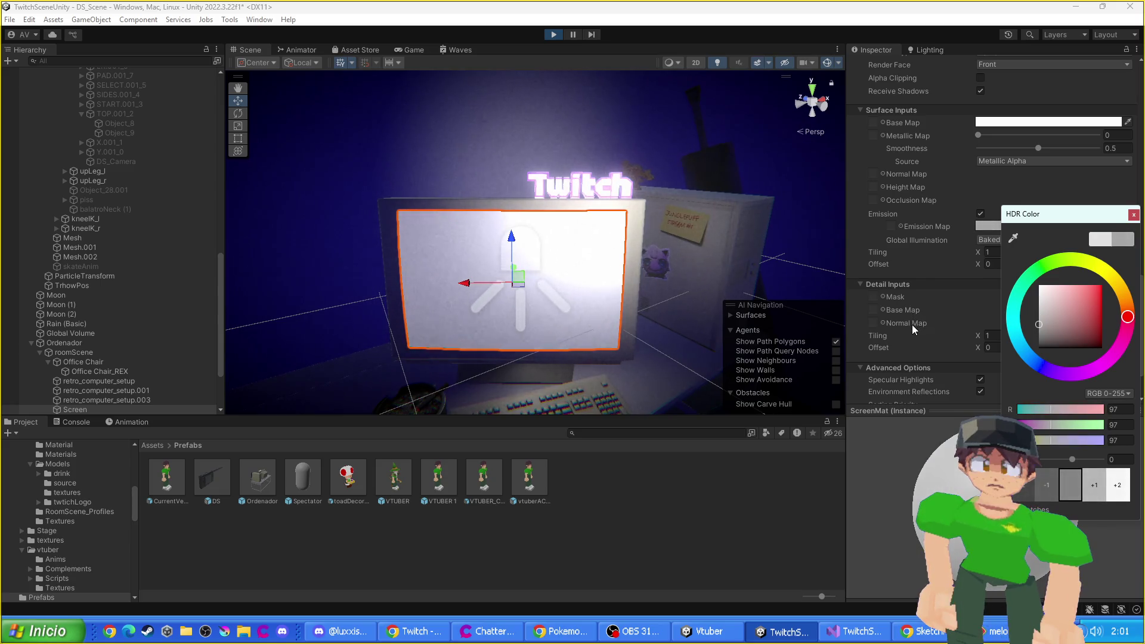
left_click(1134, 214)
scroll(957, 330, "up", 10)
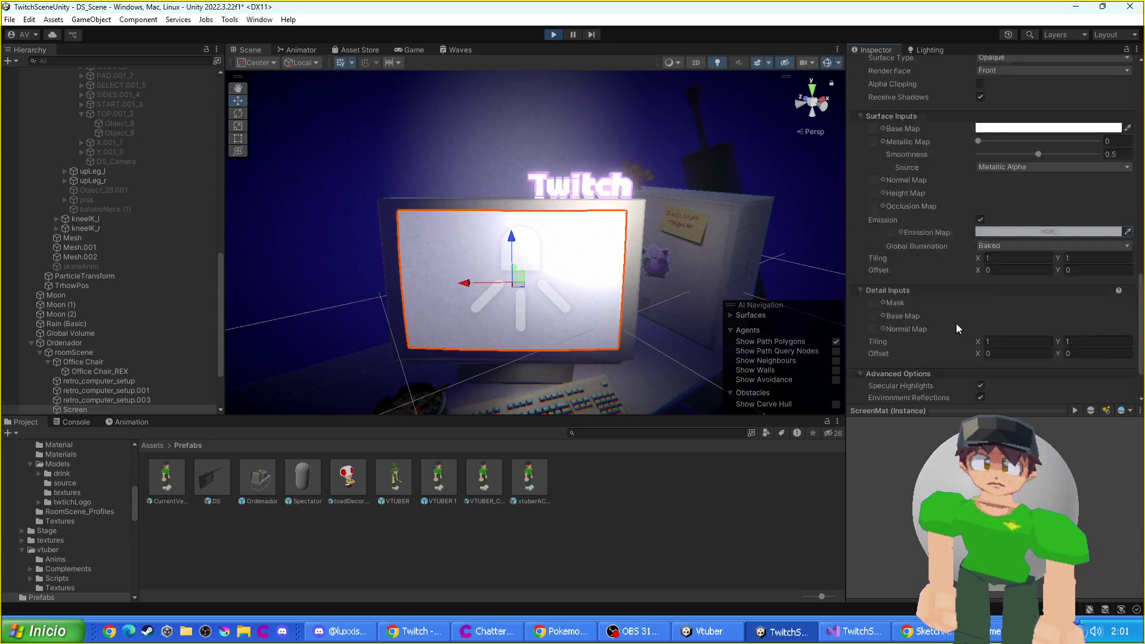
- Stop Play, set Uwc Window Texture capture mode to Windows Graphics Capture, and replay
left_click(553, 34)
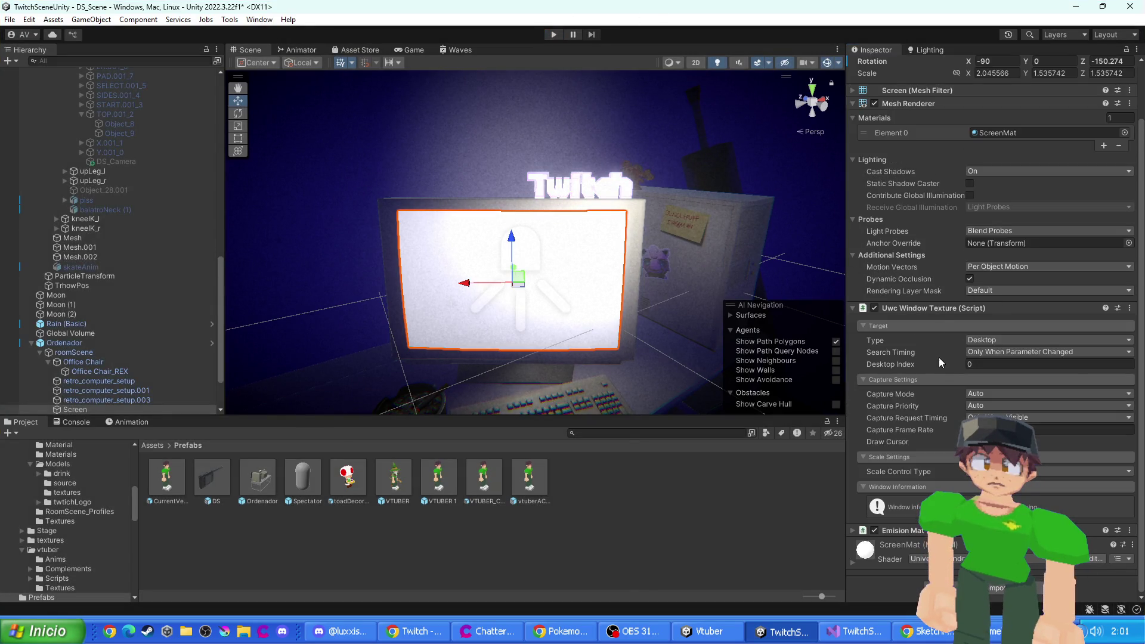
left_click(976, 393)
left_click(987, 407)
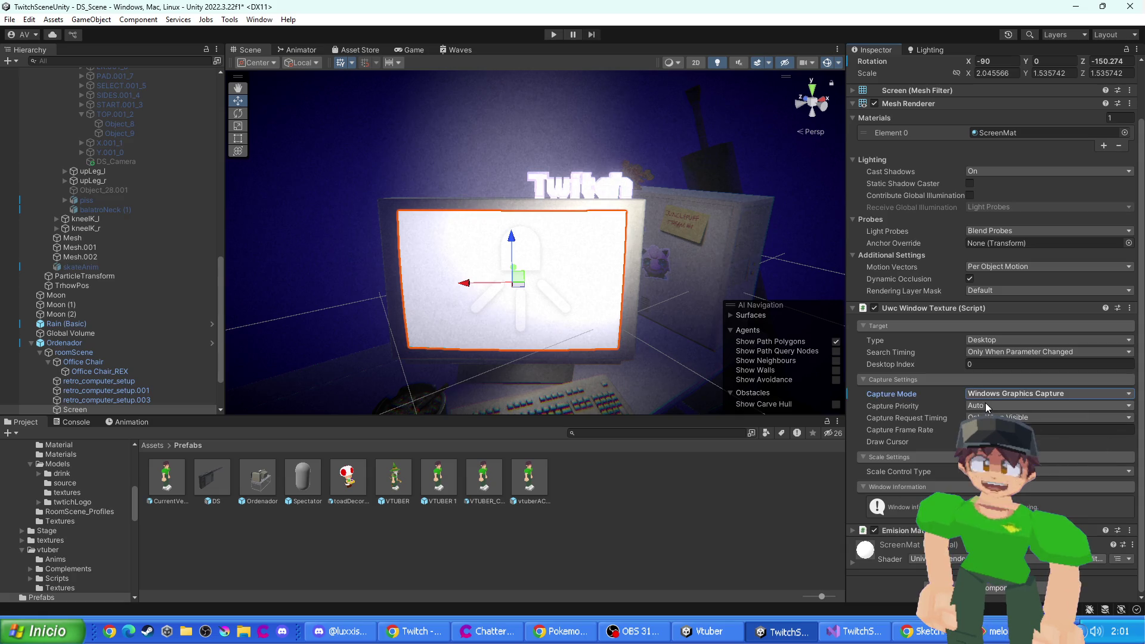
key("Tab")
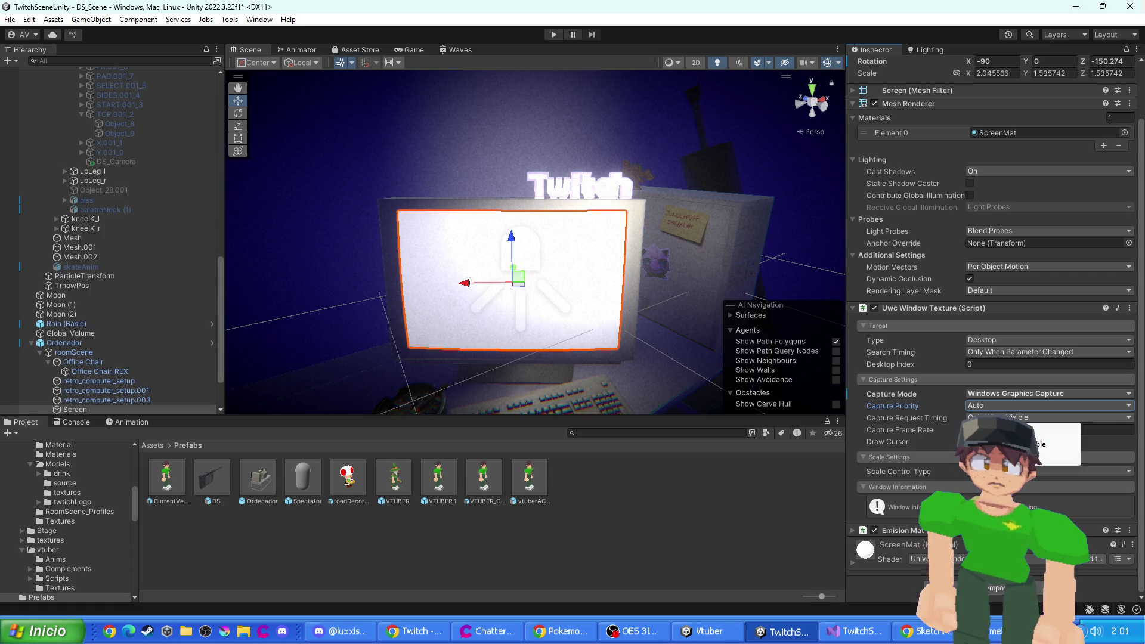
key("Tab")
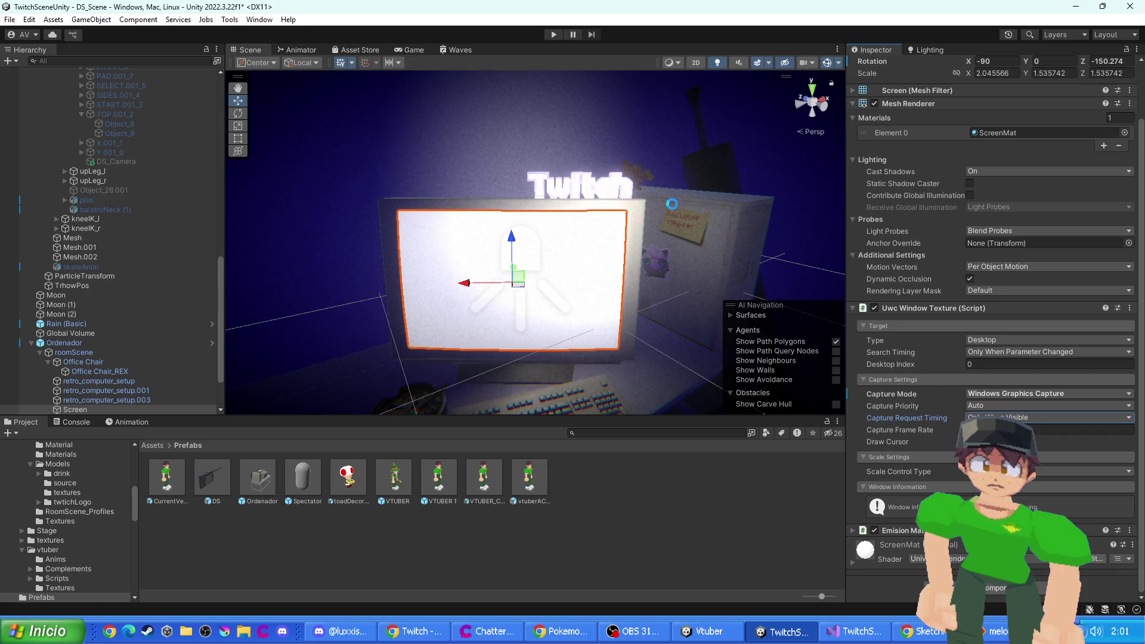
left_click(553, 36)
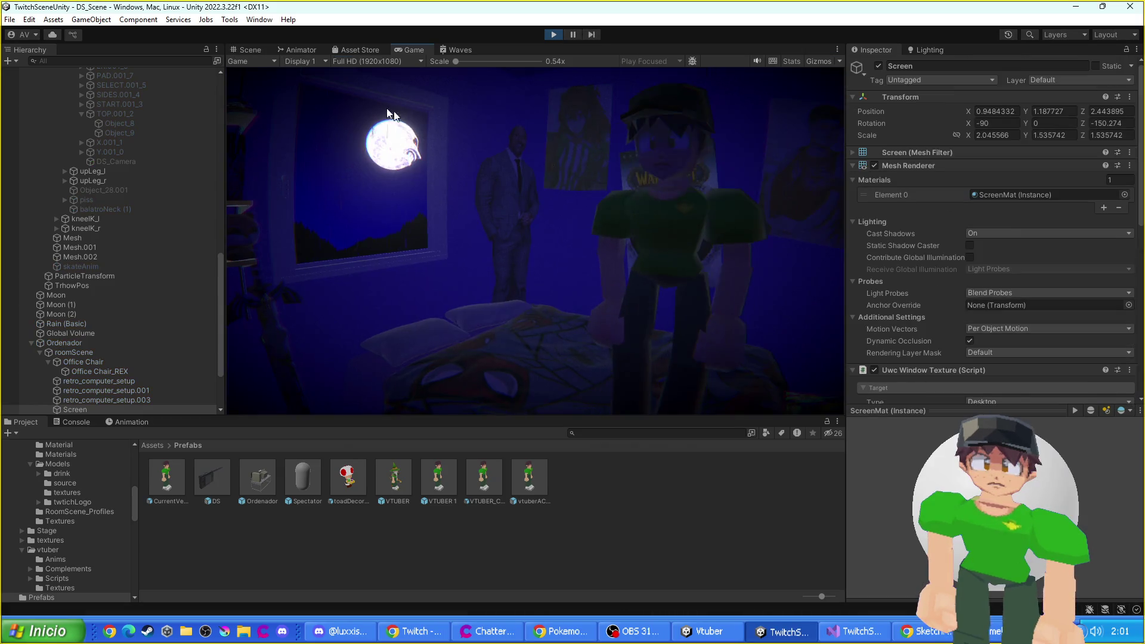
- Back in the Scene view, turn off the ScreenMat material's emission
left_click(250, 49)
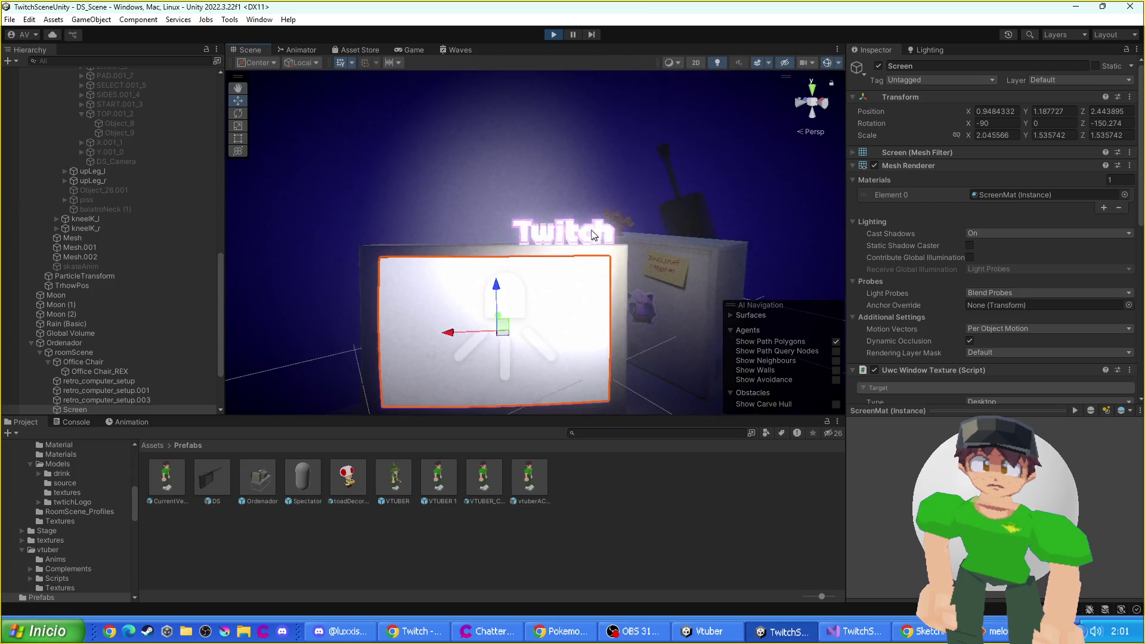
scroll(566, 237, "up", 3)
scroll(571, 241, "up", 2)
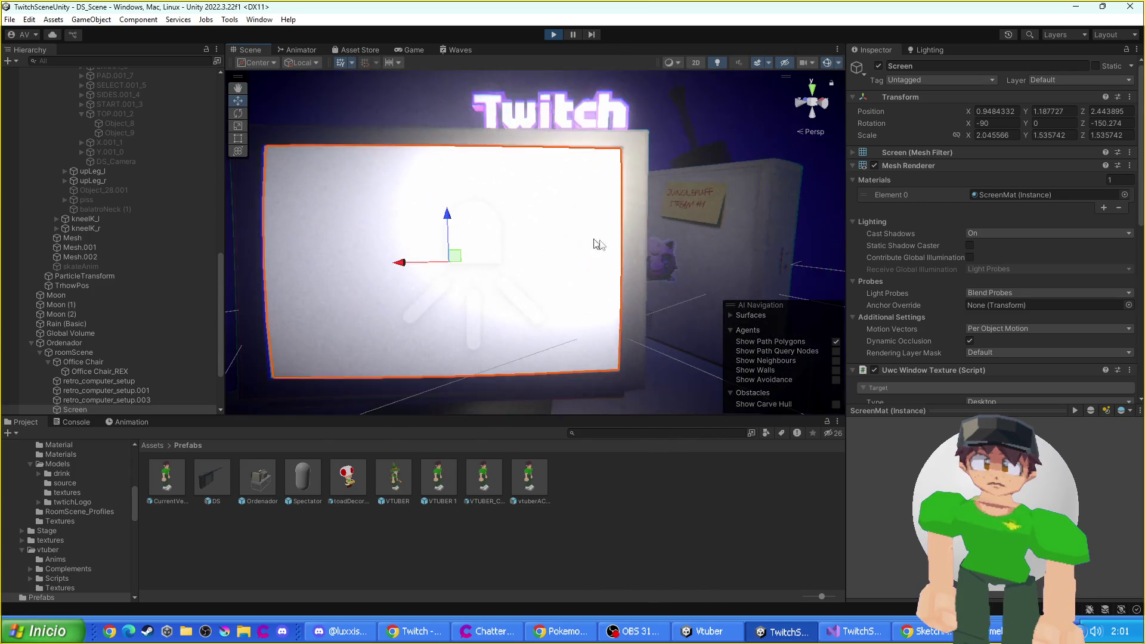
scroll(996, 253, "down", 10)
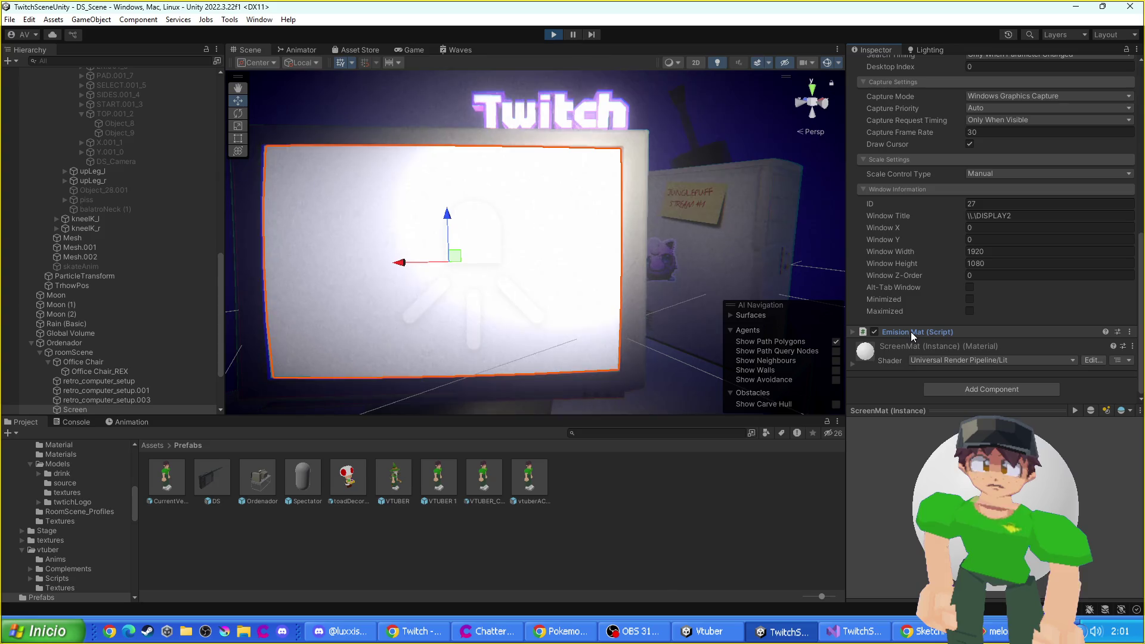
scroll(944, 257, "up", 7)
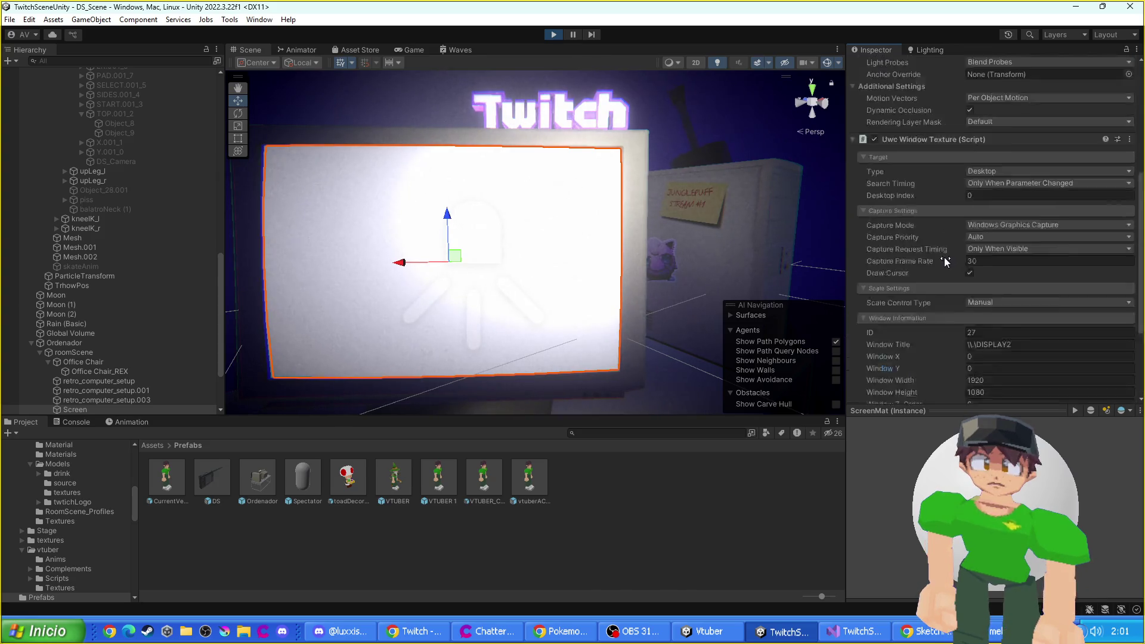
scroll(939, 281, "down", 7)
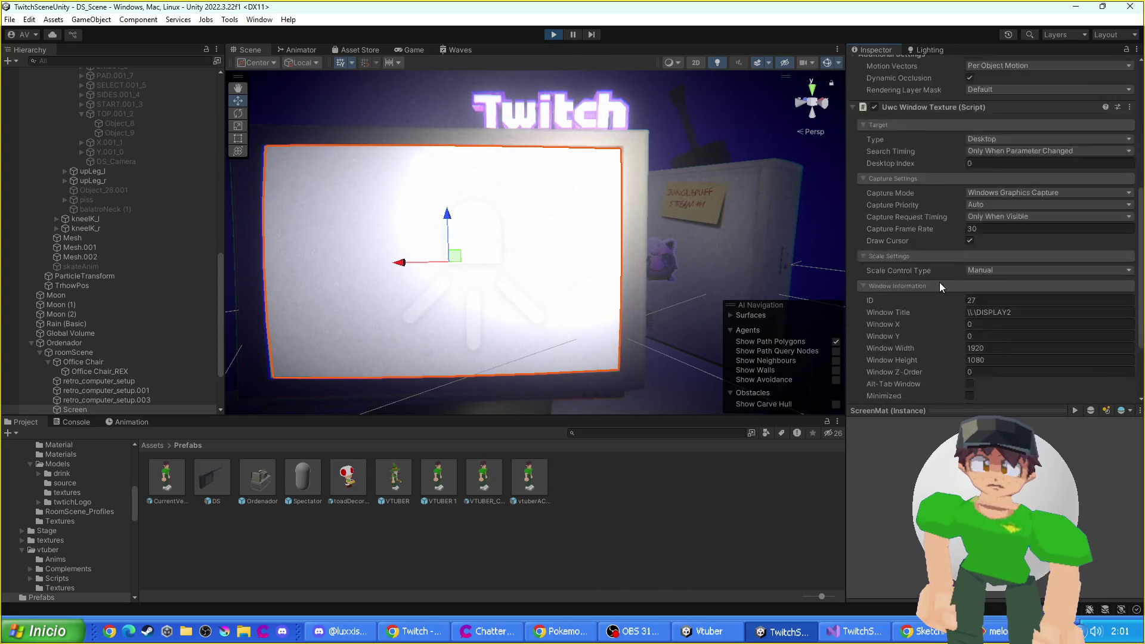
left_click(873, 368)
scroll(984, 302, "down", 6)
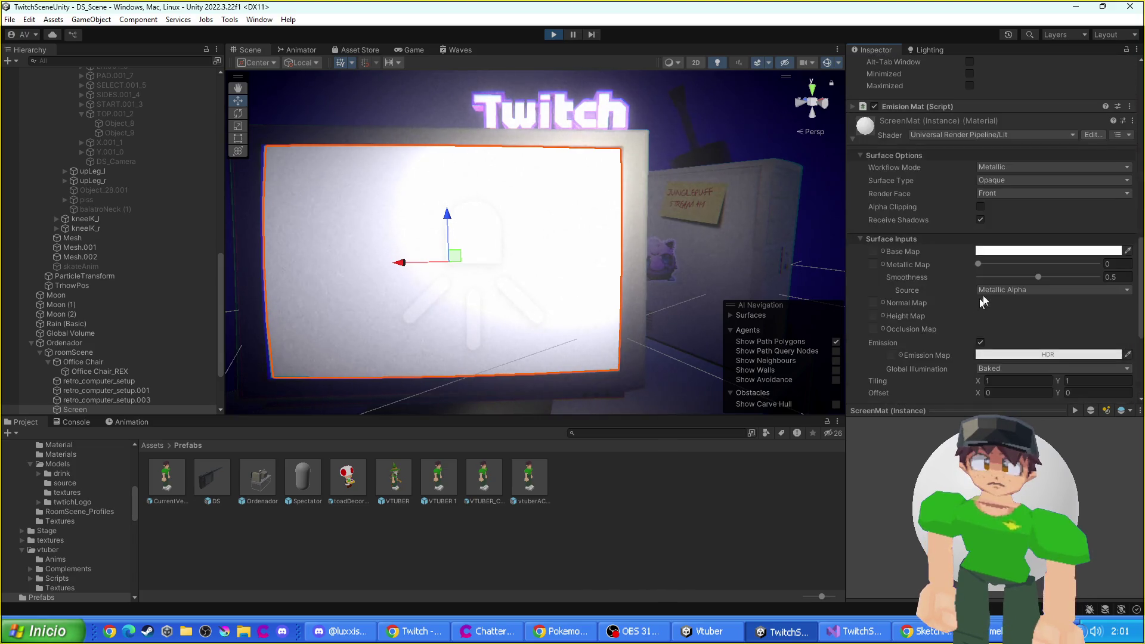
left_click(980, 343)
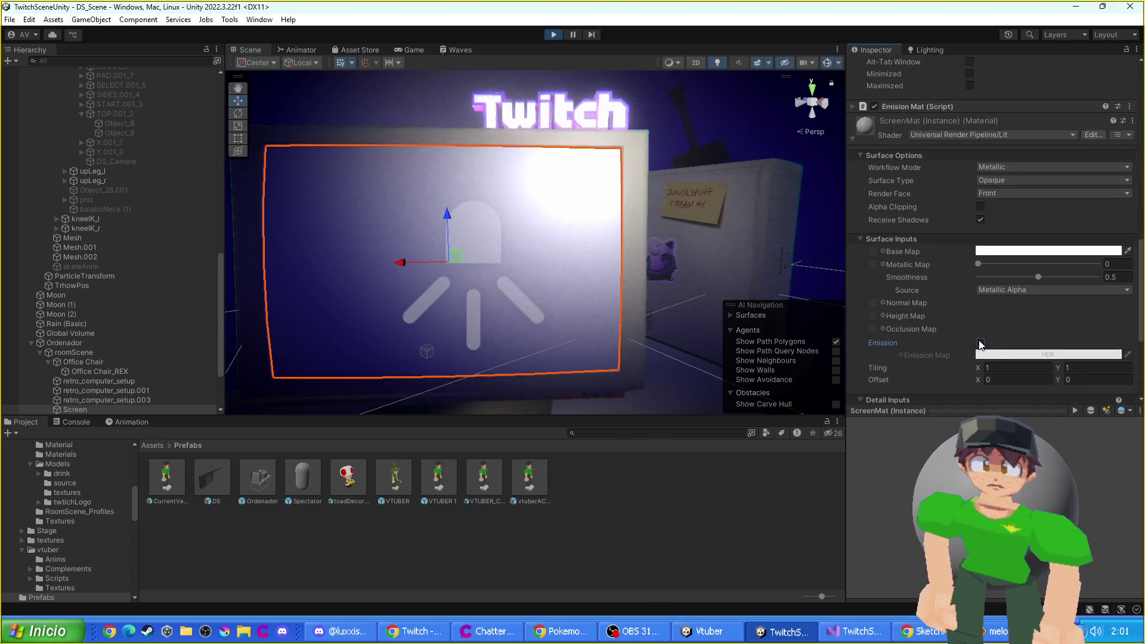
left_click(980, 343)
left_click(981, 343)
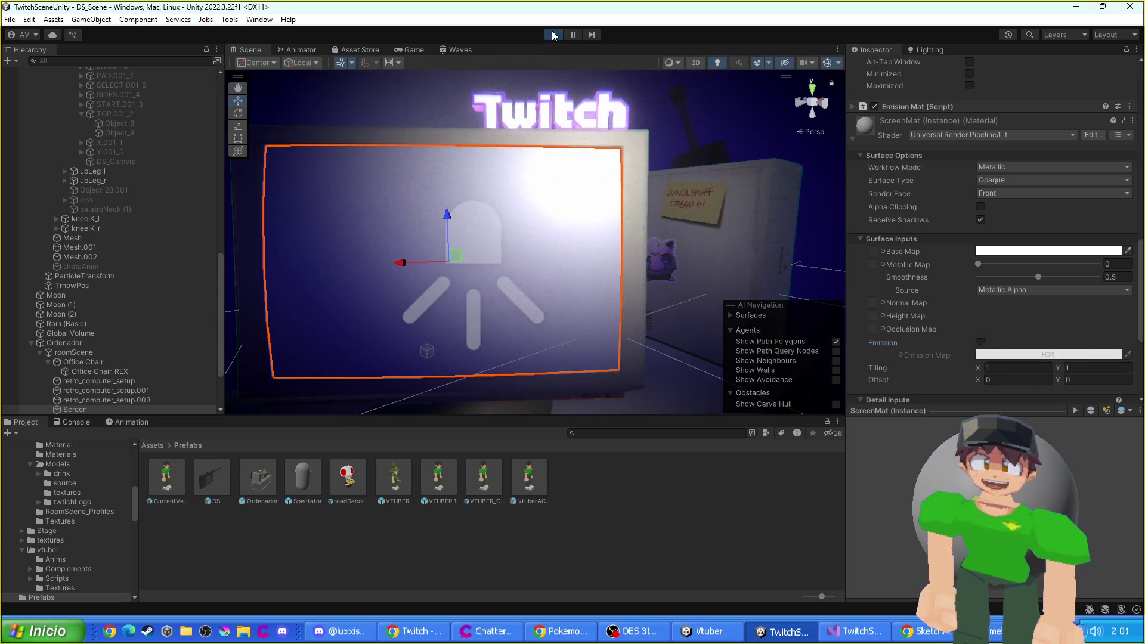
- Stop Play, set capture mode to Auto, save, set Capture Request Timing to Every Frame, and play
left_click(554, 34)
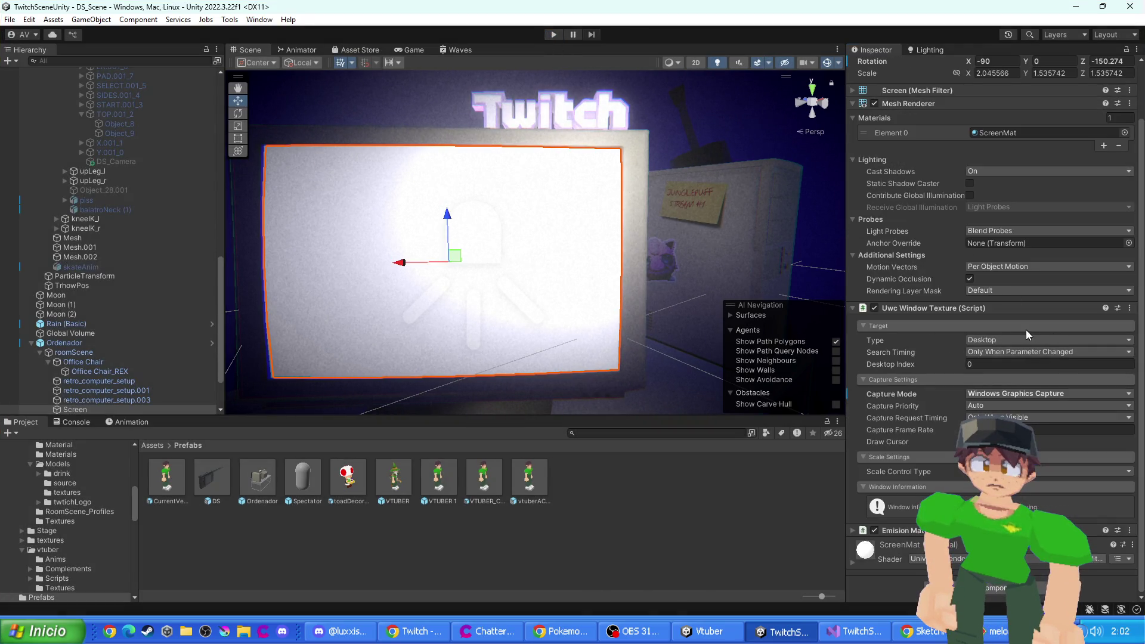
left_click(985, 395)
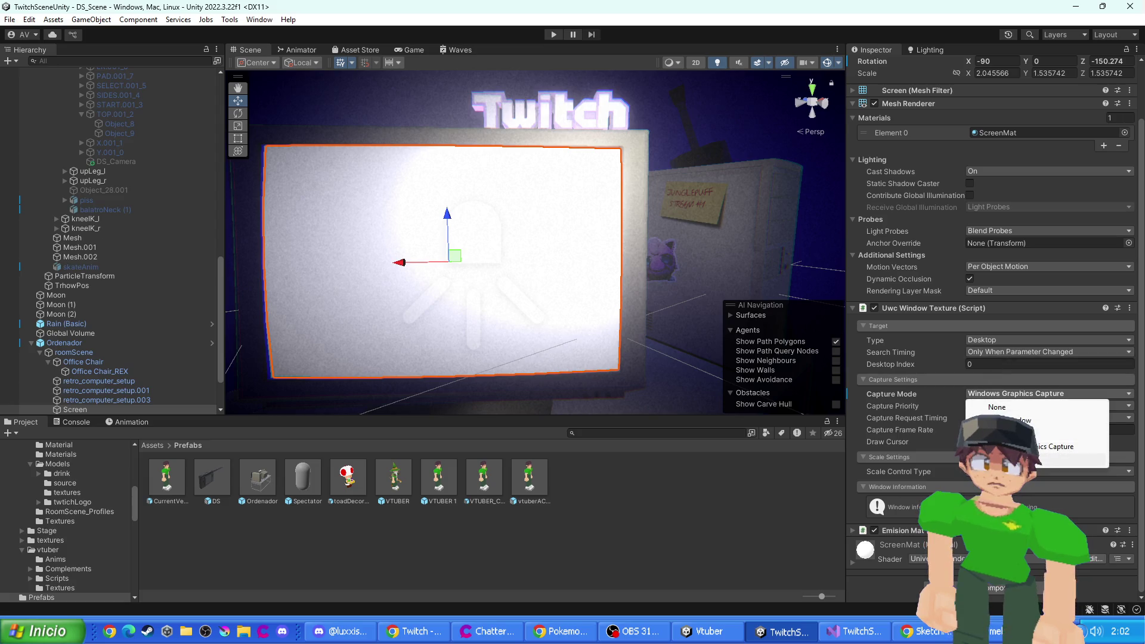
left_click(1050, 460)
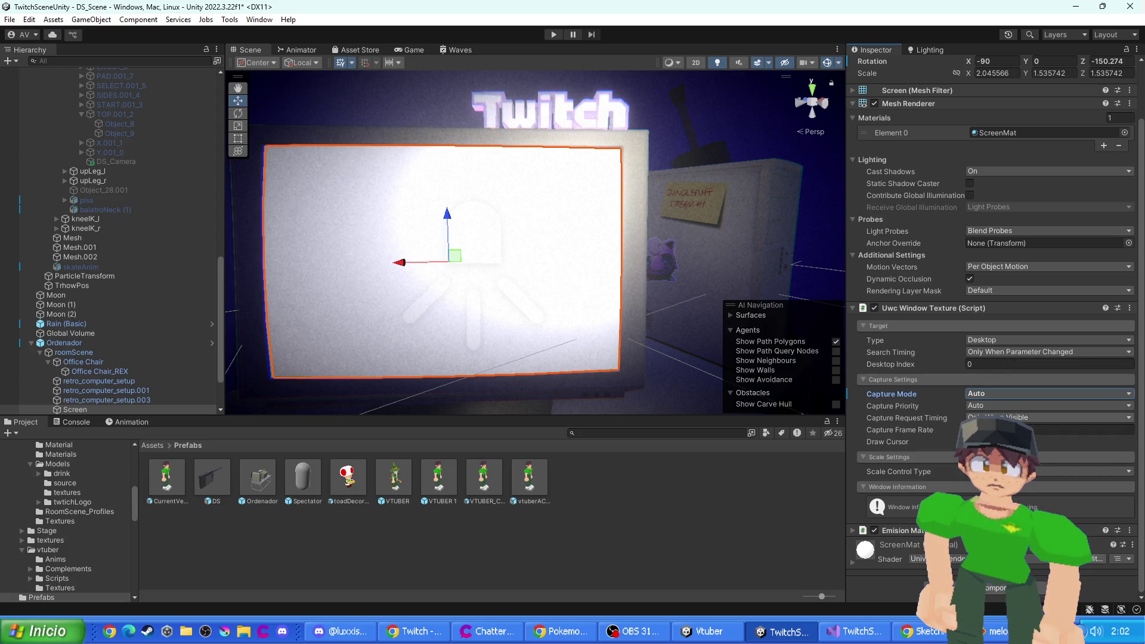
left_click(889, 442)
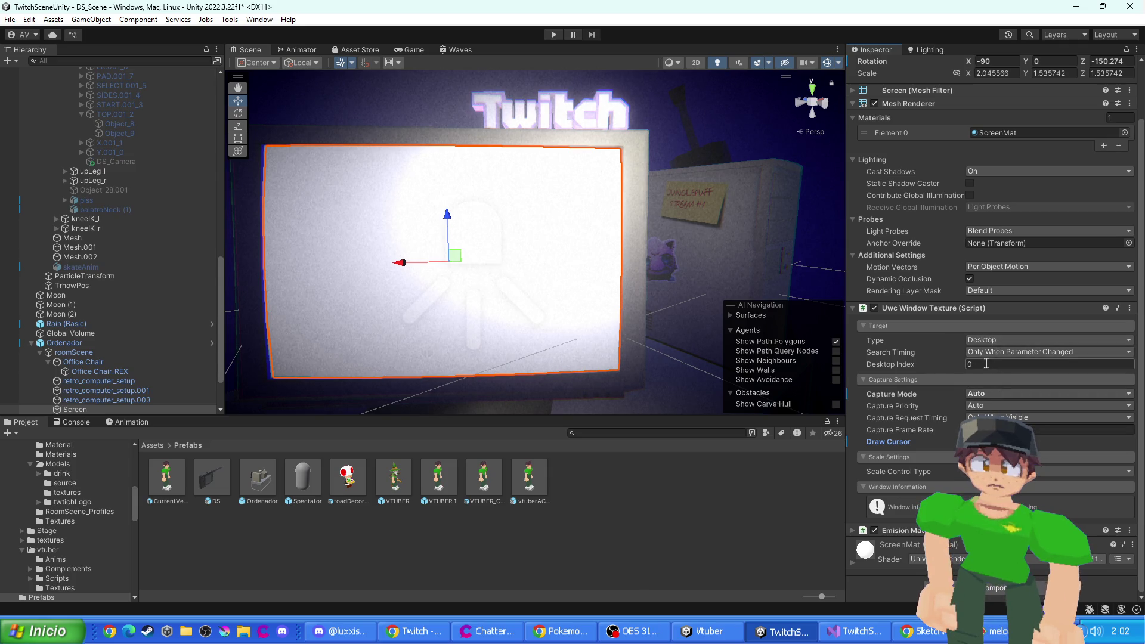
key("ctrl+s")
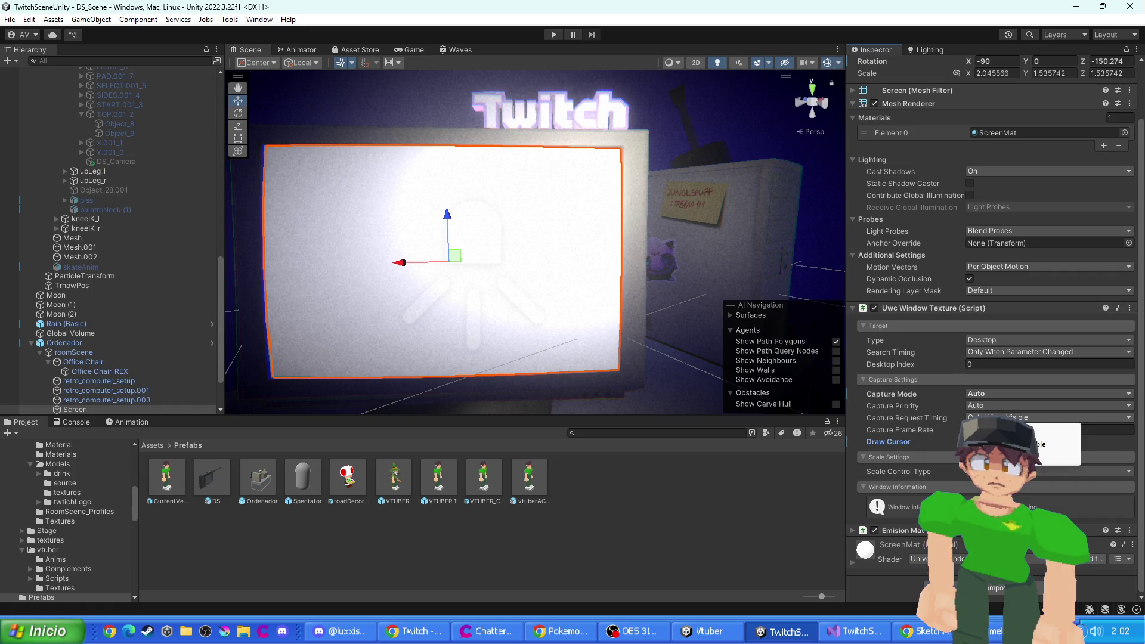
left_click(1050, 432)
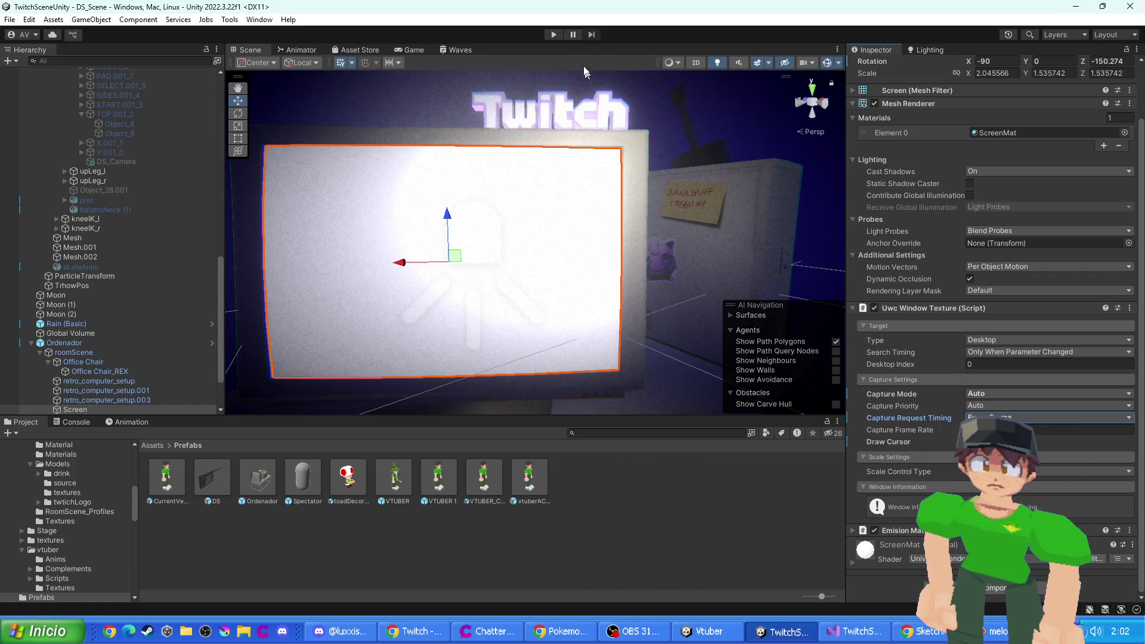
left_click(554, 34)
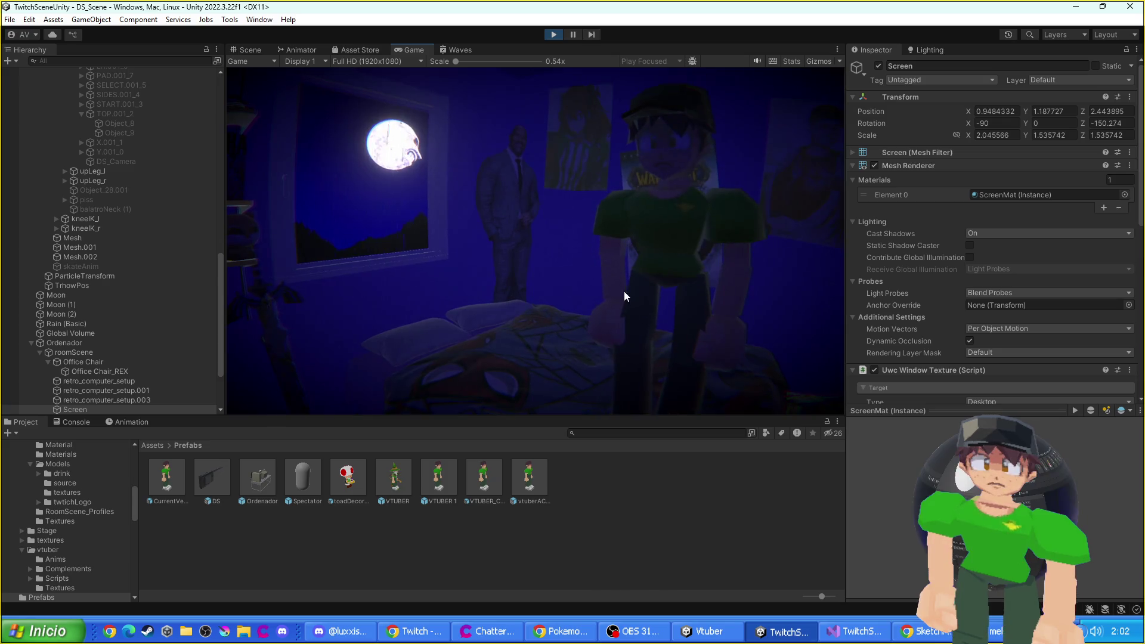
- Check the monitor in the Scene and Game views, inspect DS_Camera, then stop Play
left_click(265, 50)
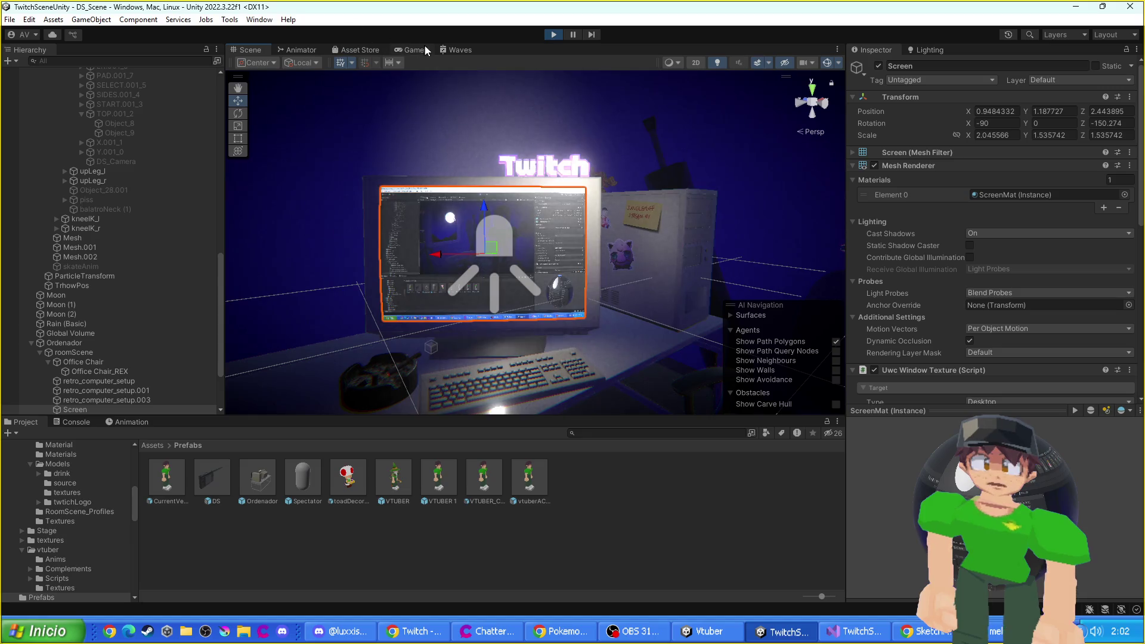
left_click(424, 50)
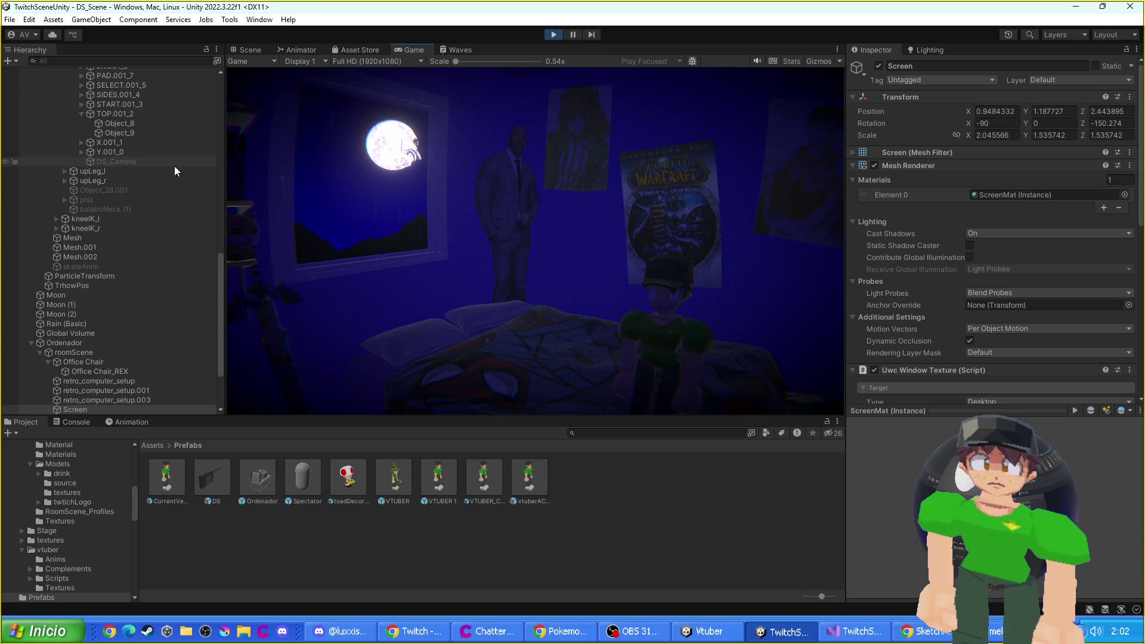
scroll(162, 170, "up", 5)
left_click(138, 306)
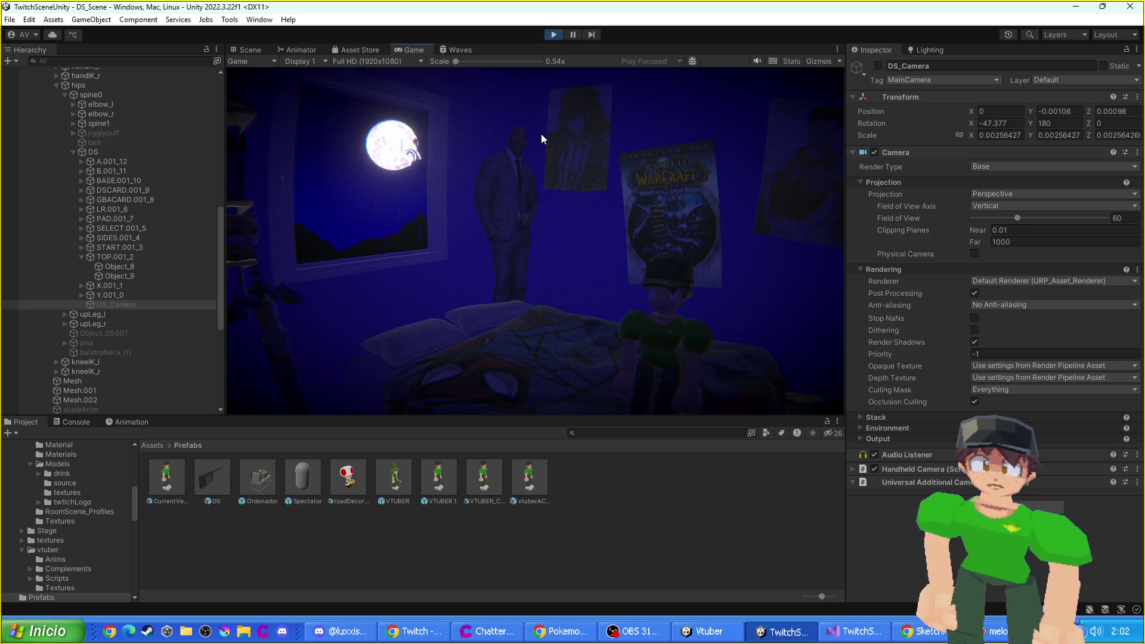
left_click(553, 34)
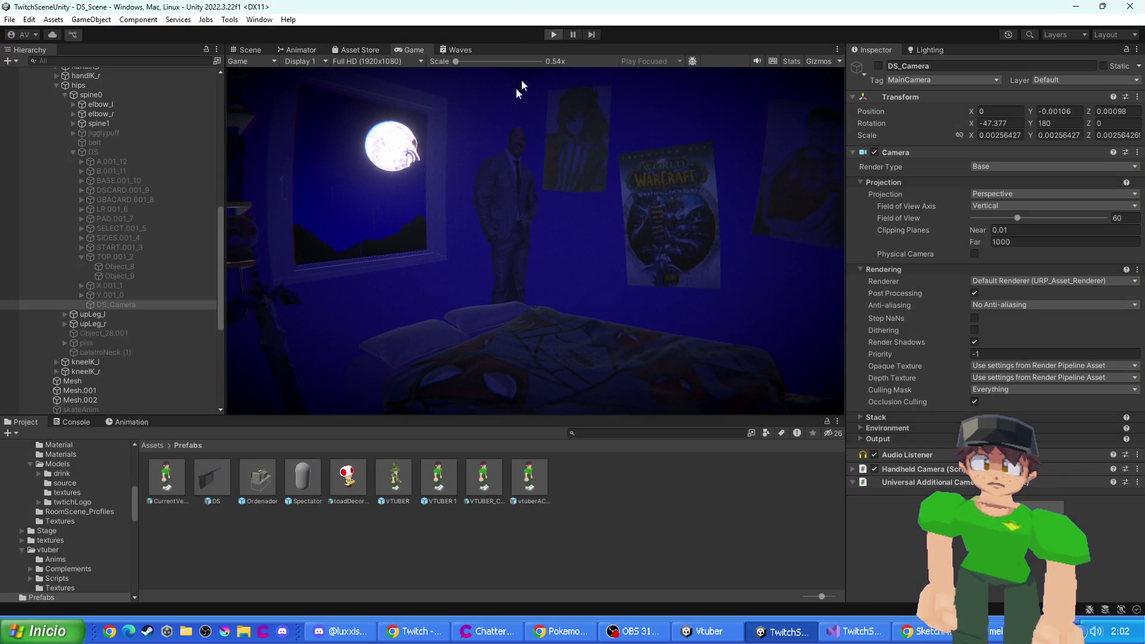
- Inspect ScreenLight, Ordenador, DS, DS_Camera, Object_8 and Object_9's window capture settings
left_click(455, 251)
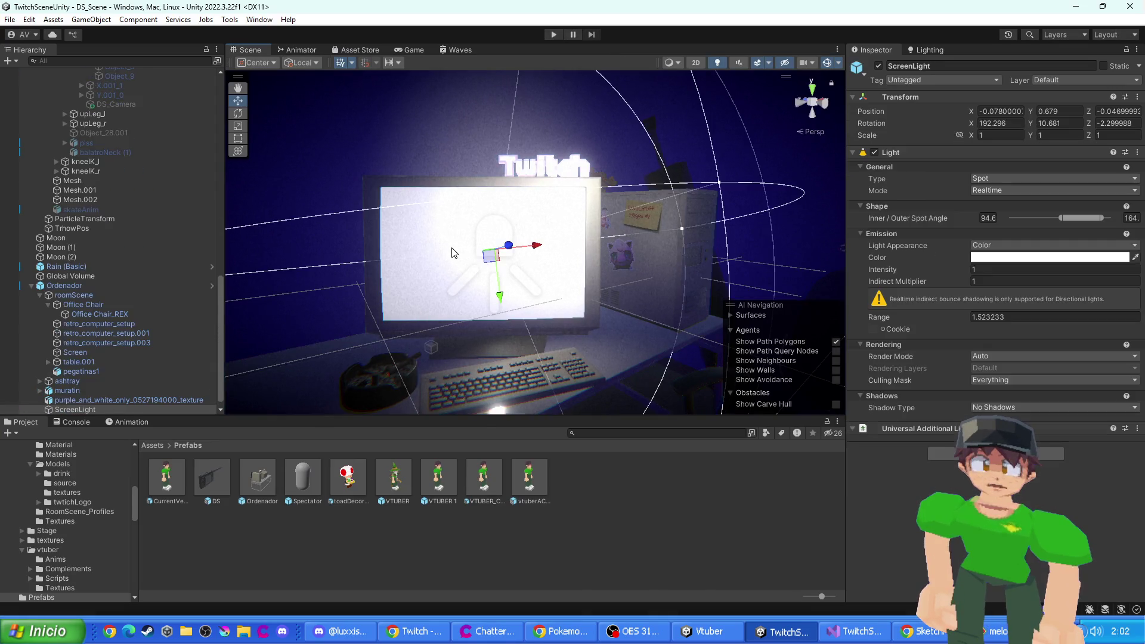
left_click(450, 238)
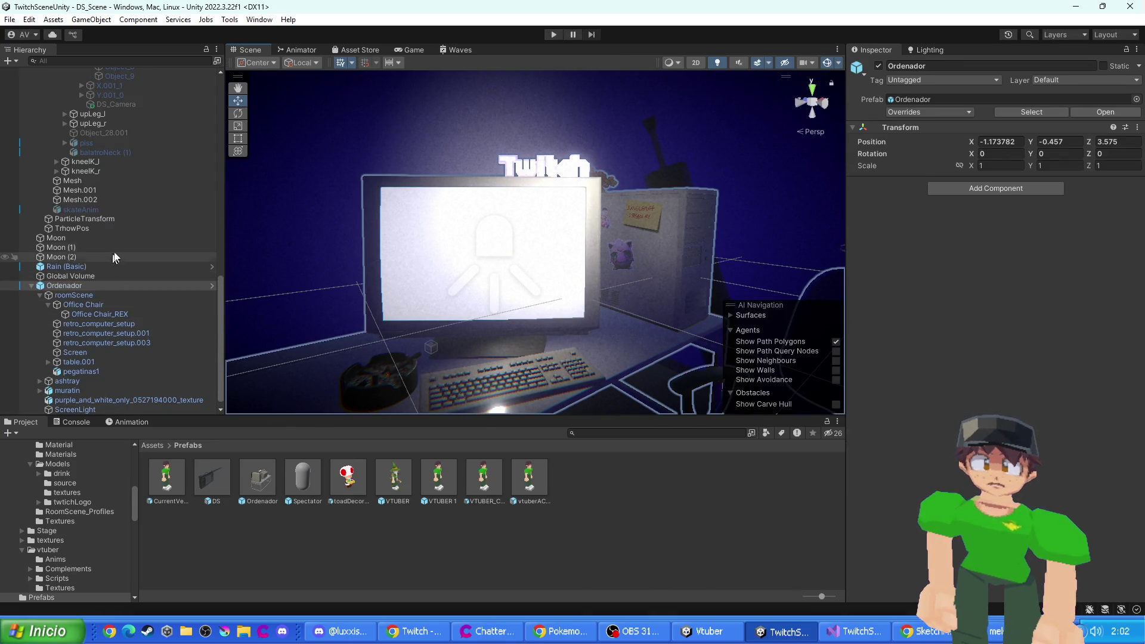
scroll(128, 227, "up", 5)
scroll(125, 239, "down", 7)
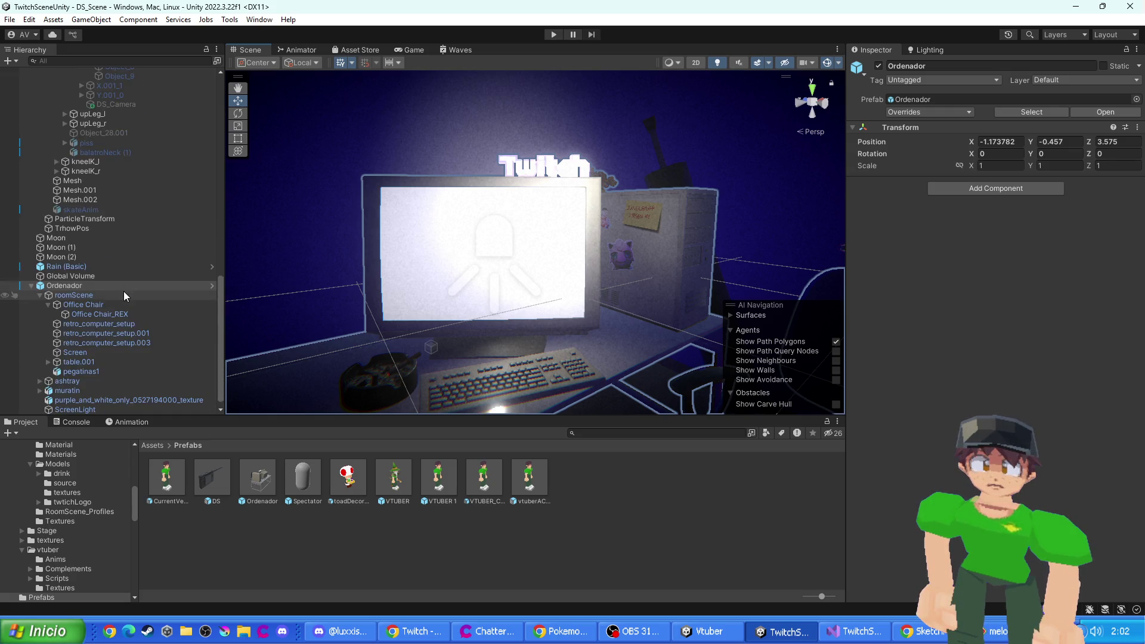
scroll(138, 268, "up", 12)
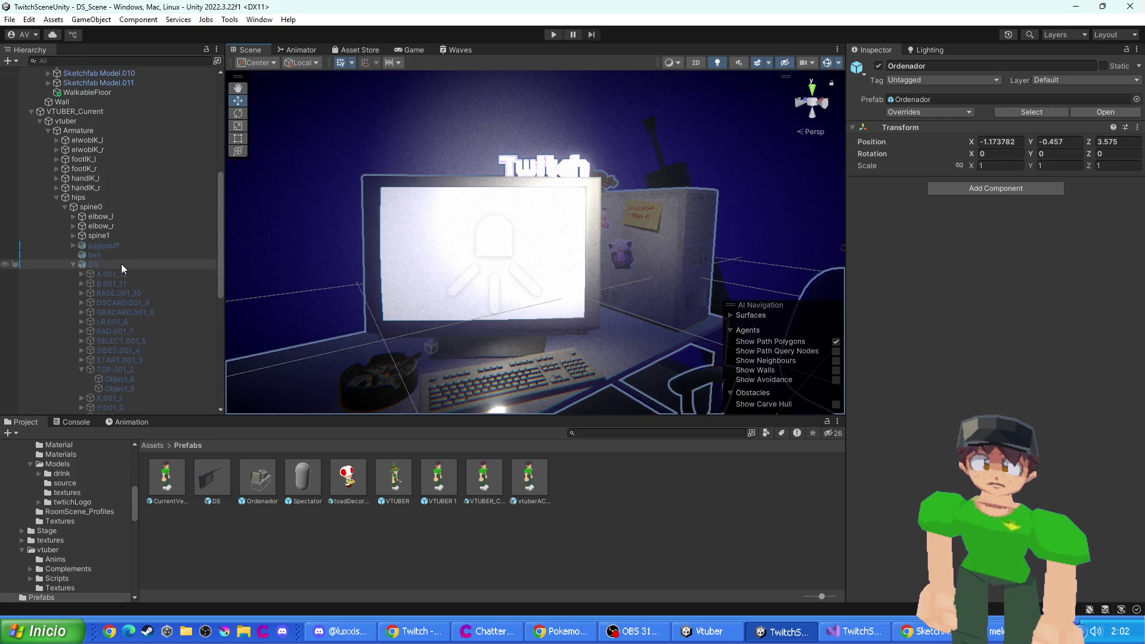
left_click(121, 264)
scroll(125, 280, "down", 5)
left_click(124, 273)
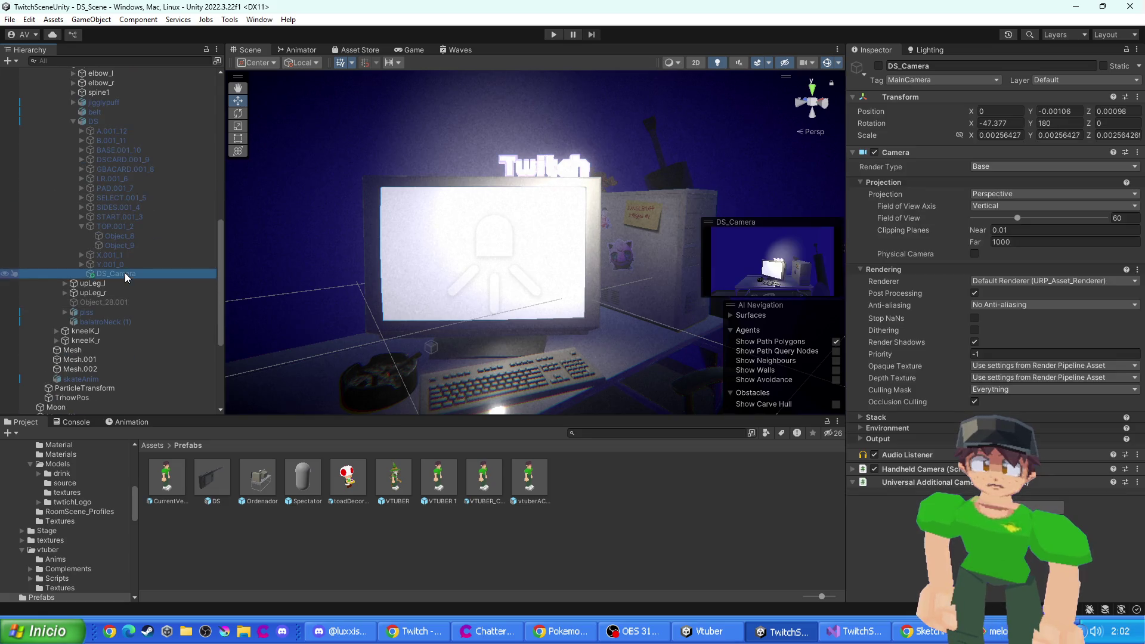
left_click(98, 122)
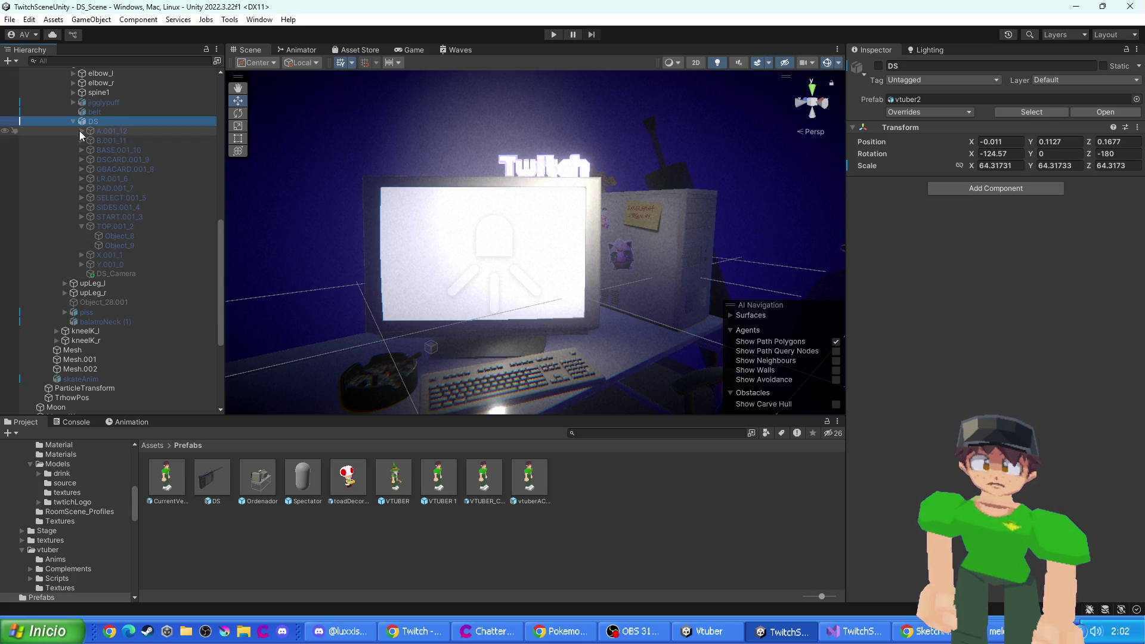
left_click(107, 236)
left_click(112, 246)
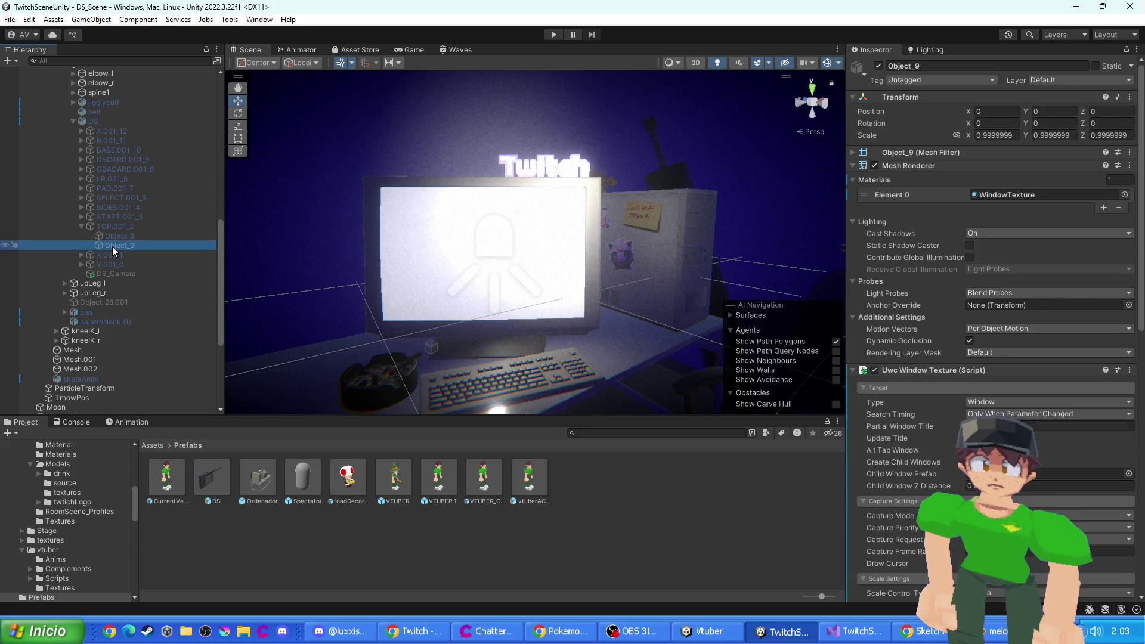
scroll(991, 269, "down", 10)
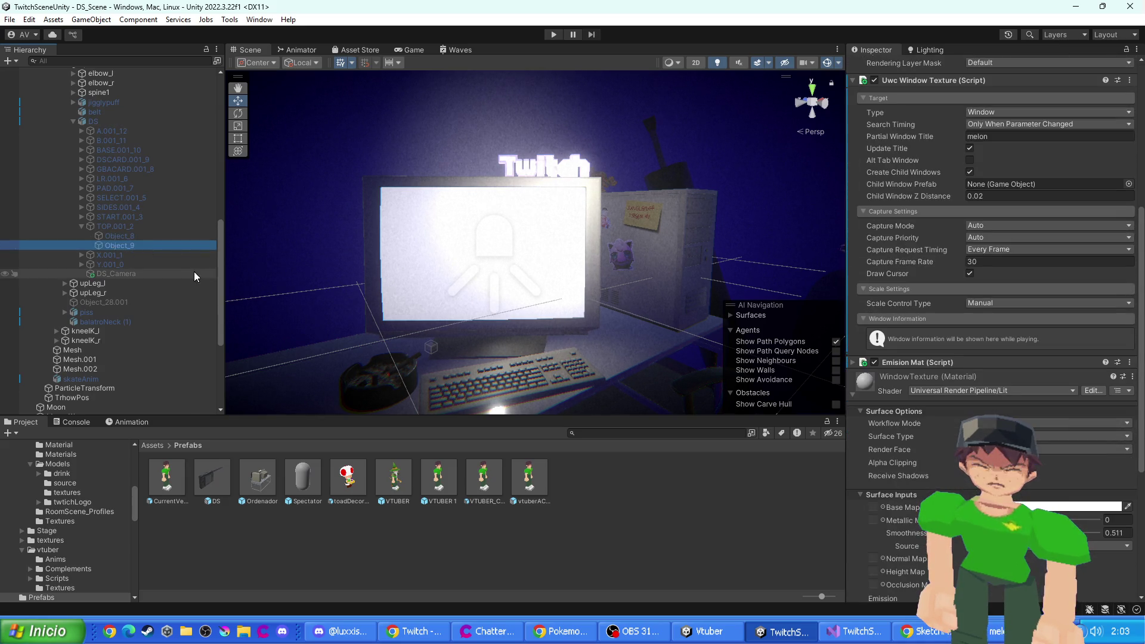
- Enable the DS object with its children and select Object_8, the top lid
left_click(92, 122)
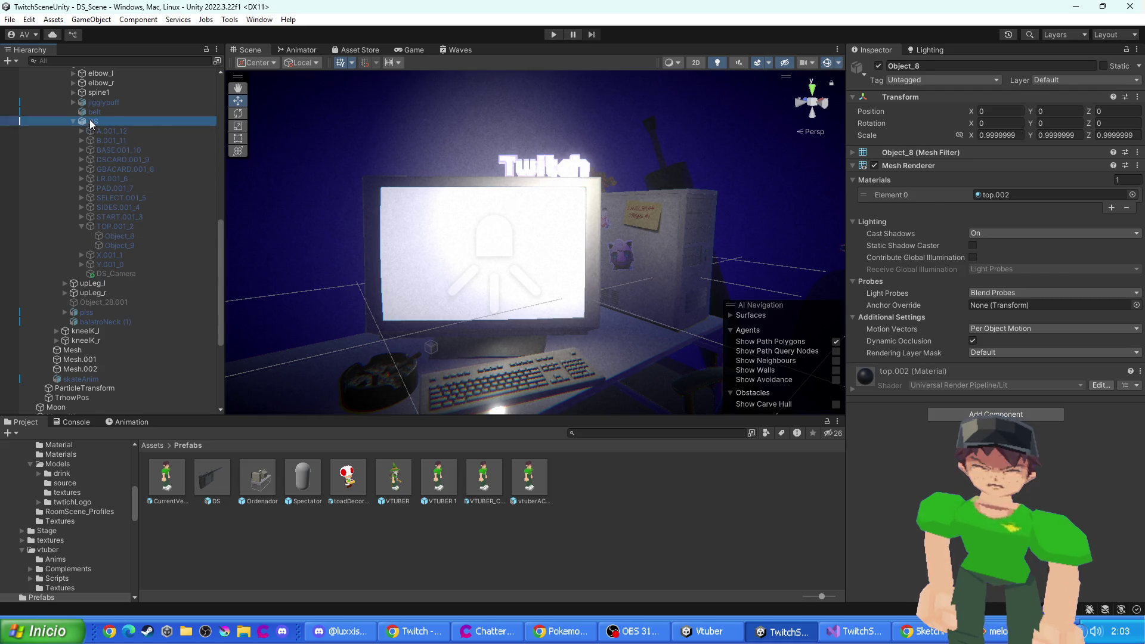
left_click(878, 66)
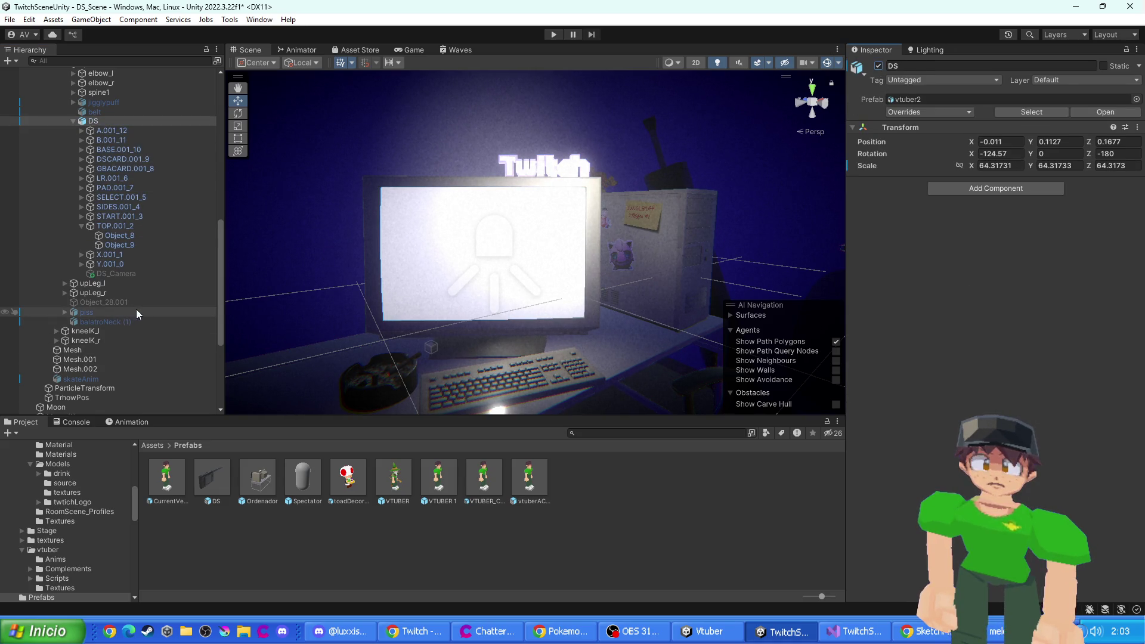
left_click(116, 235)
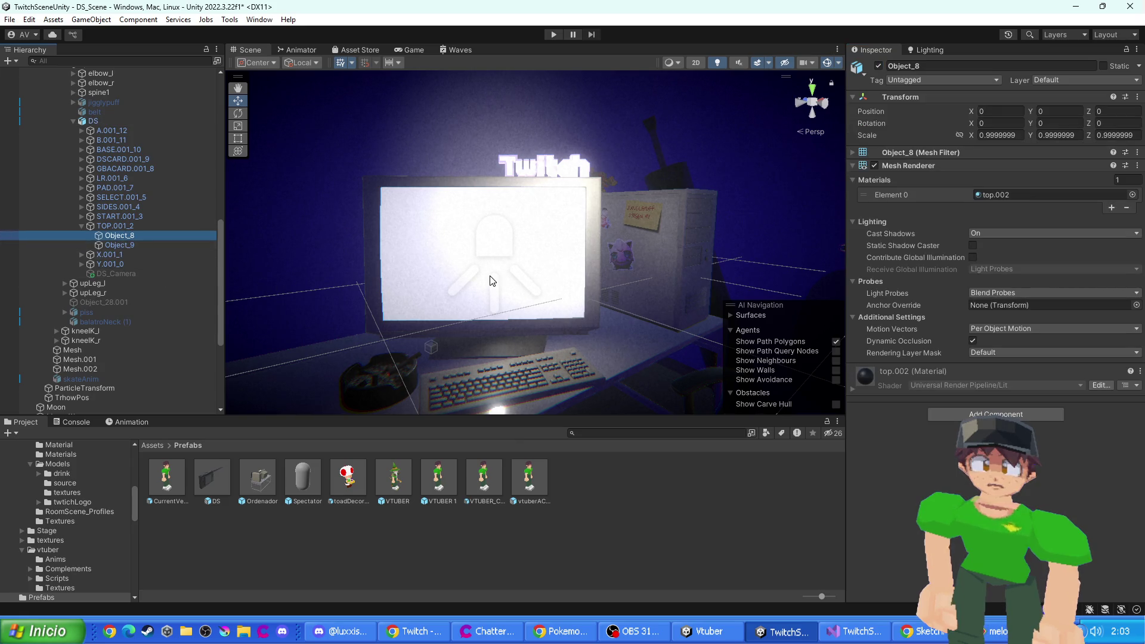
- Frame Object_8 and confirm Object_9 captures the 'melon' window, leaving Search Timing unchanged
key("f")
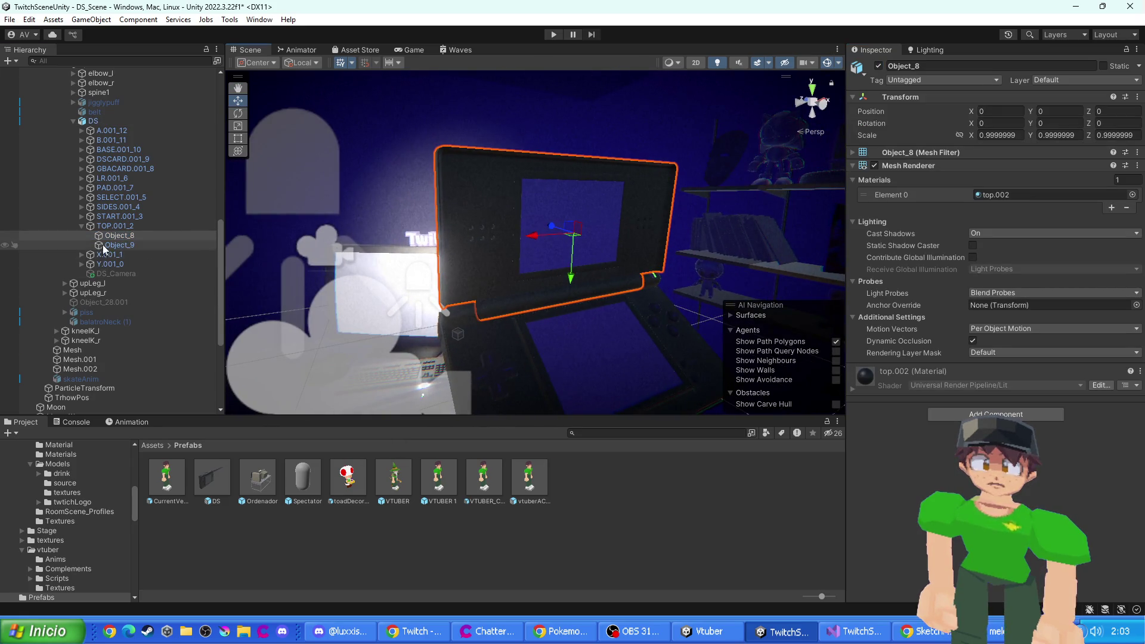
left_click(143, 245)
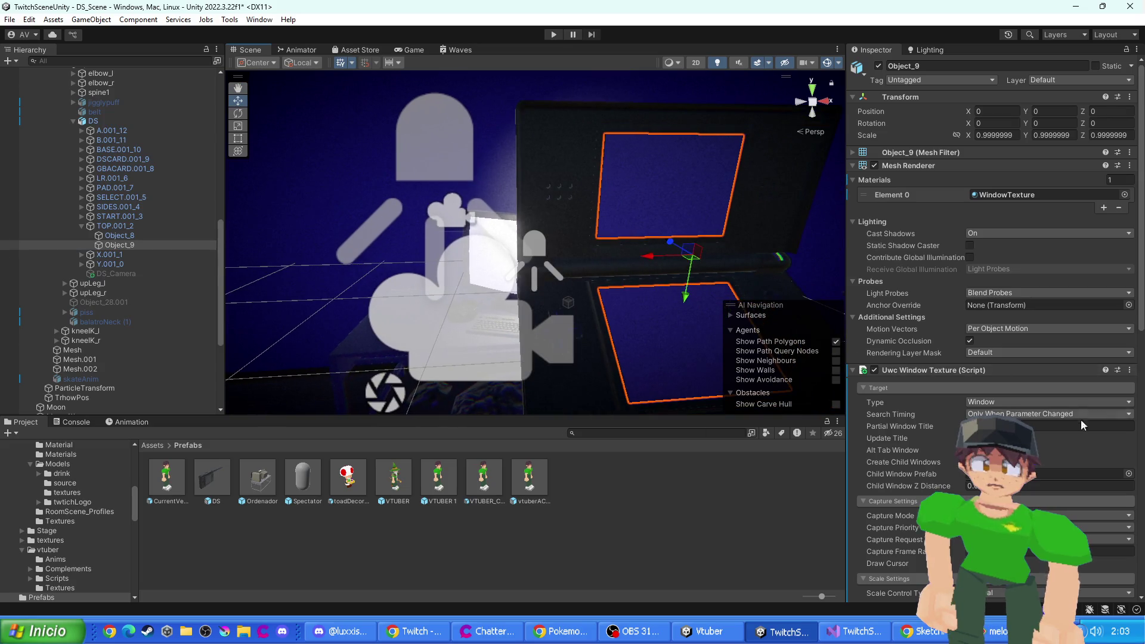
scroll(1081, 419, "down", 3)
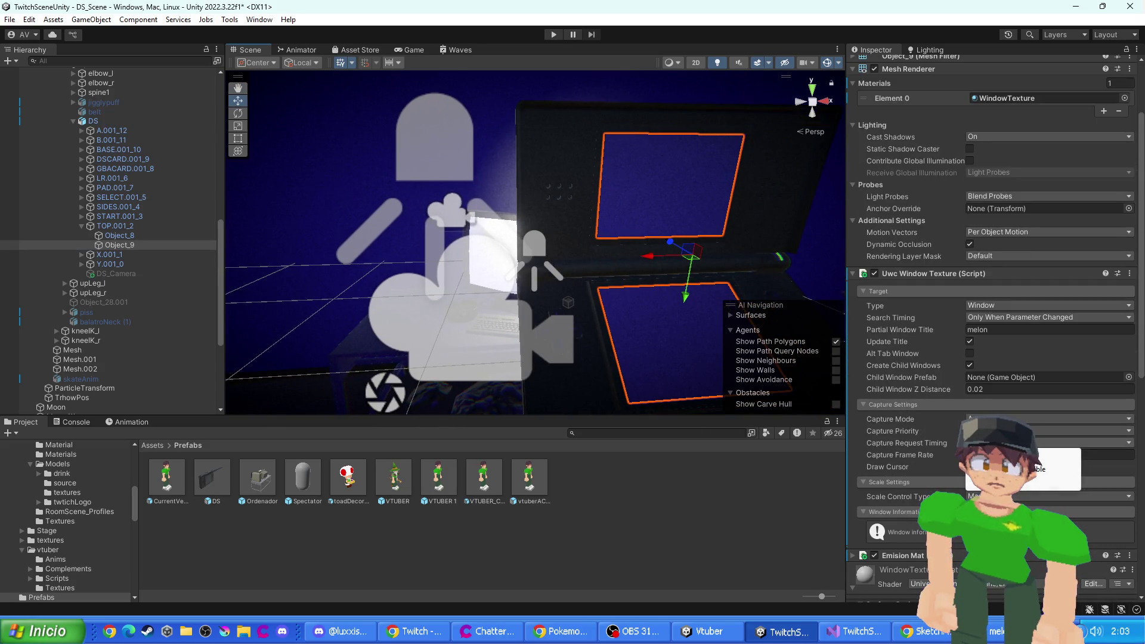
left_click(996, 331)
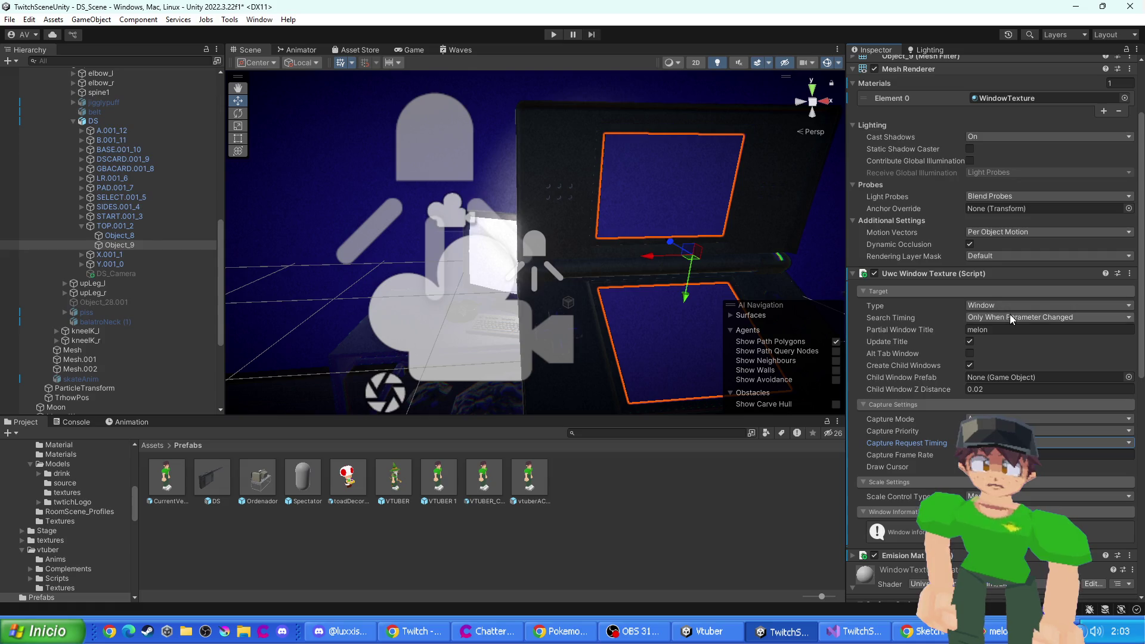
left_click(1011, 317)
left_click(945, 314)
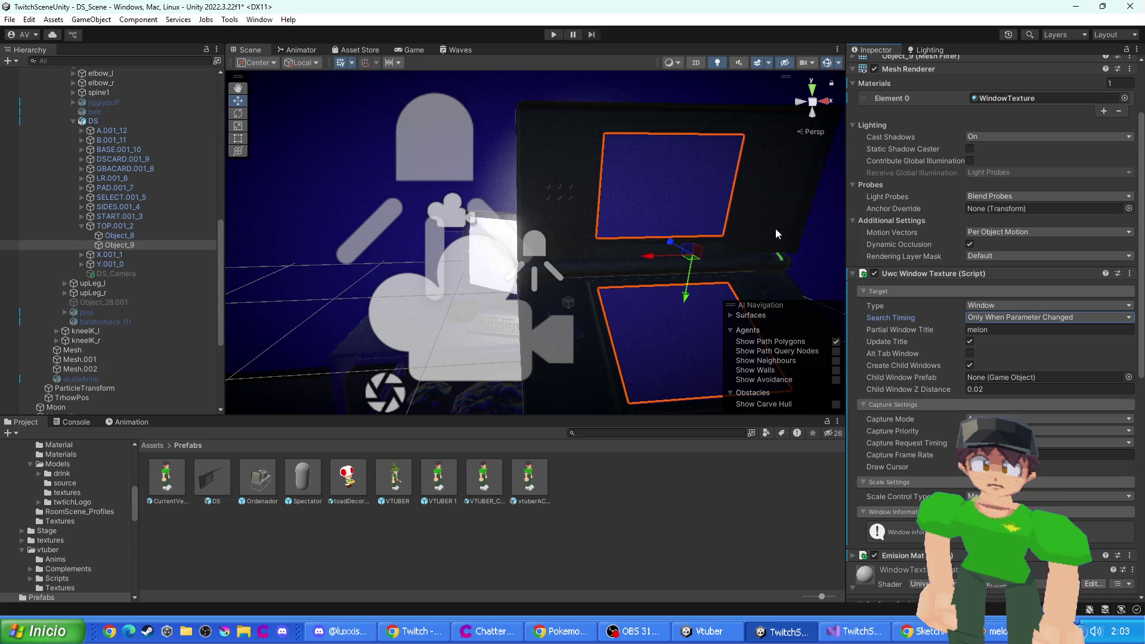
- Start Play mode to test the DS screen capture
scroll(859, 238, "up", 2)
scroll(859, 239, "up", 1)
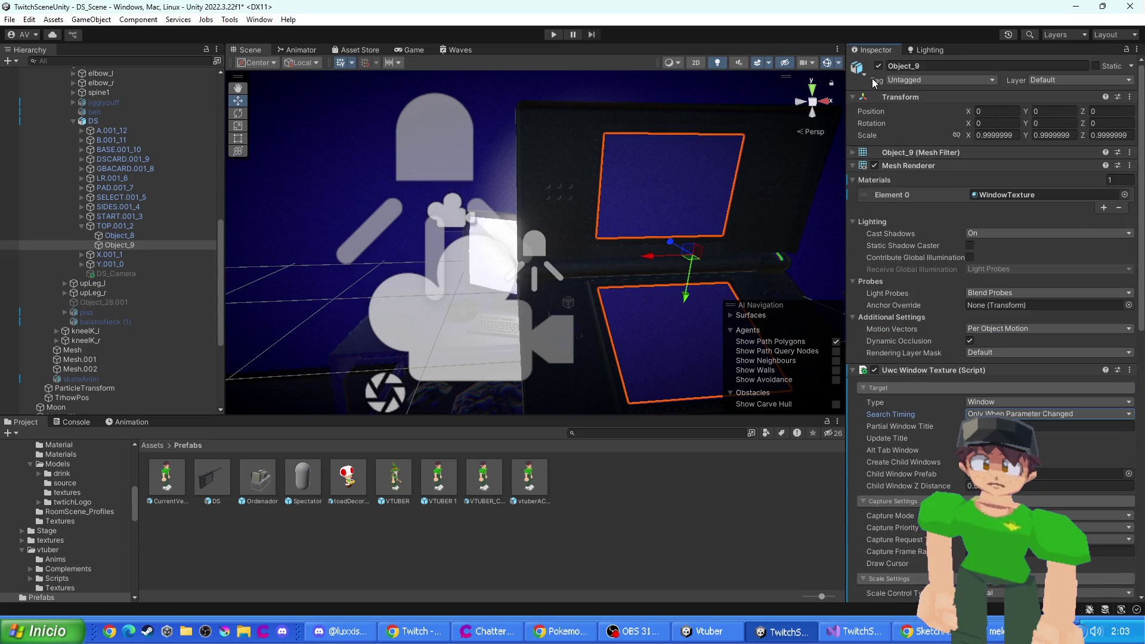
left_click(554, 34)
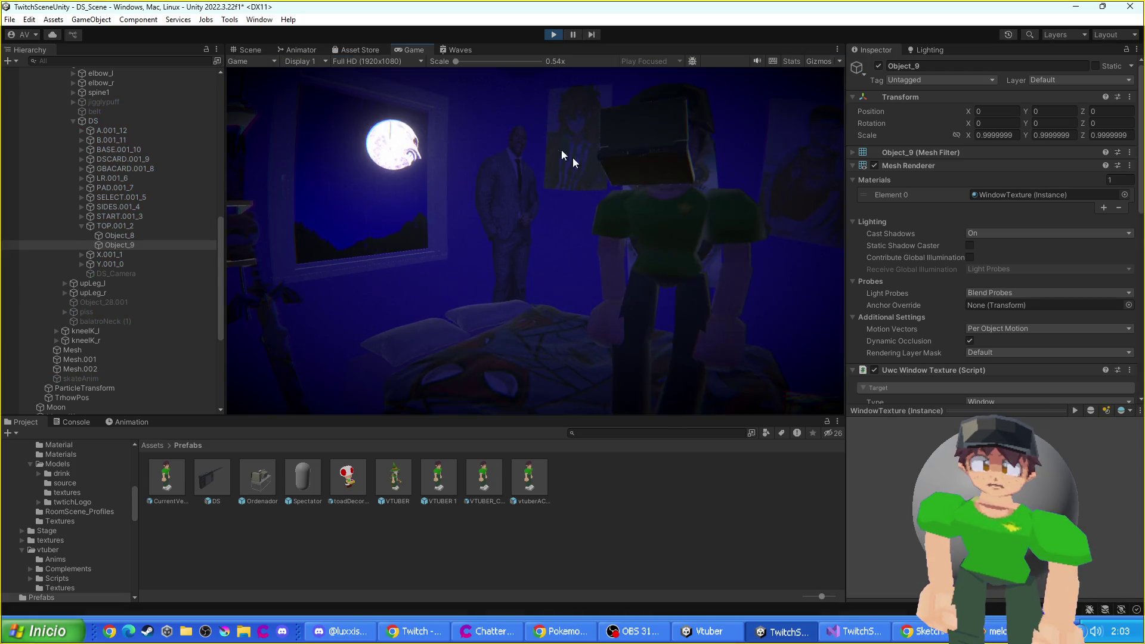
- While playing, inspect Object_8 and Object_9's WindowTexture material, then stop the game
left_click(159, 235)
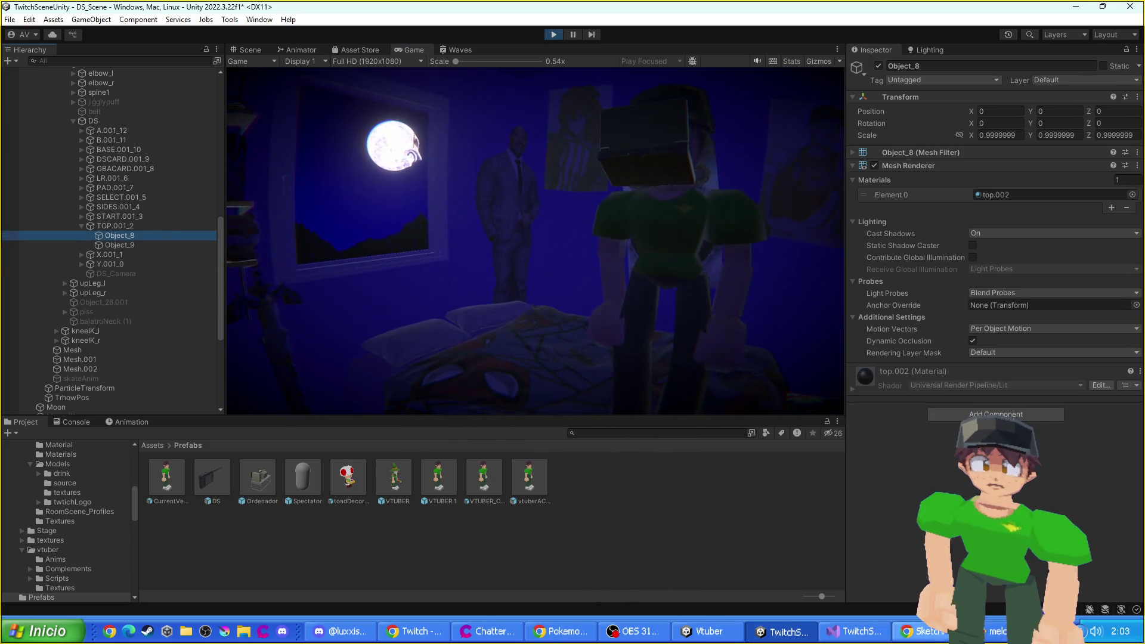
key("alt+Tab")
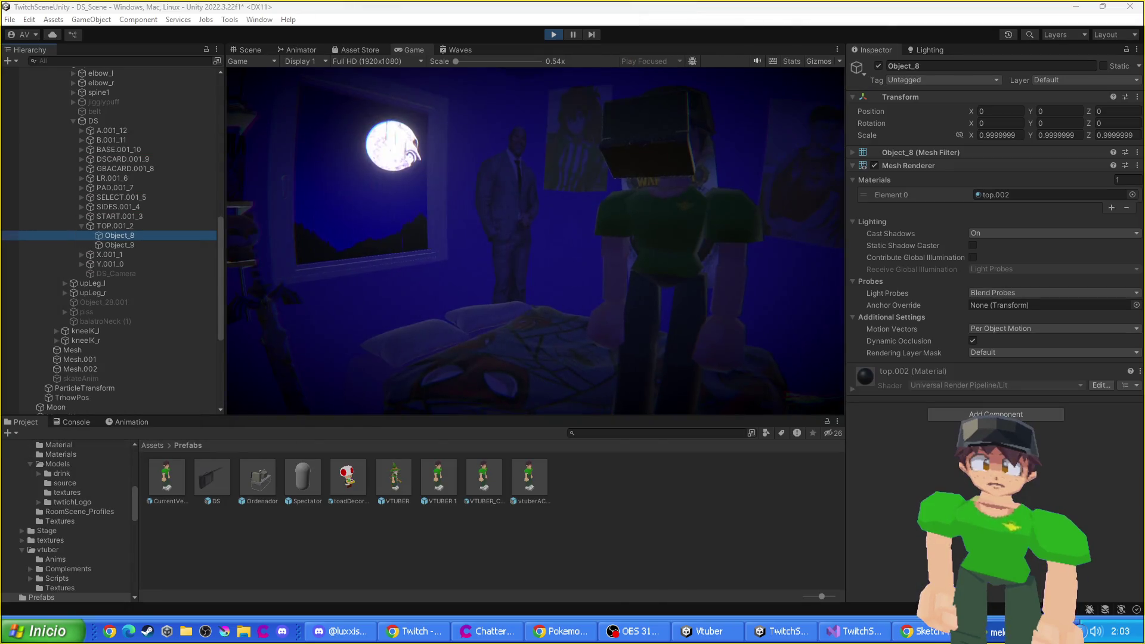
left_click(127, 245)
scroll(985, 298, "down", 10)
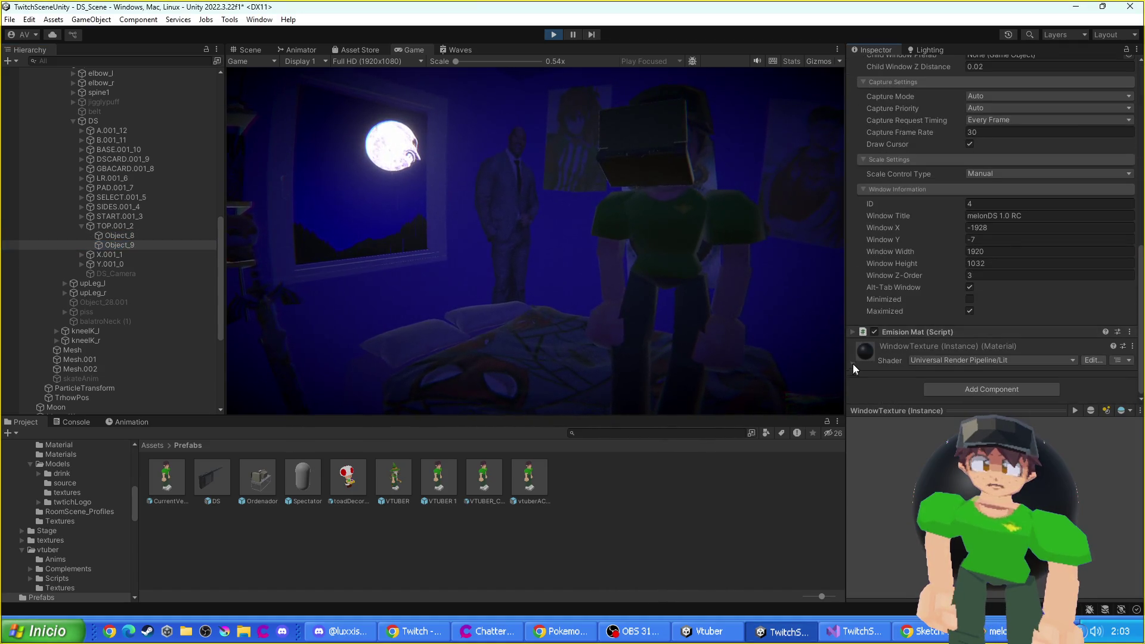
left_click(853, 363)
scroll(990, 238, "down", 5)
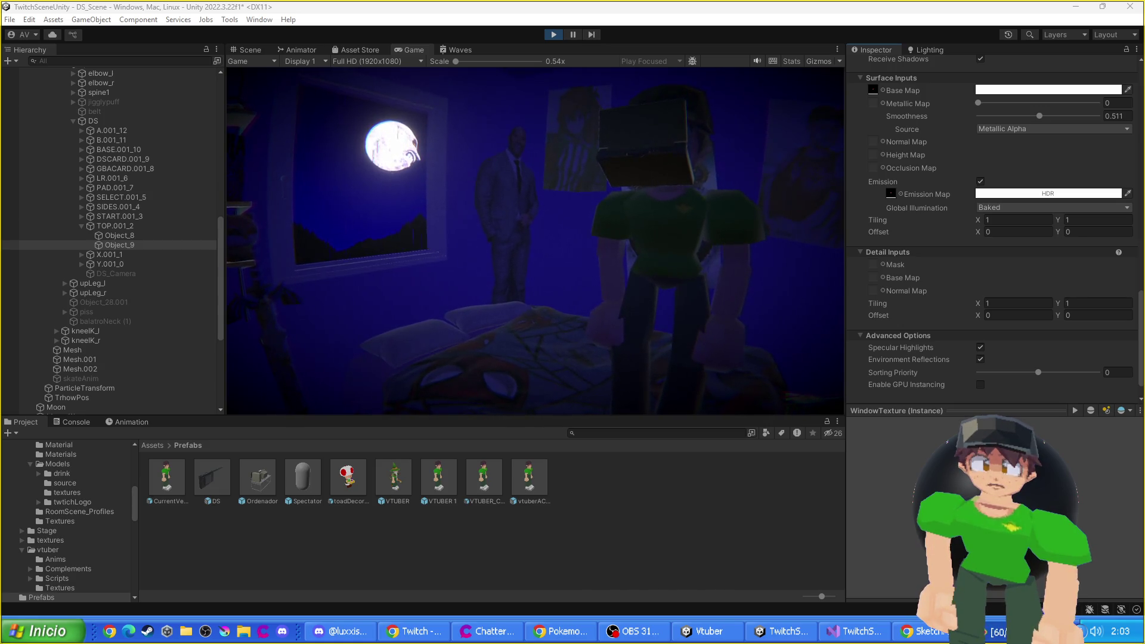
left_click(750, 355)
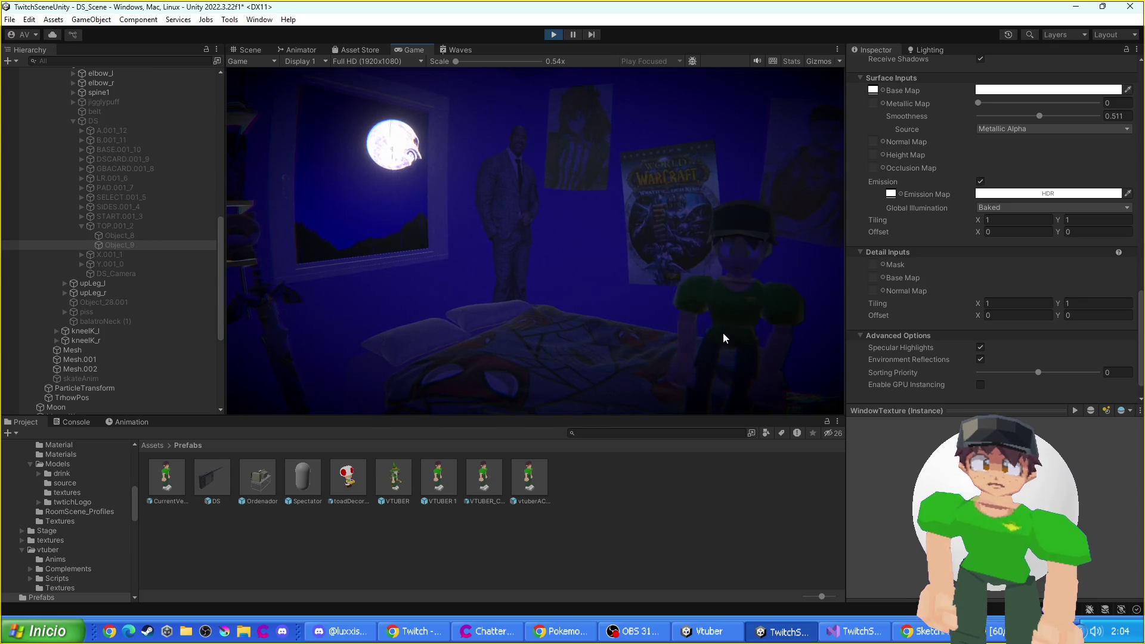
left_click(553, 35)
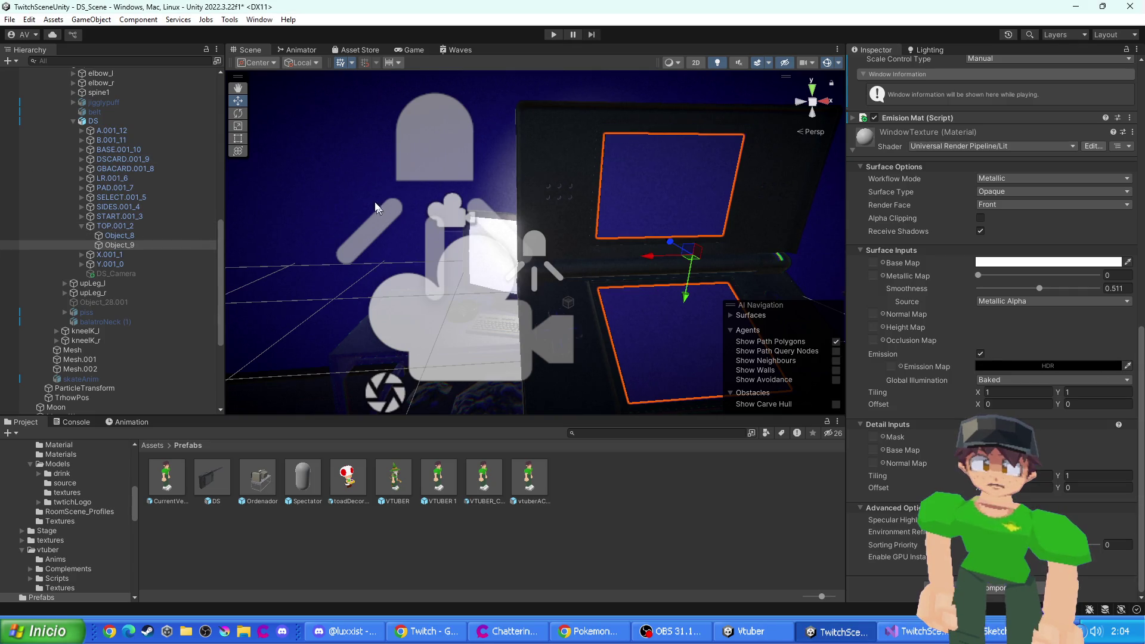
- Orbit to the monitor, select Screen, and review its Scale Control Type and Capture Priority
scroll(402, 203, "down", 3)
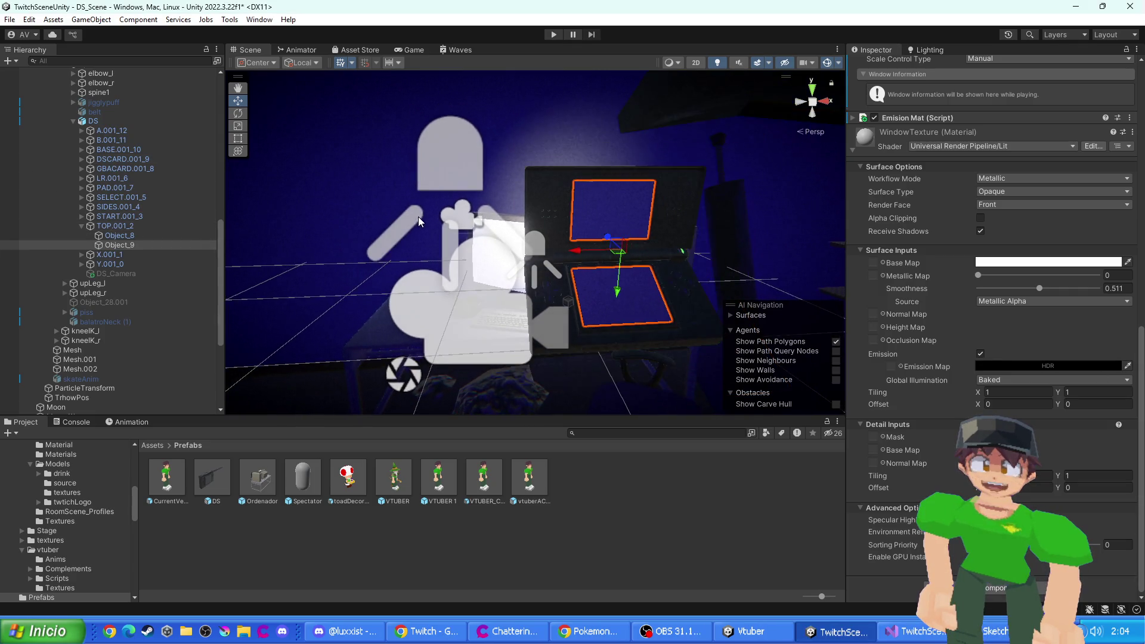
left_click_drag(419, 220, 358, 239)
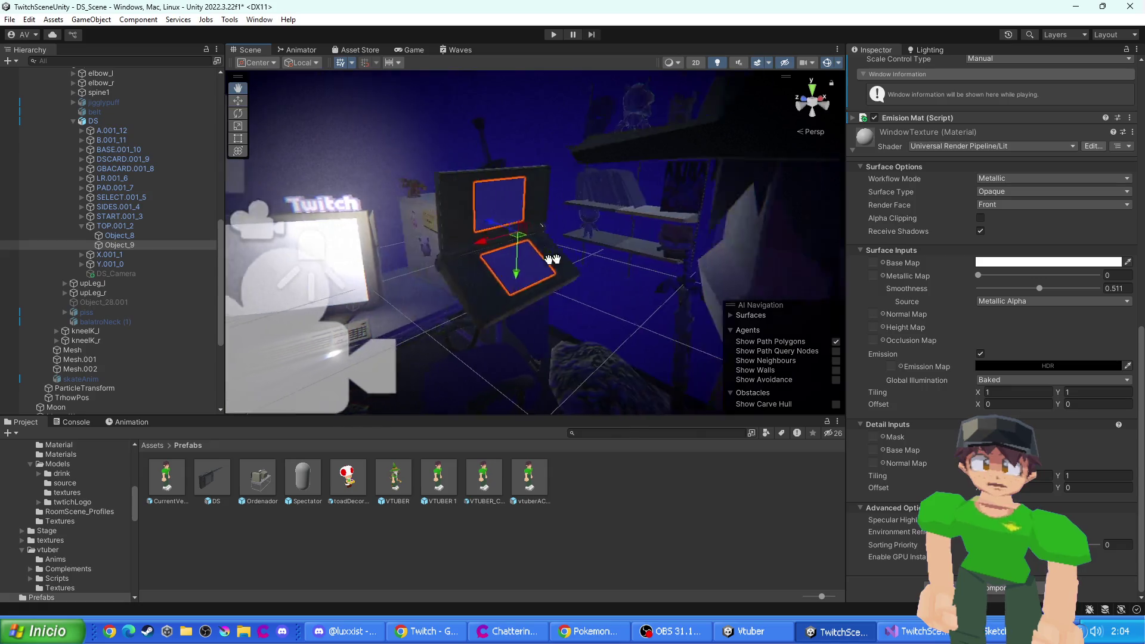
left_click(409, 196)
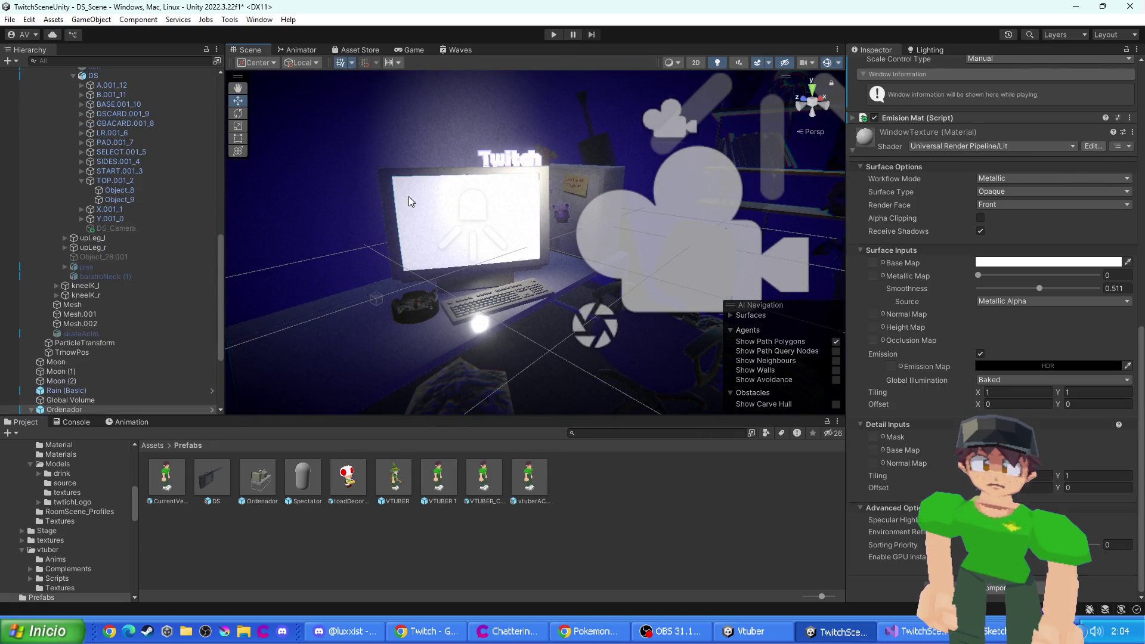
scroll(914, 357, "down", 3)
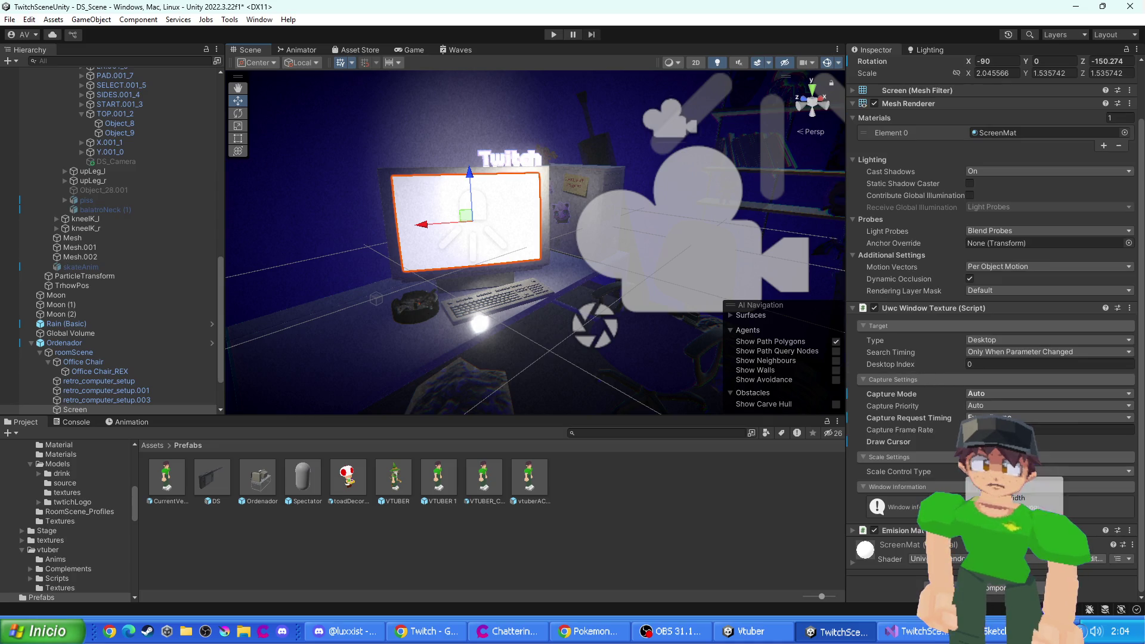
left_click(936, 470)
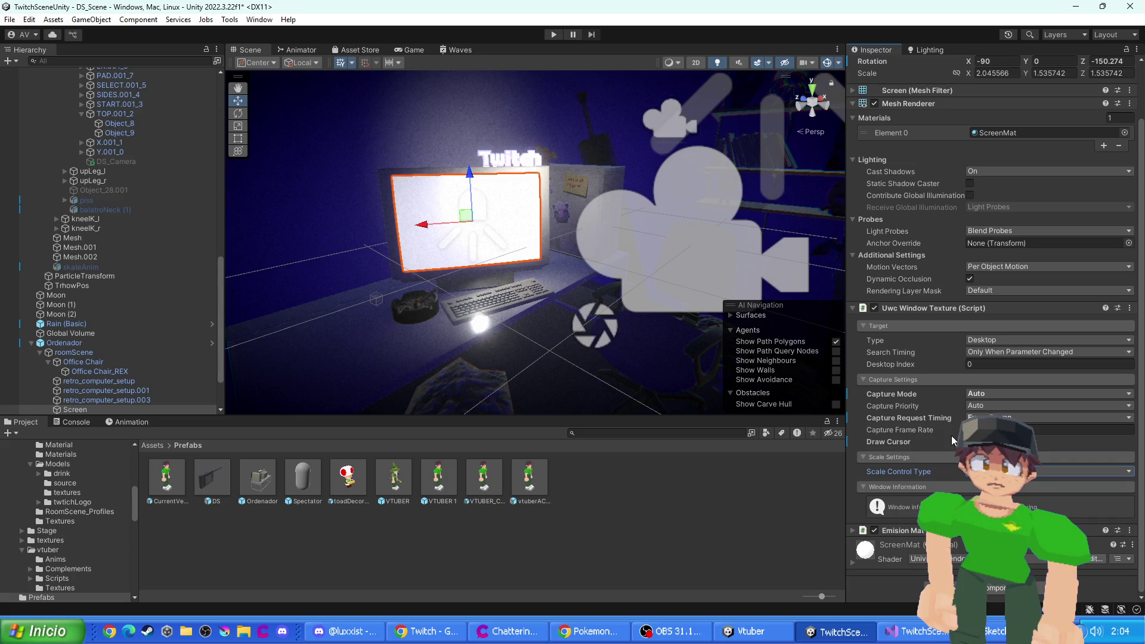
left_click(989, 407)
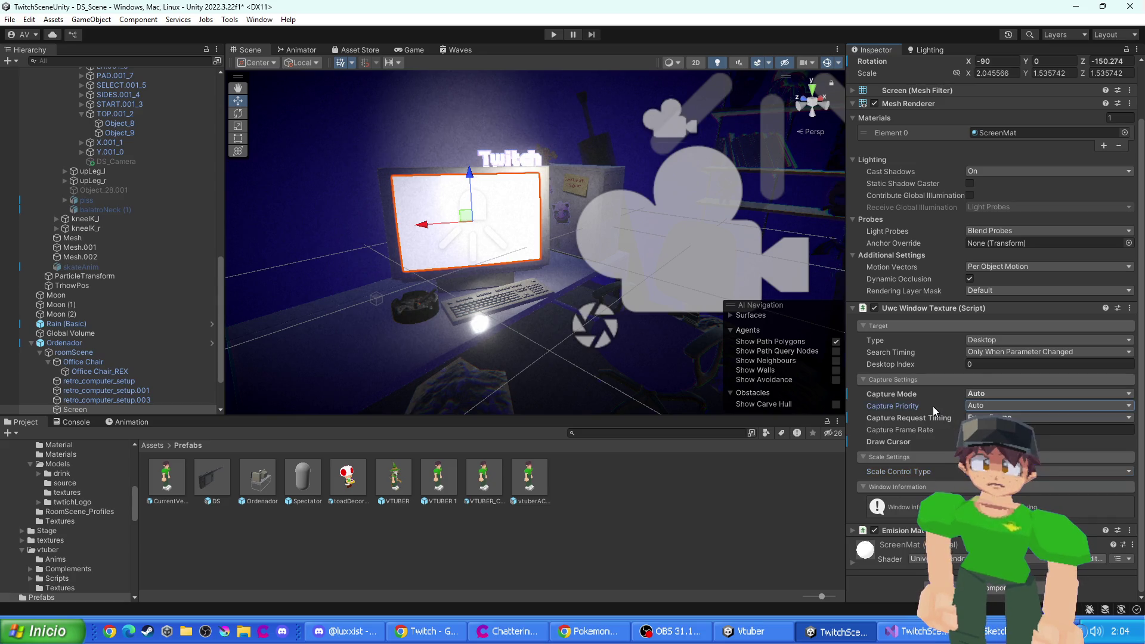
- Search 'camerauwc' in Add Component, expand the scale settings, and go to the Assets folder
left_click(1002, 587)
type("camera")
type("uwc")
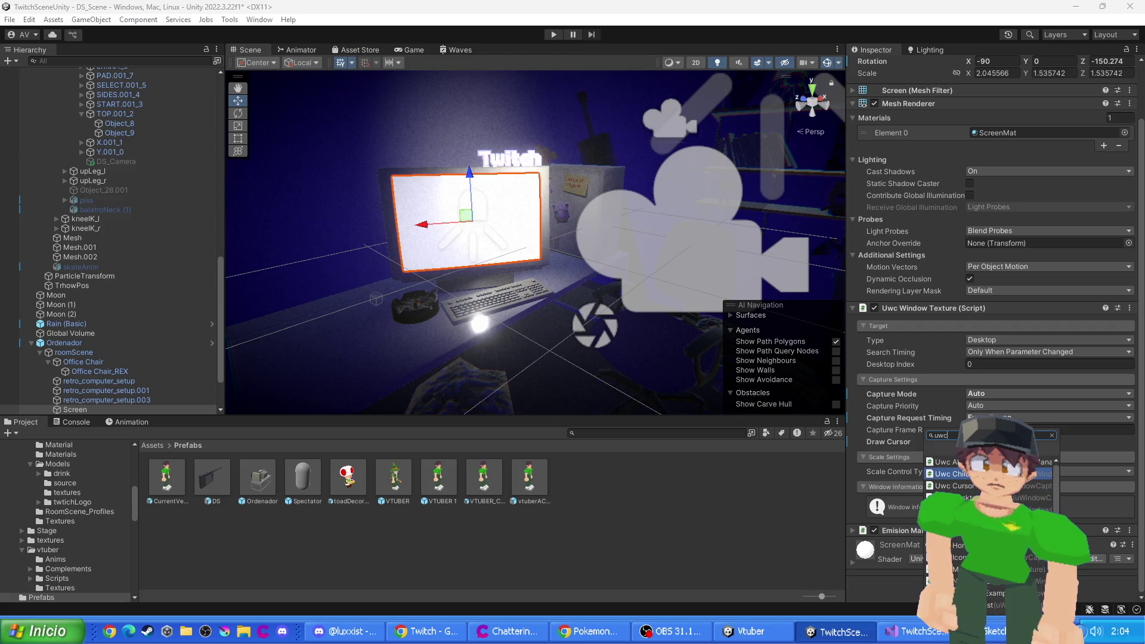
scroll(1024, 494, "down", 3)
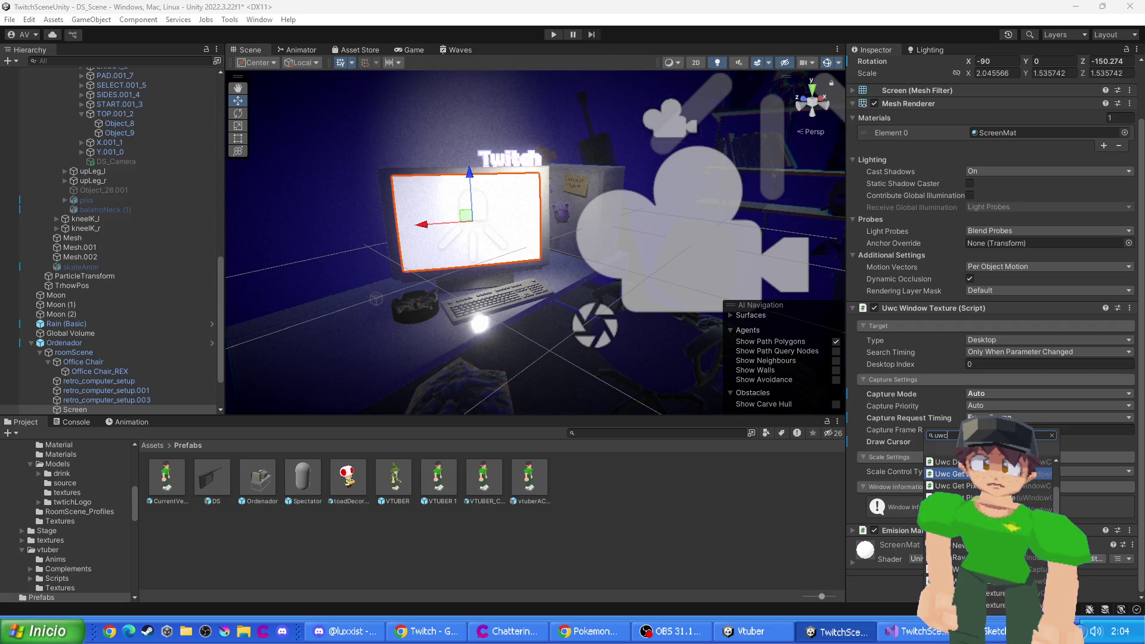
scroll(1025, 495, "down", 2)
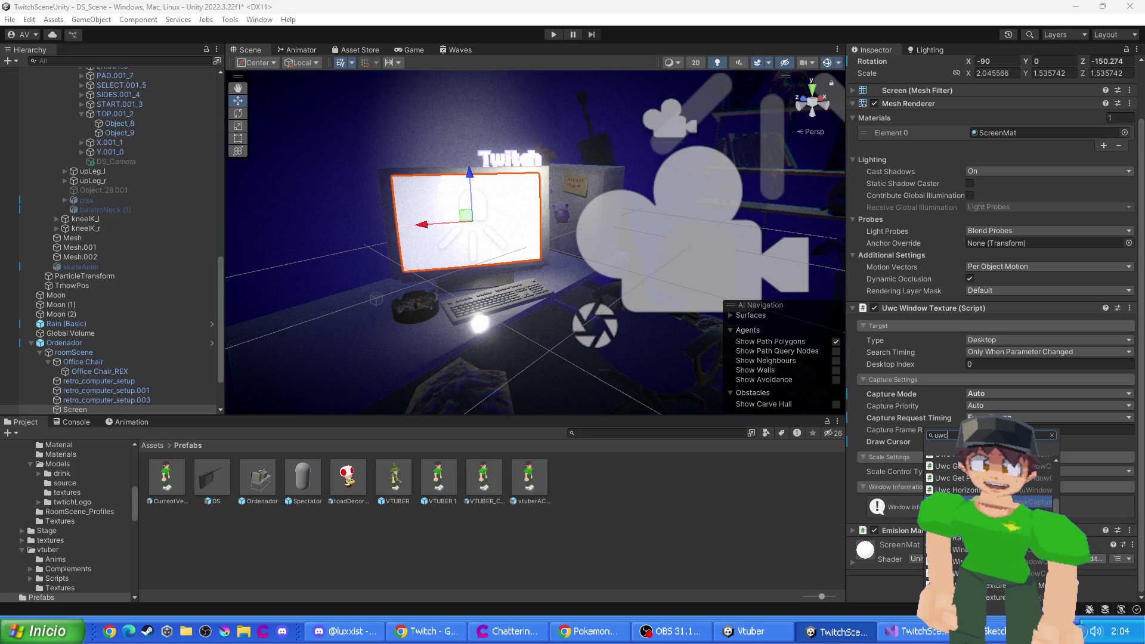
left_click(886, 452)
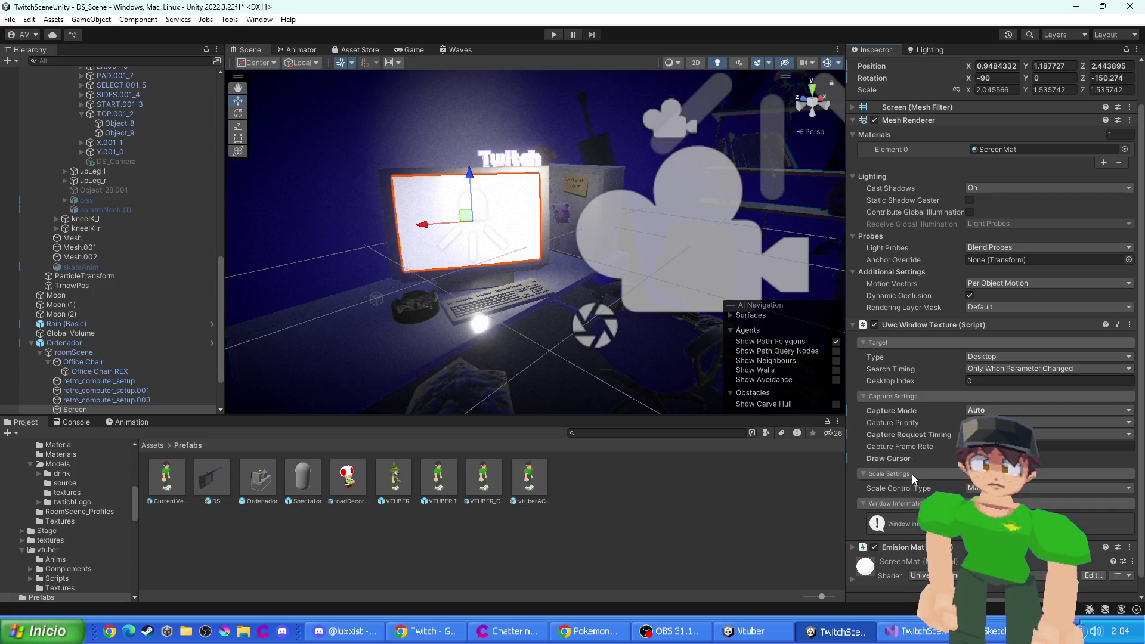
left_click(911, 474)
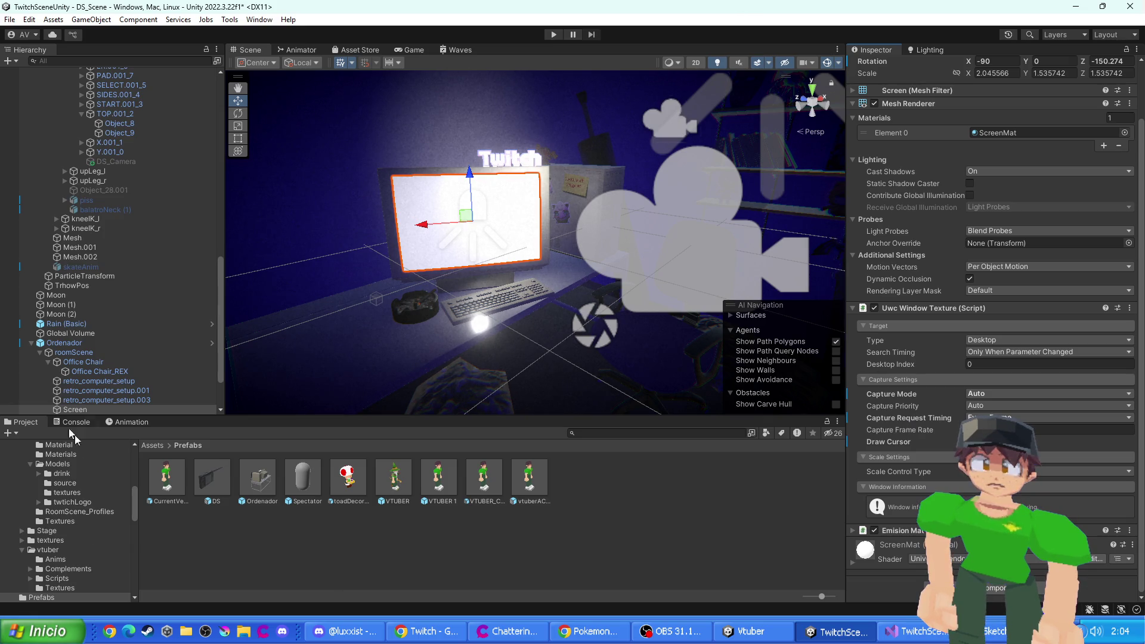
left_click(153, 447)
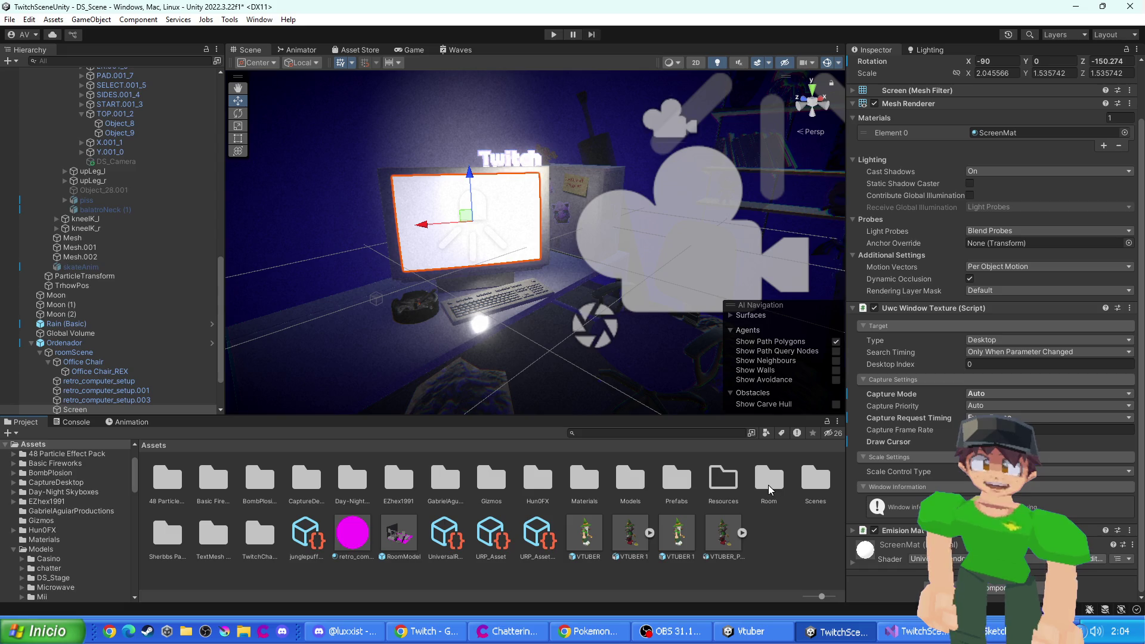
- Open the Scenes folder and start a new 'DS' folder, then cancel it
double_click(810, 488)
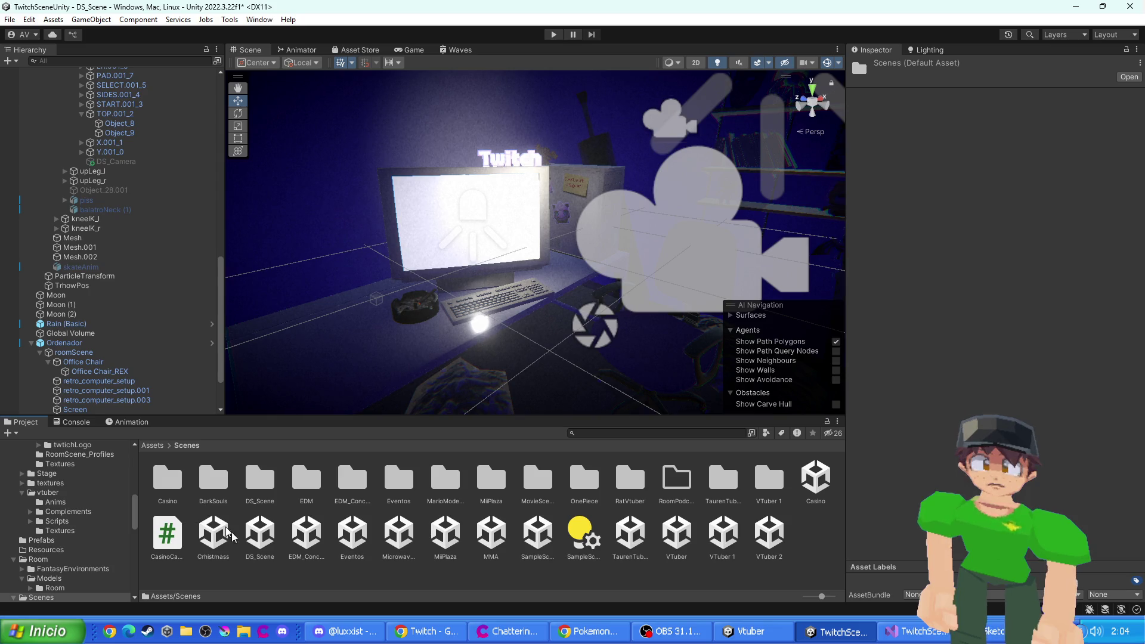
right_click(370, 573)
mouse_move(418, 206)
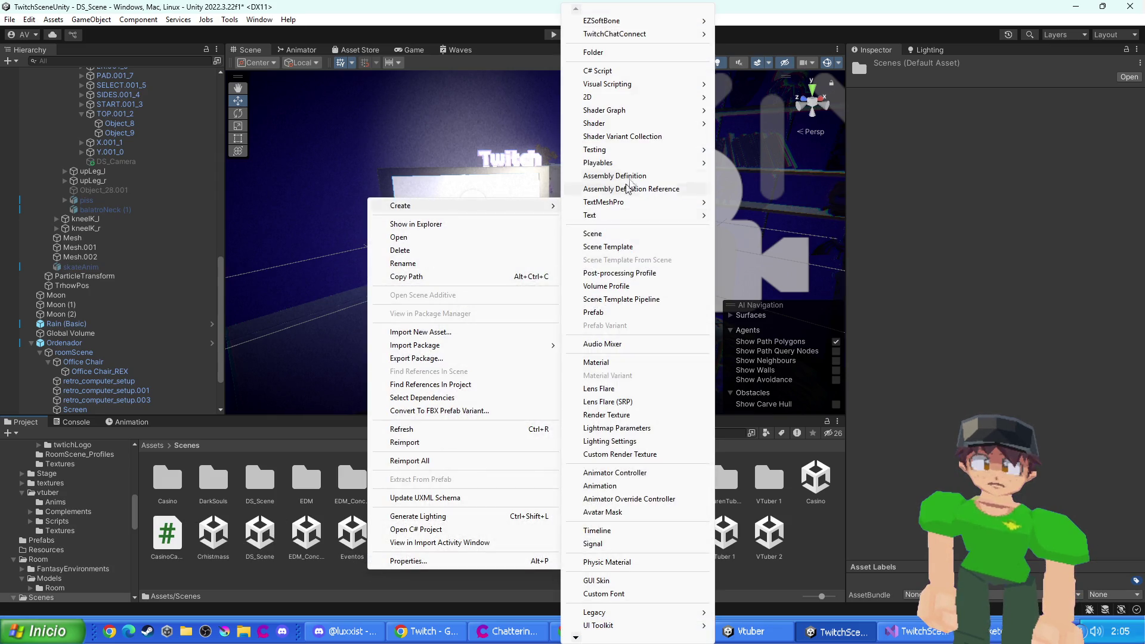
left_click(605, 58)
type("DS")
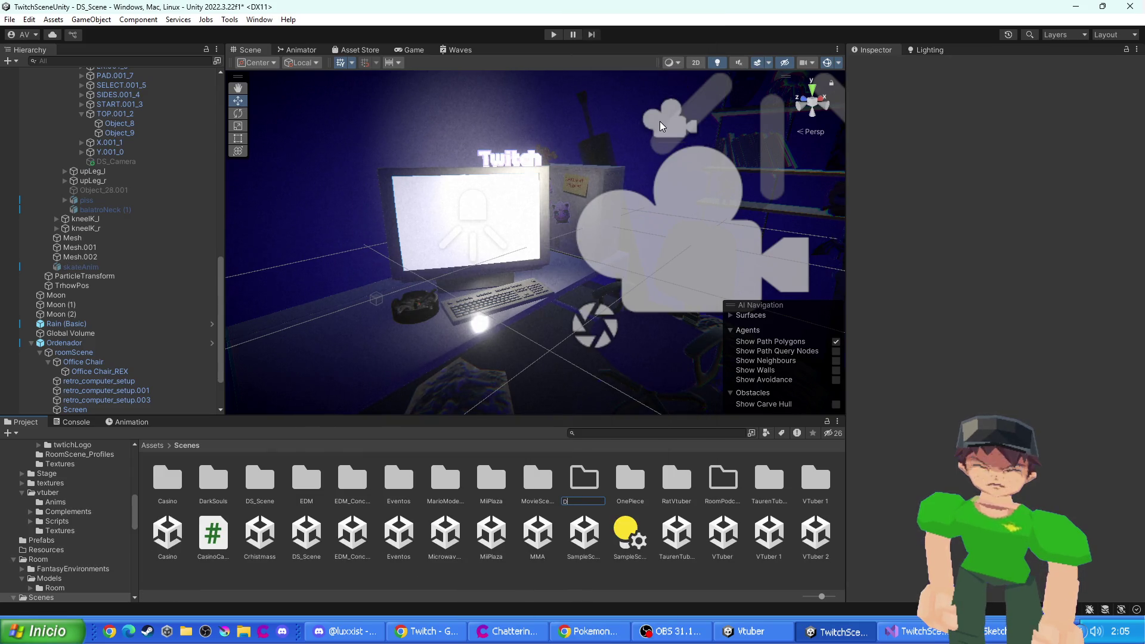
key("Escape")
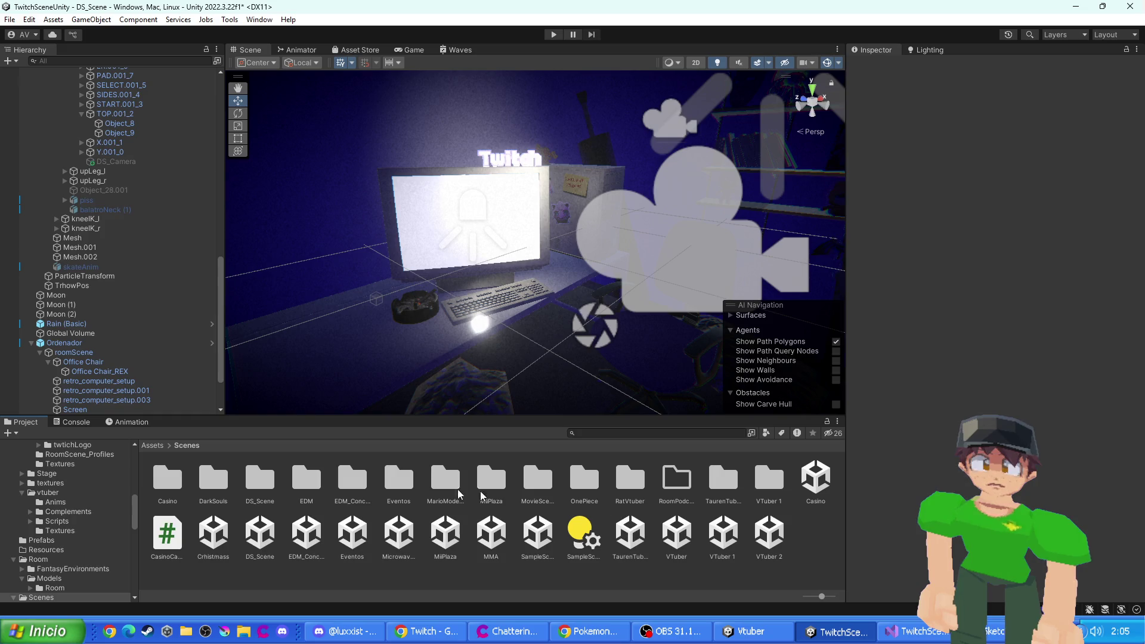
- Inside DS_Scene, create a C# script named CaptureWindowManager
double_click(278, 478)
right_click(273, 518)
mouse_move(340, 154)
left_click(502, 71)
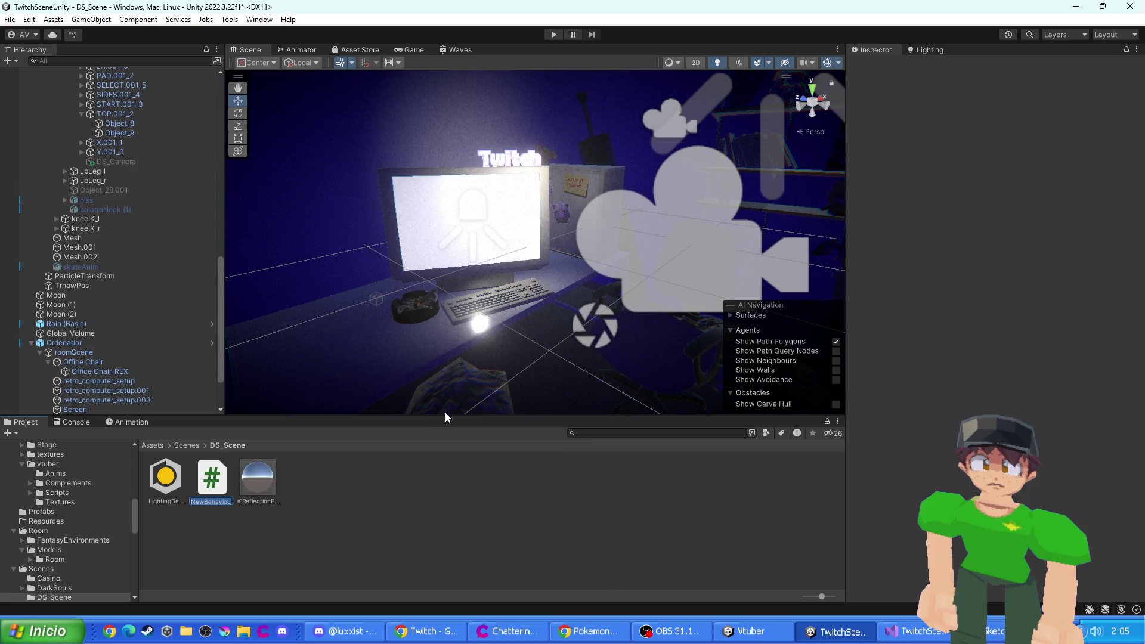
type("cA")
type("ndow")
type("Manager")
- Confirm the CaptureWindowManager name, delete Start() and its comment, and add blank lines above Update()
key("Return")
key("Return")
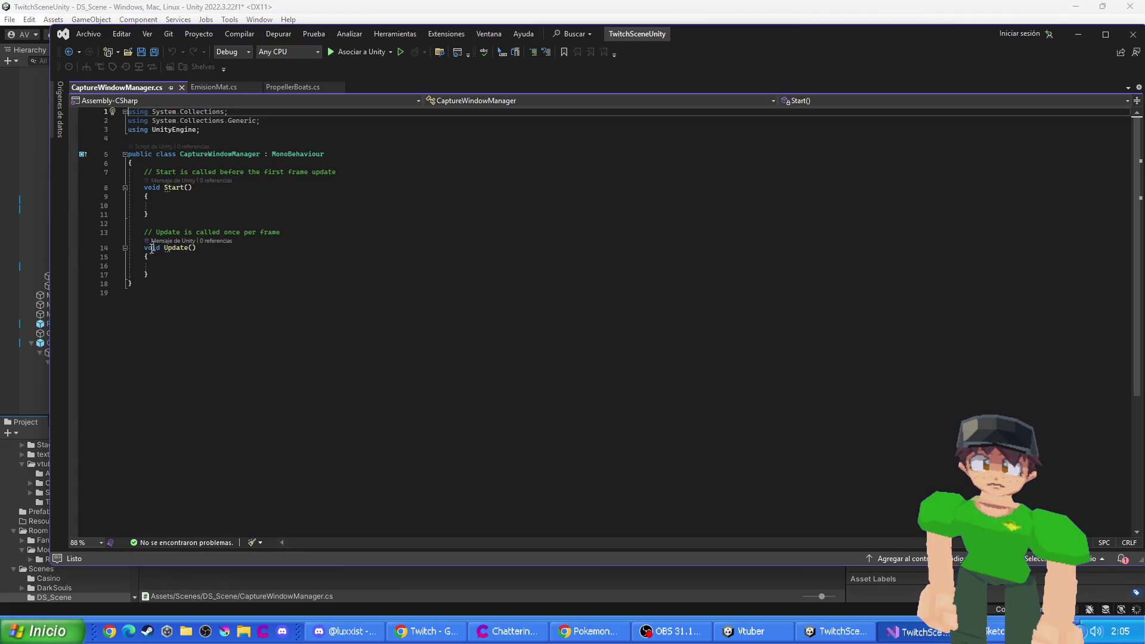
left_click_drag(144, 225, 117, 179)
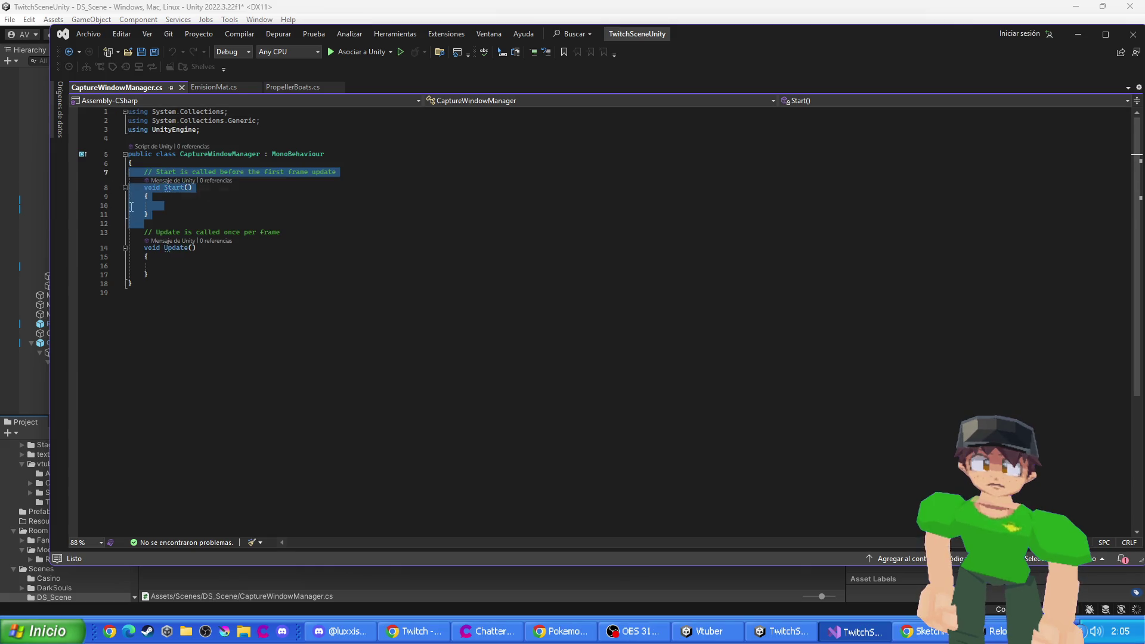
key("Delete")
key("Down")
key("Down")
key("Down")
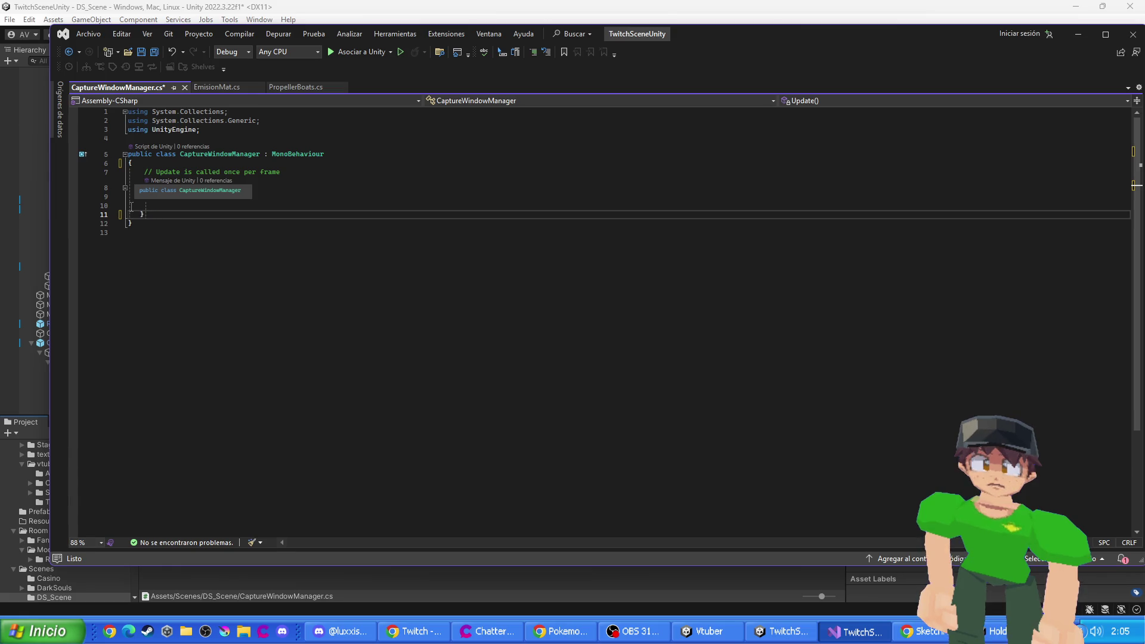
key("Tab")
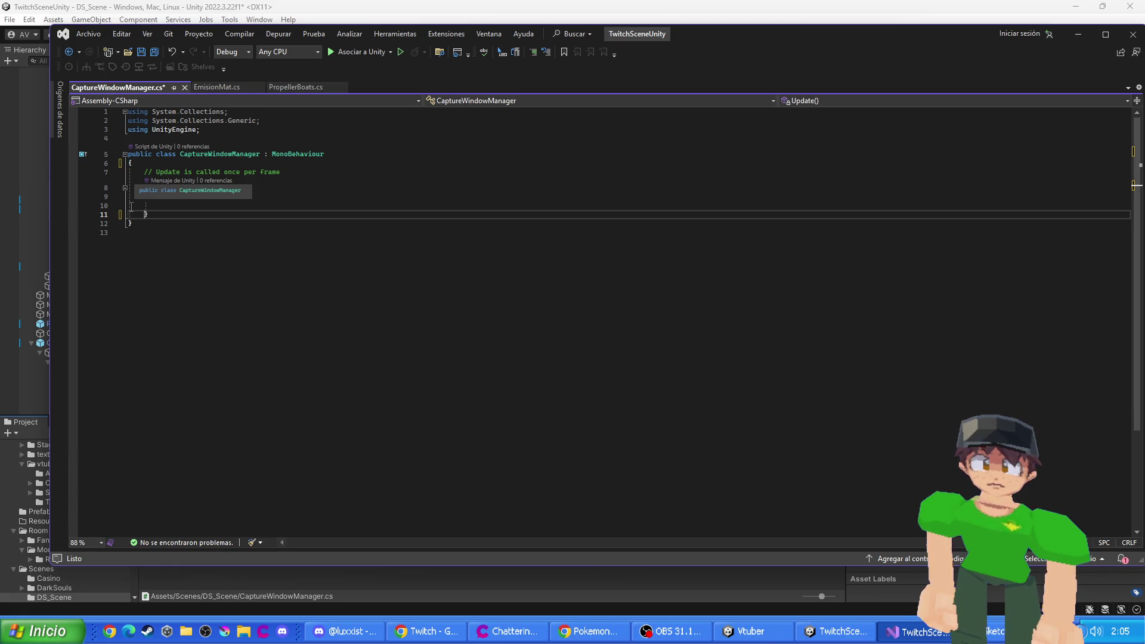
key("Up")
key("Up")
key("Up")
key("Return")
key("Return")
key("Up")
key("Up")
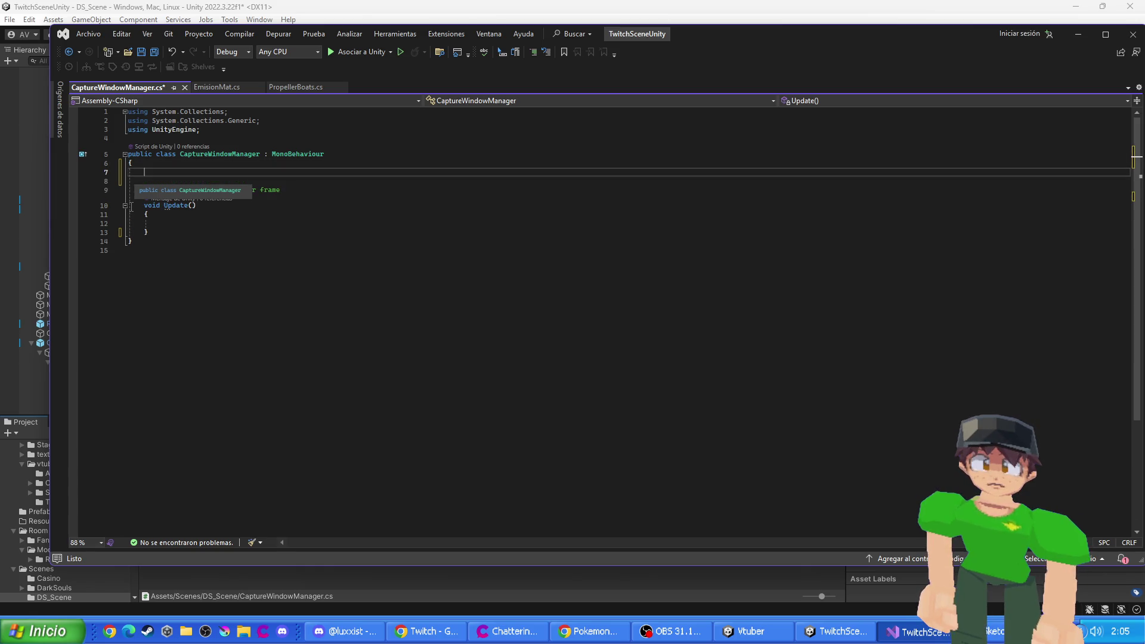
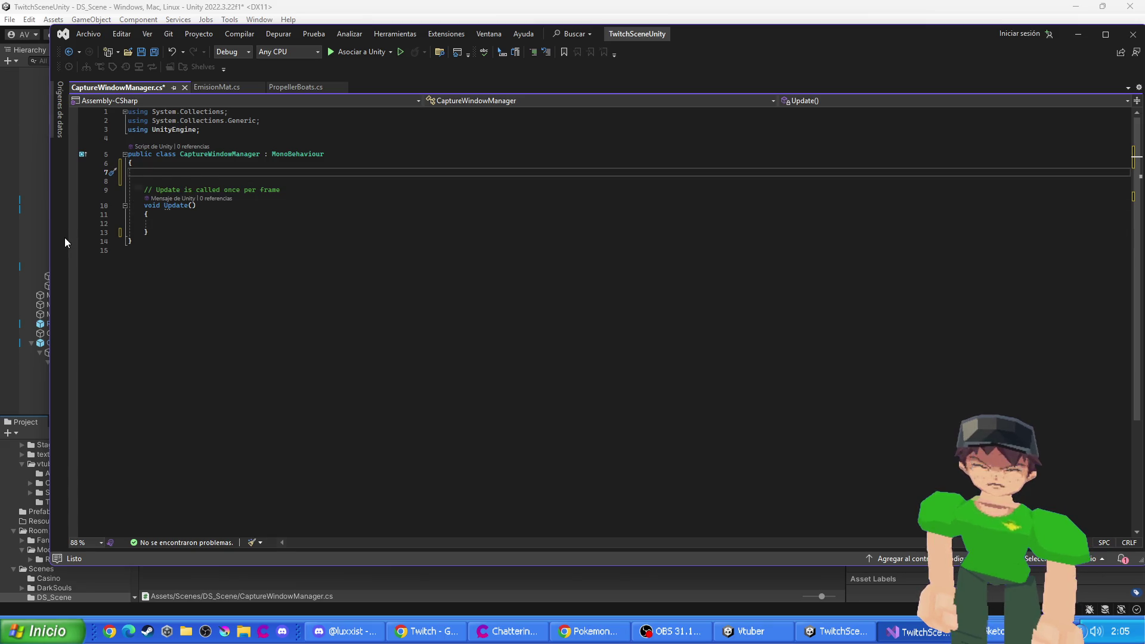
- Declare a public uWindowCapture pcCaptura field on line 7
type("UWC")
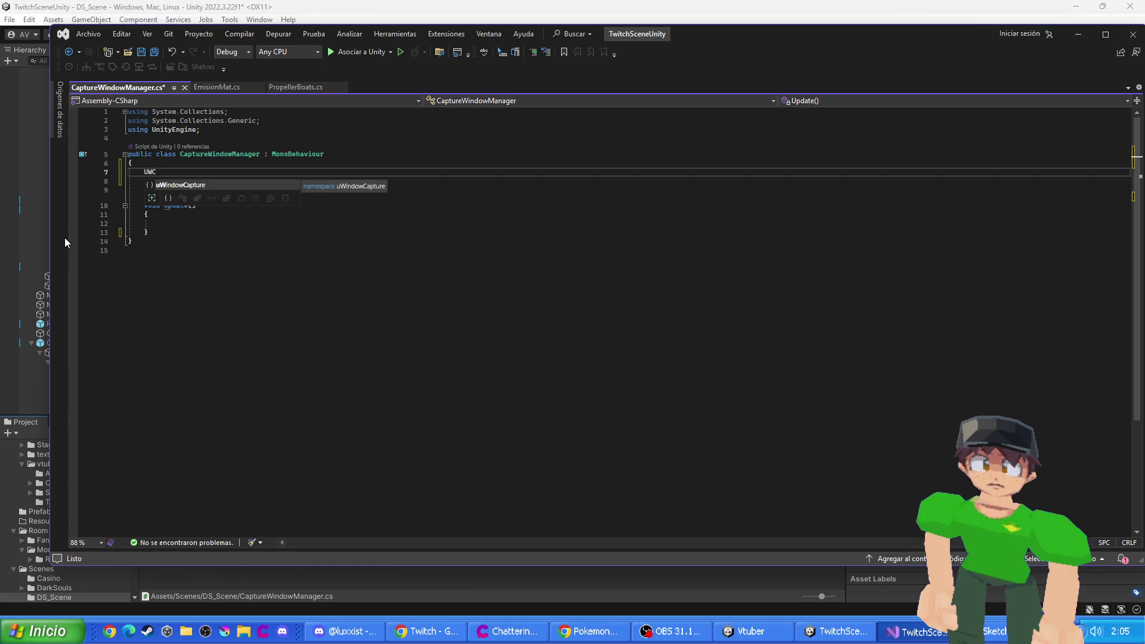
key("Tab")
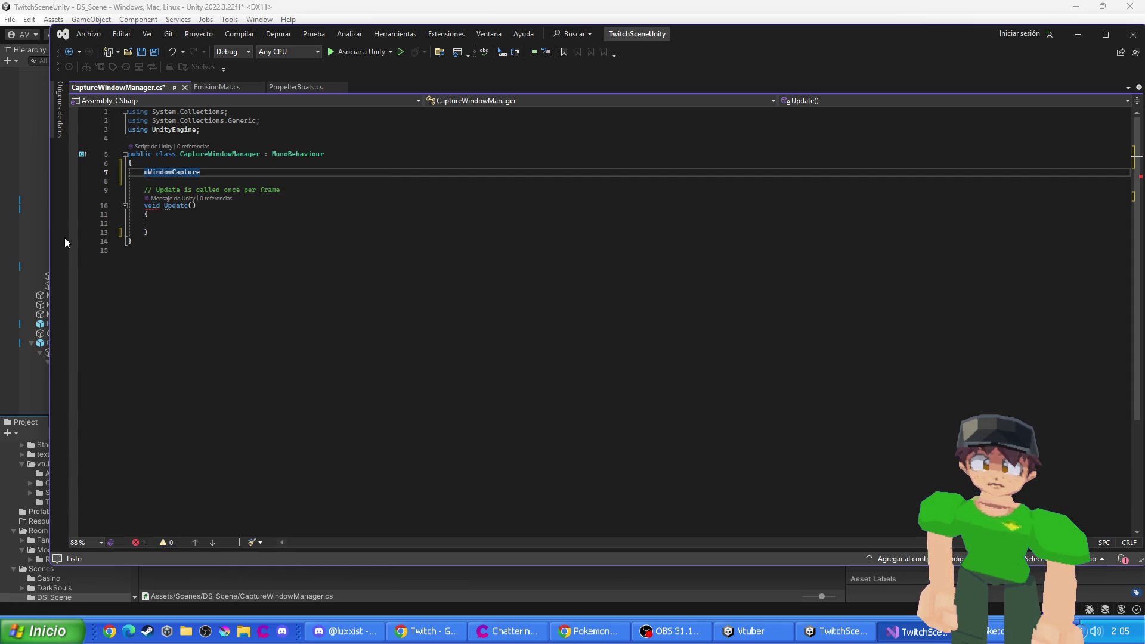
type("P")
type("ub")
key("Tab")
key("BackSpace")
type("c ")
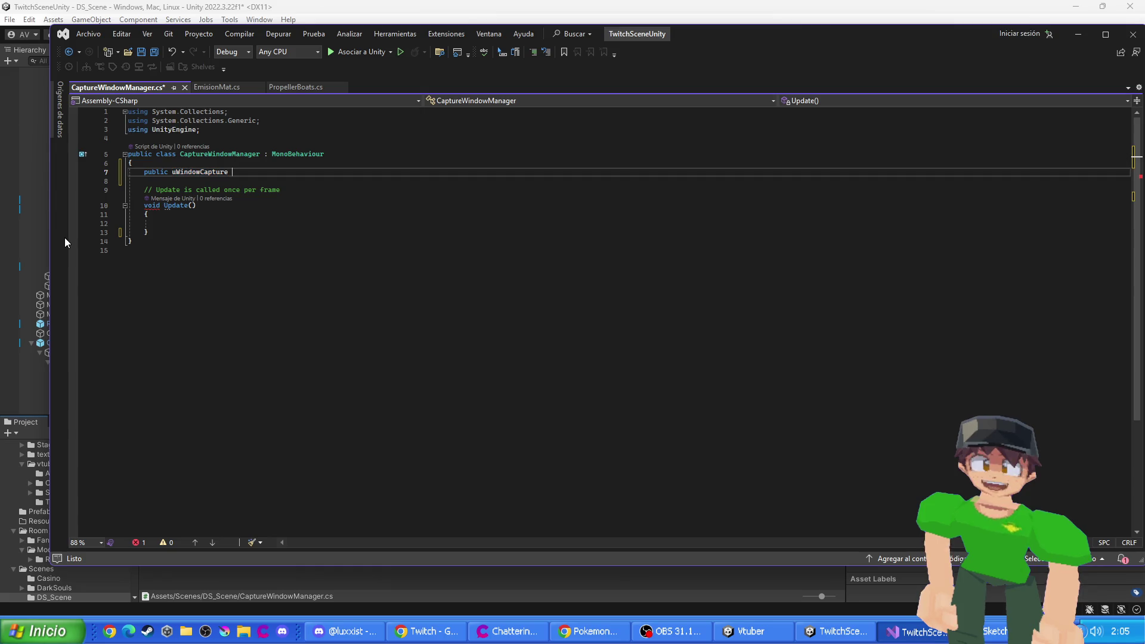
type(" pc")
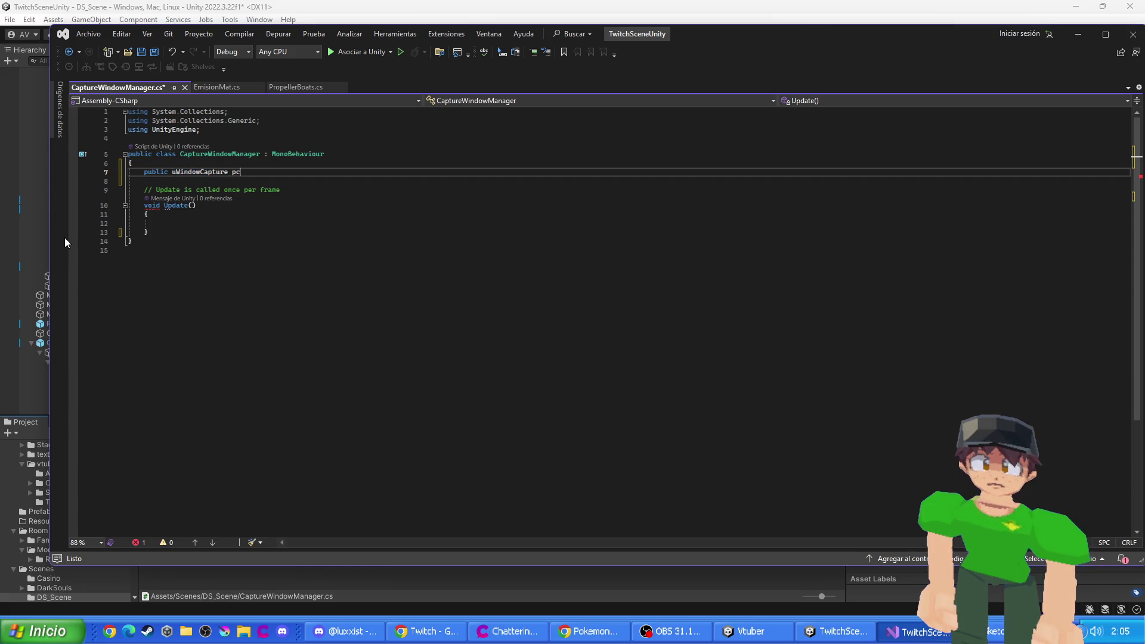
type("Captura;")
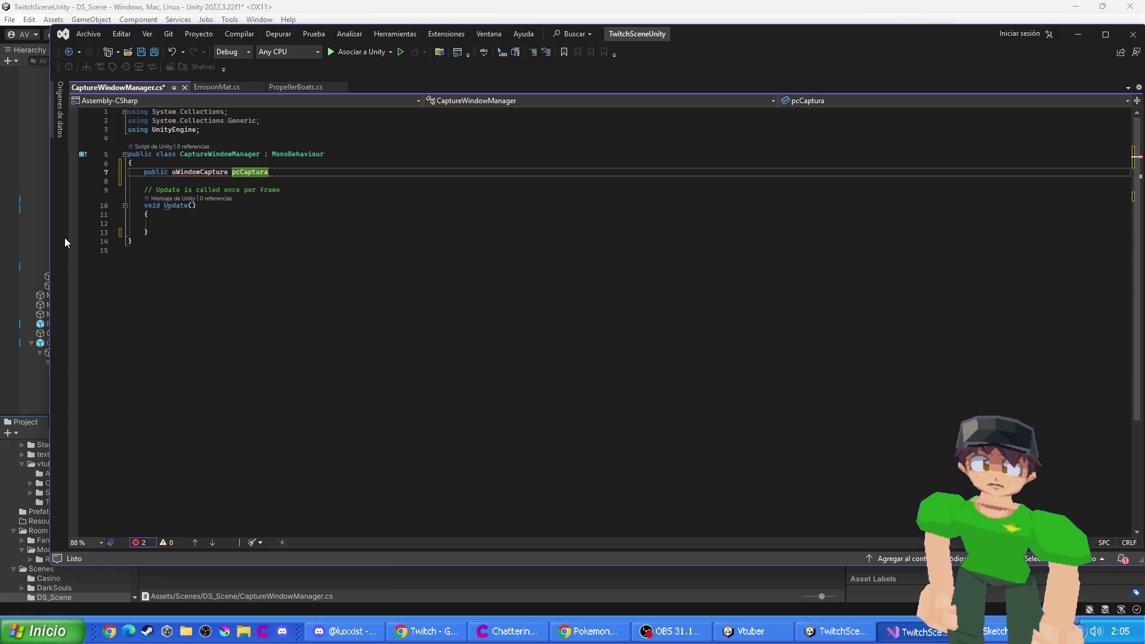
key("Return")
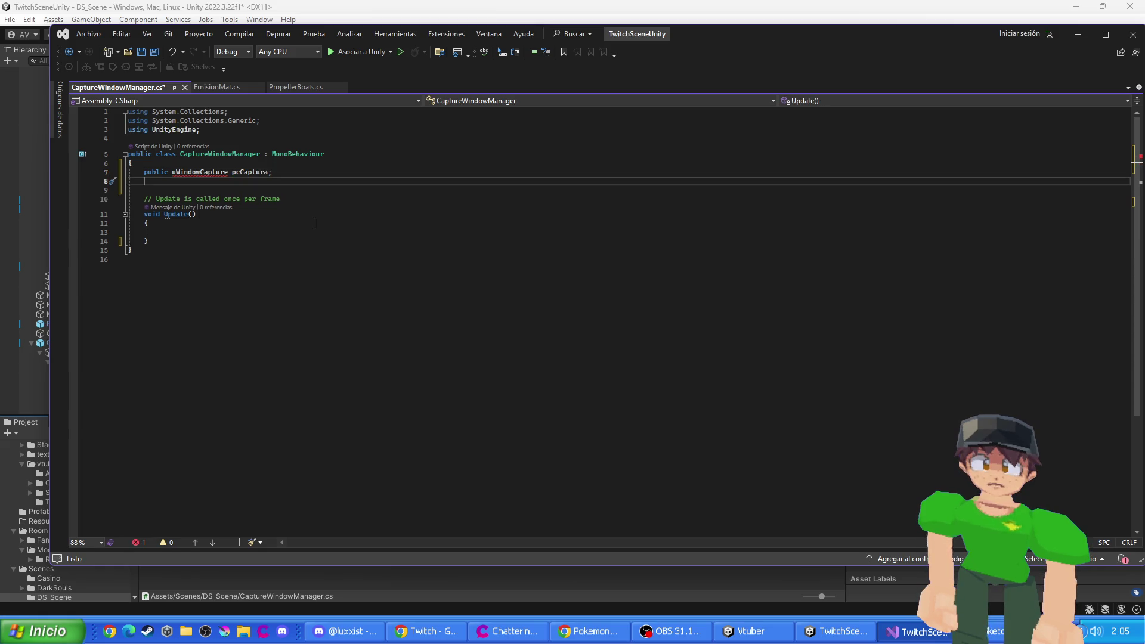
- Delete the invalid uWindowCapture type flagged by the CS0118 error
mouse_move(204, 171)
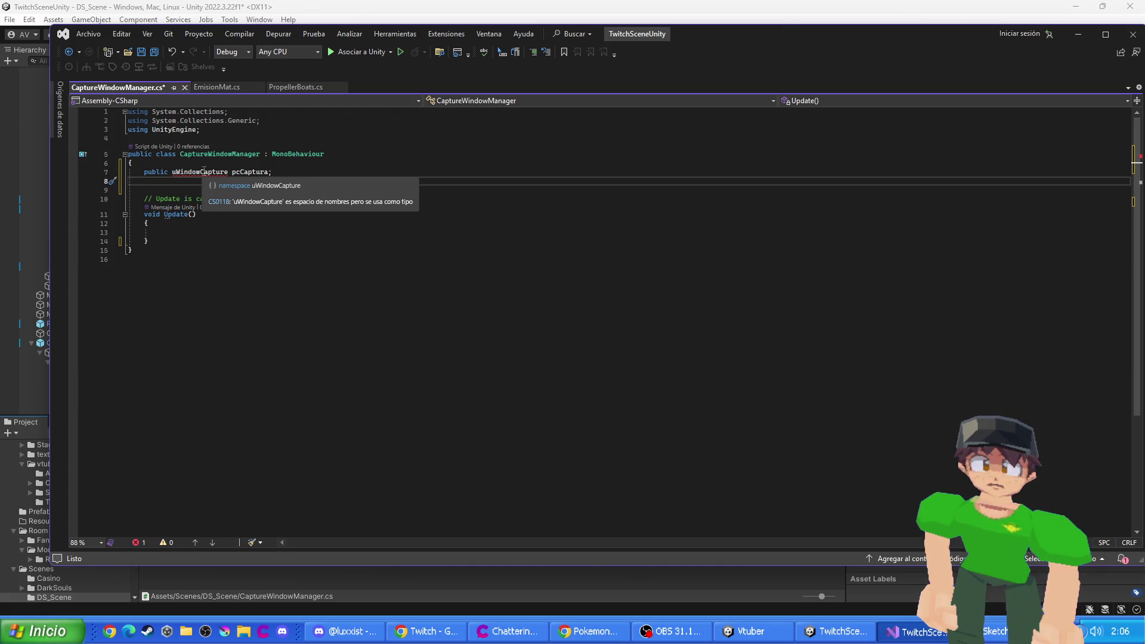
left_click(172, 172)
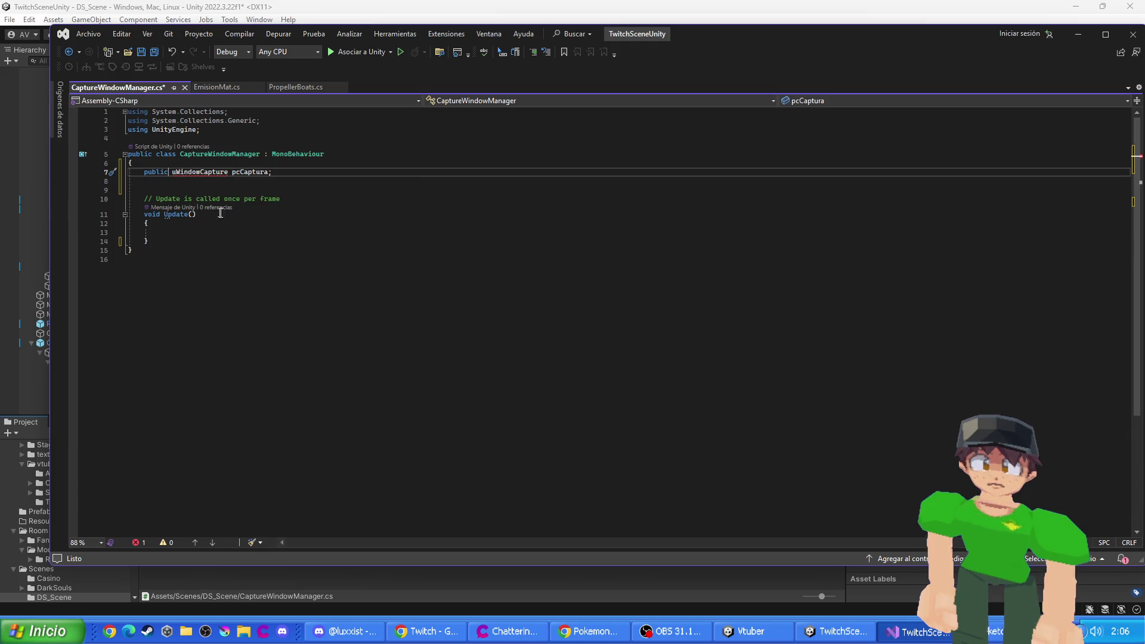
double_click(207, 173)
key("BackSpace")
- Check the monitor's Screen object for its Uwc Window Texture component, then return to Visual Studio
left_click(306, 6)
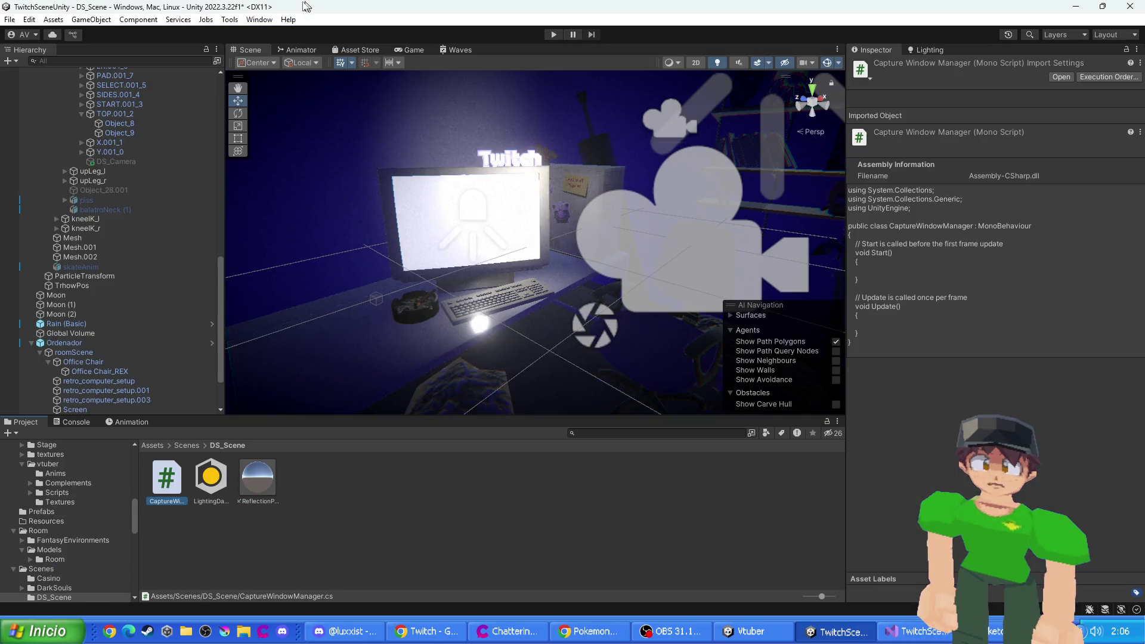
left_click(473, 220)
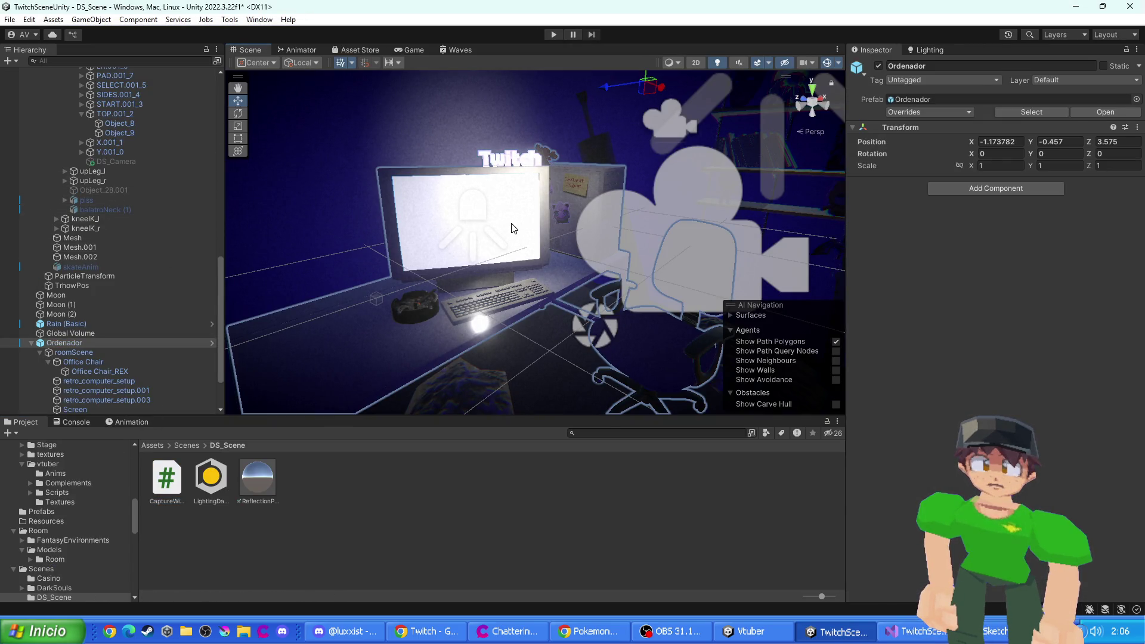
left_click(512, 228)
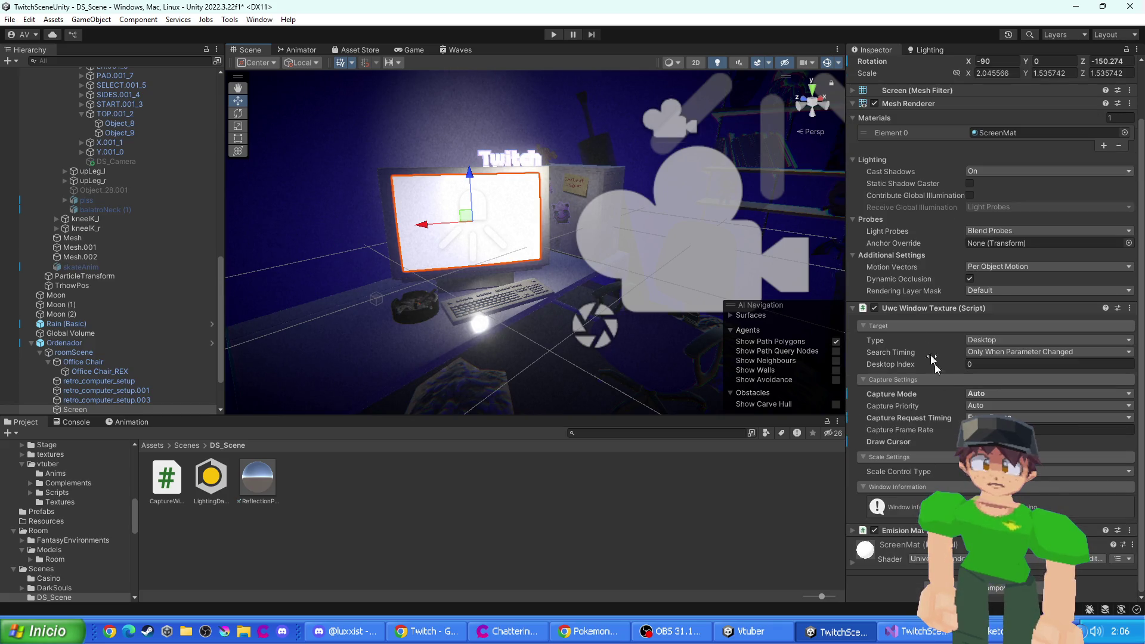
scroll(912, 303, "up", 3)
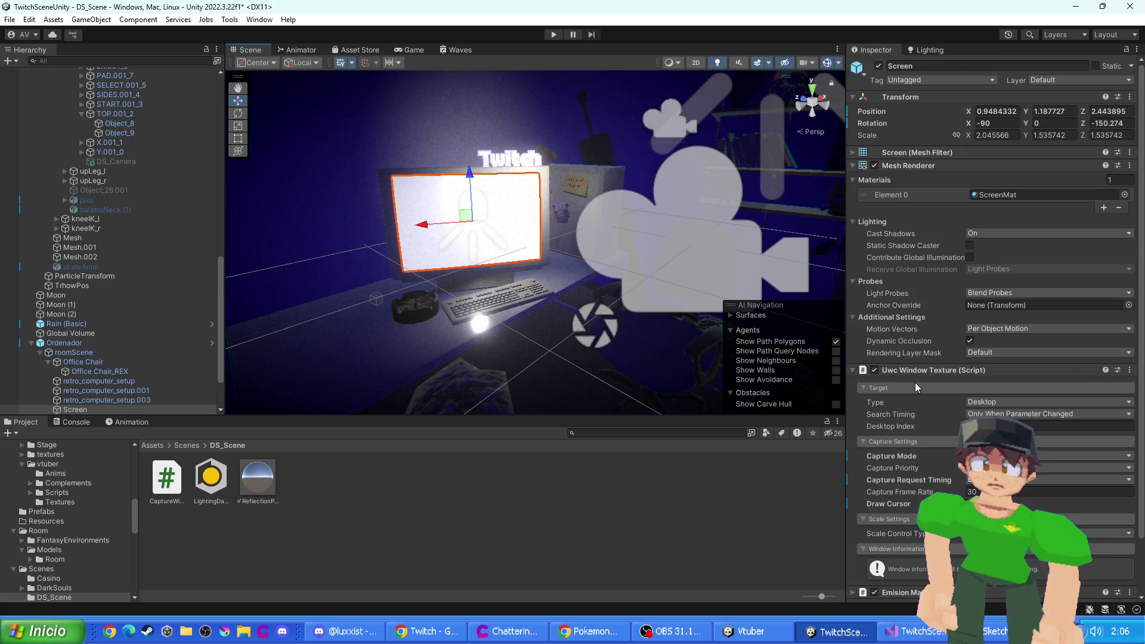
key("alt+Tab")
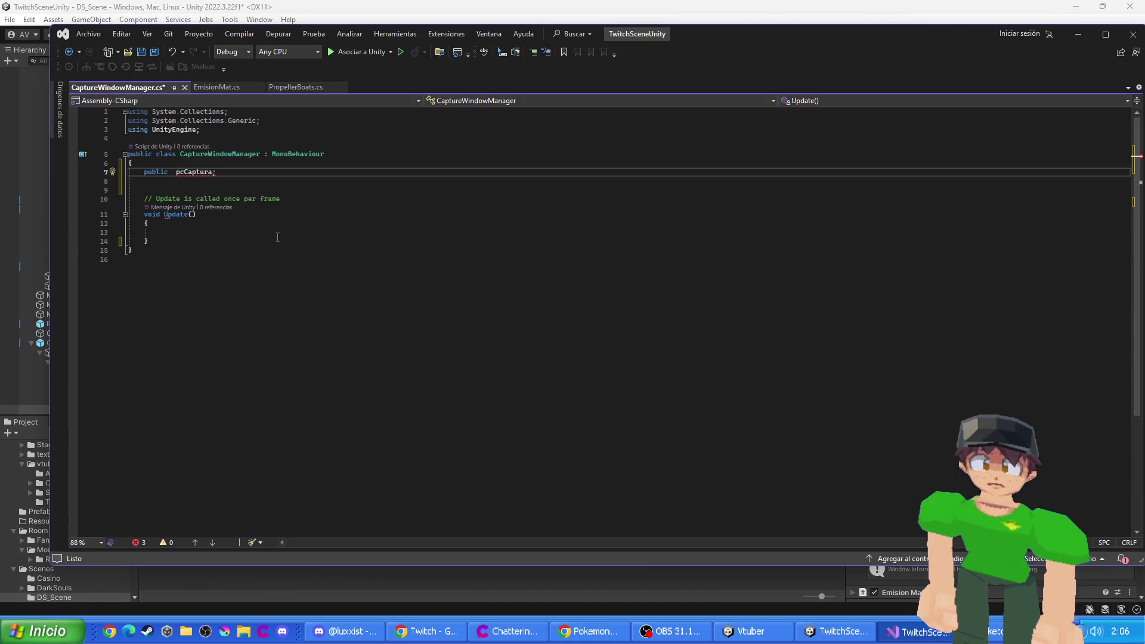
- Start replacing pcCaptura; with a window-texture type, checking the component name in Unity
left_click_drag(216, 172, 177, 173)
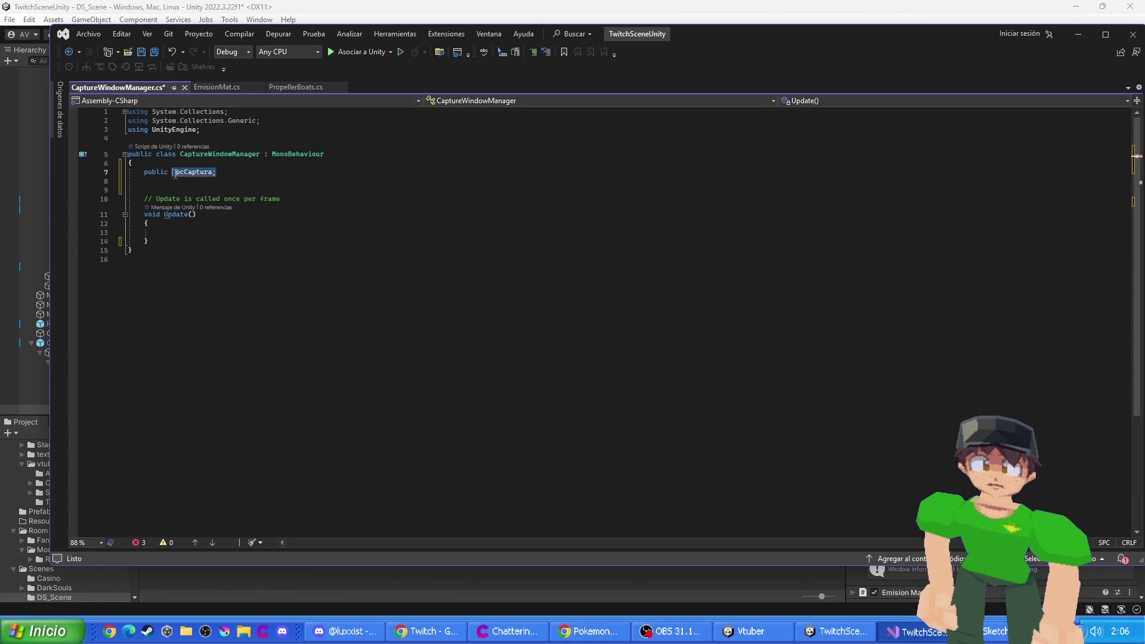
type("uwc")
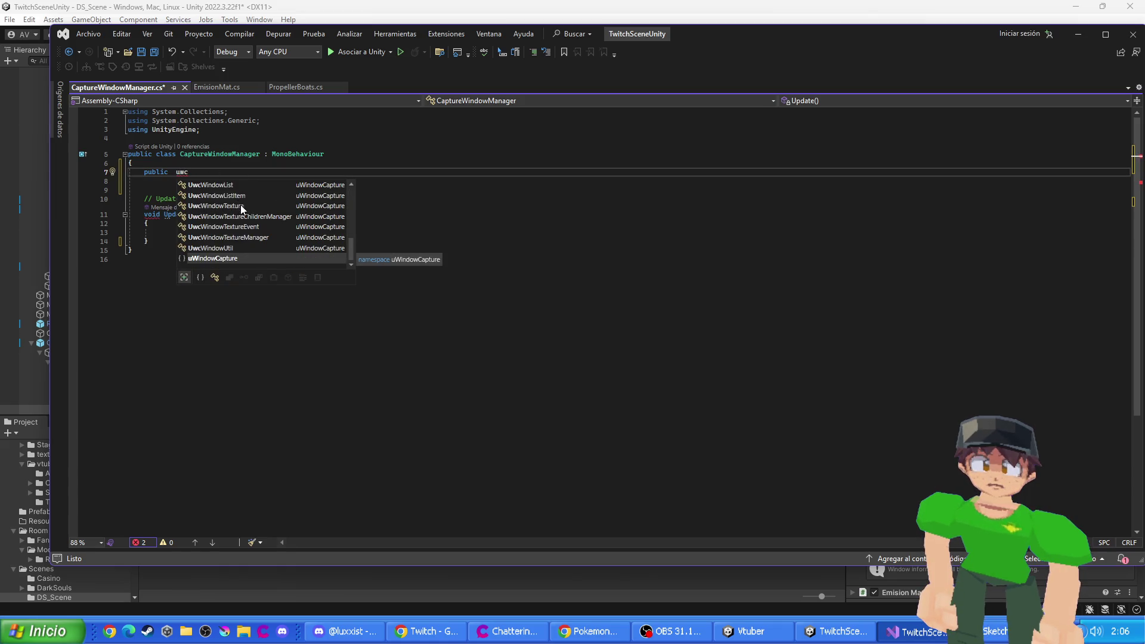
scroll(245, 241, "up", 5)
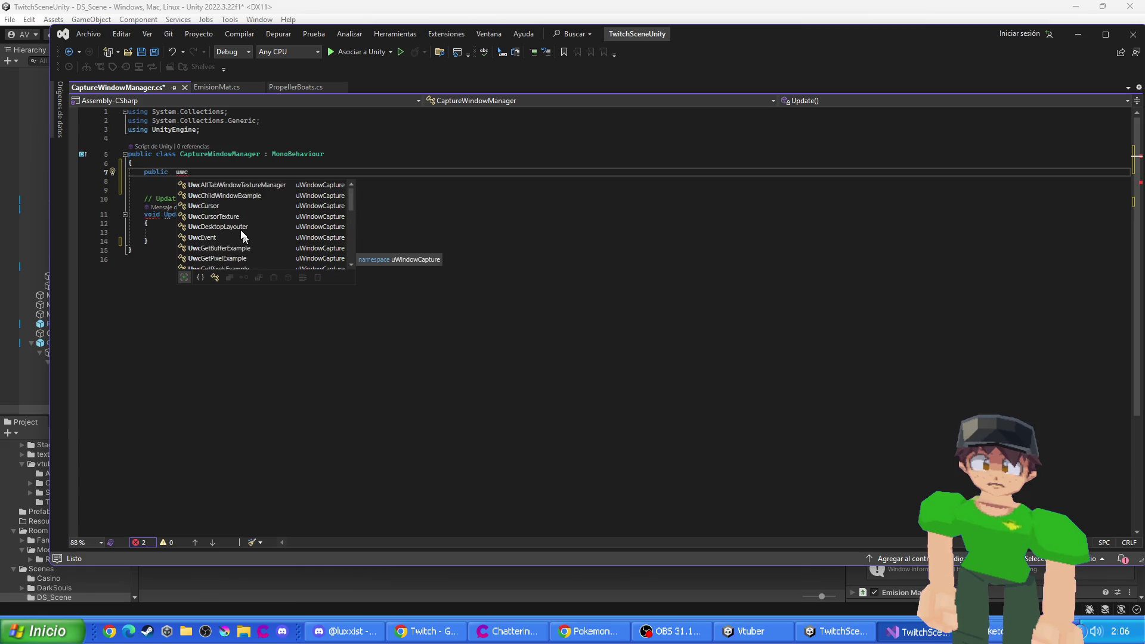
type("wind")
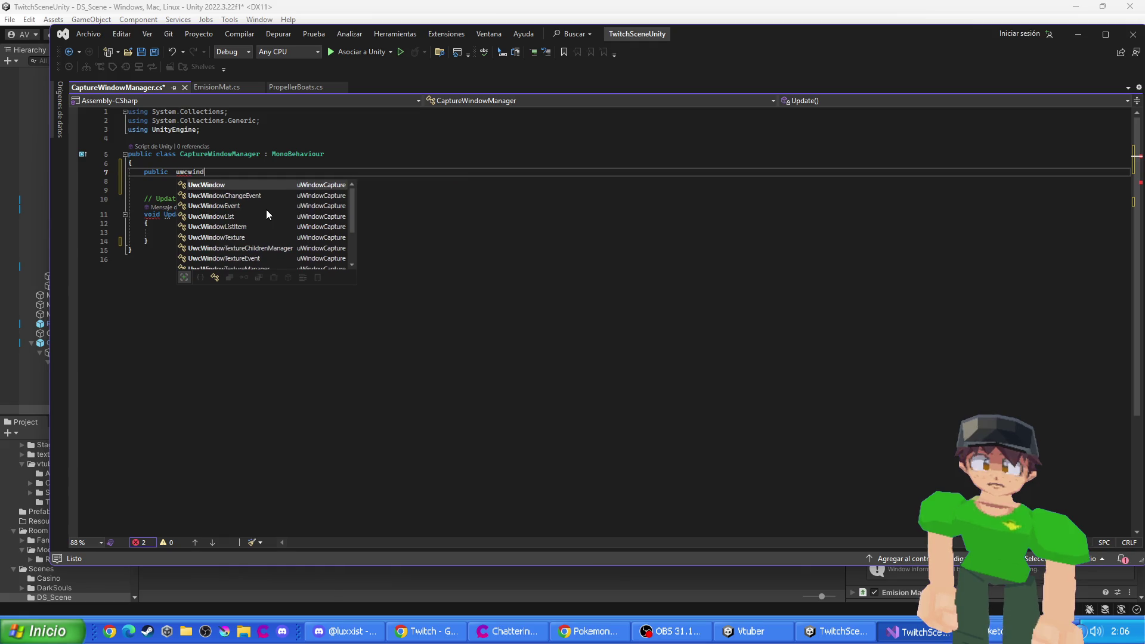
type("owtexturescript")
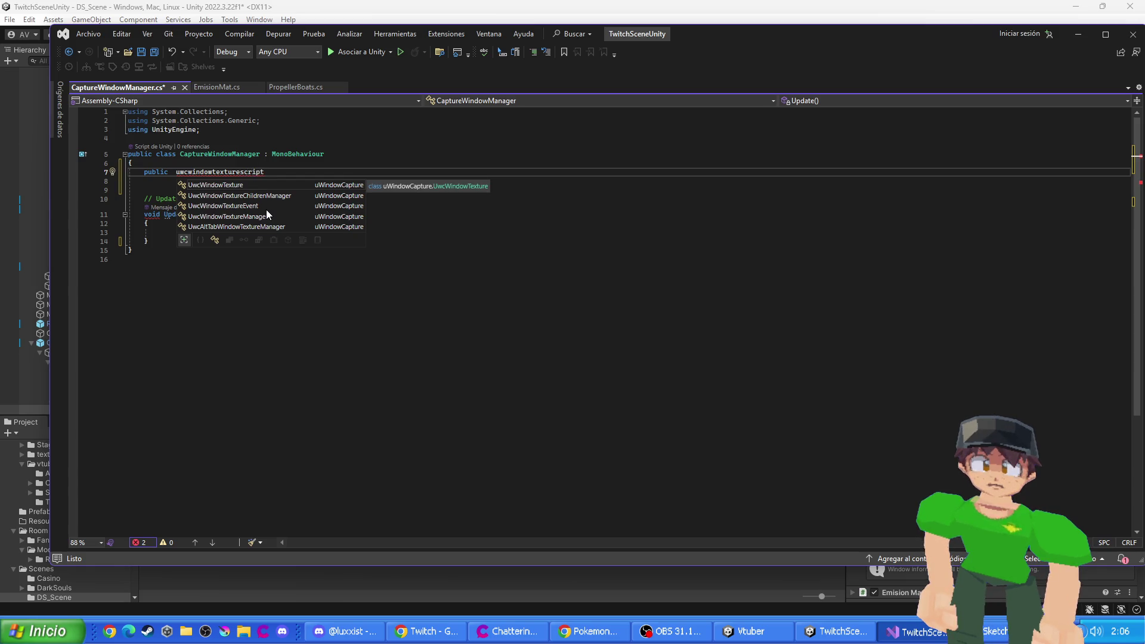
key("Escape")
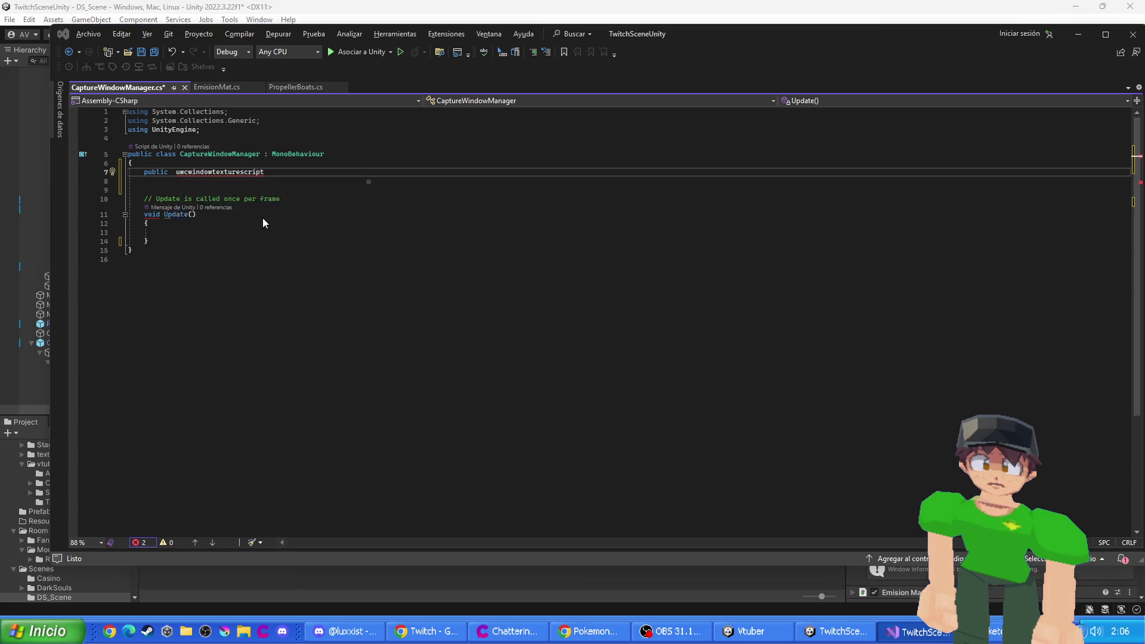
key("alt+Tab")
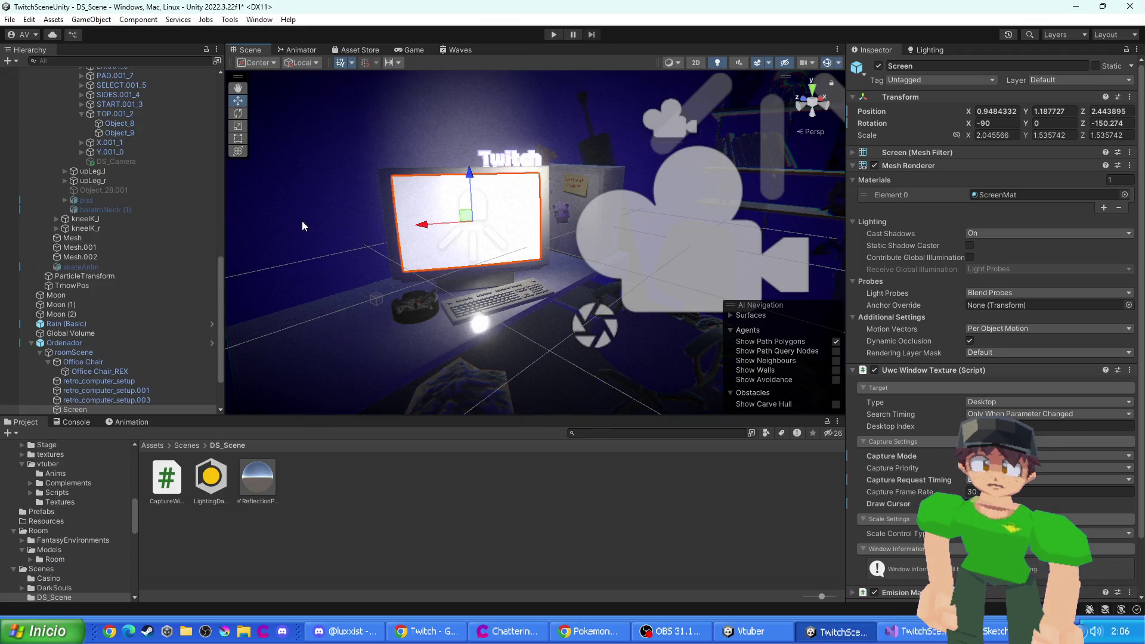
key("alt+Tab")
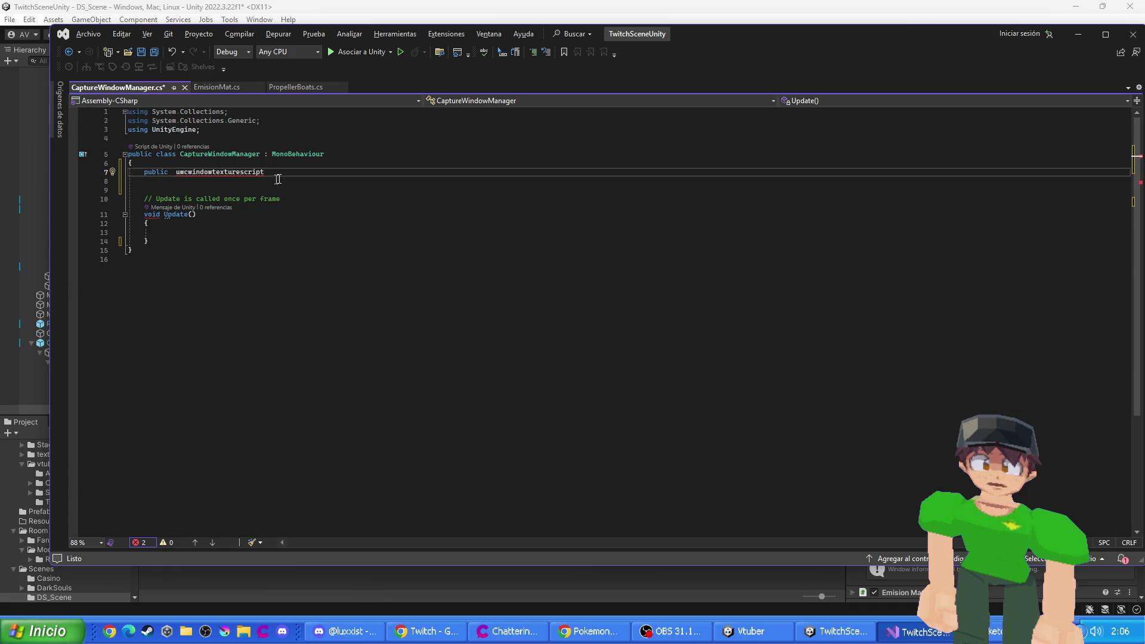
- Declare public UwcWindowTexture pc, ds; with the uWindowCapture namespace imported
key("BackSpace")
key("BackSpace")
key("BackSpace")
key("BackSpace")
key("BackSpace")
key("BackSpace")
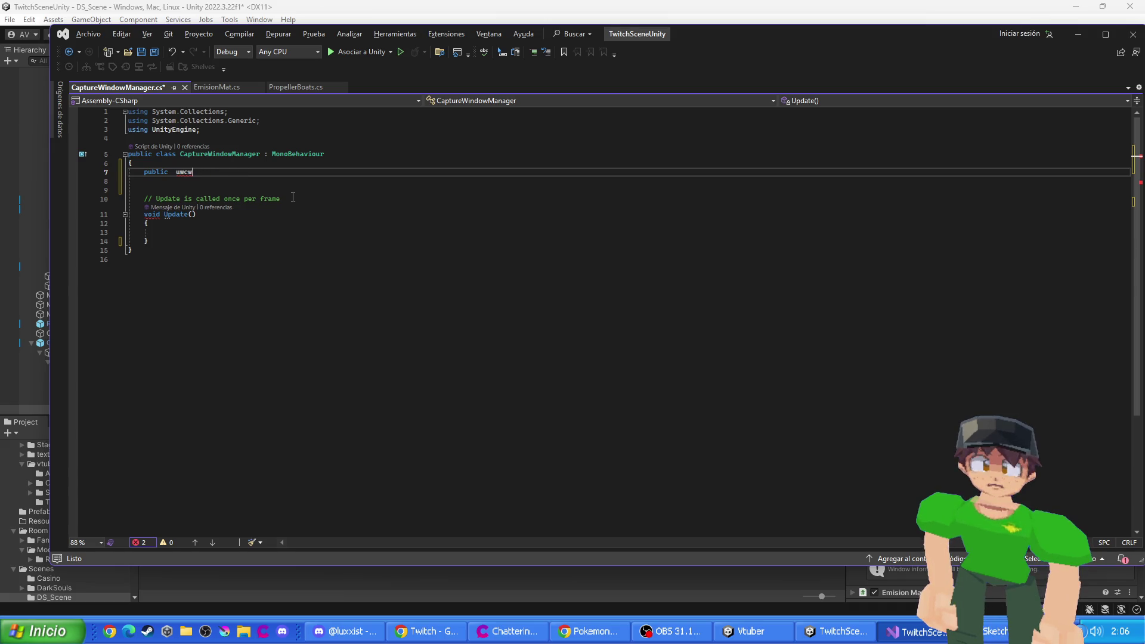
type("u")
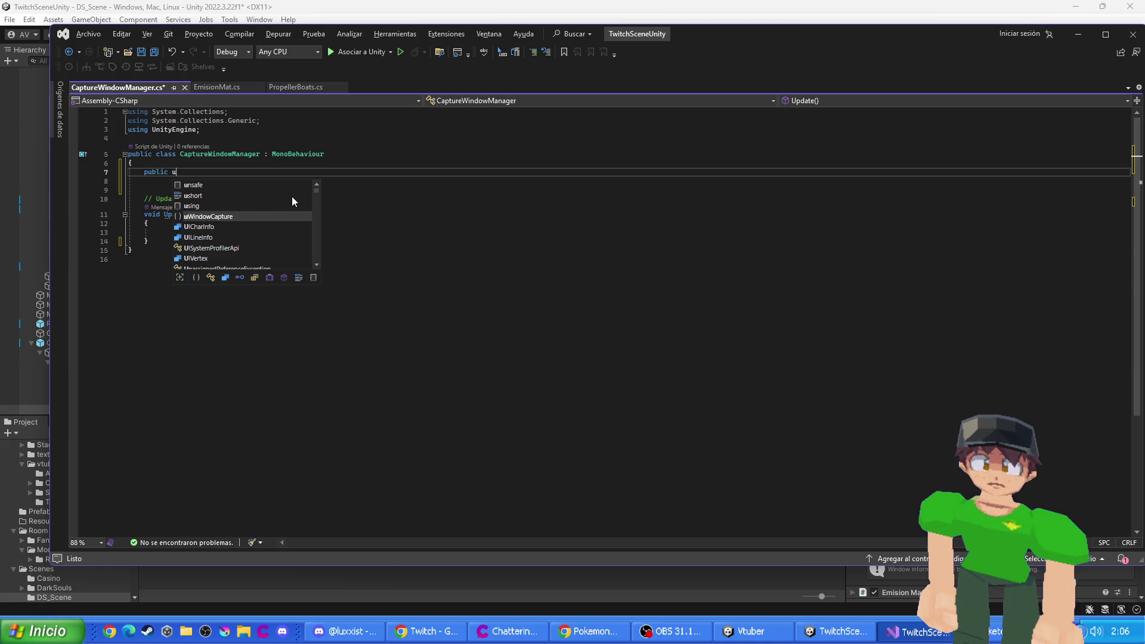
type("wcwind")
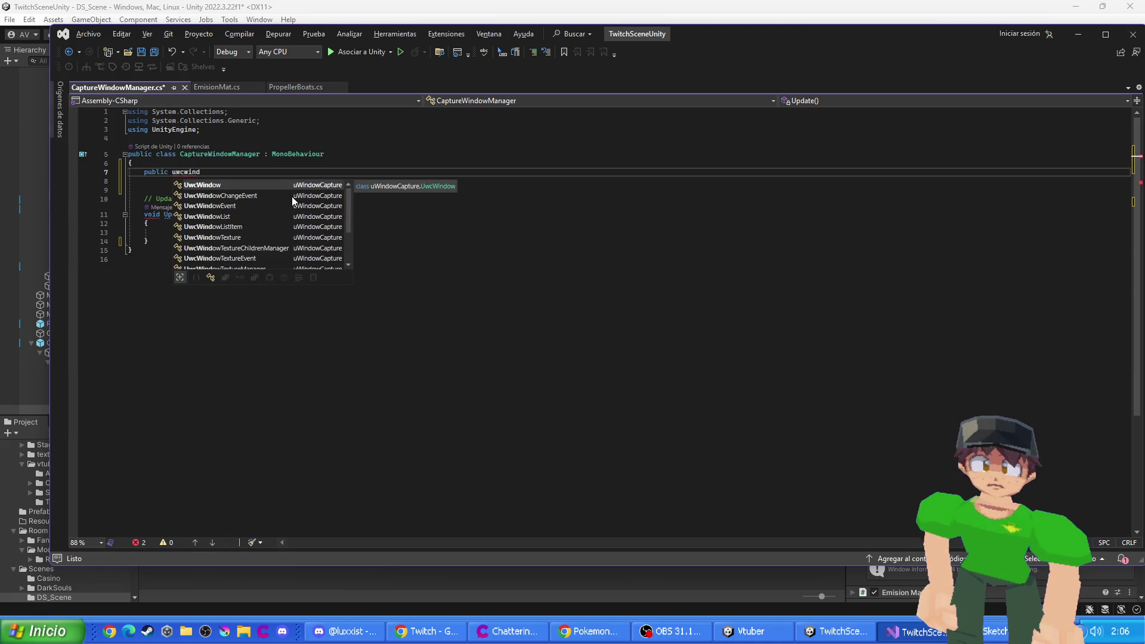
type("owte")
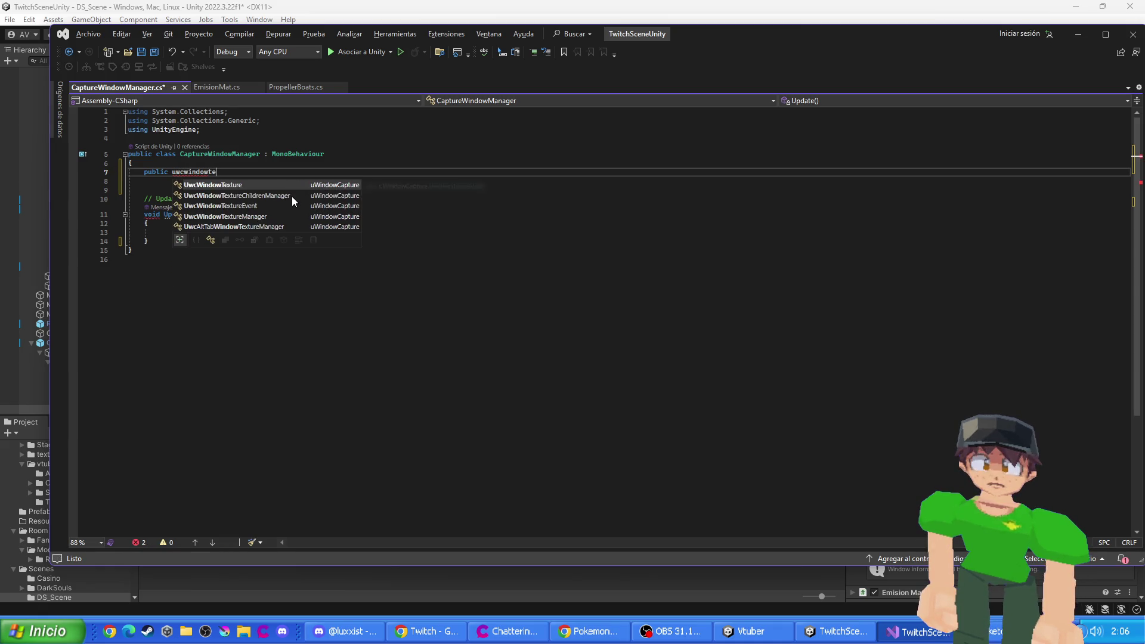
key("Tab")
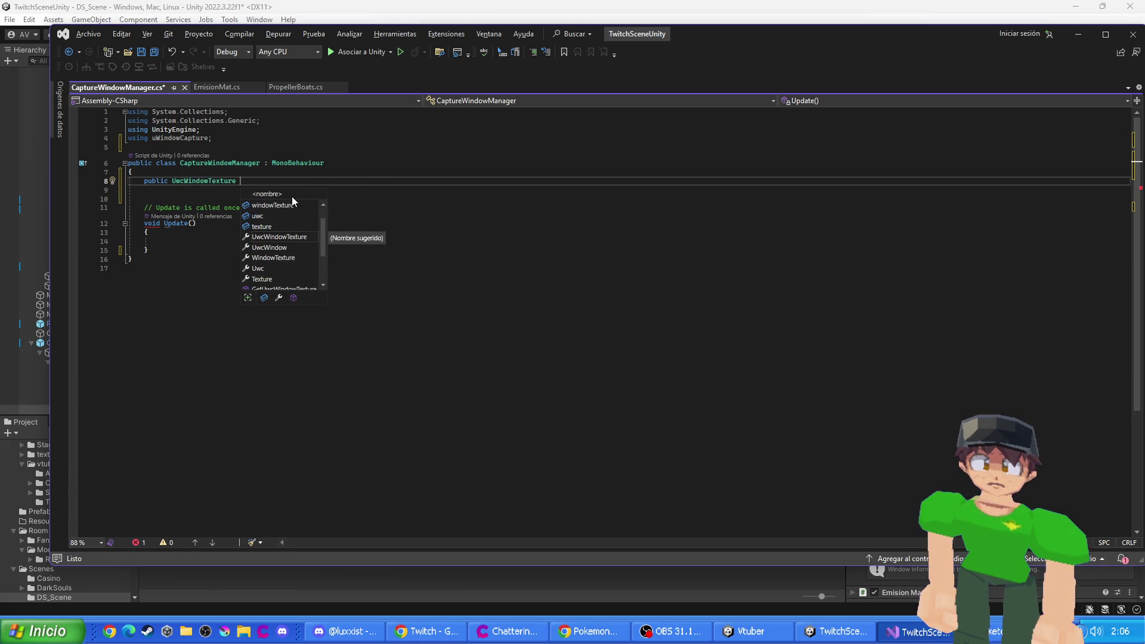
type("pc")
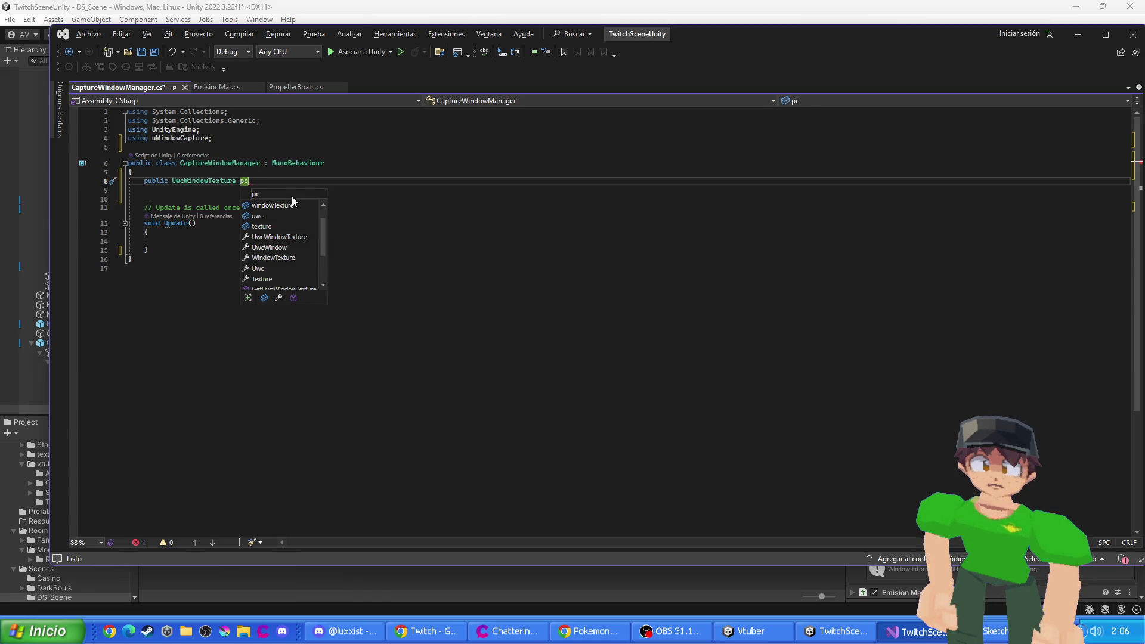
type(", d")
type("s;")
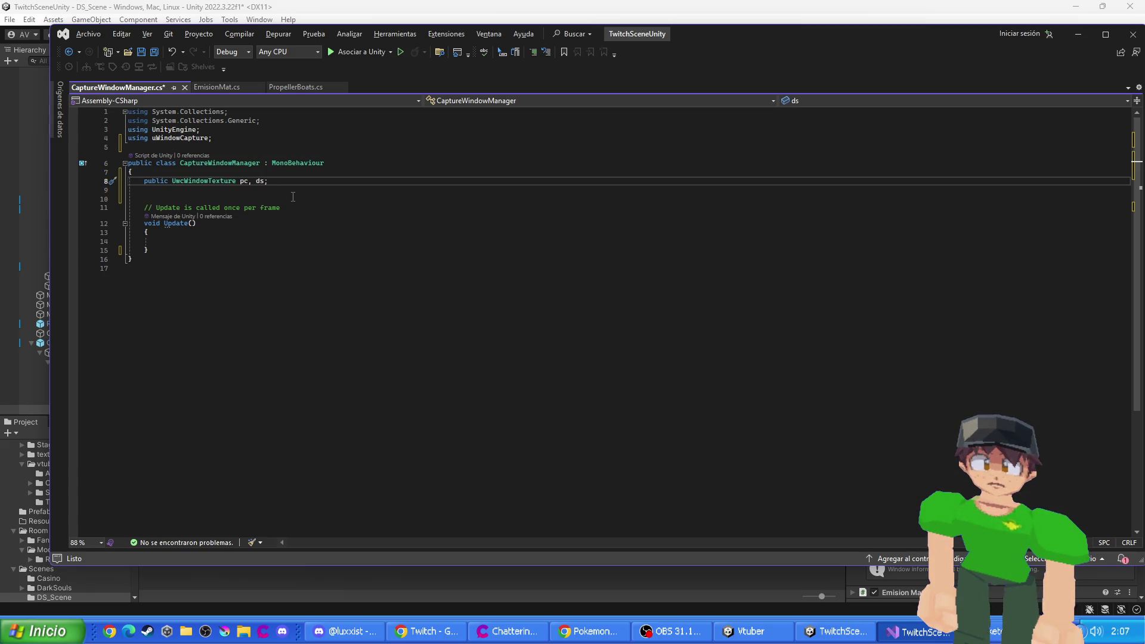
left_click(179, 240)
- Add an if (Input.GetKeyDown(KeyCode.L)) block inside Update
type("(")
key("Down")
key("Up")
key("Right")
type("Input.")
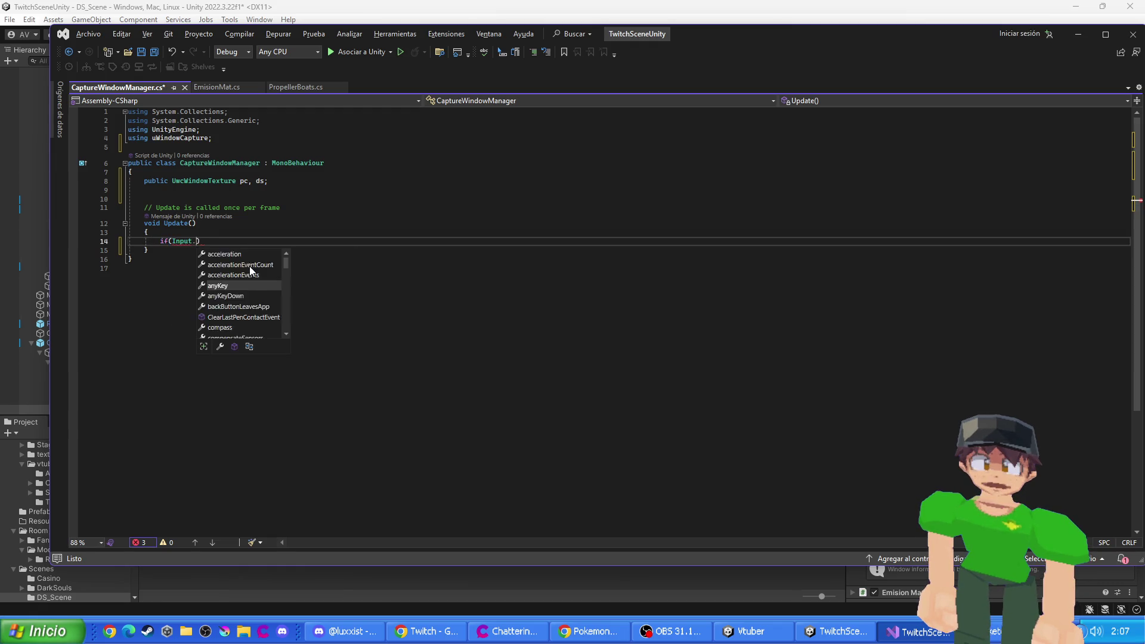
type("GetKeyD")
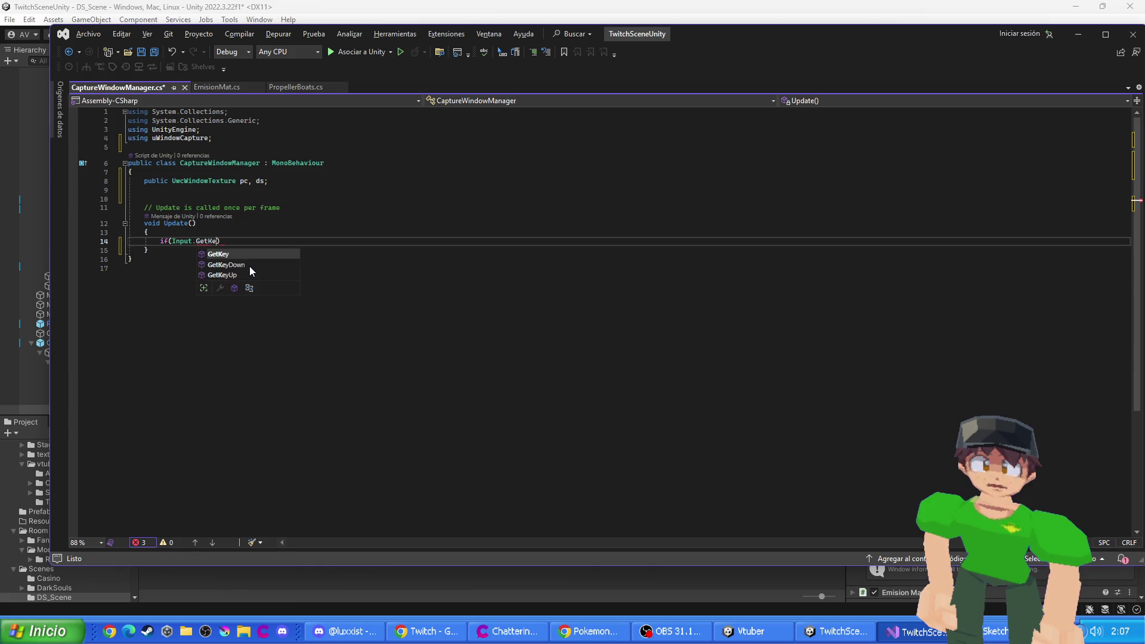
key("Tab")
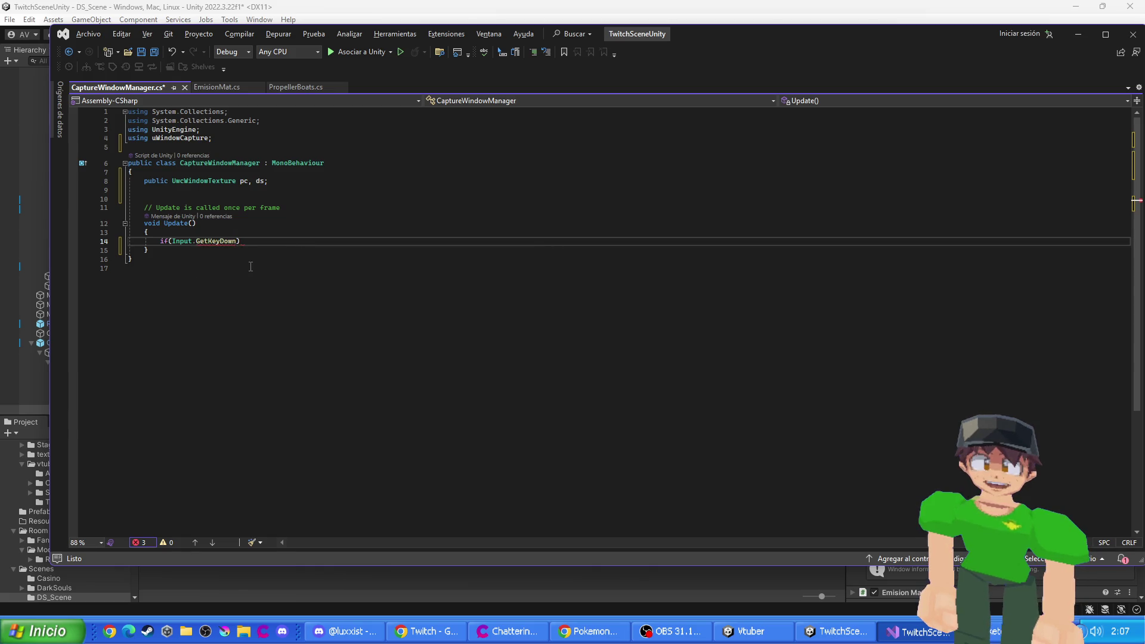
type("KeyCode.V")
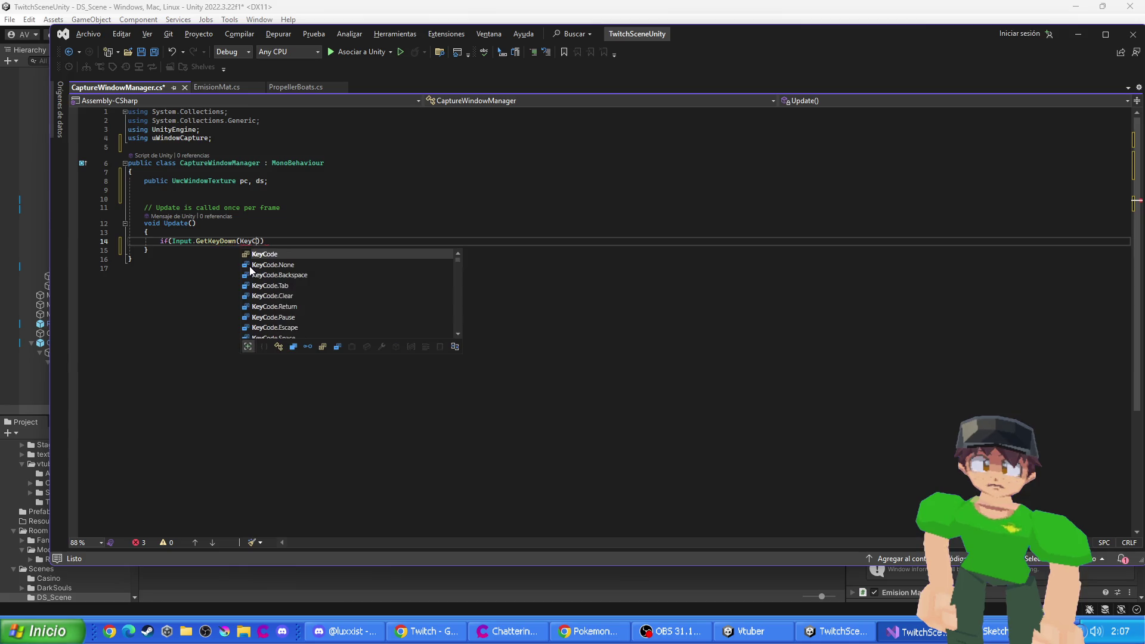
type("L")
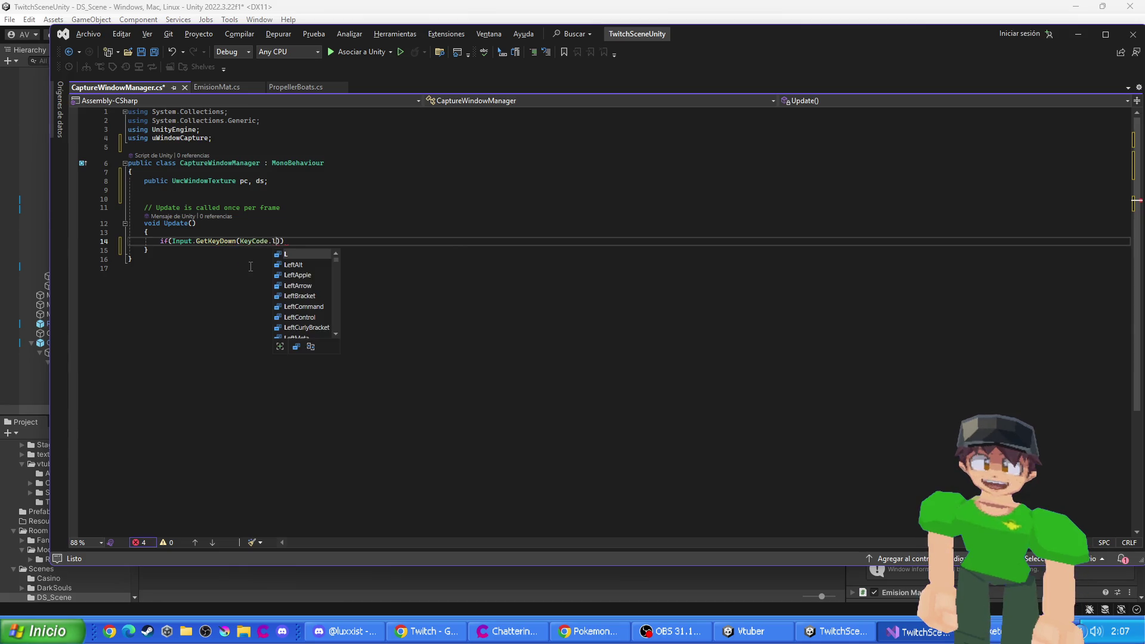
type("))")
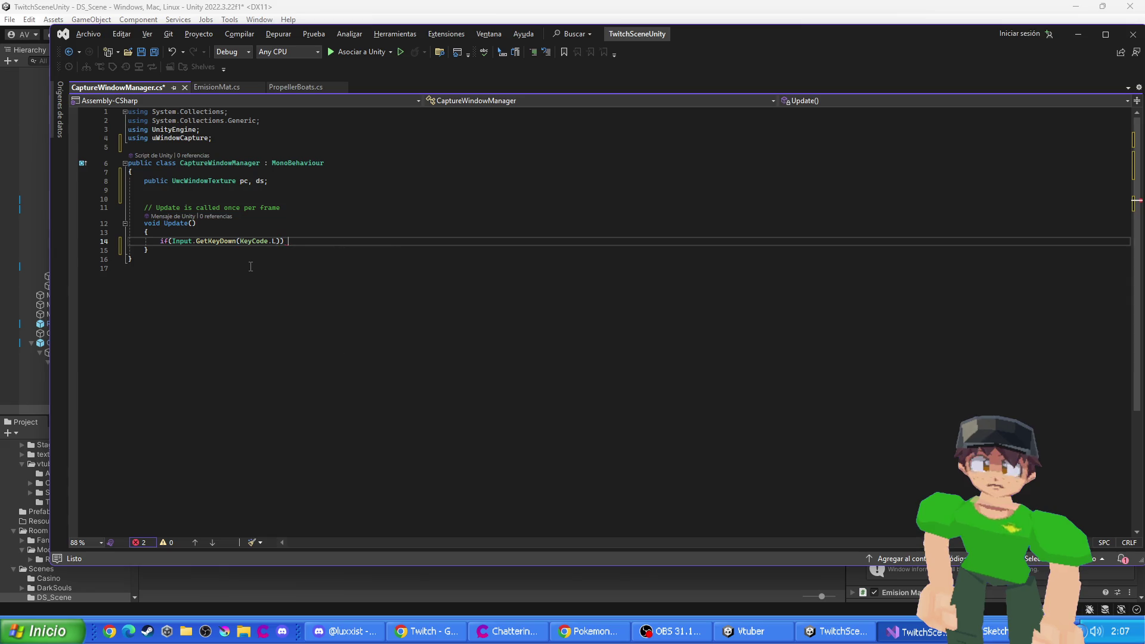
key("Return")
type("{")
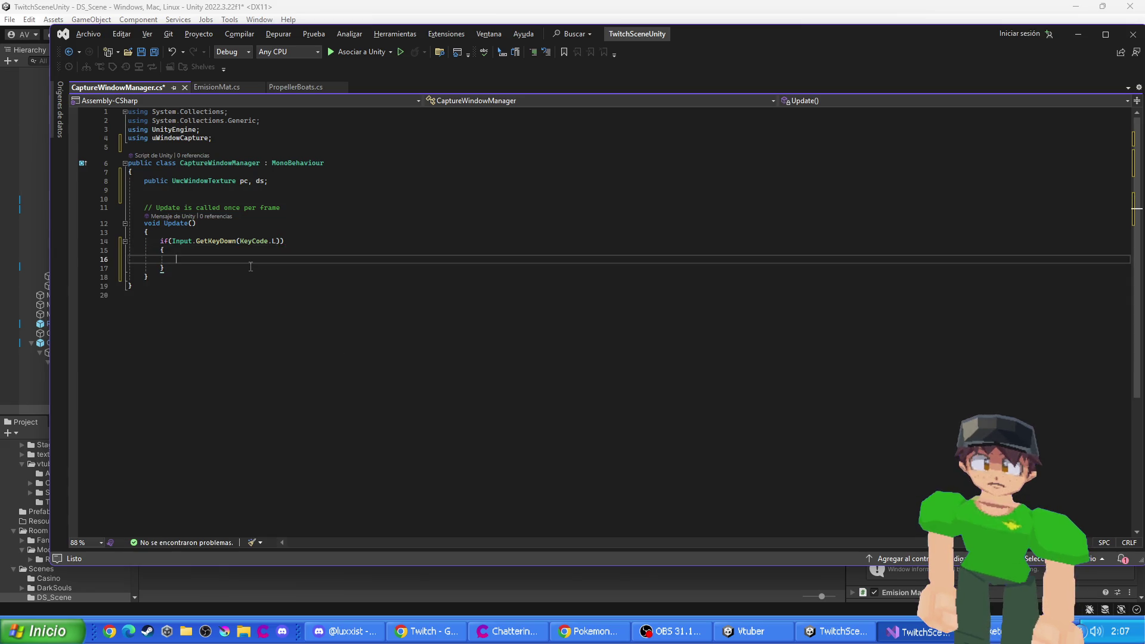
- Toggle pc.enabled and ds.enabled inside the L-key block and save
type("pc.enabled = !")
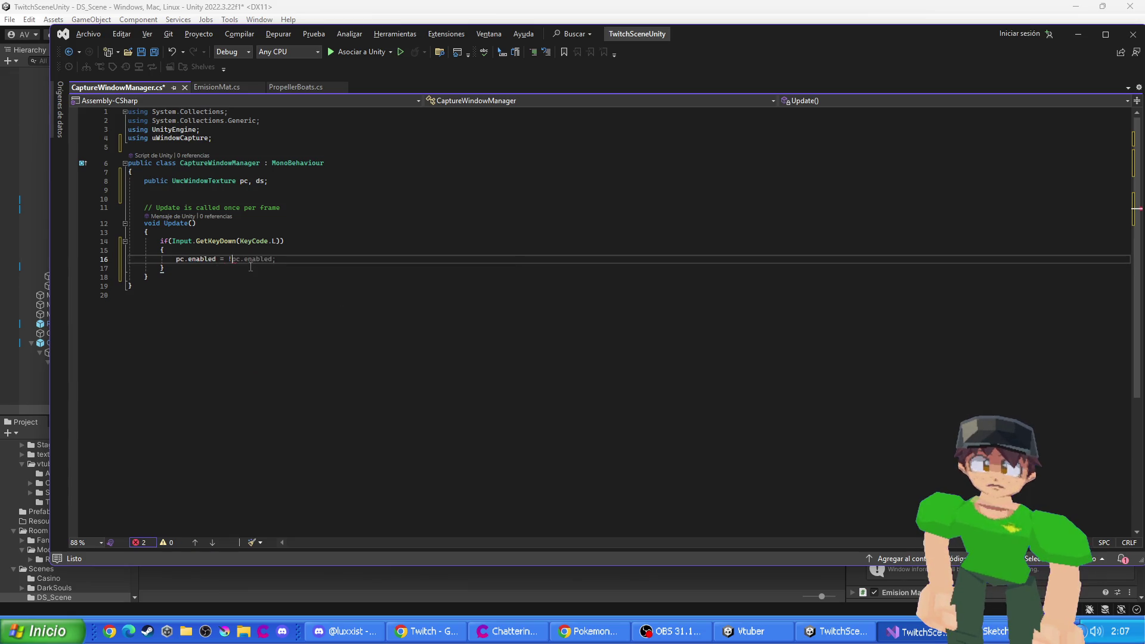
key("Tab")
key("Return")
key("Tab")
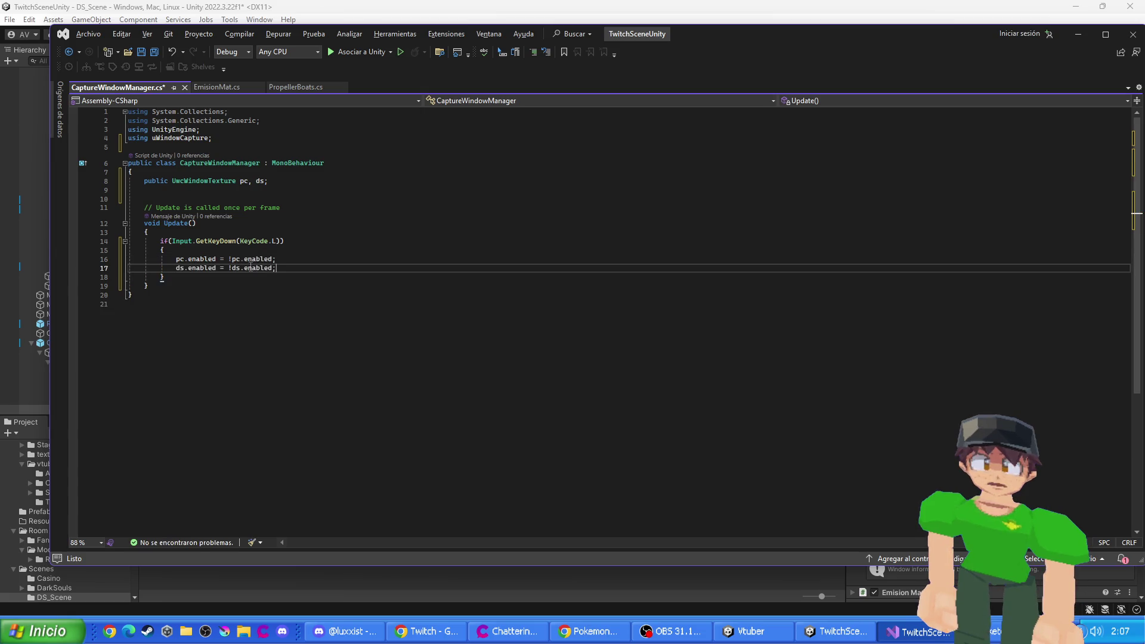
key("ctrl+s")
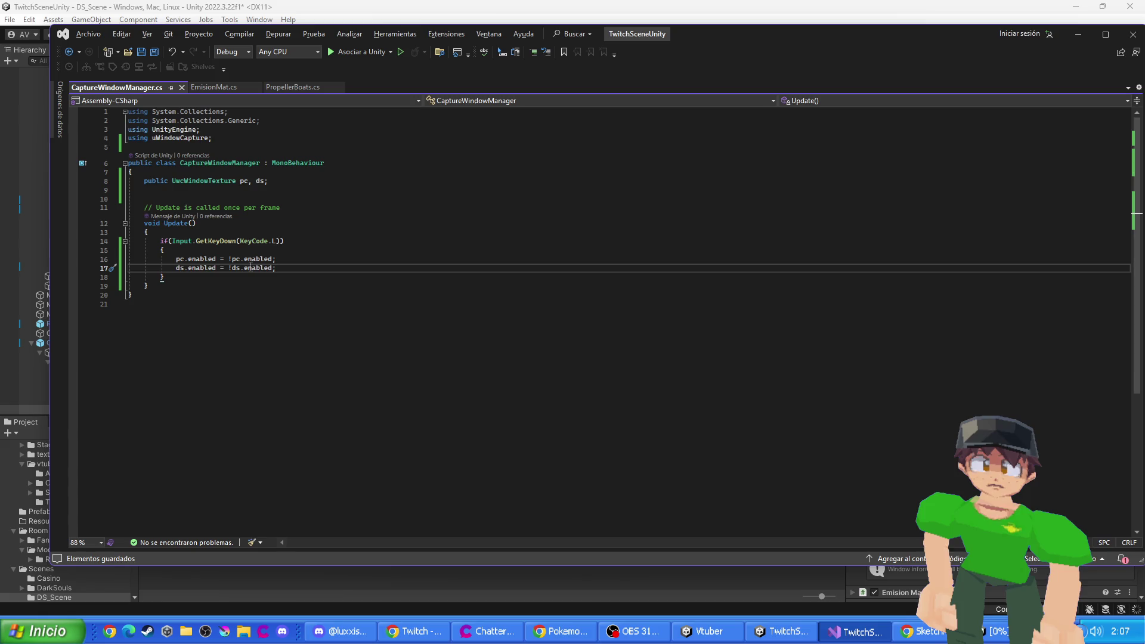
- Rename Update to FixedUpdate, save, and return to Unity to recompile
left_click(164, 224)
type("Fixed")
key("ctrl+s")
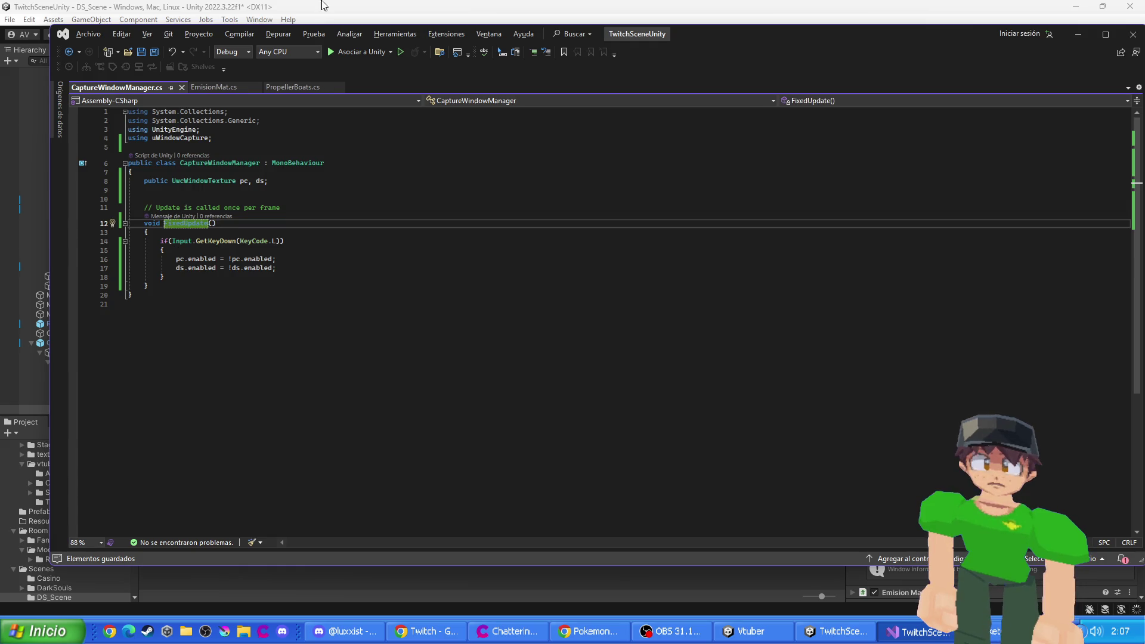
left_click(323, 5)
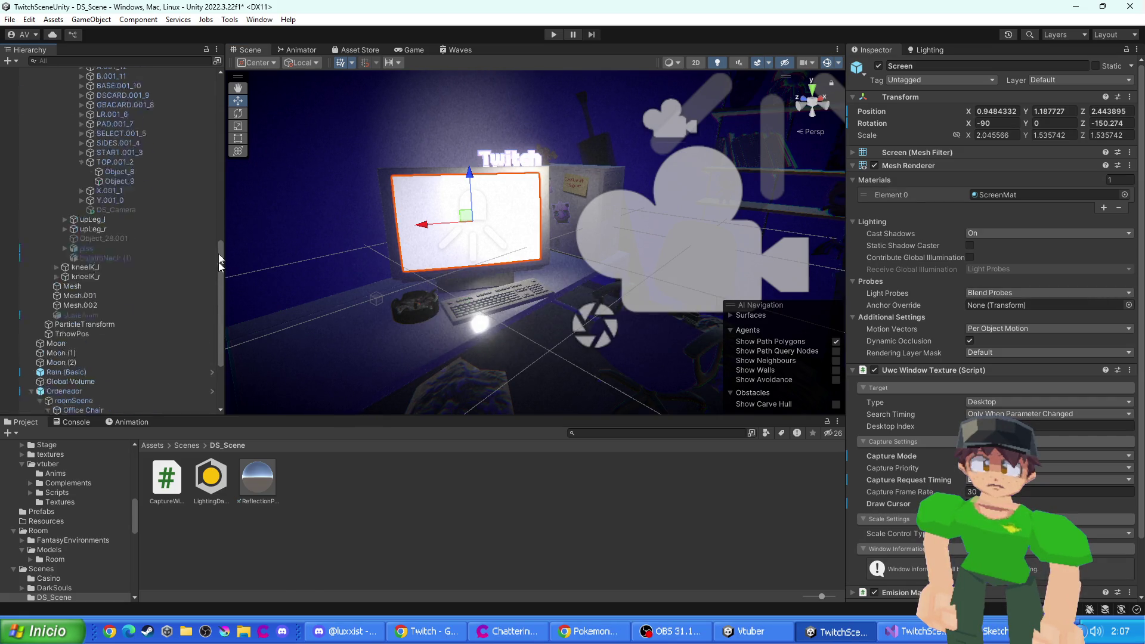
- Collapse the RoomModel, VTUBER_Current and Ordenador hierarchy branches
scroll(218, 252, "up", 15)
left_click(128, 92)
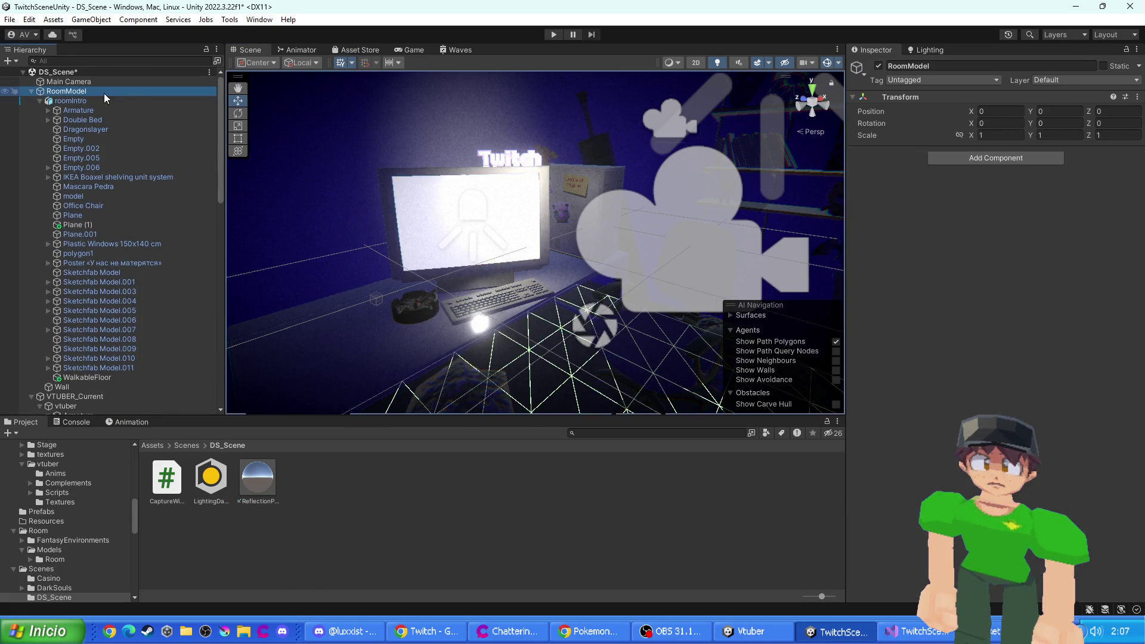
left_click(86, 81)
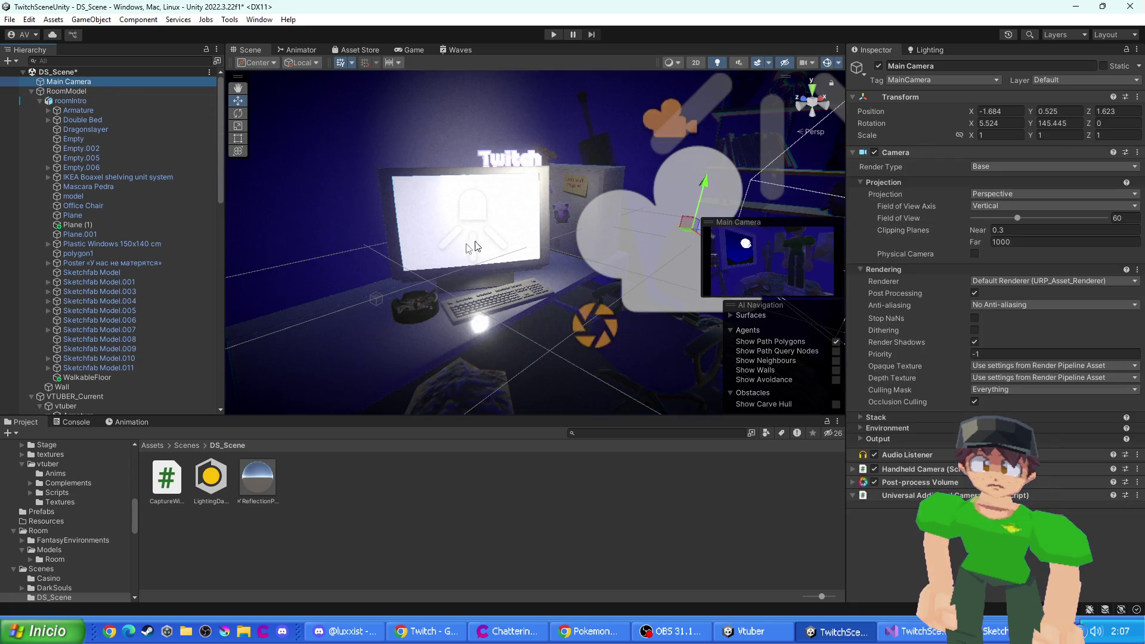
left_click(170, 487)
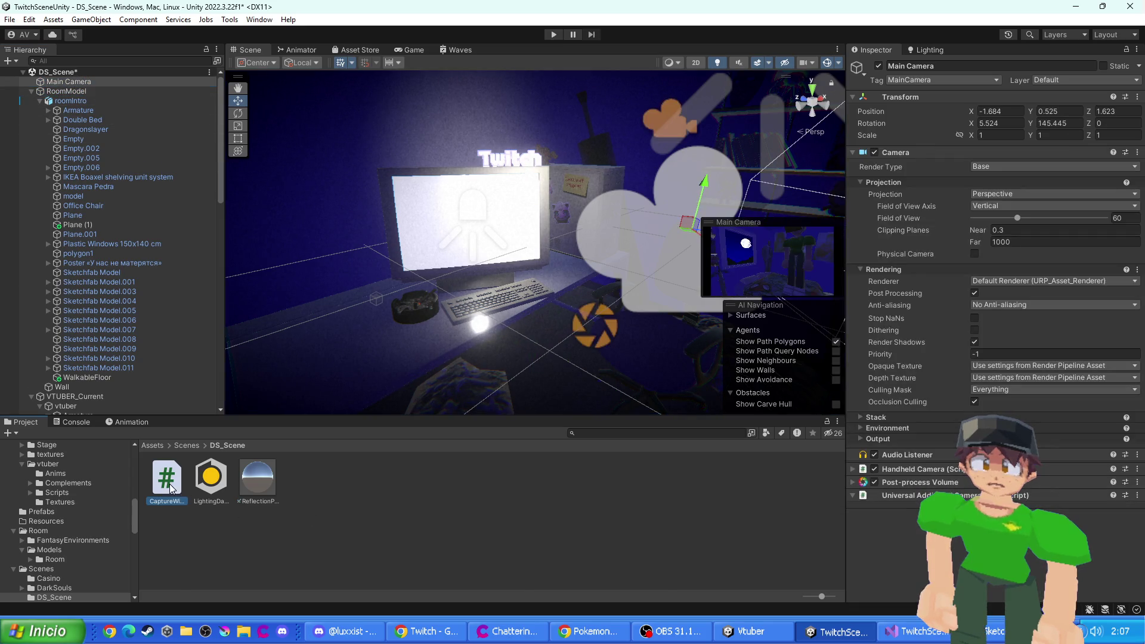
left_click(247, 551)
left_click(31, 91)
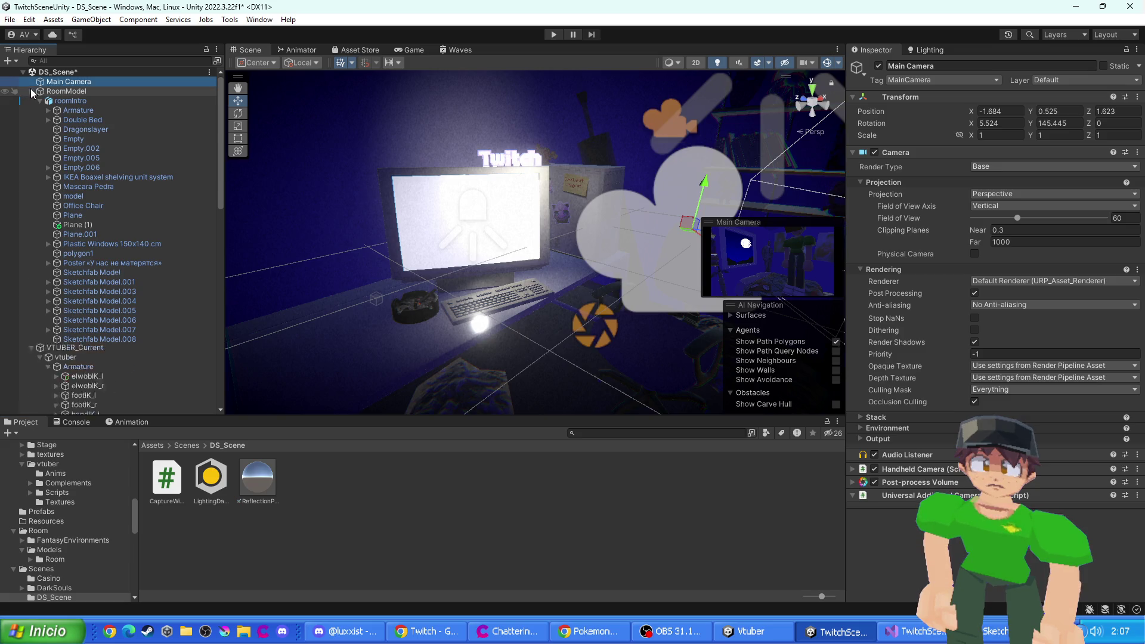
left_click(32, 101)
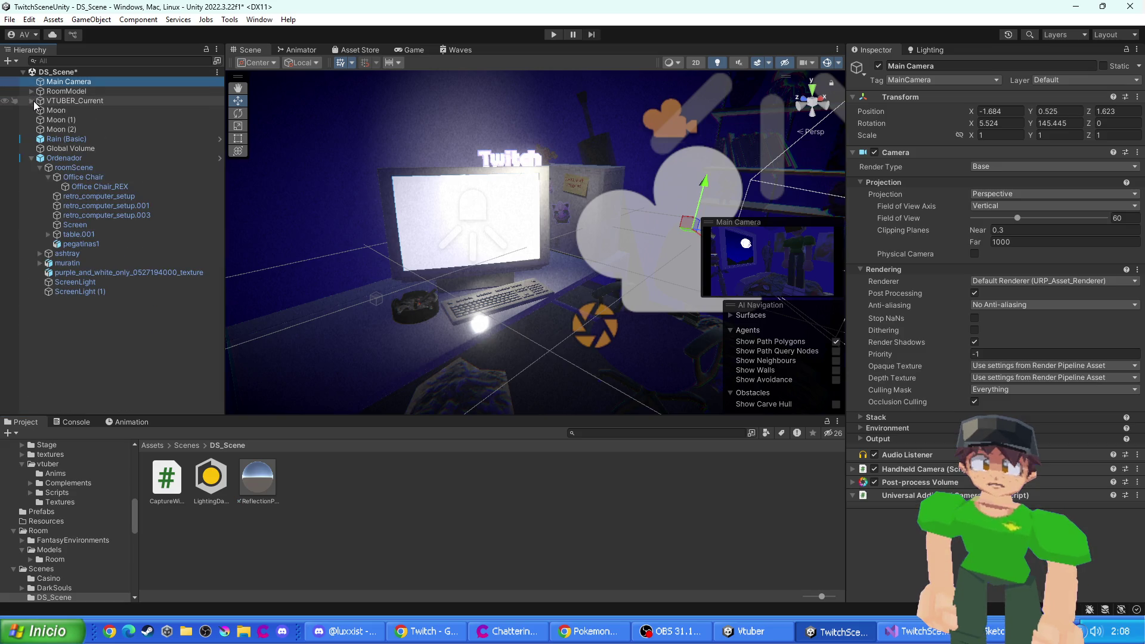
left_click(31, 158)
- Create an empty object named Manager and attach the CaptureWindowManager script
right_click(59, 213)
left_click(96, 380)
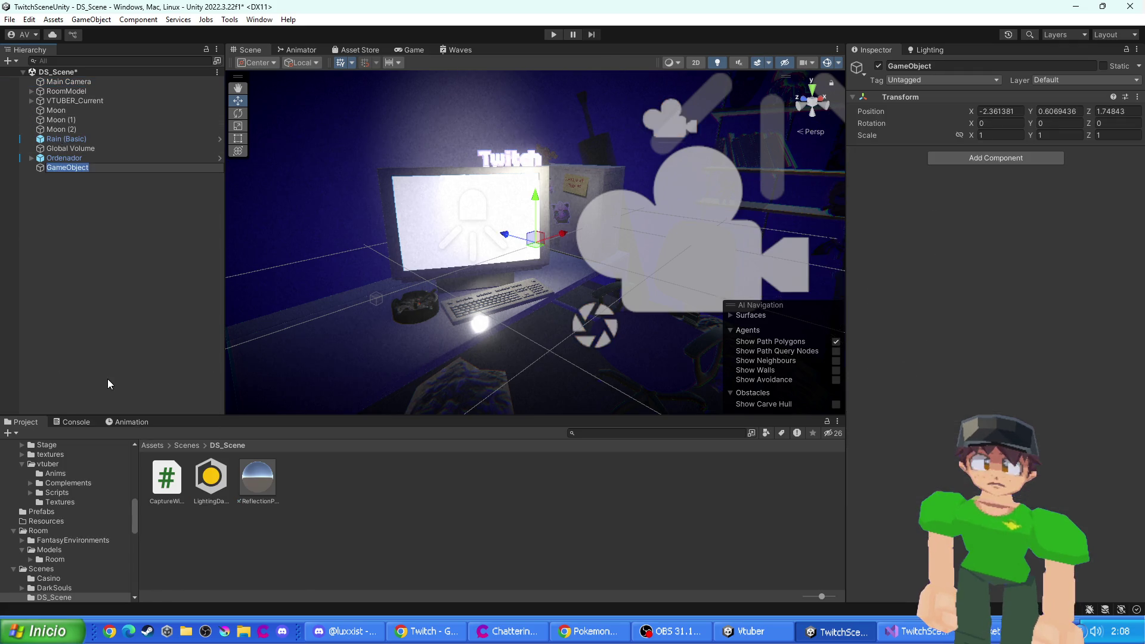
type("Manager")
key("Return")
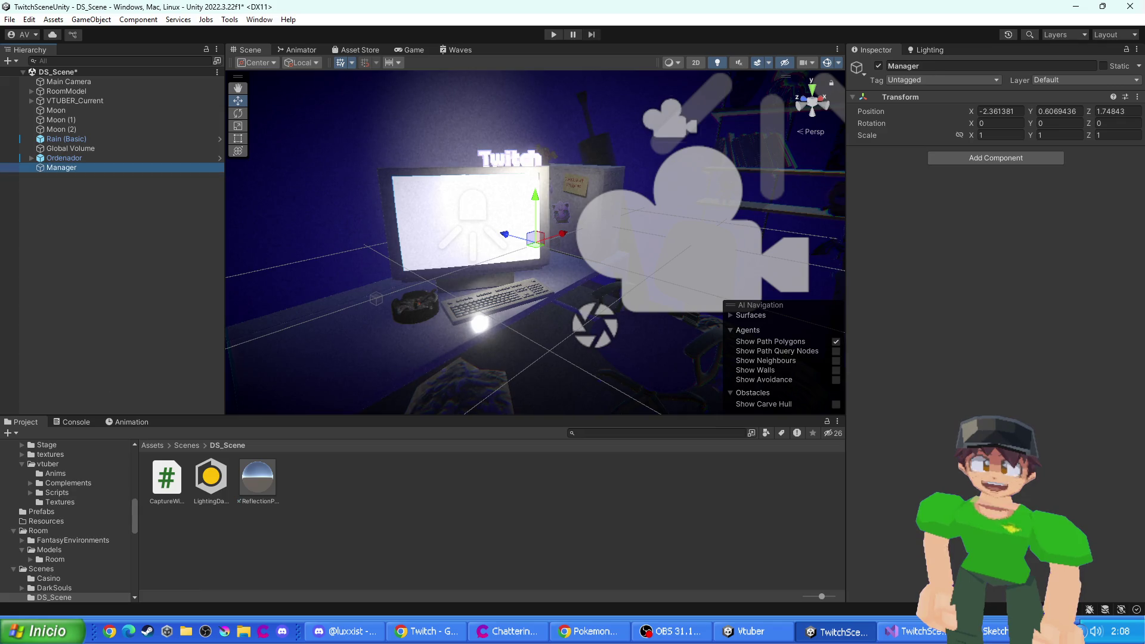
left_click_drag(181, 500, 990, 185)
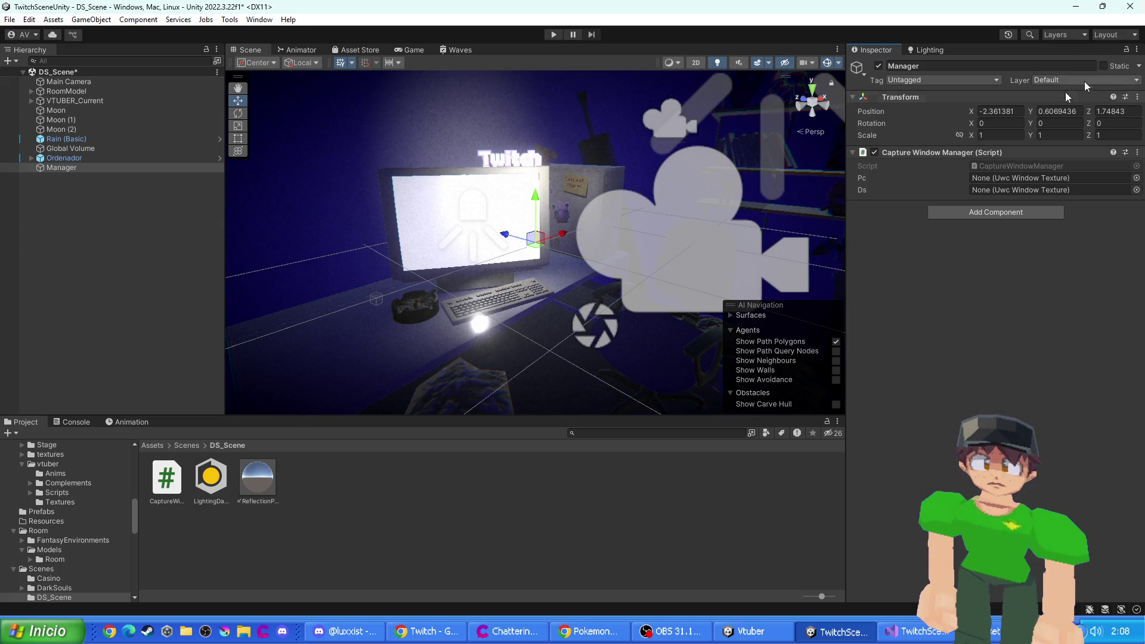
- Select the monitor's Screen object and browse the editor panels list
left_click(441, 197)
left_click(439, 212)
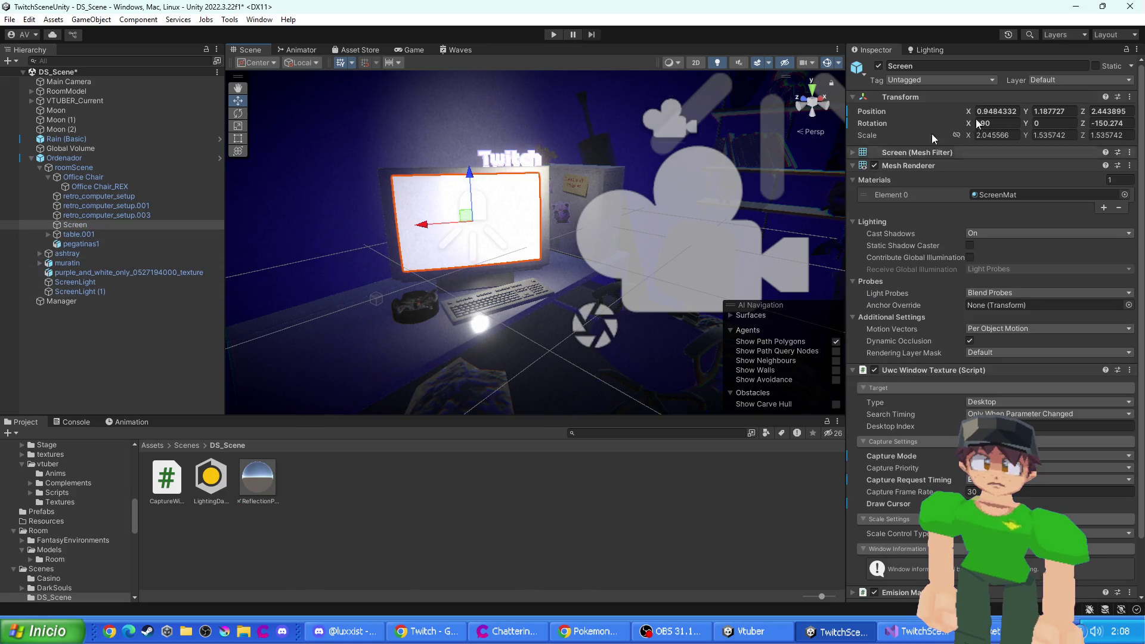
left_click_drag(846, 52, 847, 52)
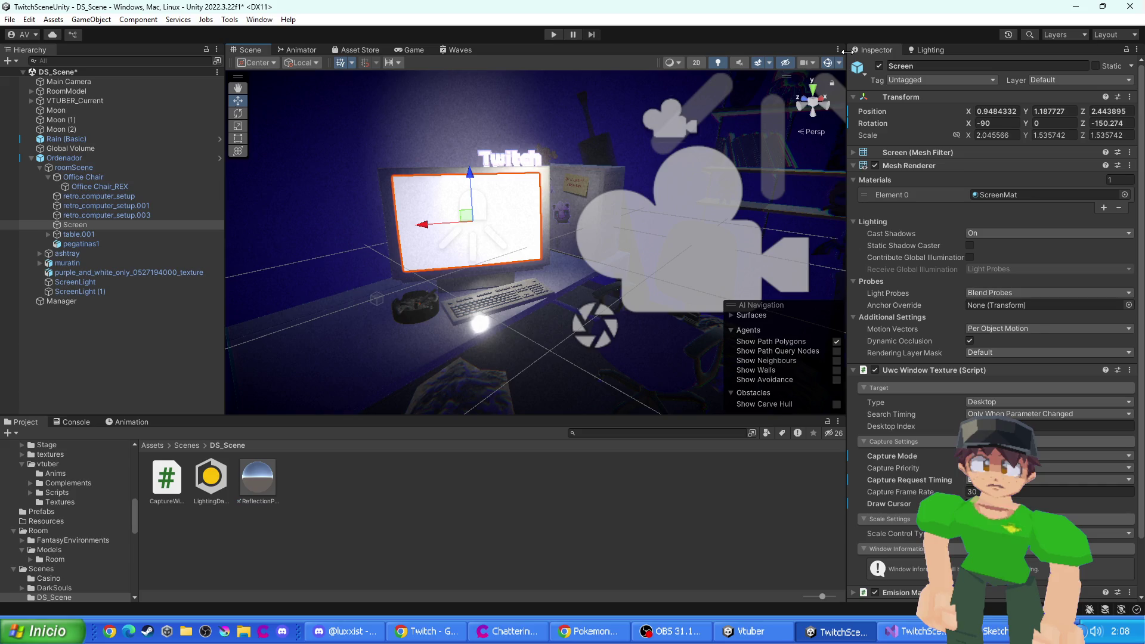
left_click(267, 22)
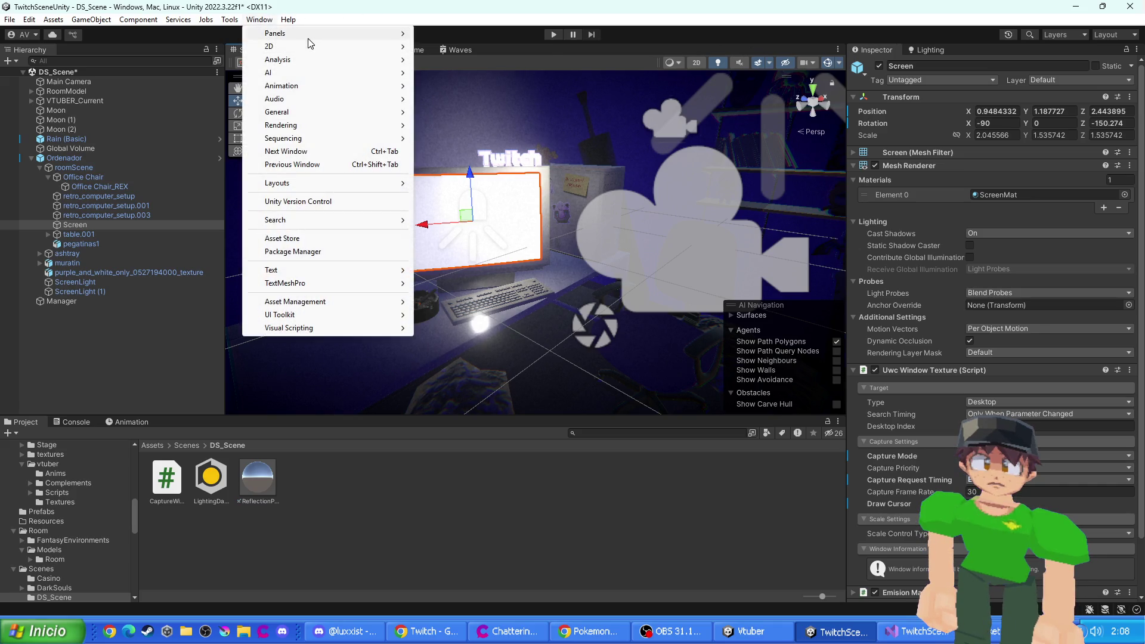
mouse_move(310, 33)
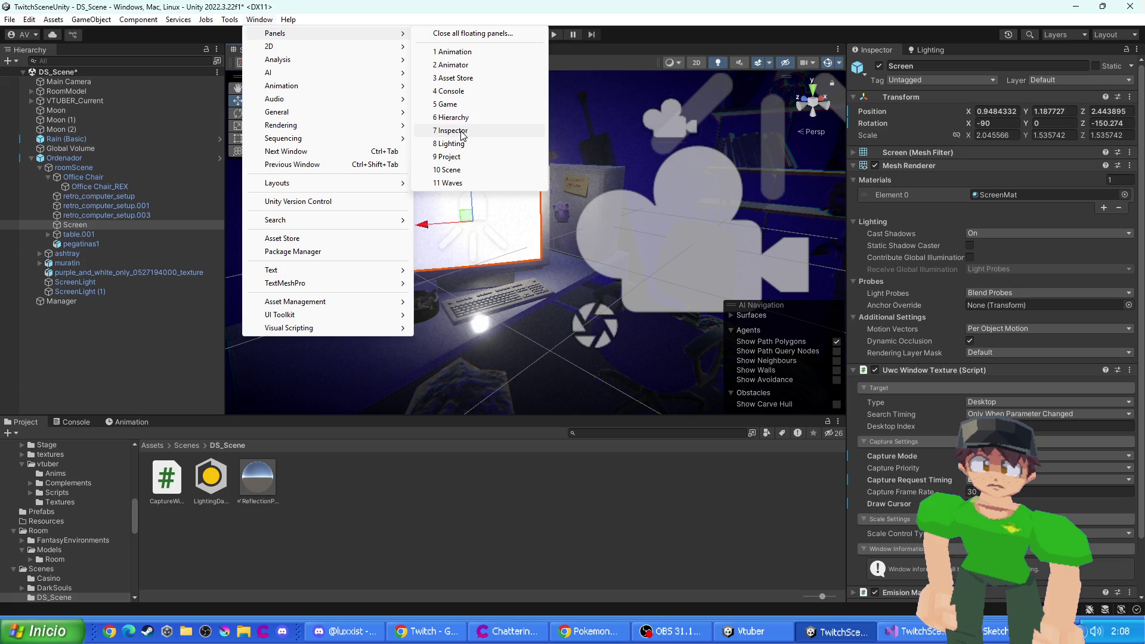
left_click(462, 130)
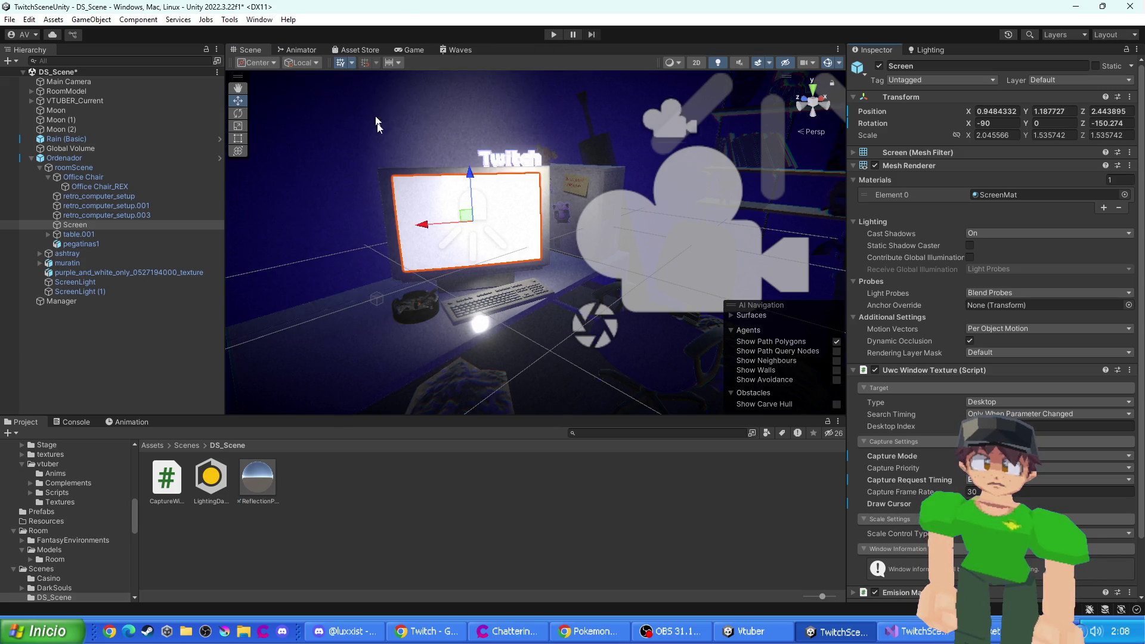
- Add a second Inspector tab, dock it beside the first, and select Manager
right_click(869, 50)
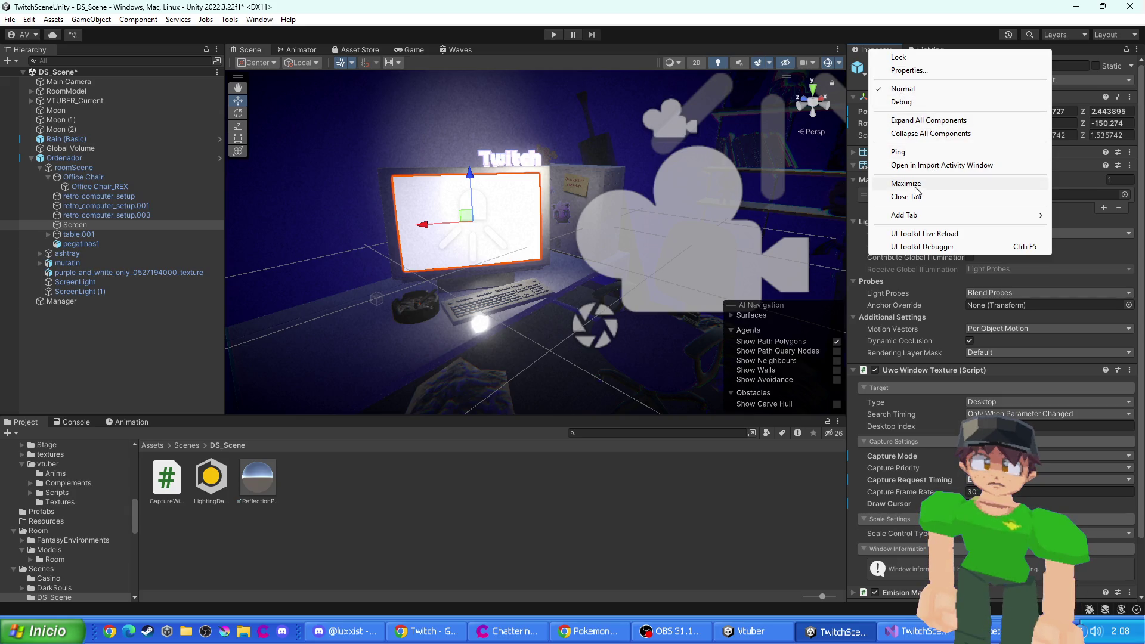
mouse_move(924, 221)
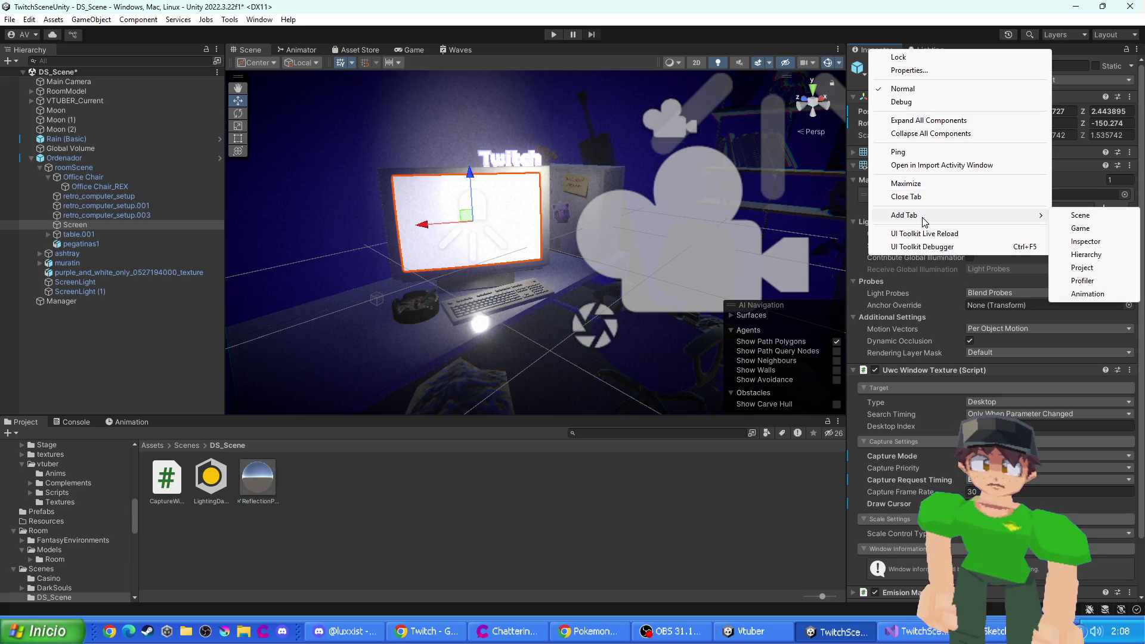
left_click(1095, 247)
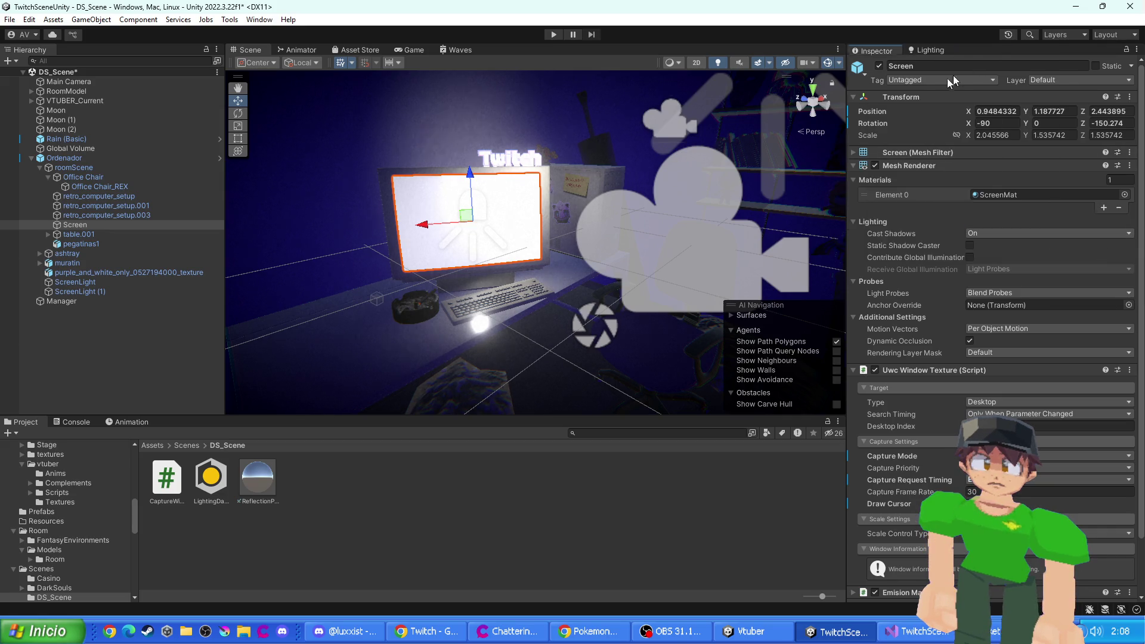
left_click_drag(822, 49, 843, 106)
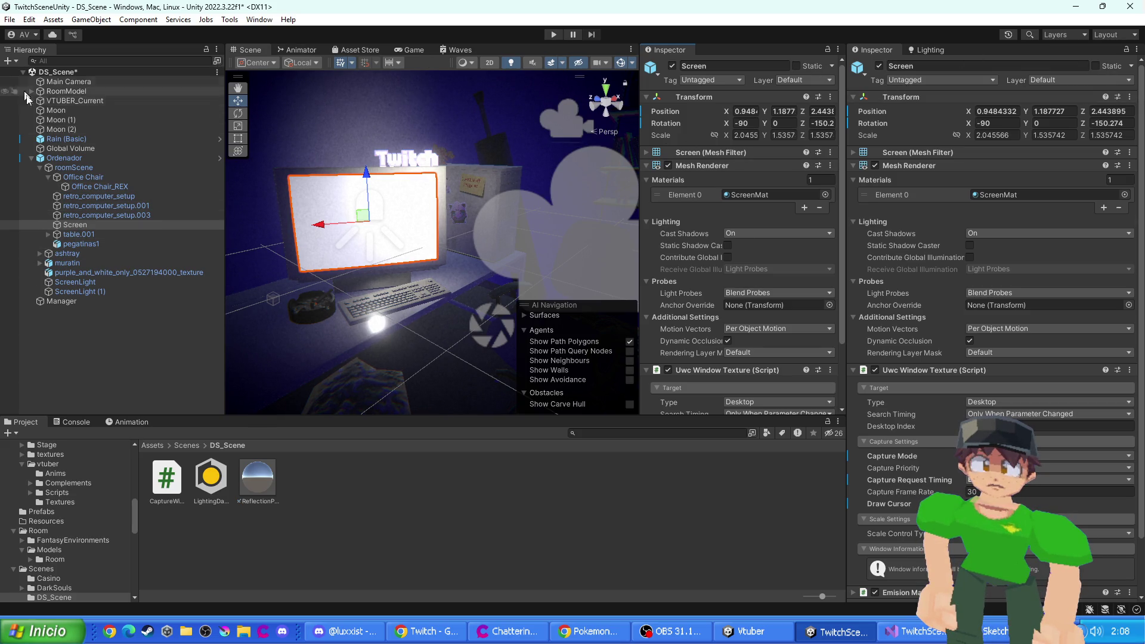
left_click(62, 300)
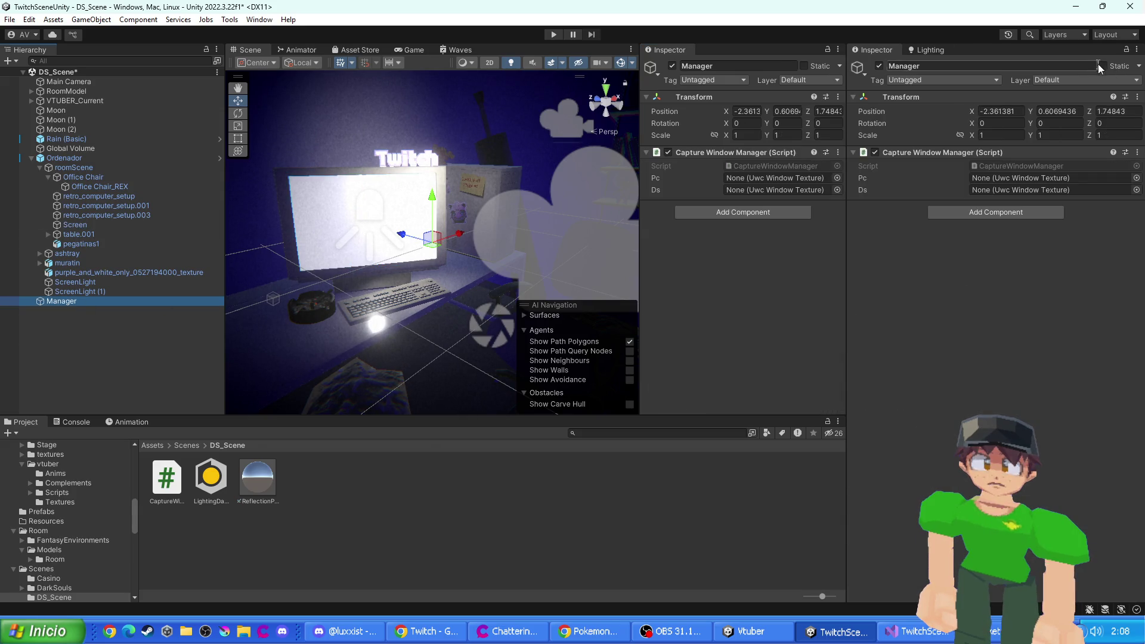
- Lock one Inspector on Manager and assign Screen to its Pc slot
left_click(1126, 49)
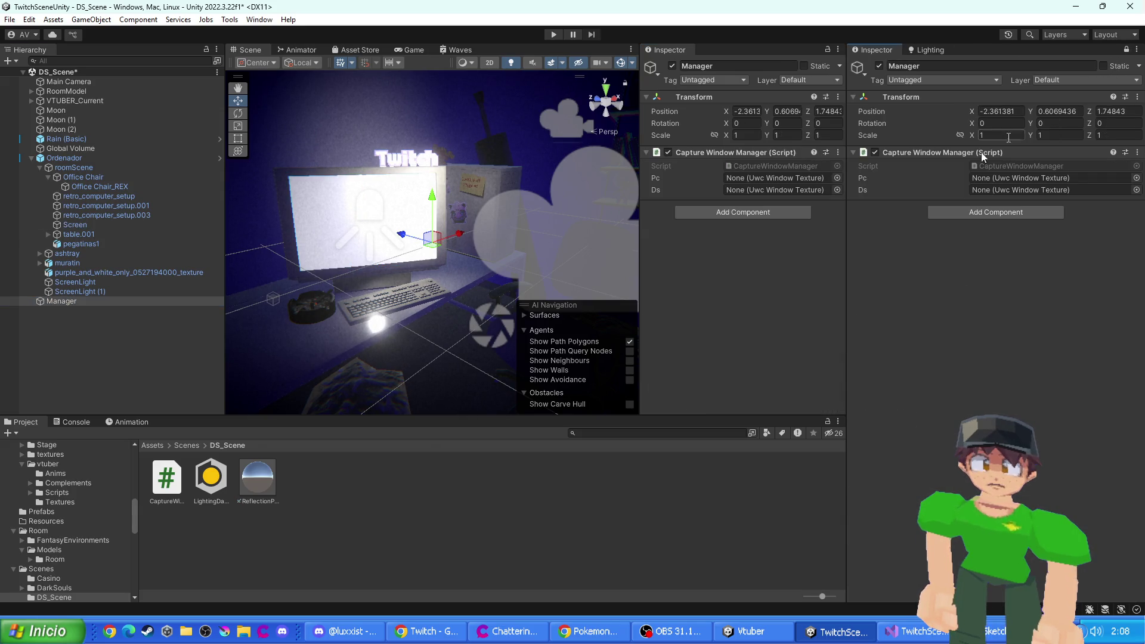
left_click(322, 198)
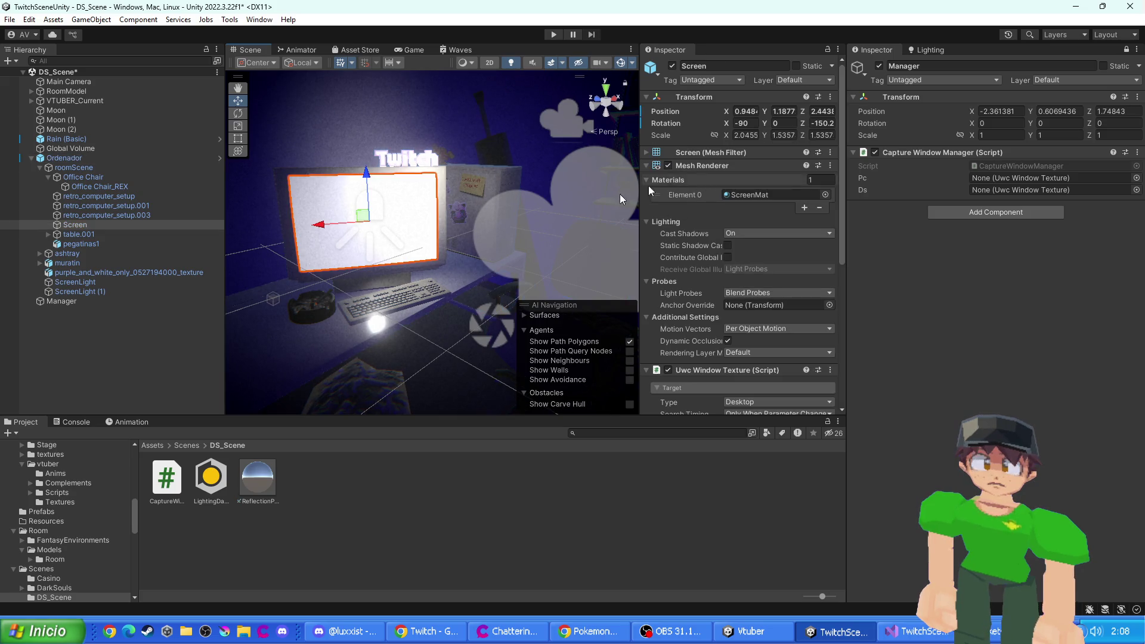
mouse_move(73, 225)
left_mouse_down()
mouse_move(911, 251)
mouse_move(1025, 191)
mouse_move(1018, 179)
left_mouse_up()
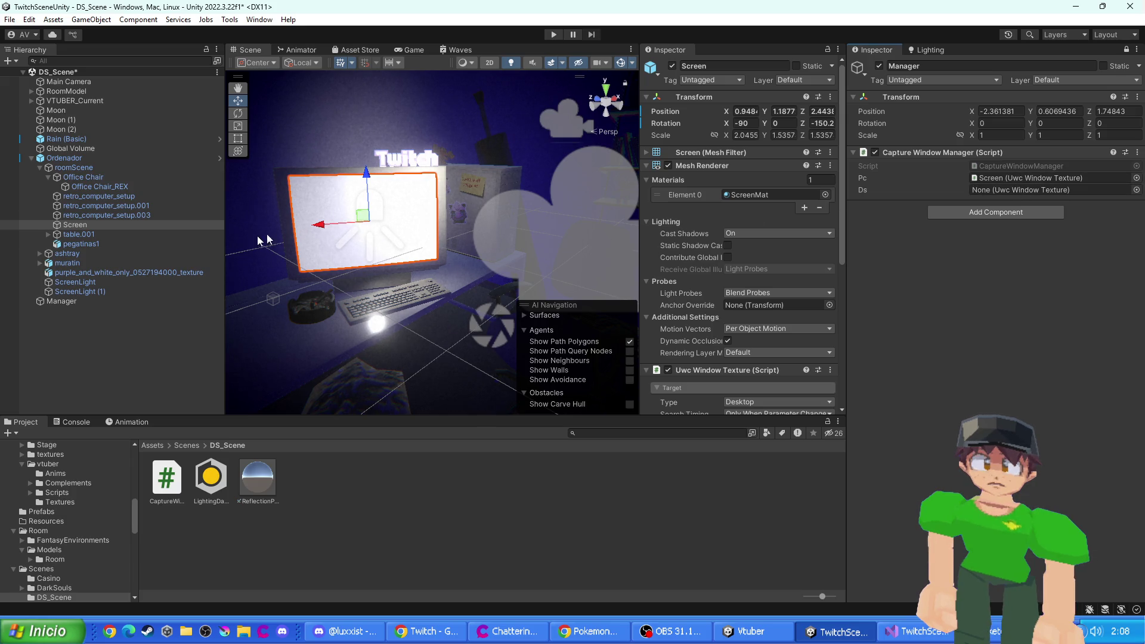
- Filter the hierarchy for 'ds' and locate the DS screen mesh Object_9
left_click(169, 58)
type("d")
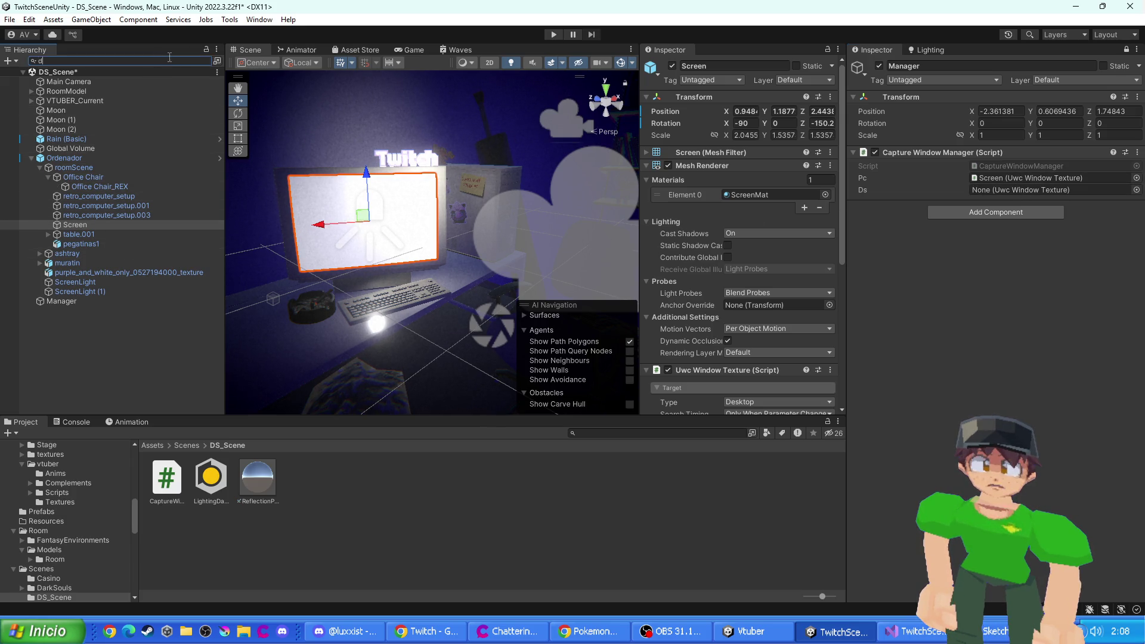
type("s")
left_click(60, 92)
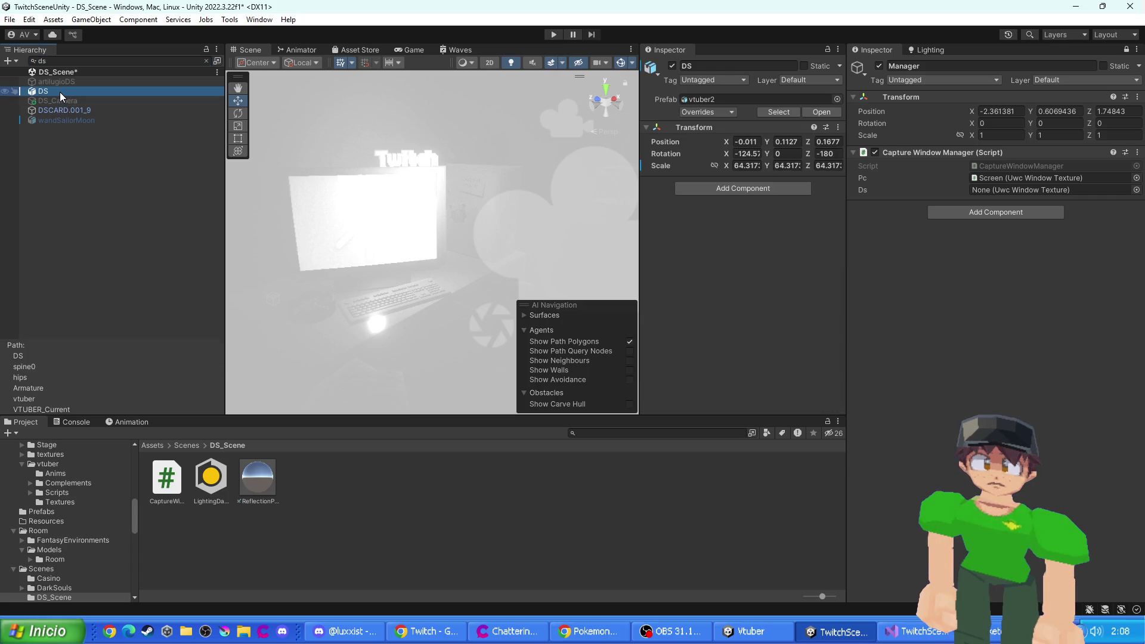
left_click(59, 103)
left_click(65, 112)
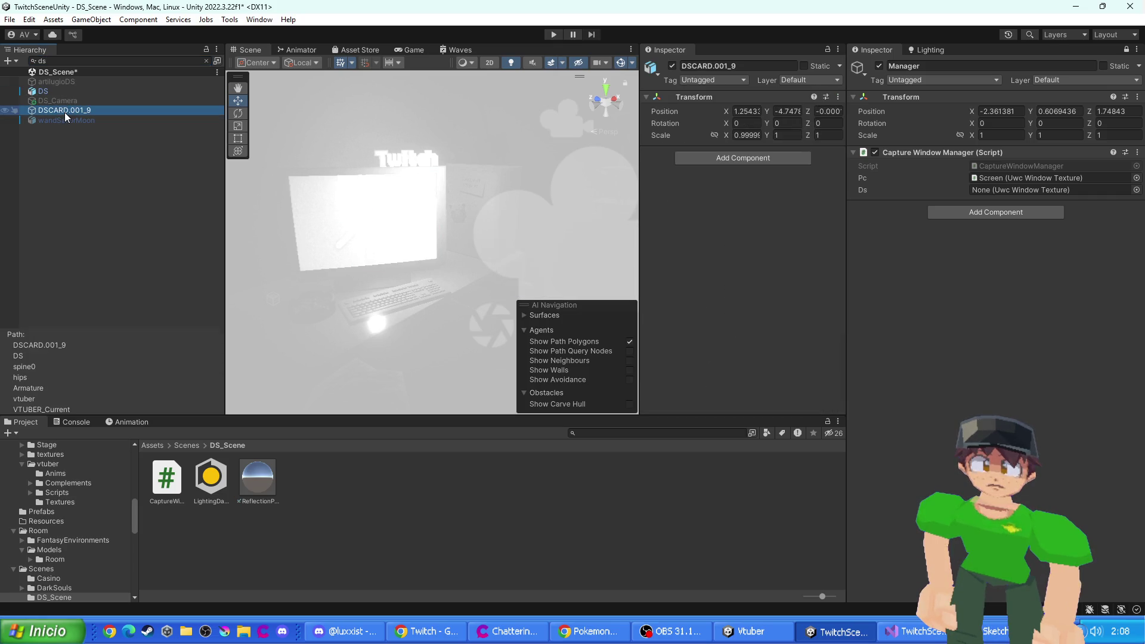
left_click(65, 120)
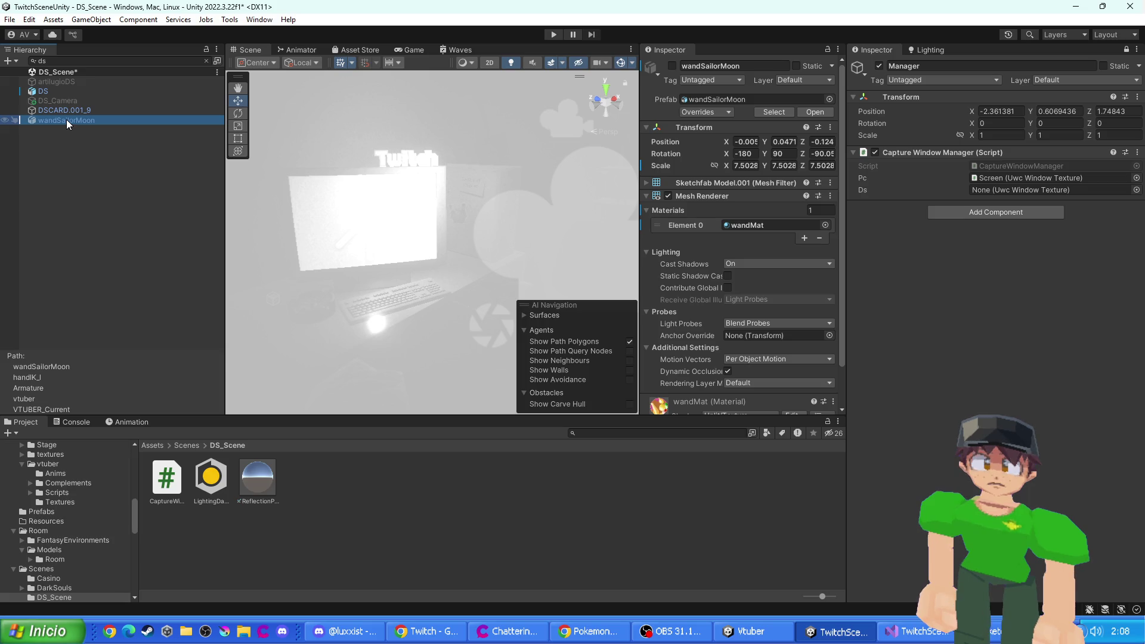
left_click(68, 113)
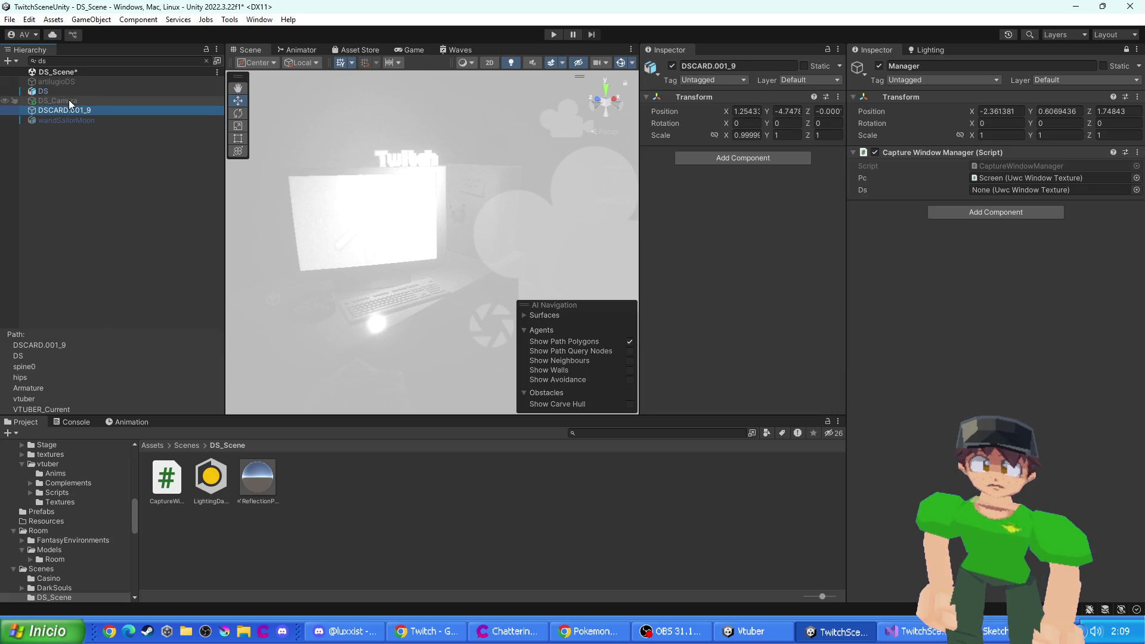
left_click(61, 93)
left_click_drag(415, 156, 342, 171)
key("f")
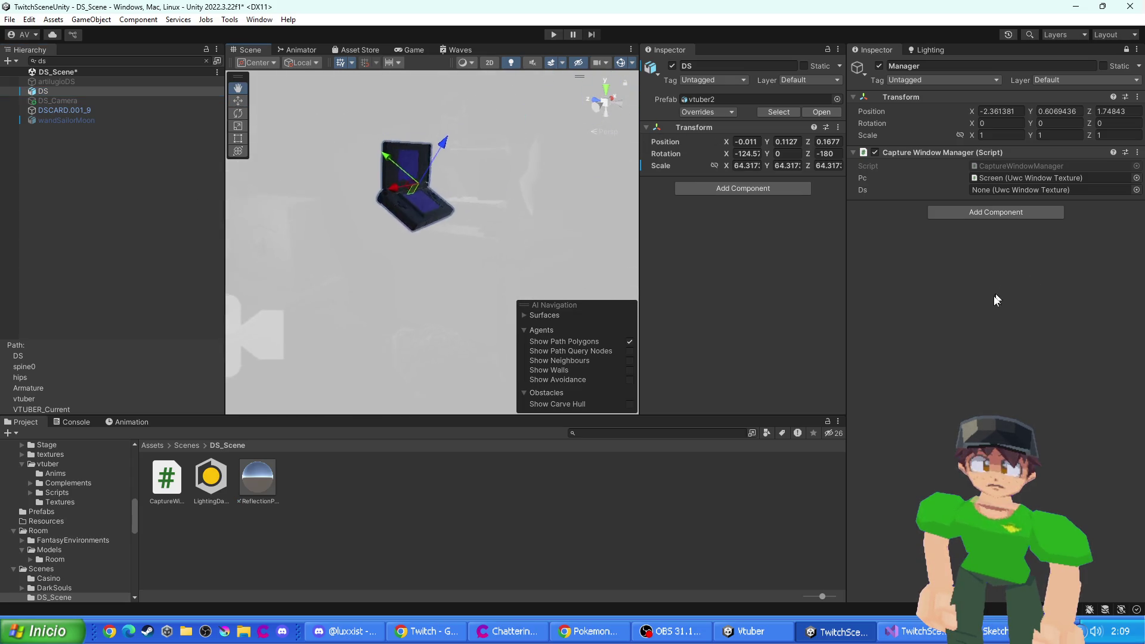
left_click_drag(604, 221, 354, 244)
key("f")
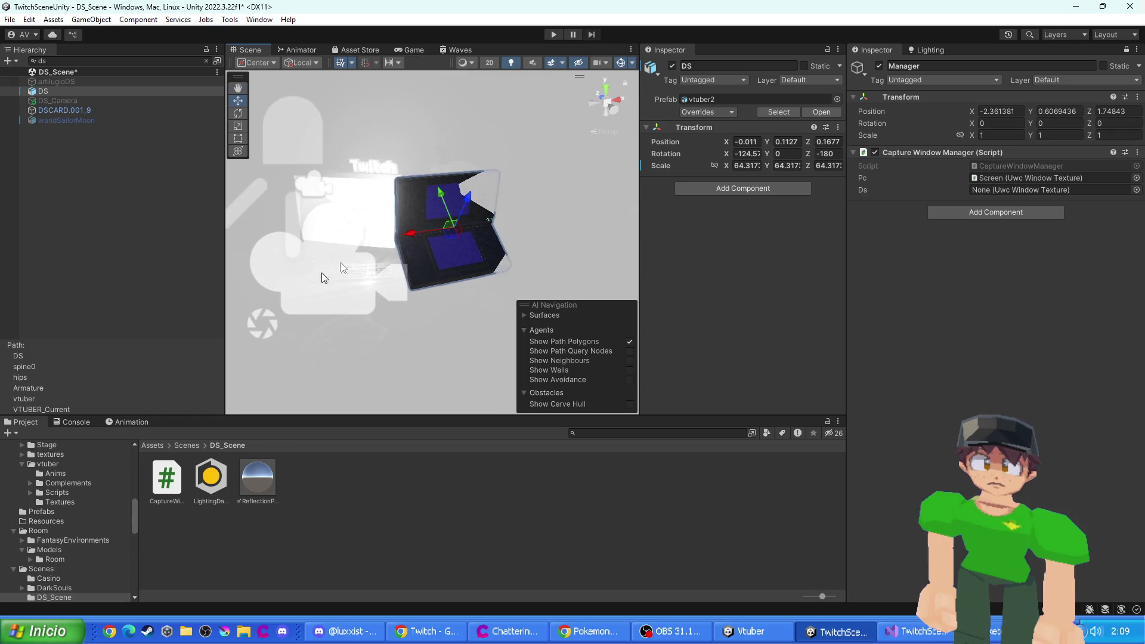
left_click(467, 256)
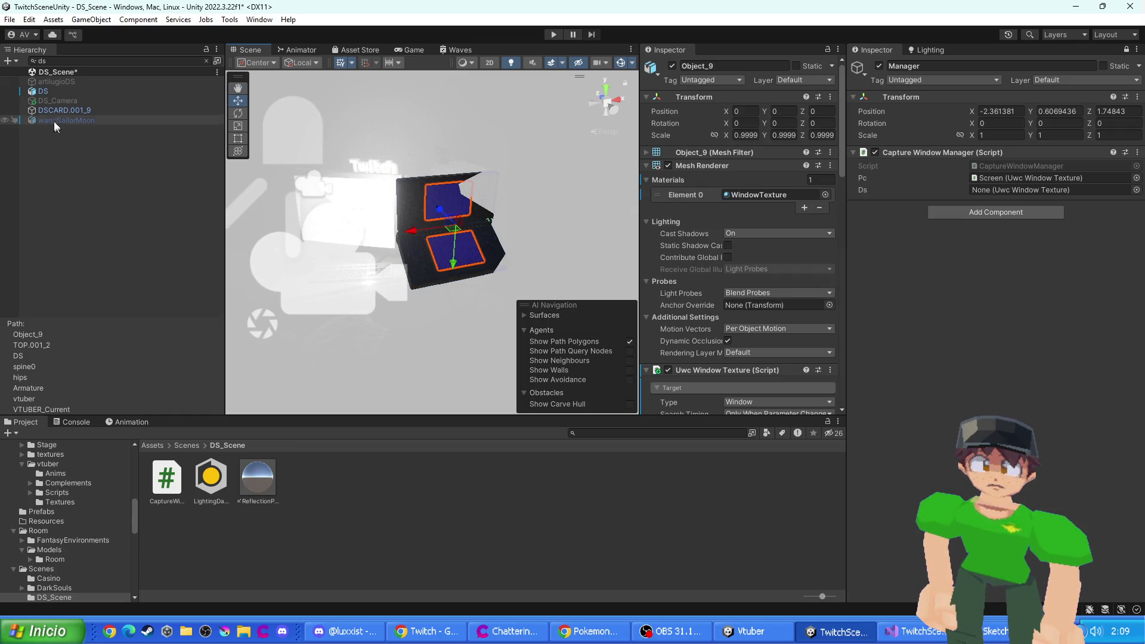
scroll(762, 224, "down", 3)
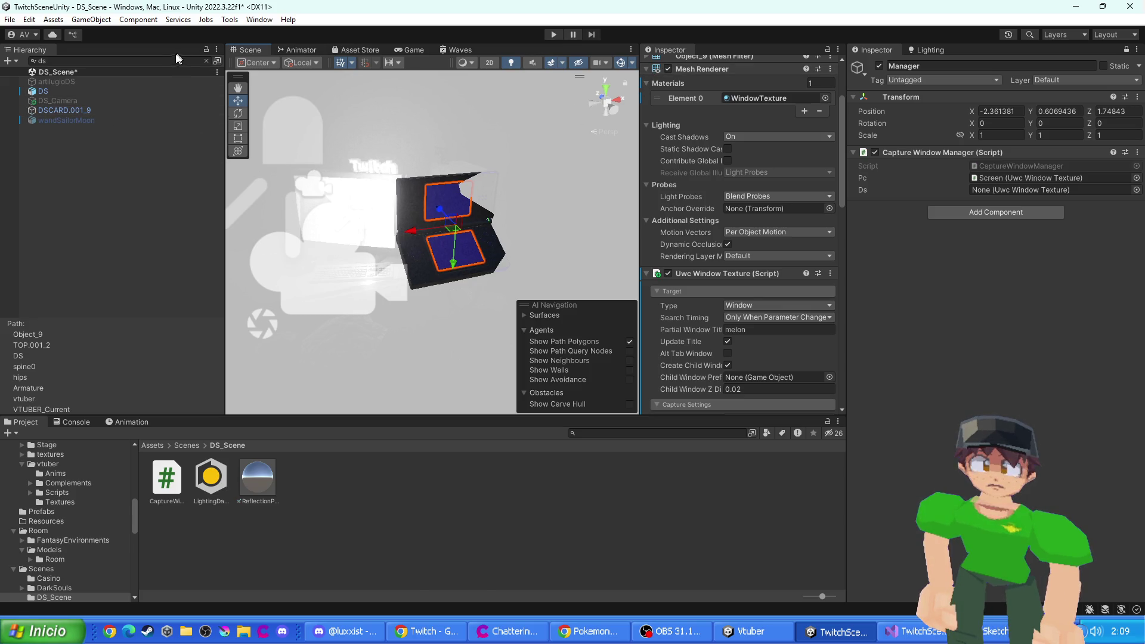
- Assign Object_9 to the manager's Ds slot and deactivate the DS model
left_click(207, 61)
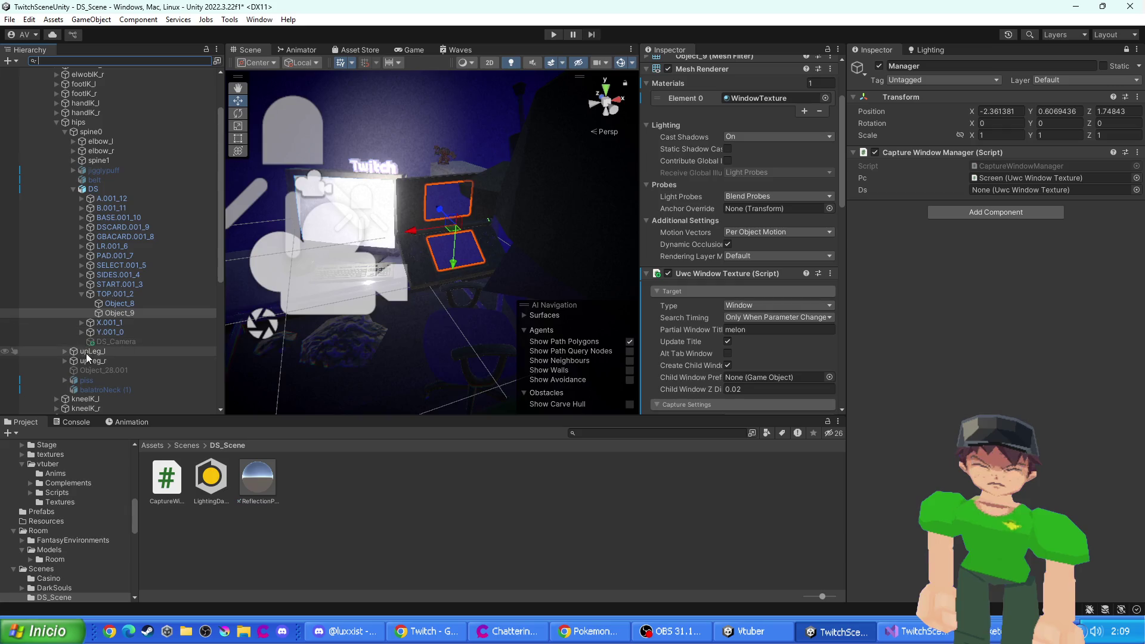
mouse_move(117, 313)
left_mouse_down()
mouse_move(723, 312)
mouse_move(1025, 191)
left_mouse_up()
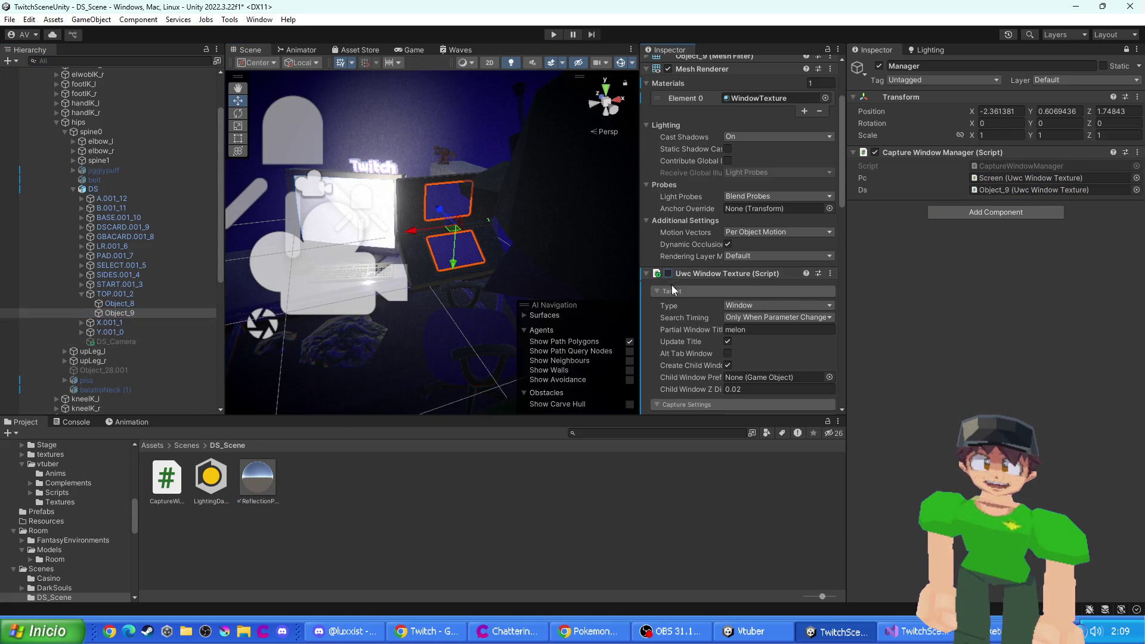
left_click(94, 189)
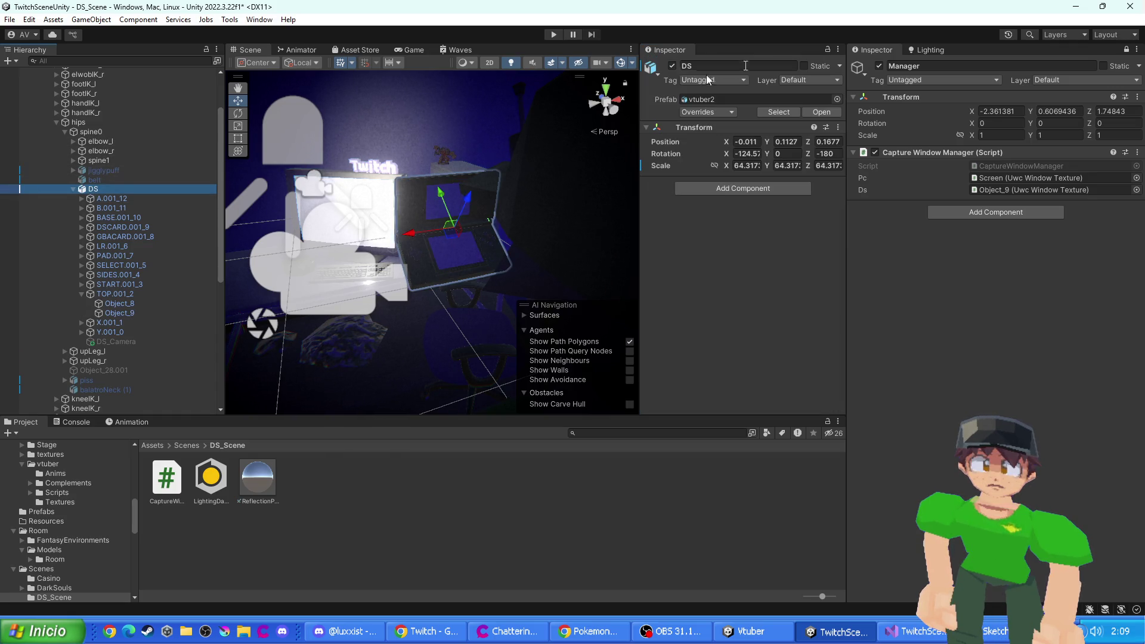
left_click(673, 66)
mouse_move(382, 258)
left_mouse_down()
mouse_move(435, 287)
mouse_move(488, 222)
left_mouse_up()
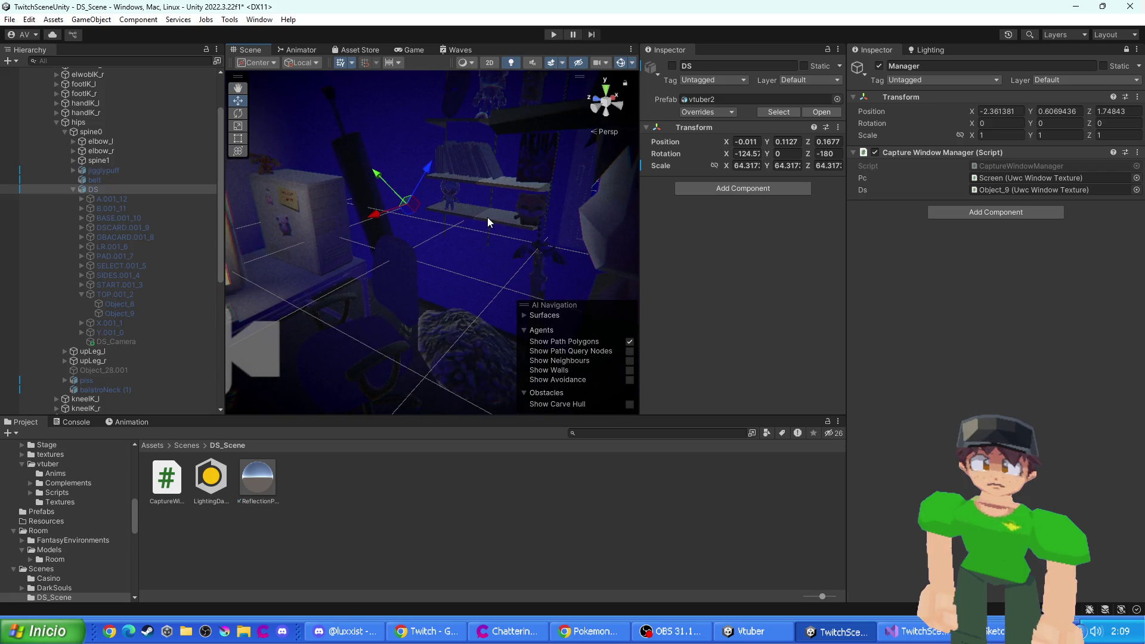
left_click(554, 34)
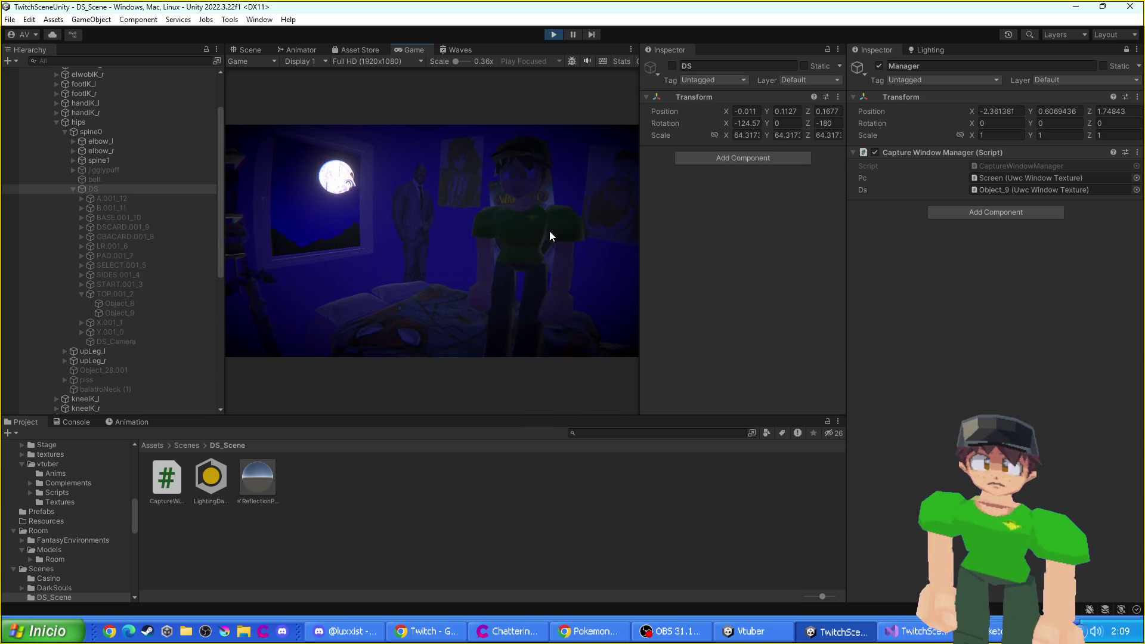
key("ctrl+p")
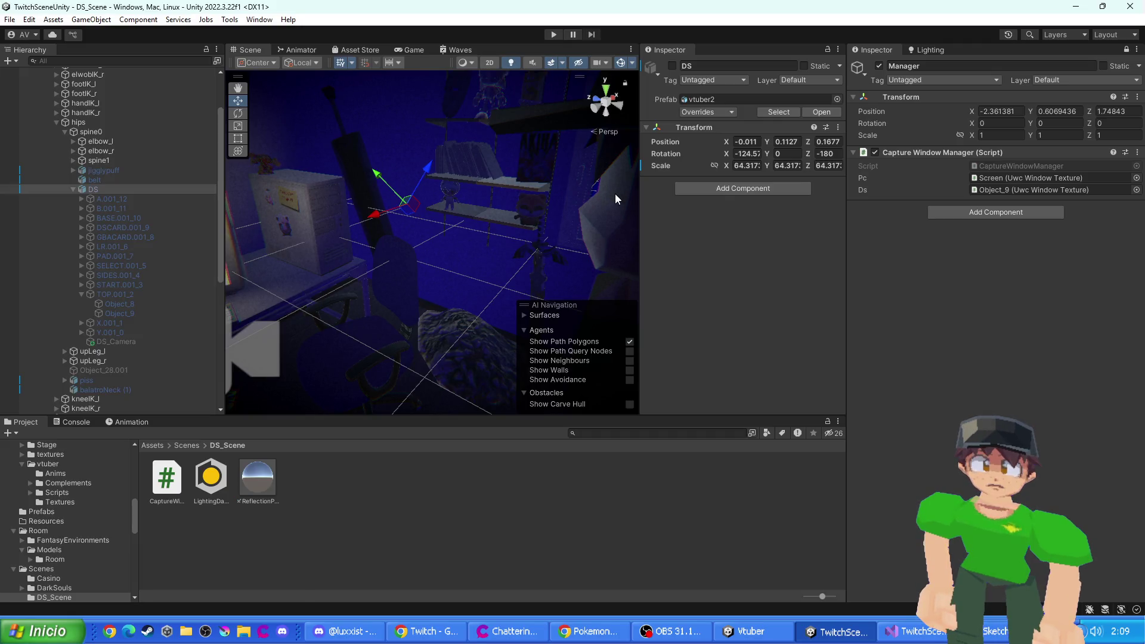
key("alt+Tab")
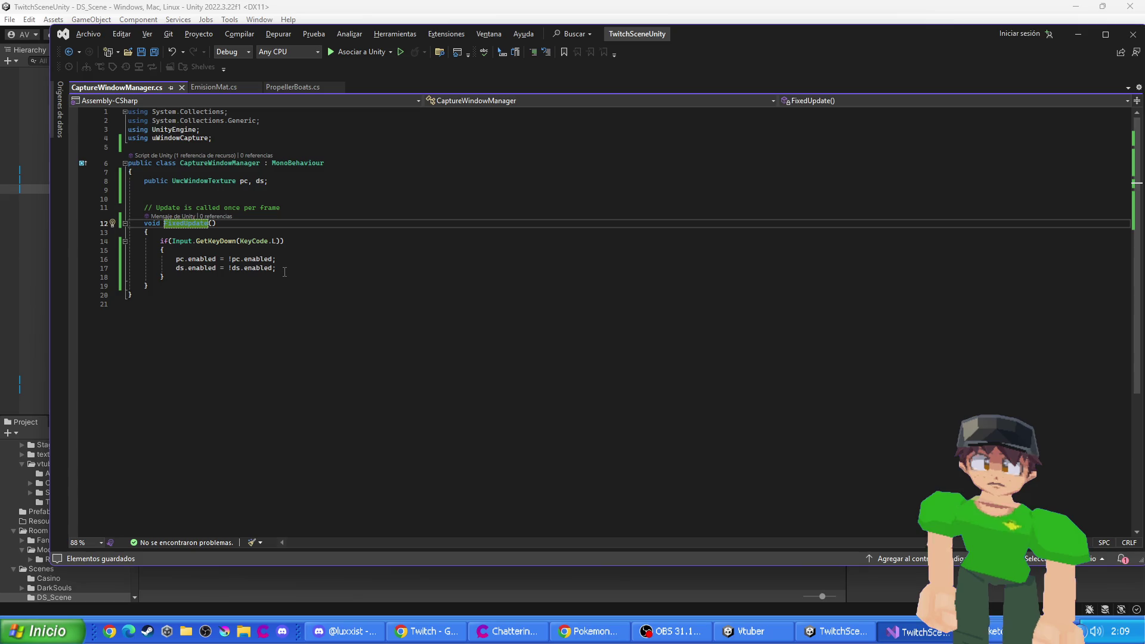
- Close the CaptureWindowManager.cs tab and return to the Unity editor's component menu
left_click(183, 87)
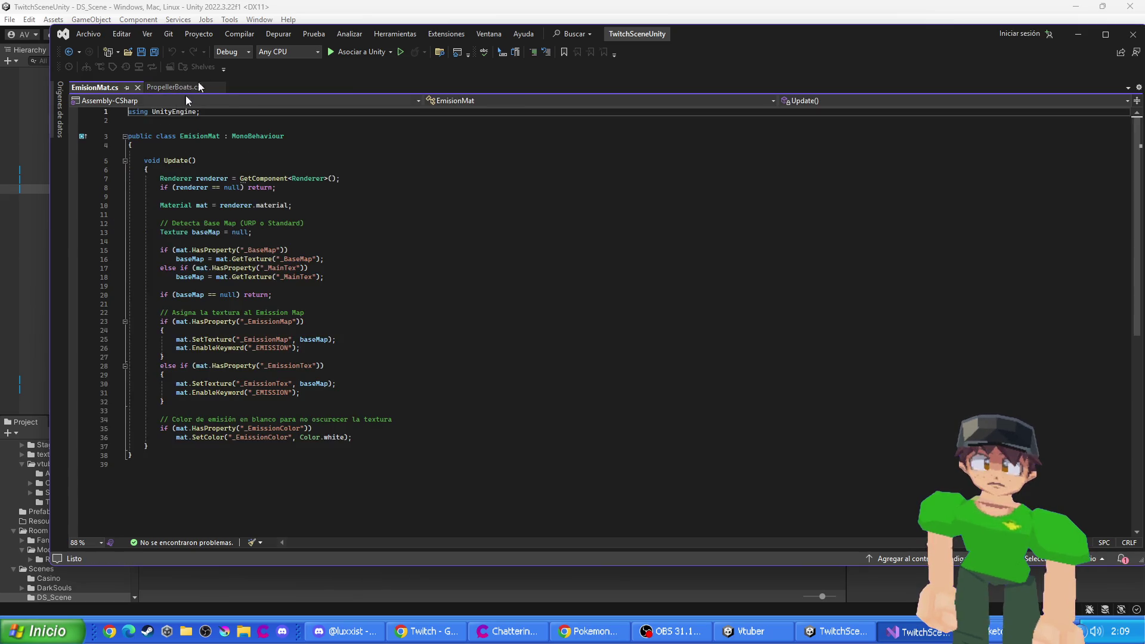
left_click(157, 5)
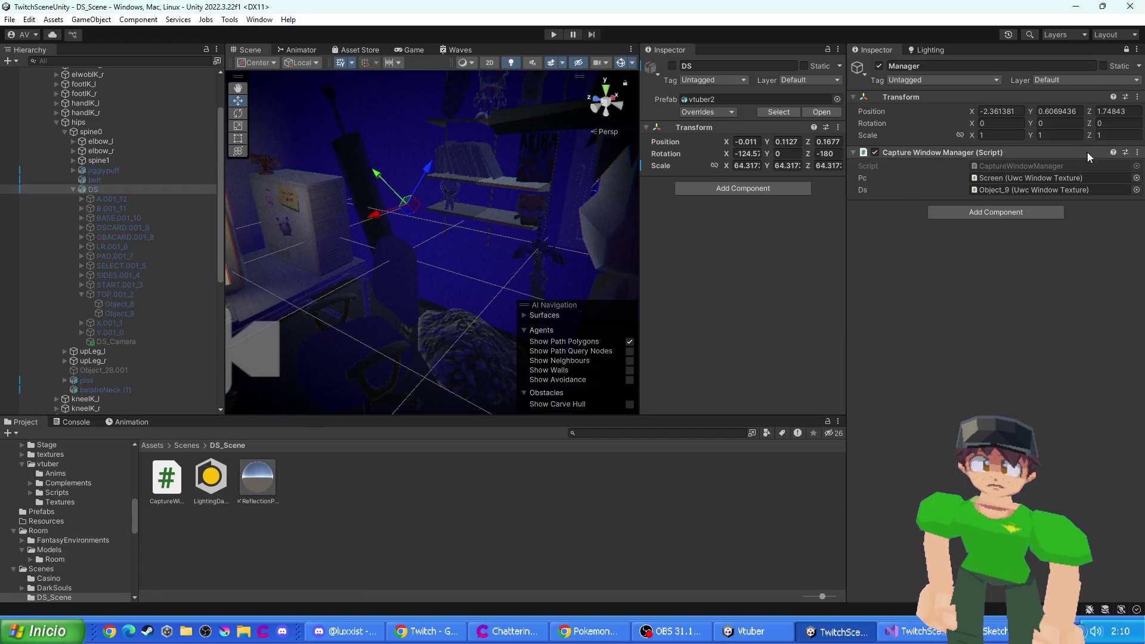
left_click(1138, 153)
- Remove the Capture Window Manager component from Manager and show Armature in the second Inspector
left_click(981, 186)
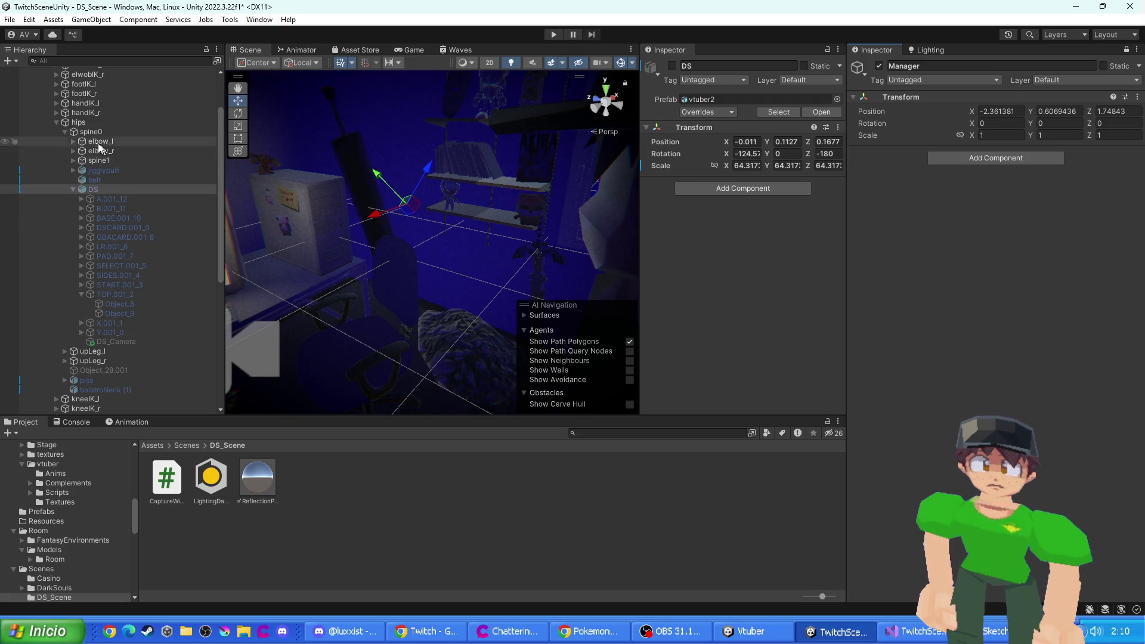
scroll(103, 168, "up", 2)
left_click(78, 120)
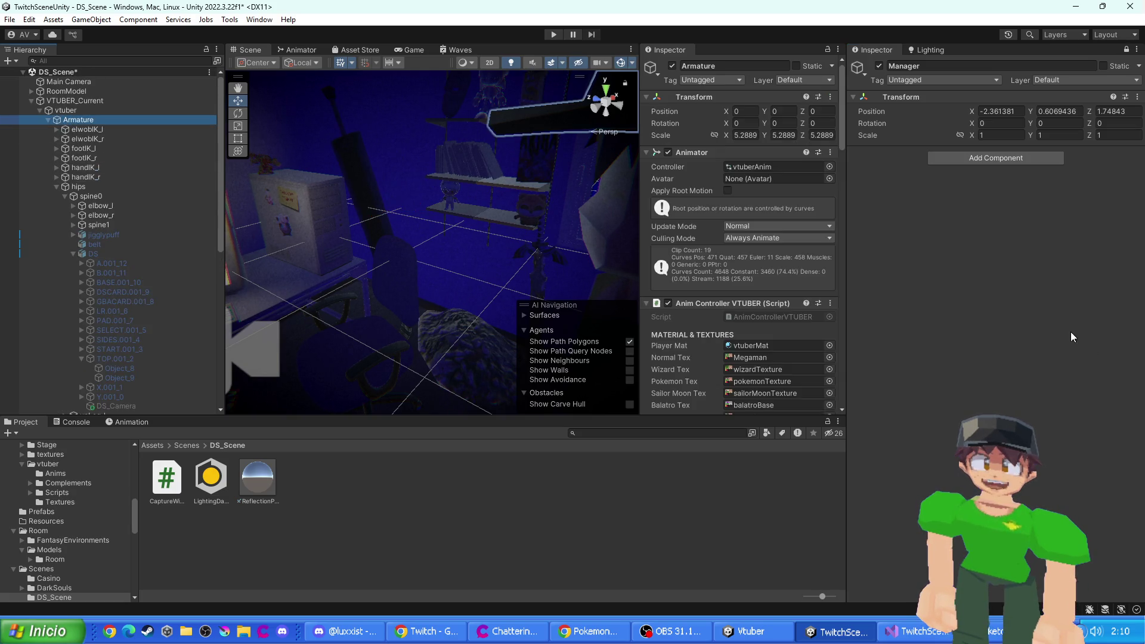
scroll(751, 311, "down", 3)
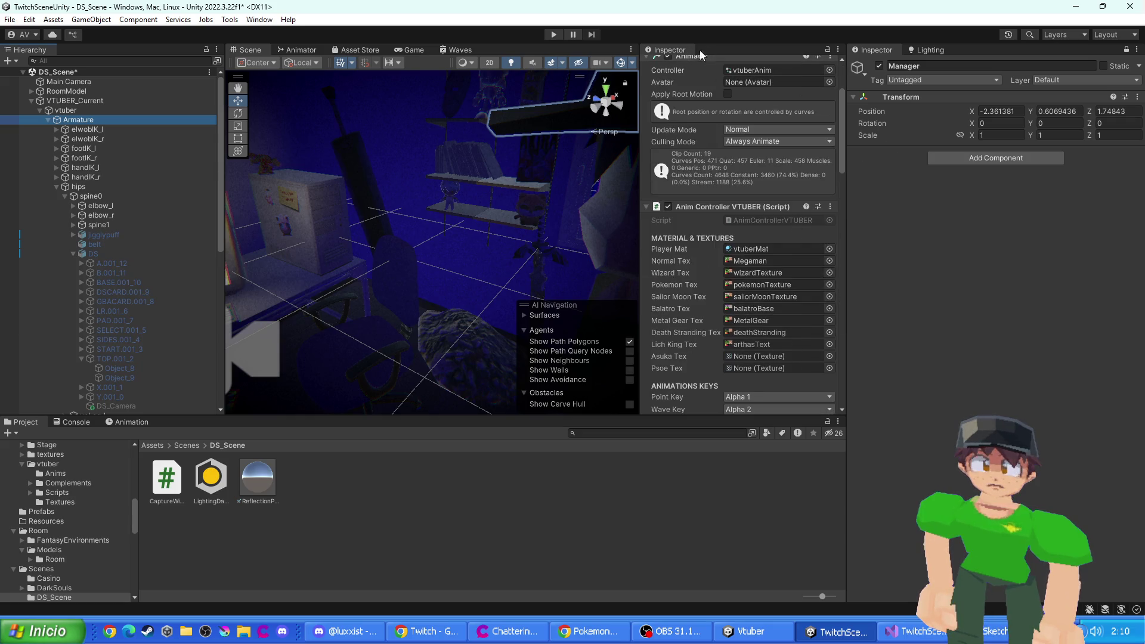
left_click(1126, 50)
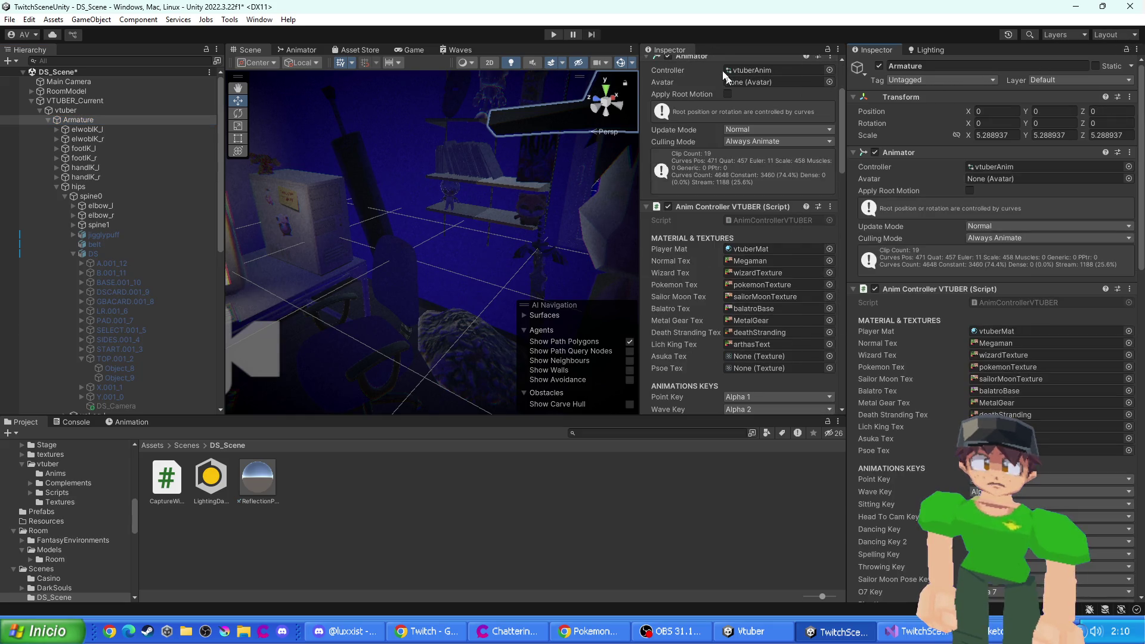
- Merge the Inspector panels, scroll Armature's Anim Controller VTUBER fields and open its script
left_click_drag(674, 50, 931, 50)
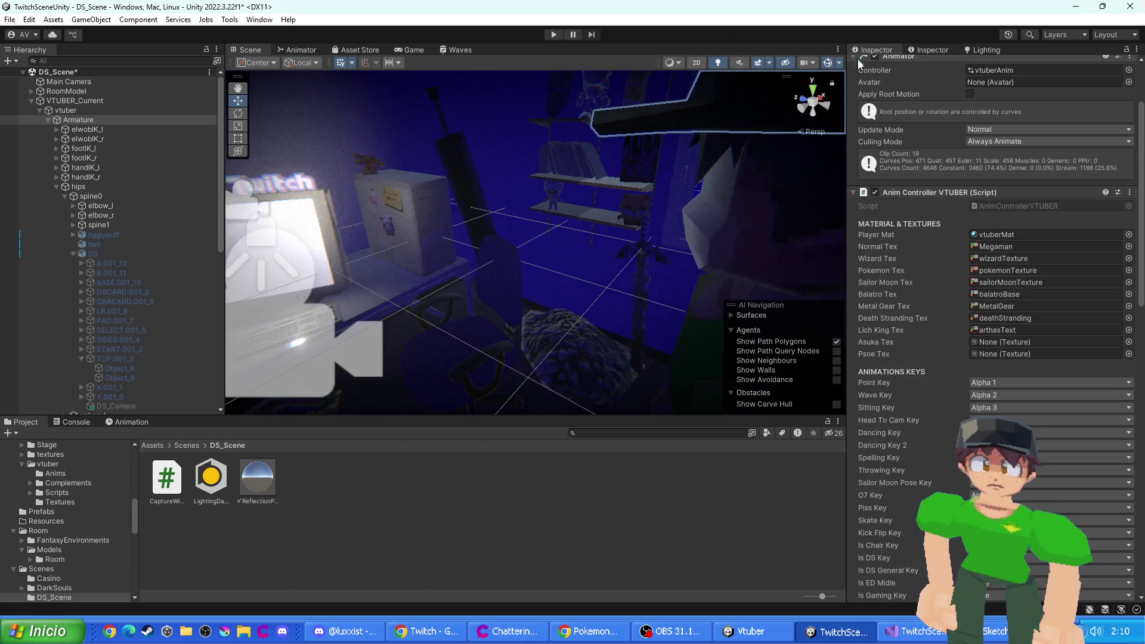
scroll(896, 272, "down", 5)
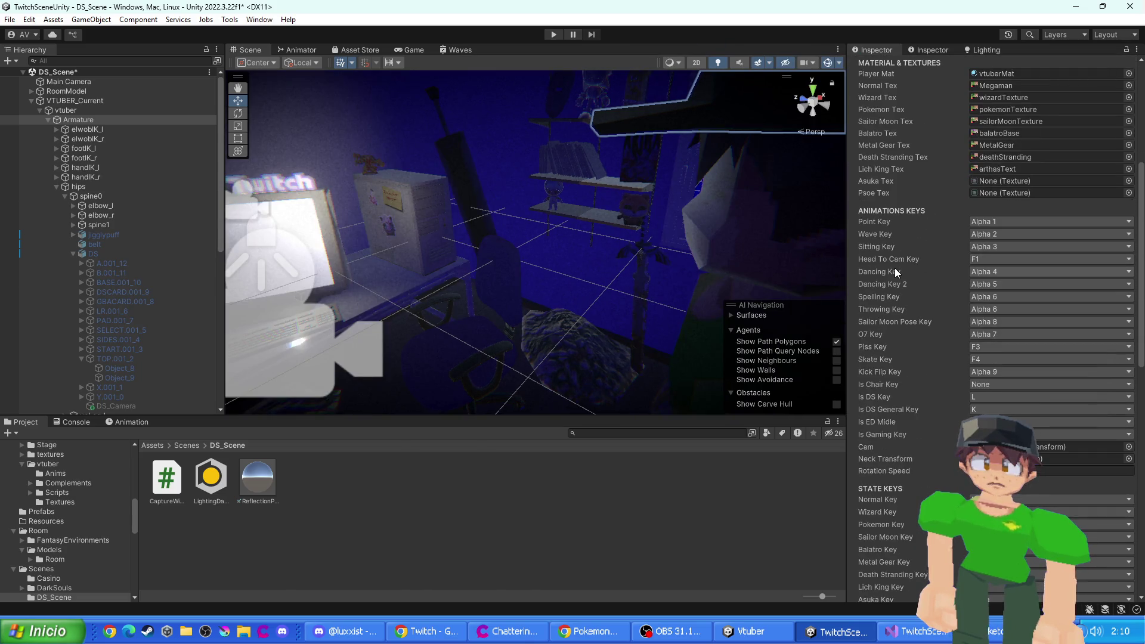
scroll(935, 291, "down", 4)
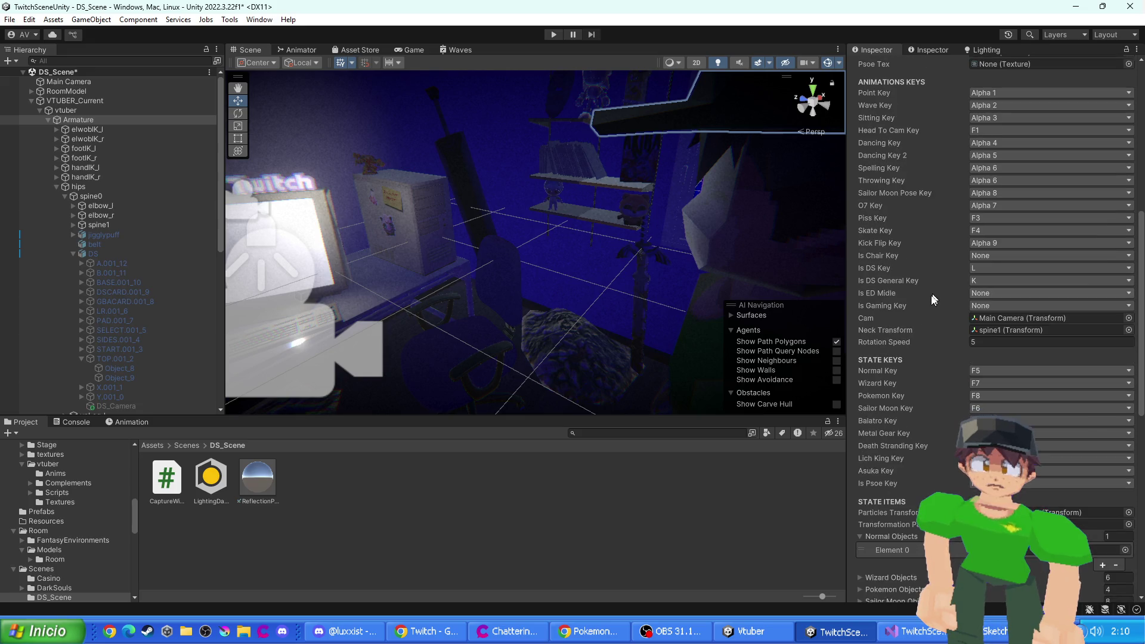
scroll(928, 377, "down", 3)
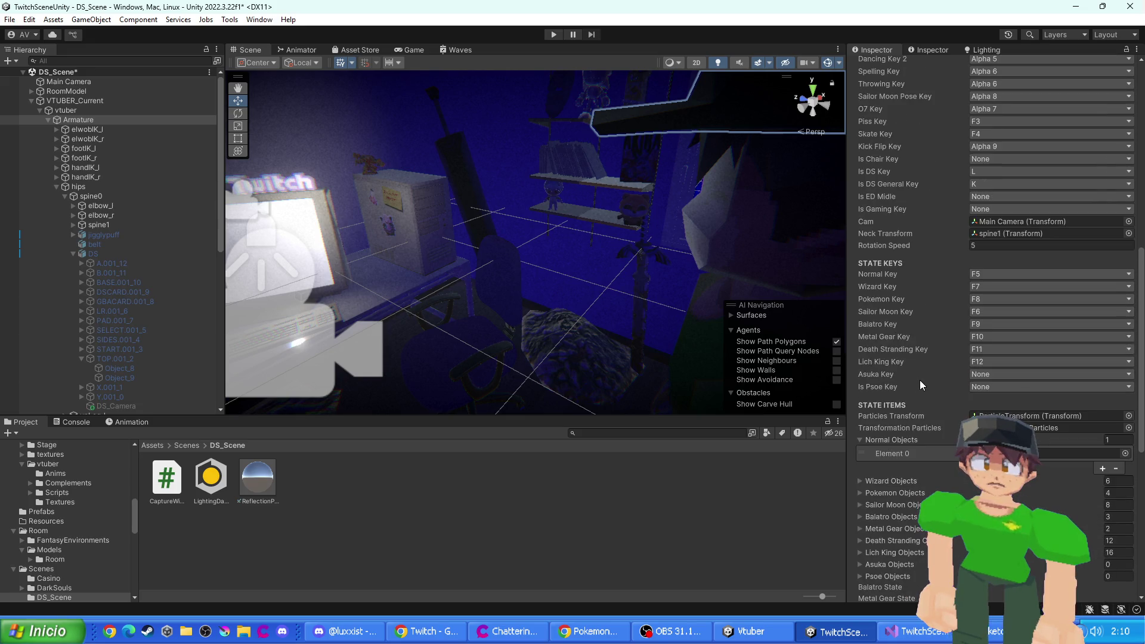
scroll(920, 382, "down", 3)
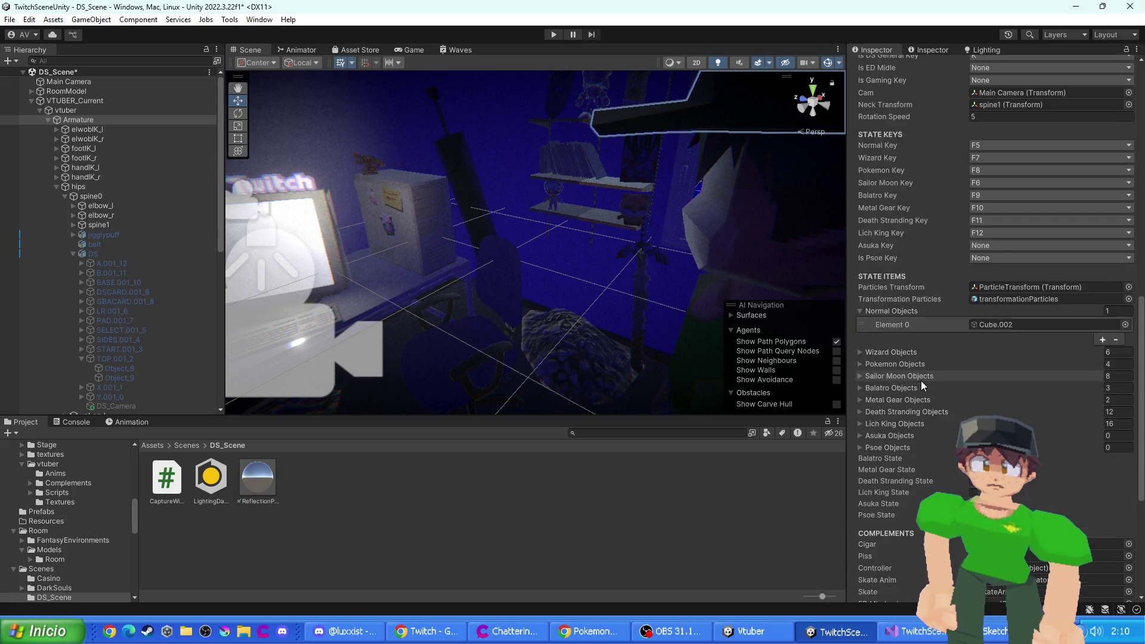
scroll(921, 381, "down", 2)
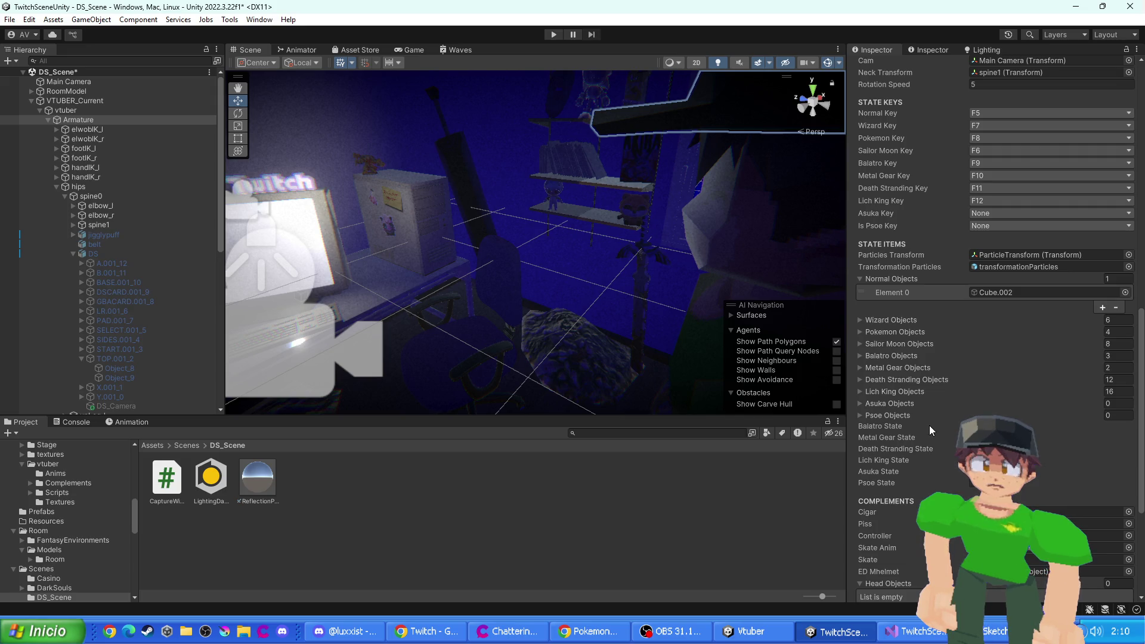
scroll(955, 301, "up", 10)
left_click(989, 238)
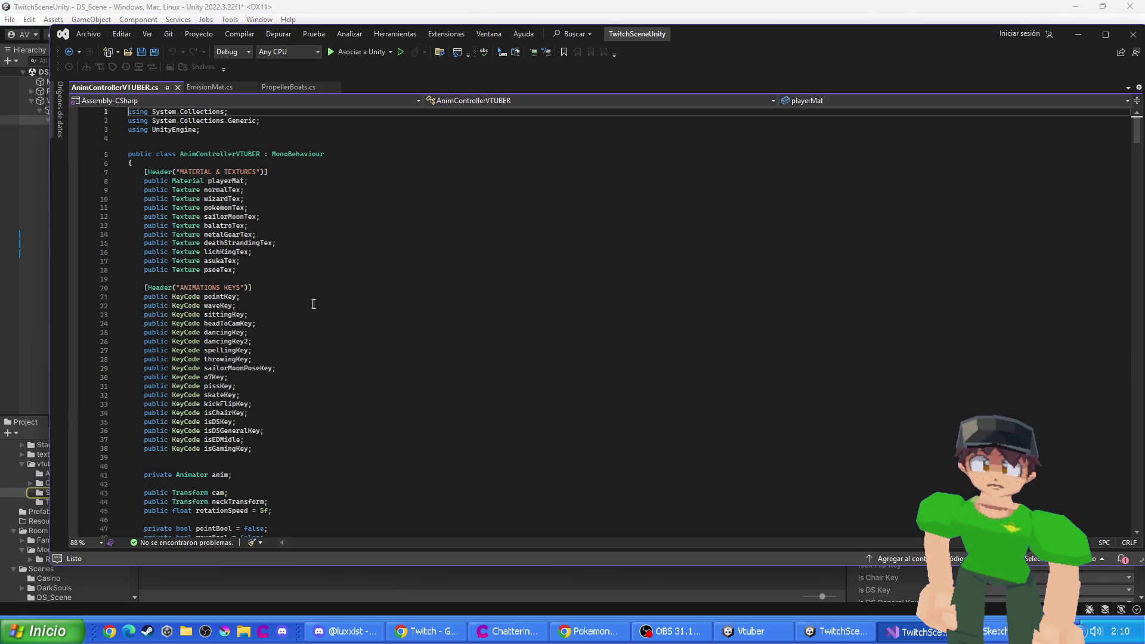
- Add 'public GameObject pantallaPC;' below camDS on line 114 and save the script
scroll(291, 325, "down", 10)
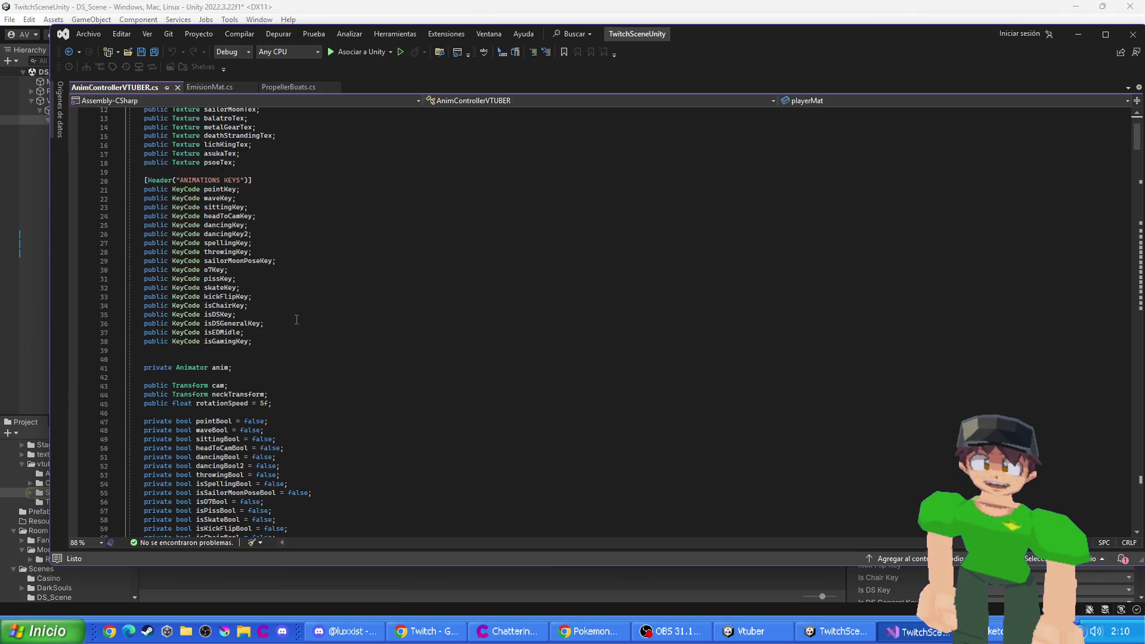
scroll(292, 327, "down", 11)
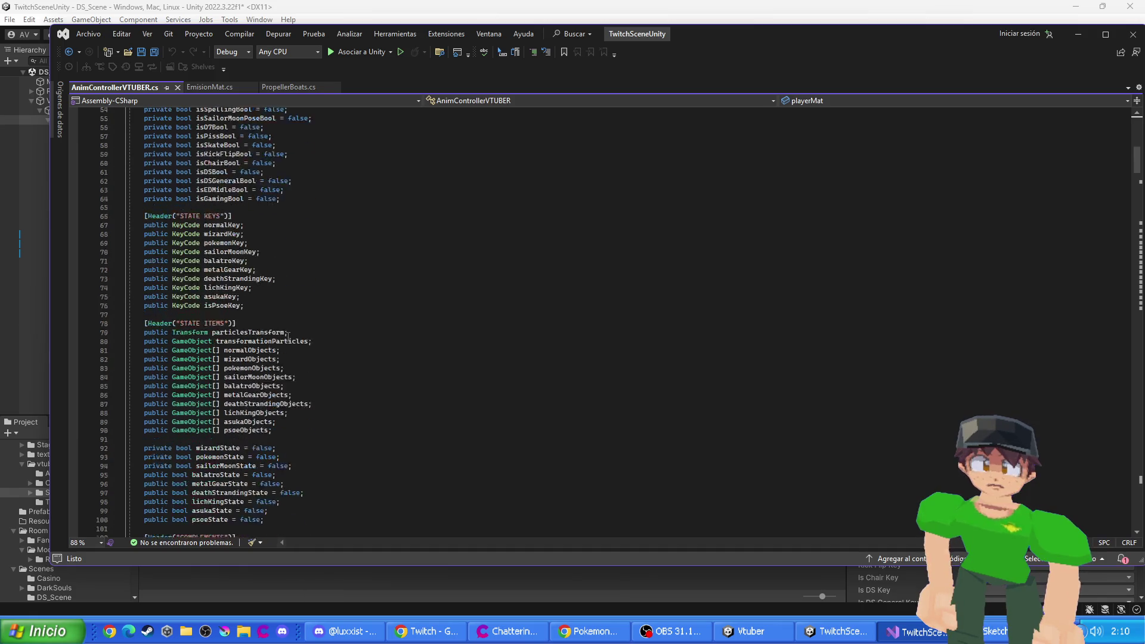
scroll(287, 338, "down", 3)
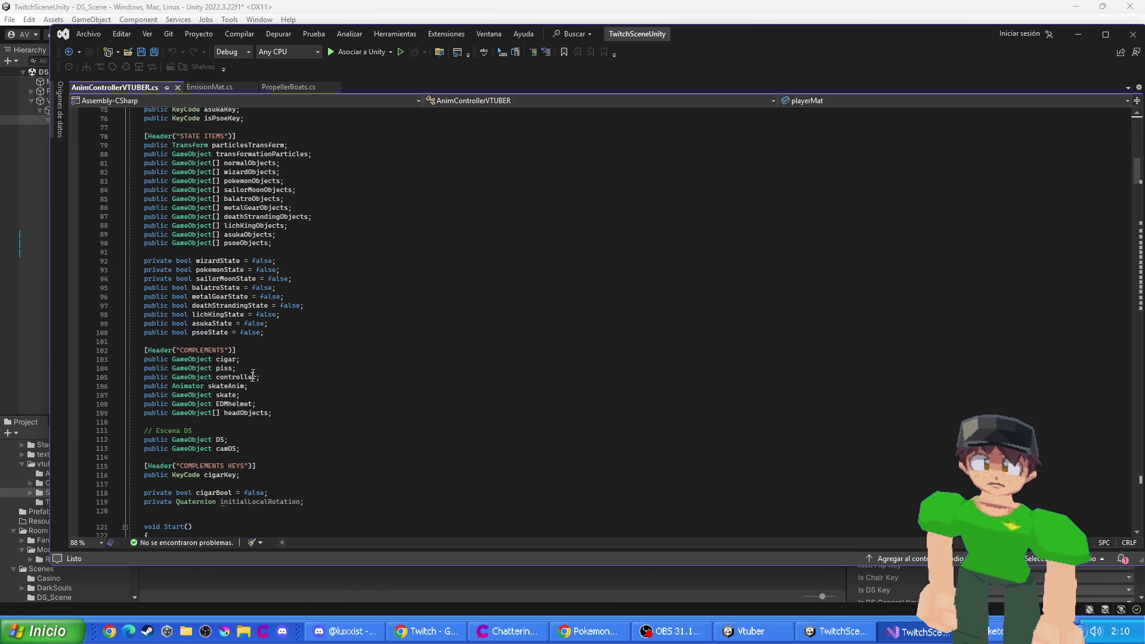
scroll(214, 409, "down", 1)
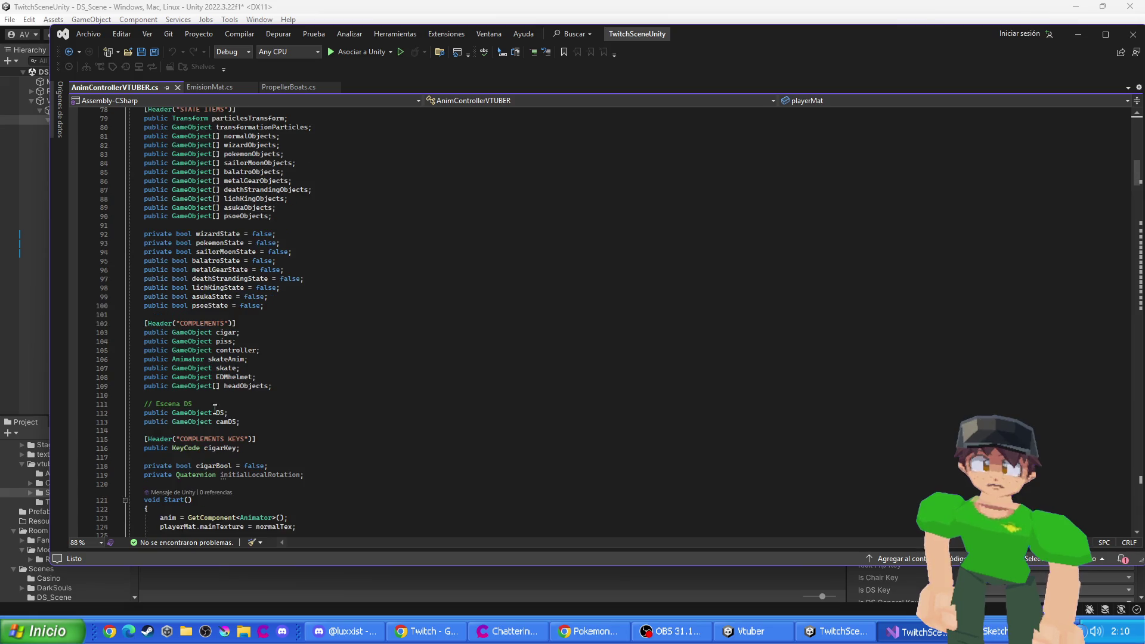
left_click(245, 422)
key("Return")
type("public GF")
key("ctrl+space")
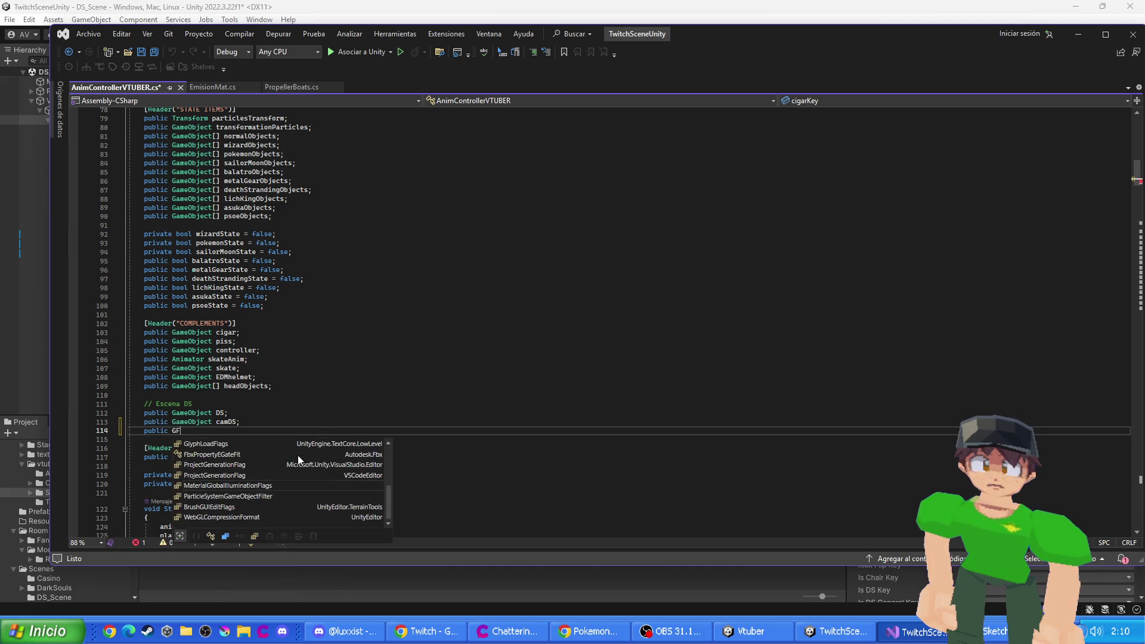
key("Tab")
type("p")
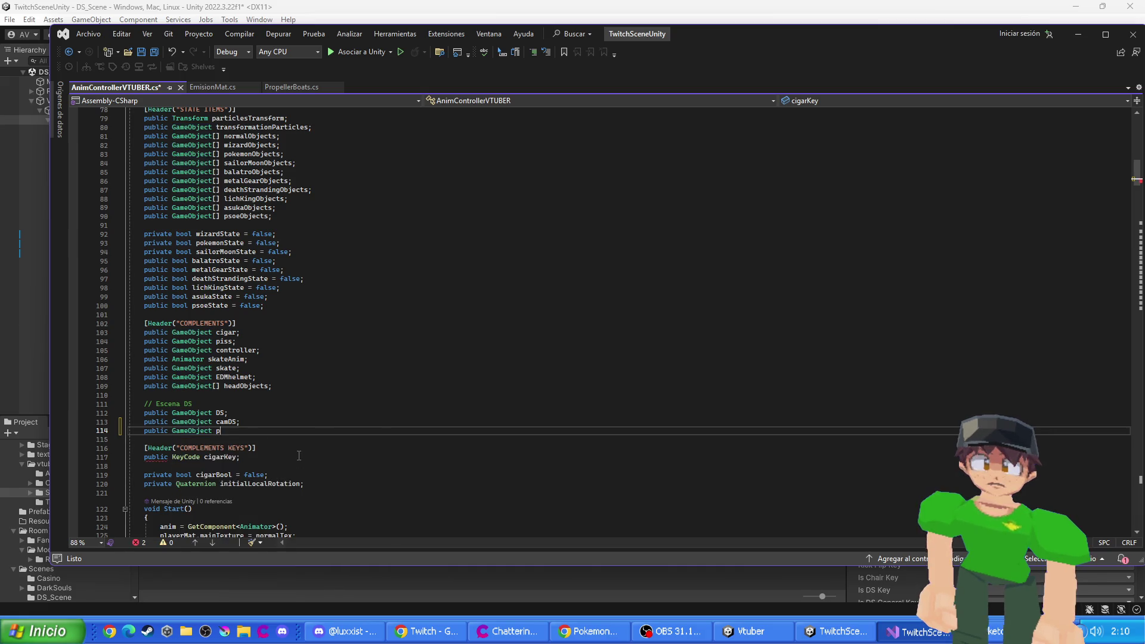
type("antallaPC;")
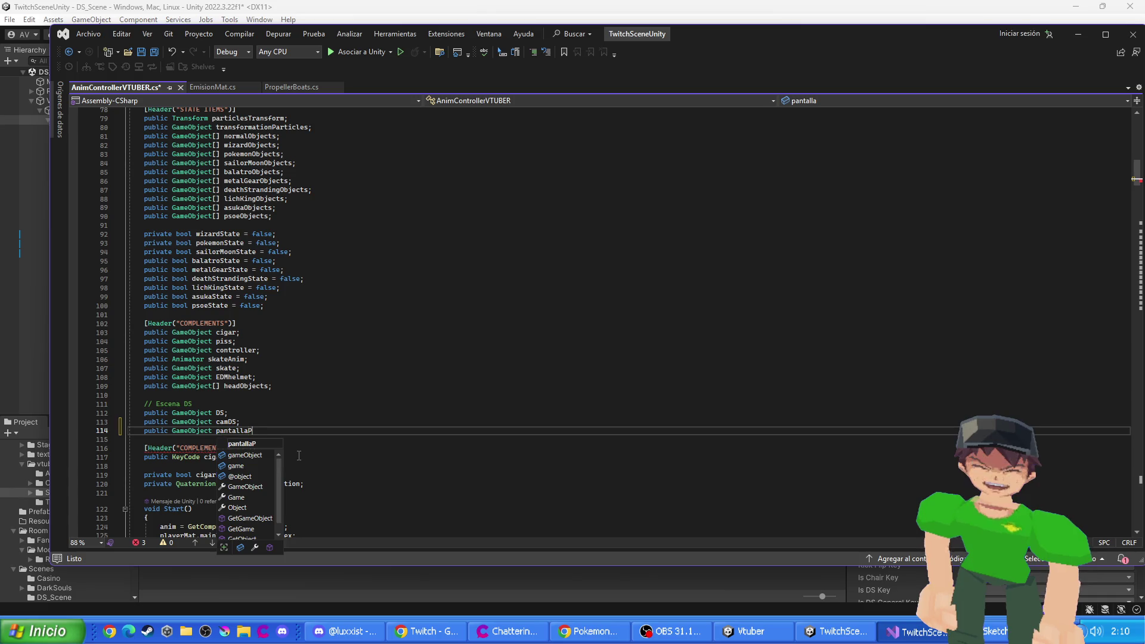
key("ctrl+s")
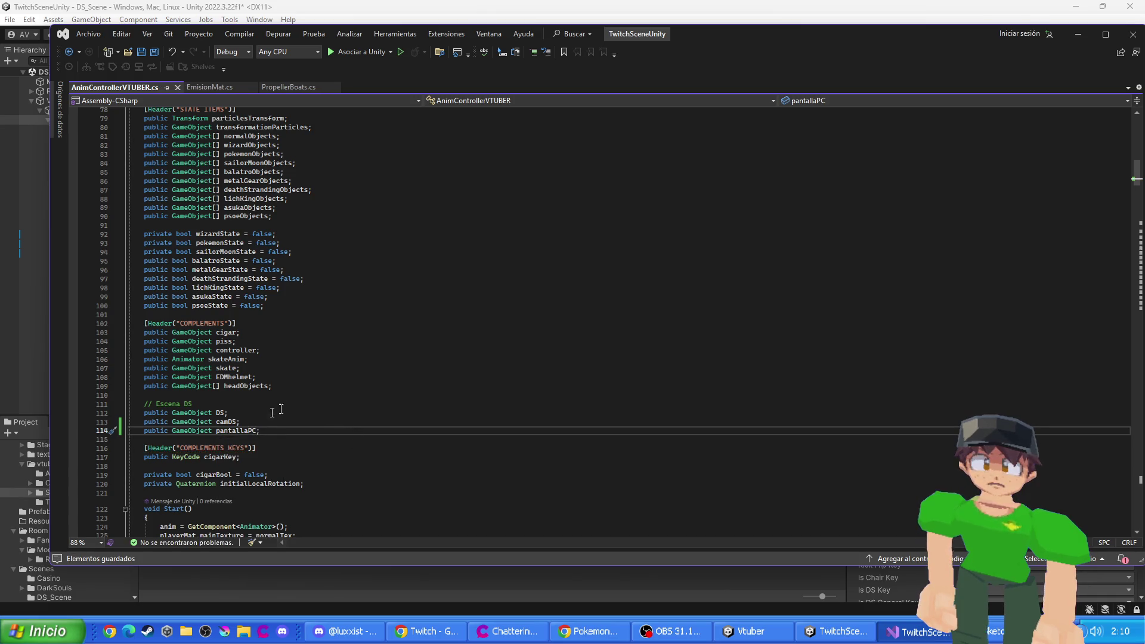
left_click(228, 412)
- Scroll through AnimControllerVTUBER.cs to show the isDS() method that toggles the DS and camera
scroll(373, 429, "down", 14)
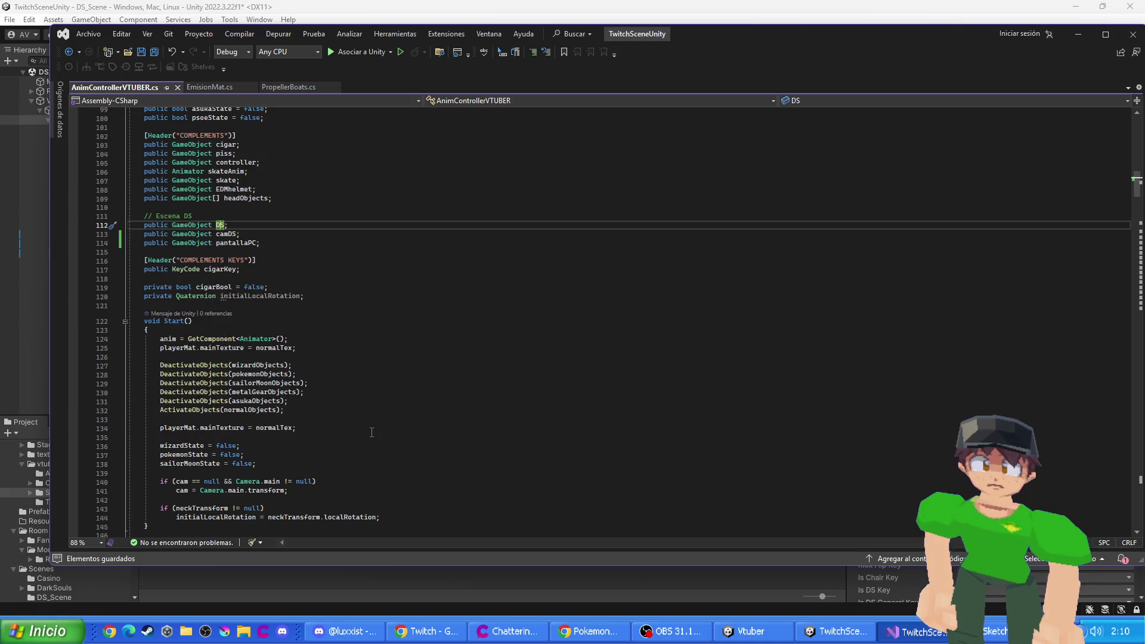
scroll(372, 428, "down", 20)
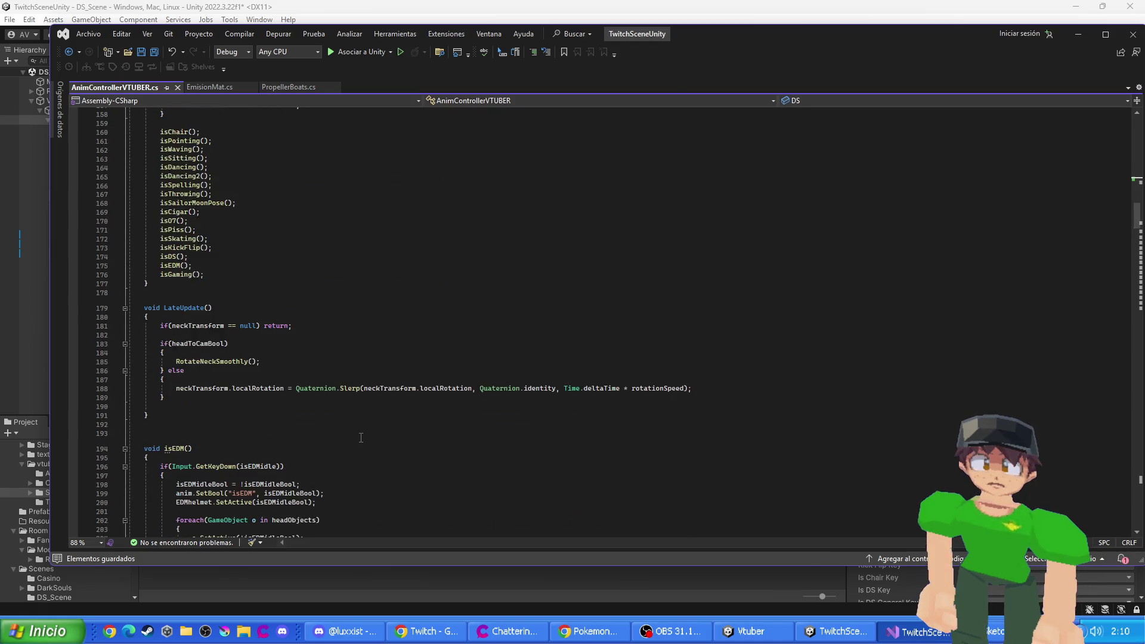
scroll(360, 440, "down", 13)
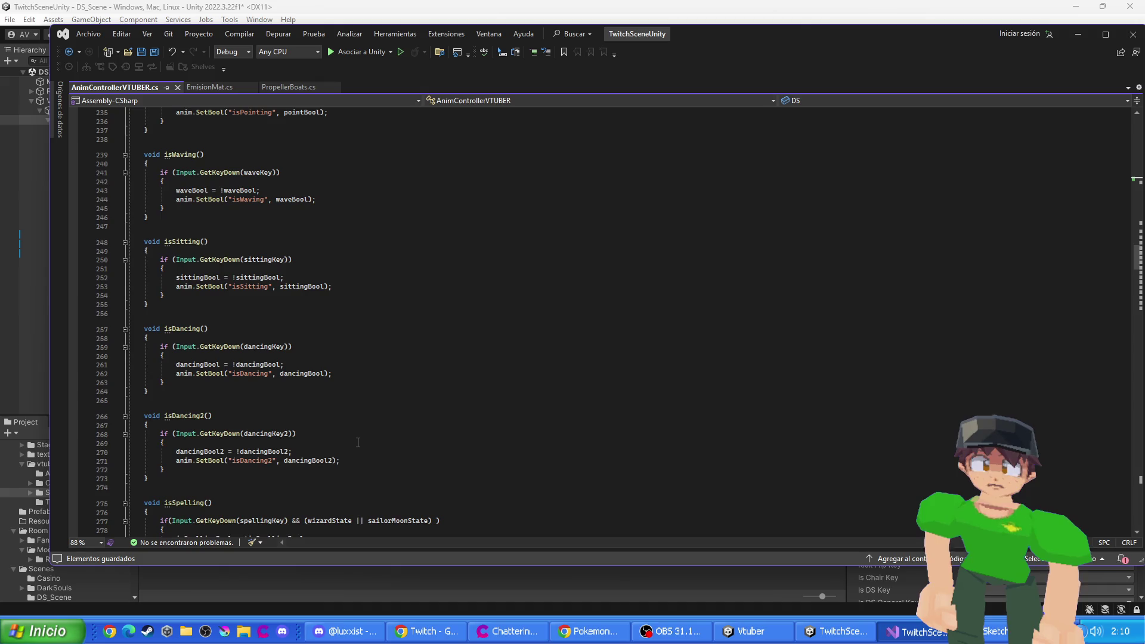
scroll(358, 442, "down", 20)
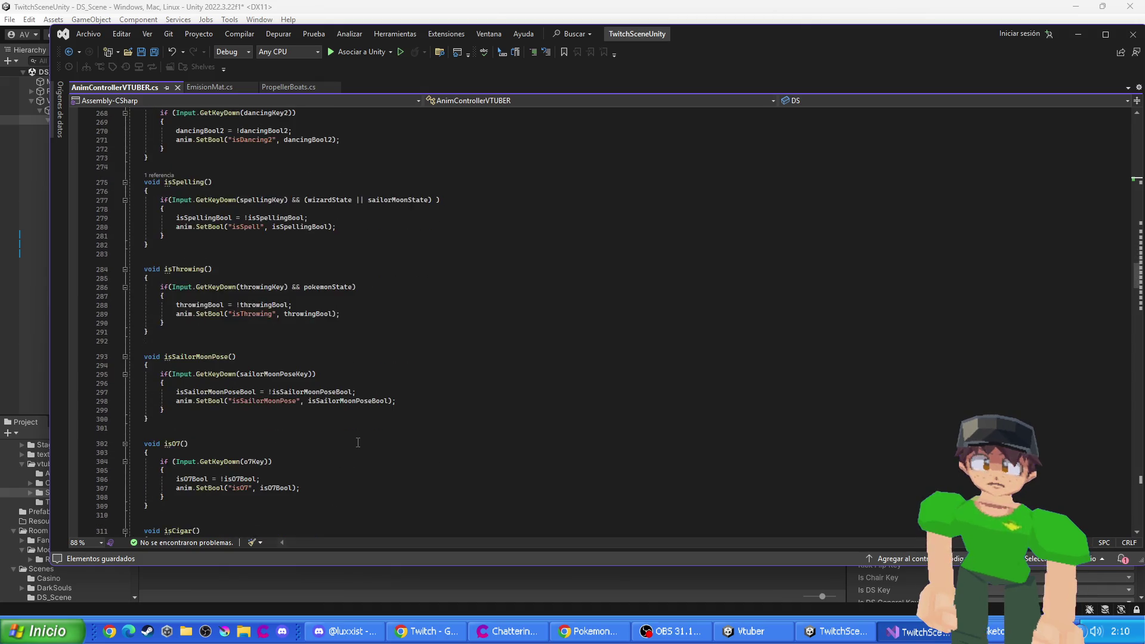
scroll(358, 442, "down", 14)
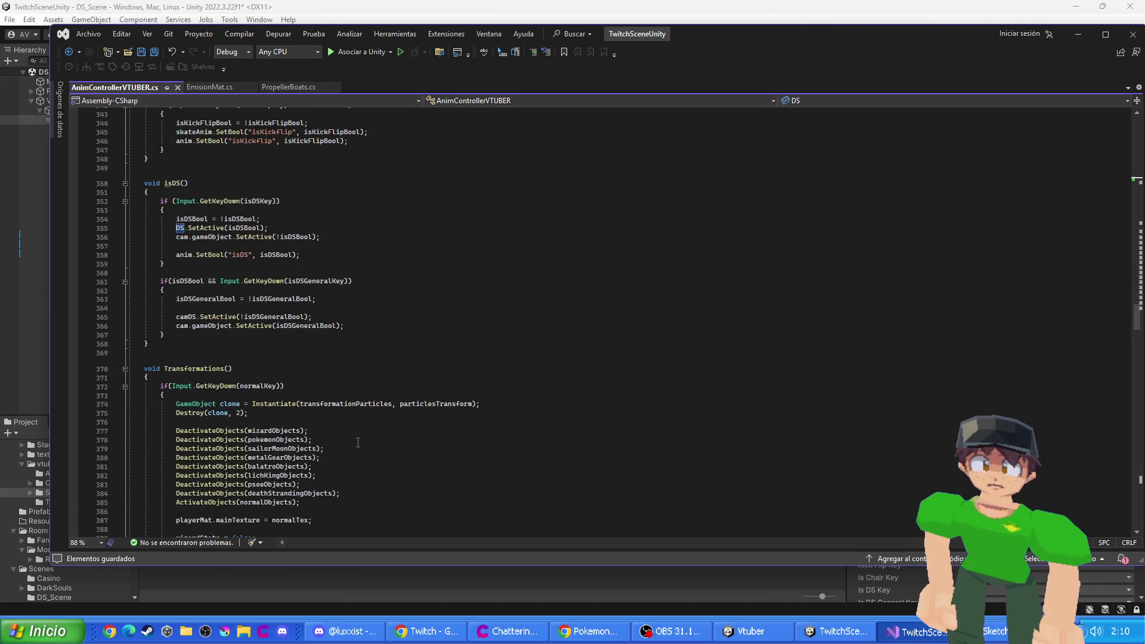
scroll(152, 293, "up", 3)
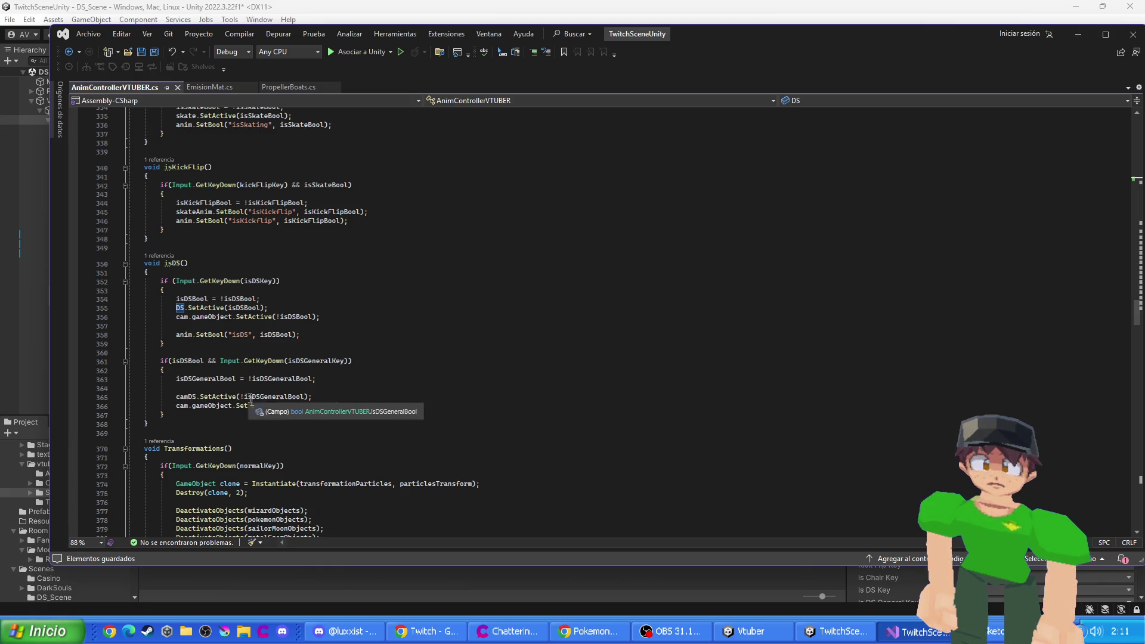
left_click_drag(1140, 317, 1140, 480)
scroll(506, 321, "down", 10)
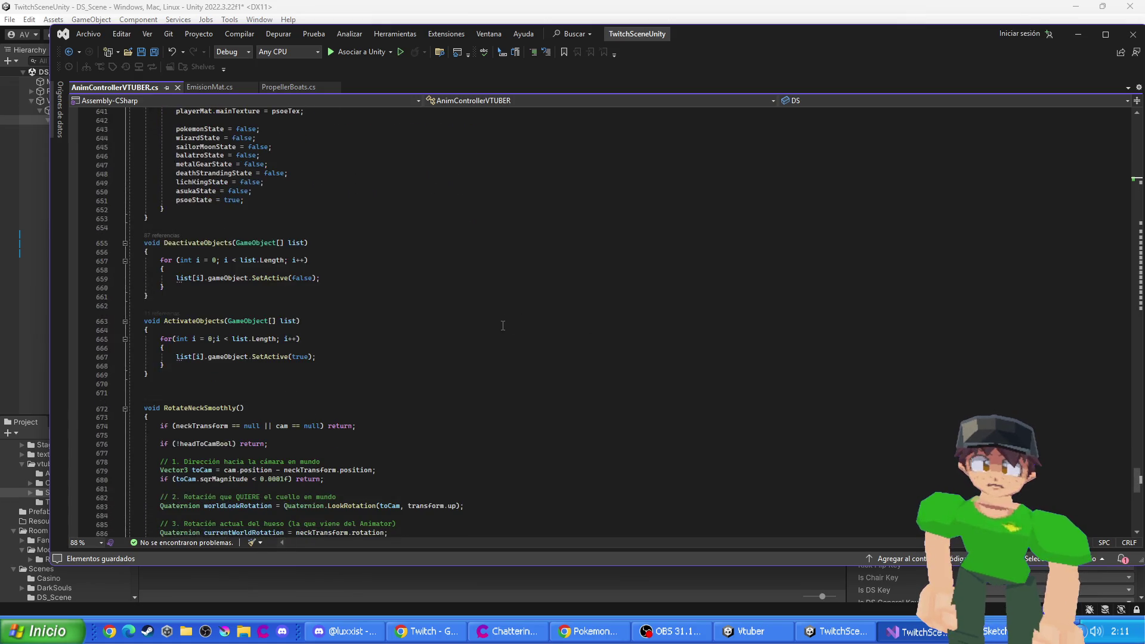
scroll(560, 338, "up", 10)
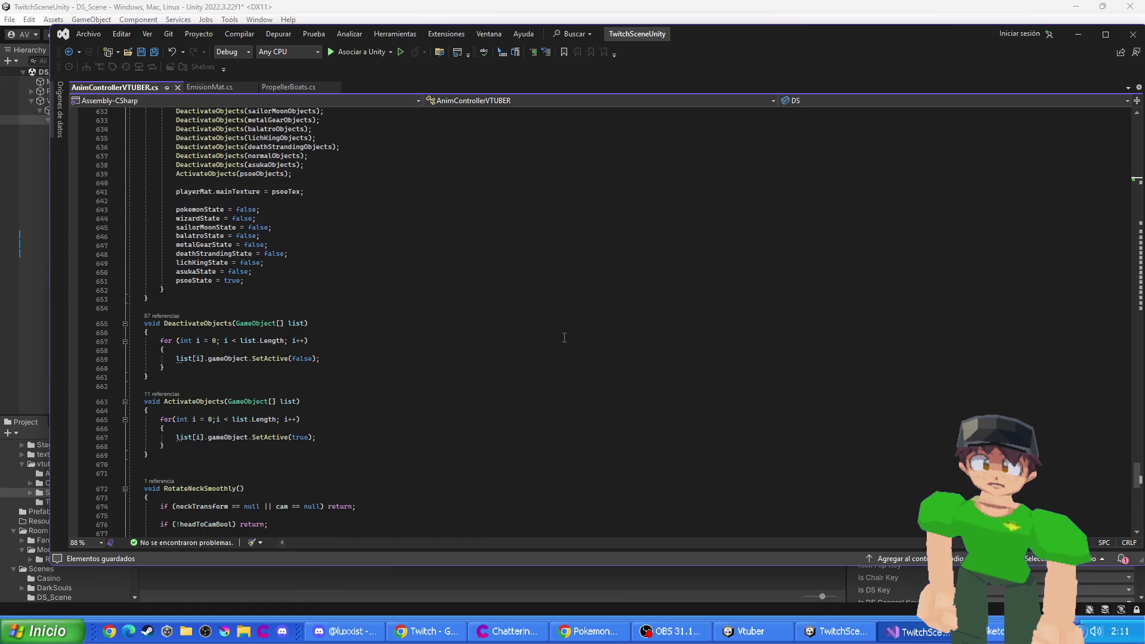
scroll(506, 340, "up", 8)
scroll(513, 346, "down", 11)
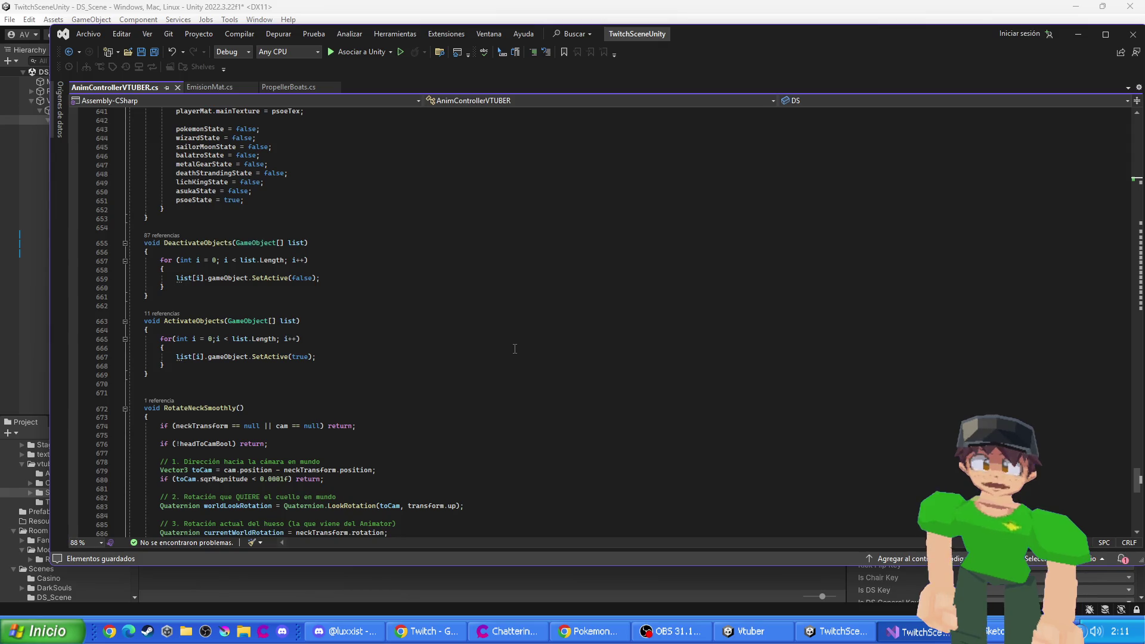
scroll(514, 349, "down", 4)
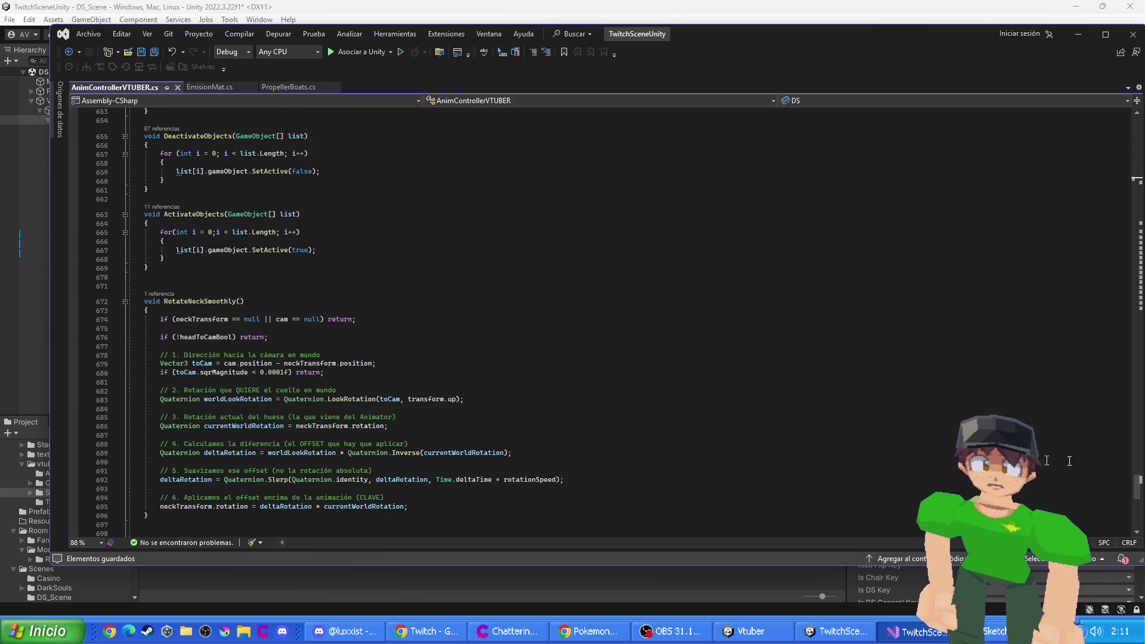
mouse_move(1137, 486)
left_mouse_down()
mouse_move(1097, 195)
mouse_move(1083, 233)
left_mouse_up()
scroll(486, 352, "down", 15)
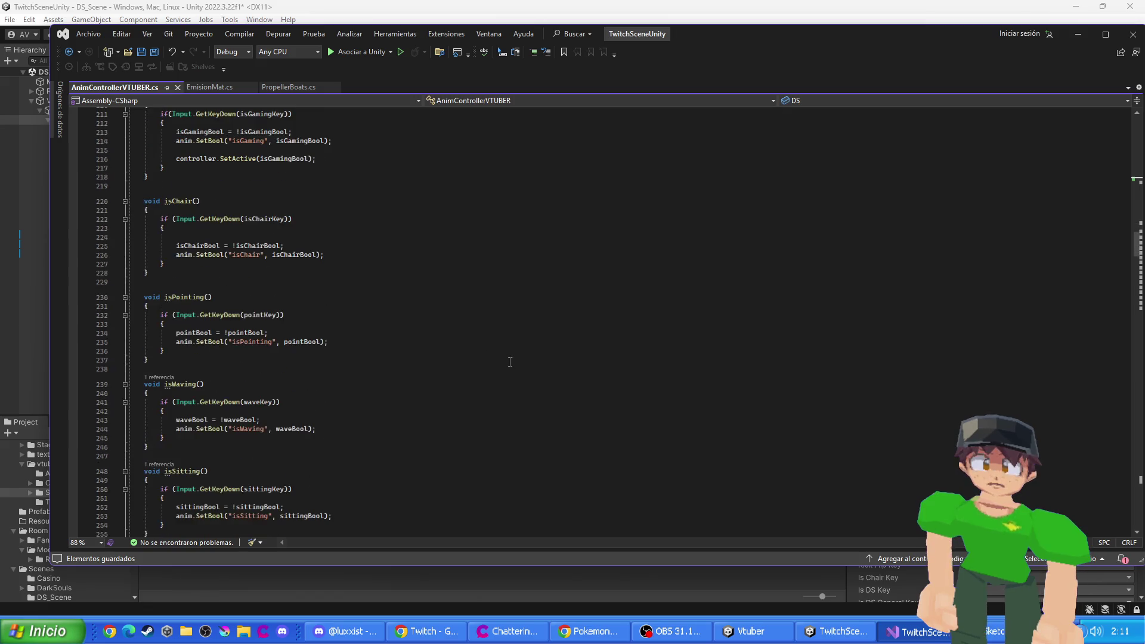
scroll(472, 368, "down", 9)
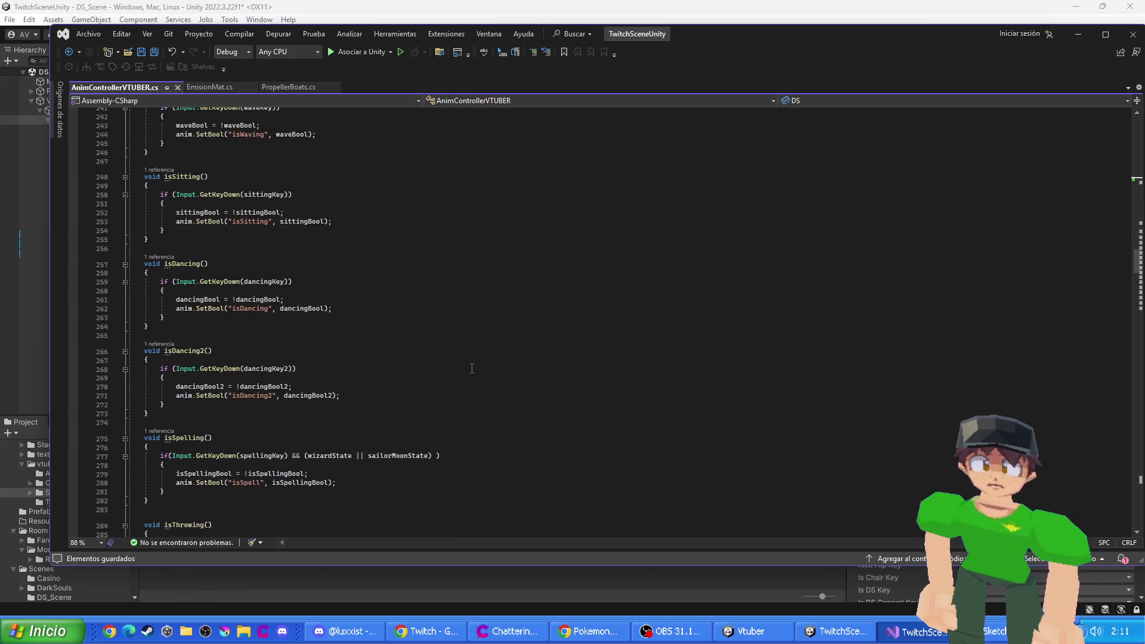
scroll(472, 369, "down", 10)
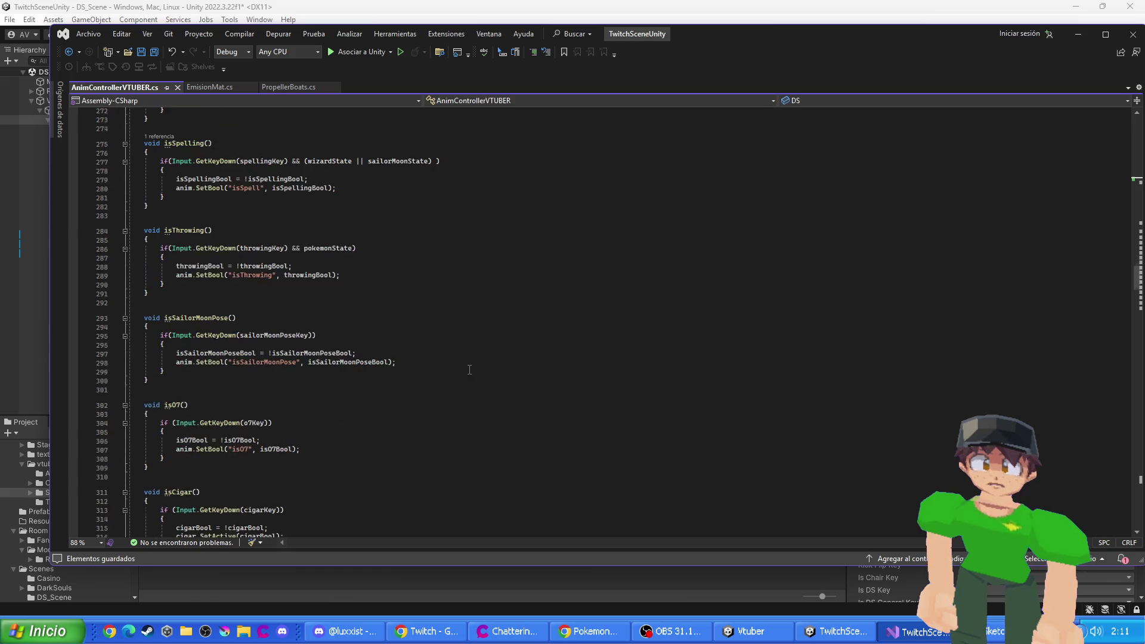
scroll(469, 370, "down", 12)
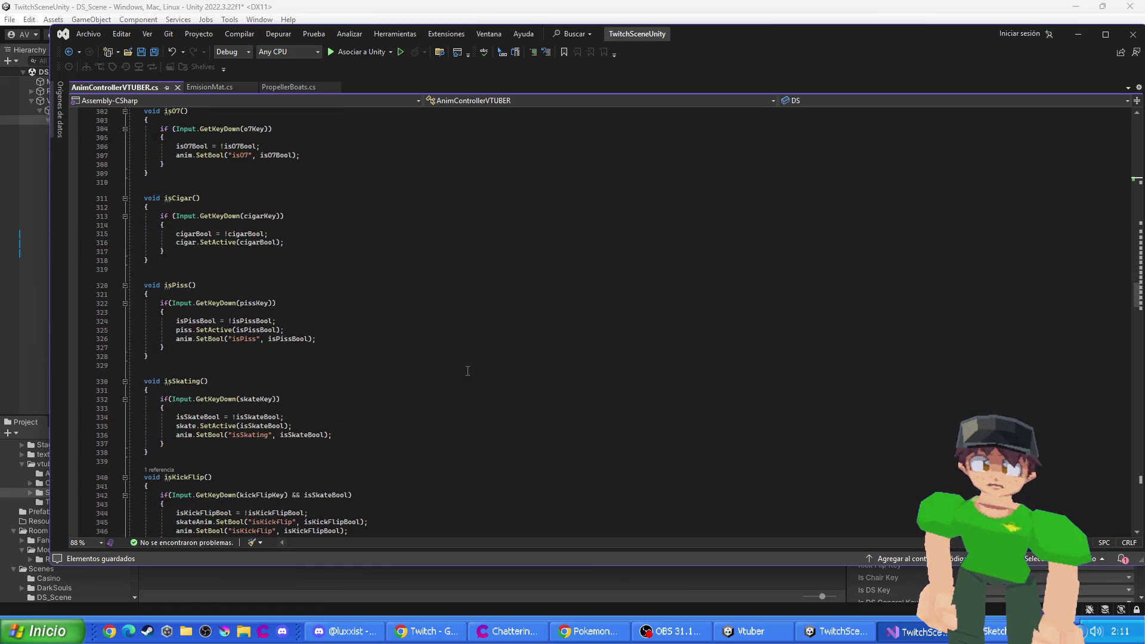
scroll(468, 371, "down", 8)
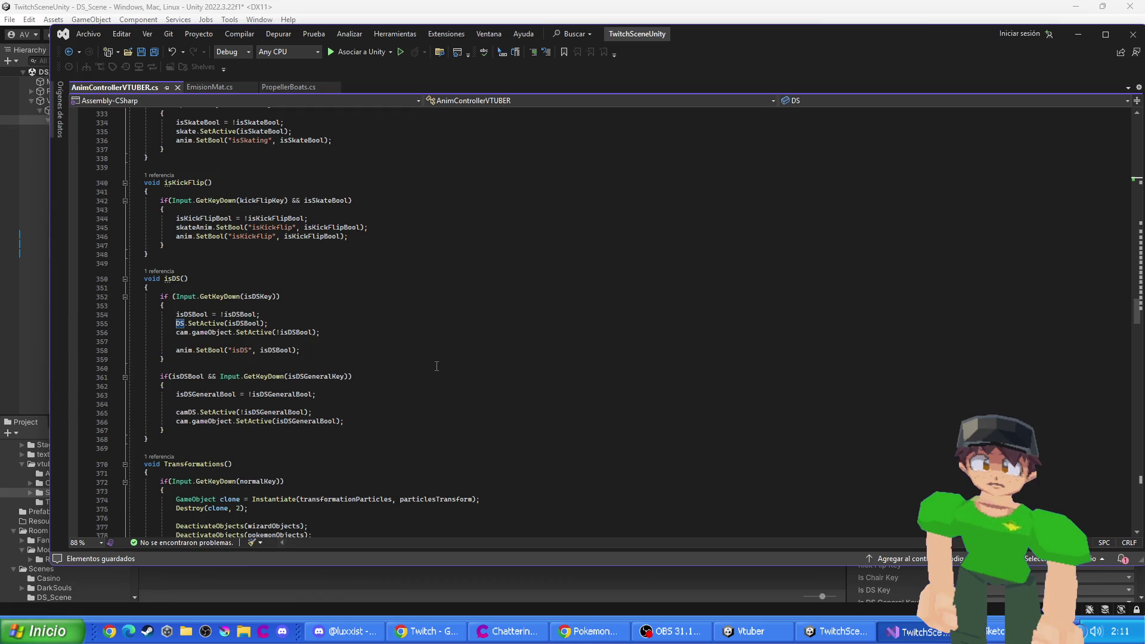
scroll(418, 367, "down", 1)
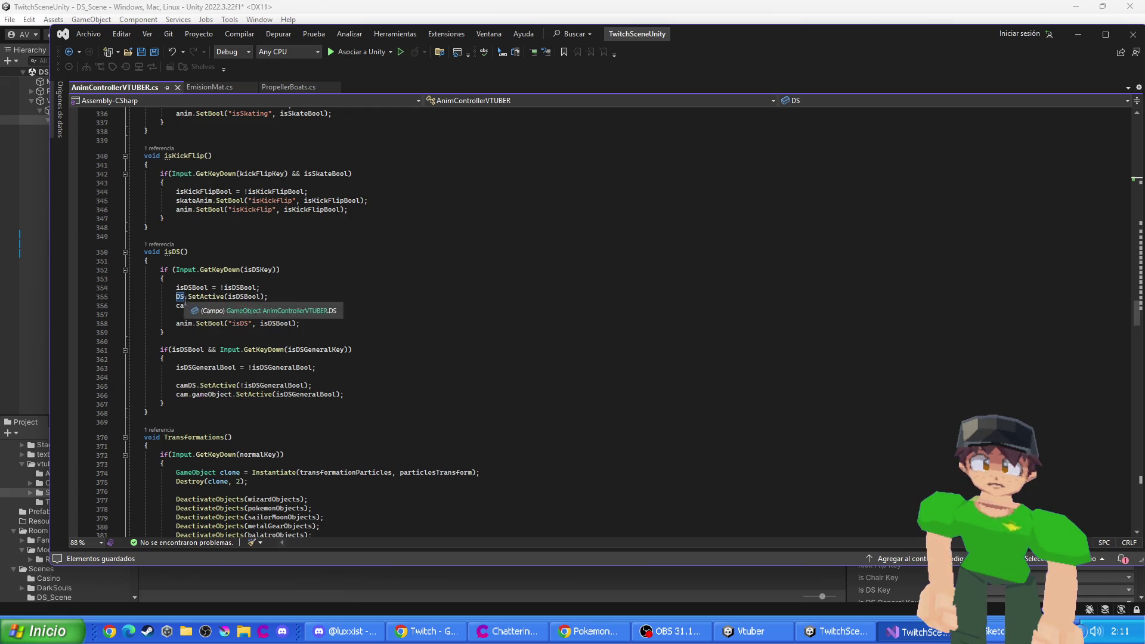
- Add 'pantallaPC.SetActive(!isDSBool);' below the DS toggle line in isDS()
left_click(272, 297)
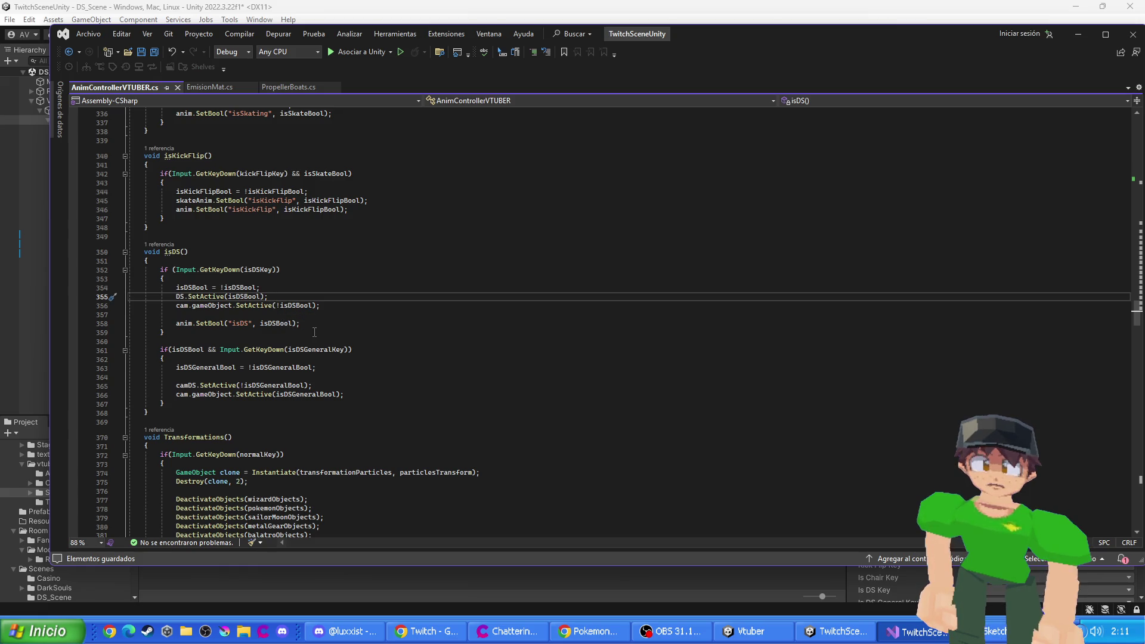
key("Return")
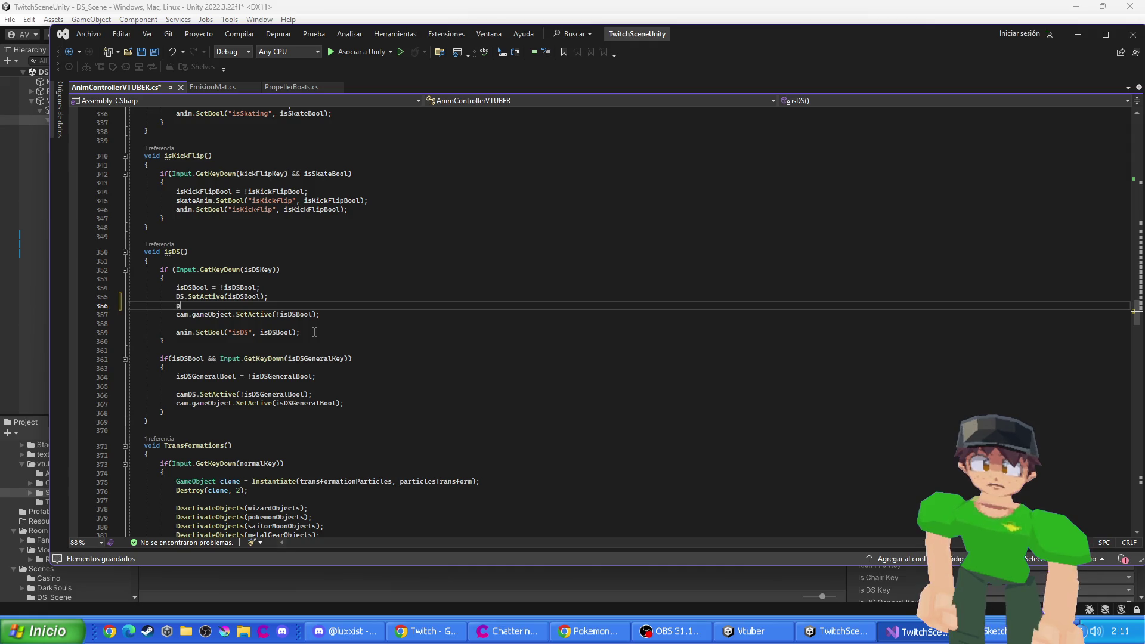
type("anta")
key("Tab")
key("Tab")
type("!")
- Save AnimControllerVTUBER.cs and return to Unity to recompile
left_click(214, 387)
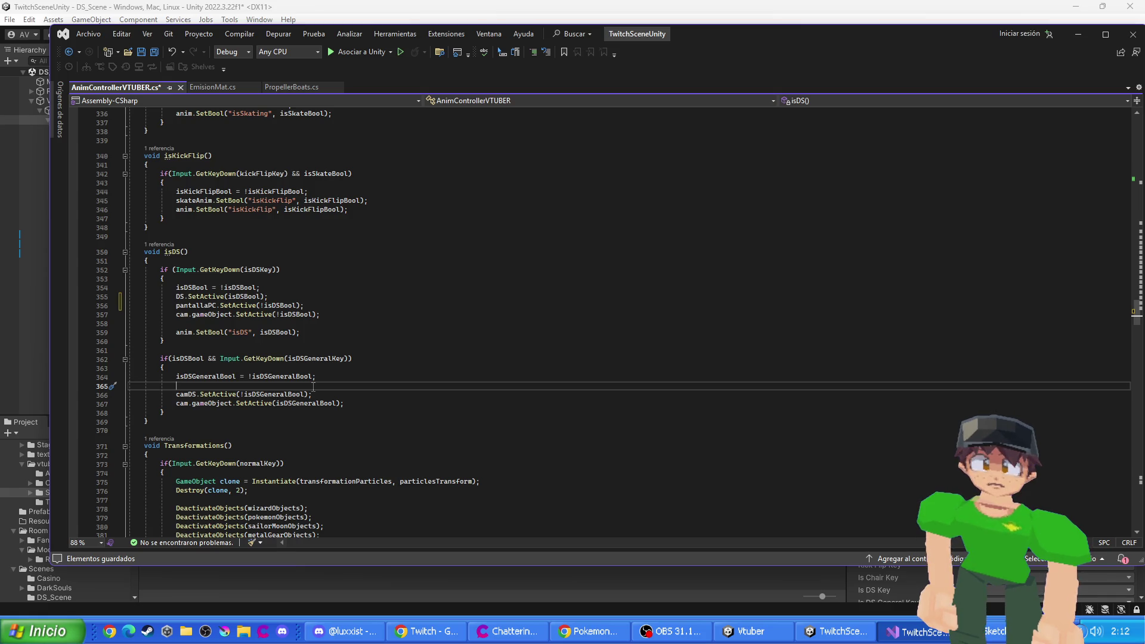
key("ctrl+s")
left_click(24, 444)
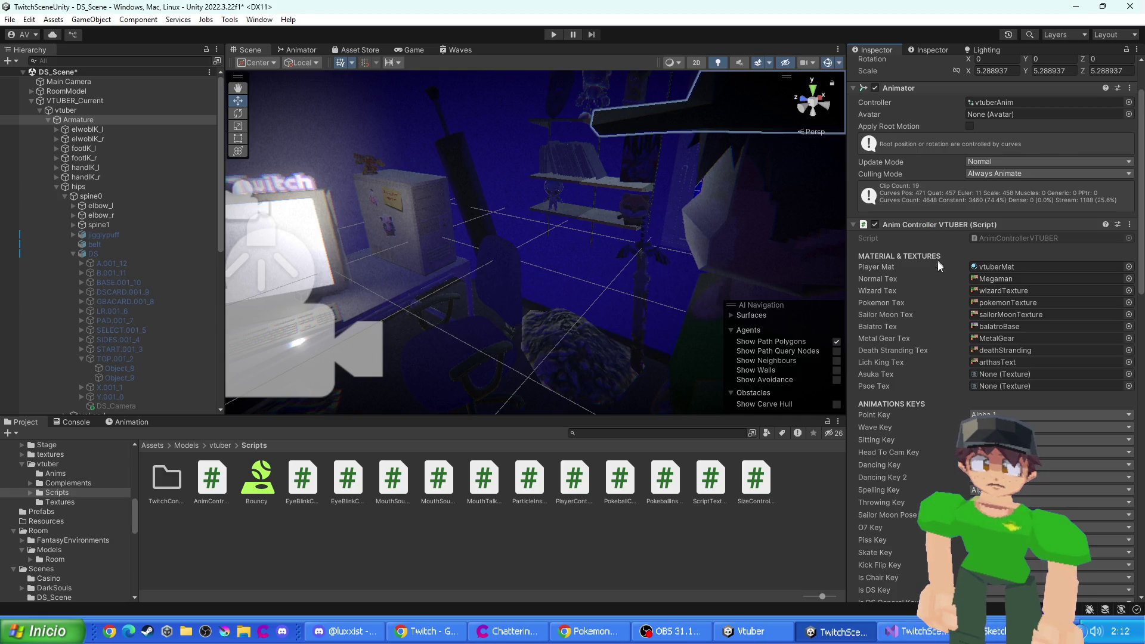
- Scroll the Inspector to Pantalla PC and select the monitor's Screen object in the scene
scroll(1012, 347, "down", 2)
scroll(1012, 347, "down", 5)
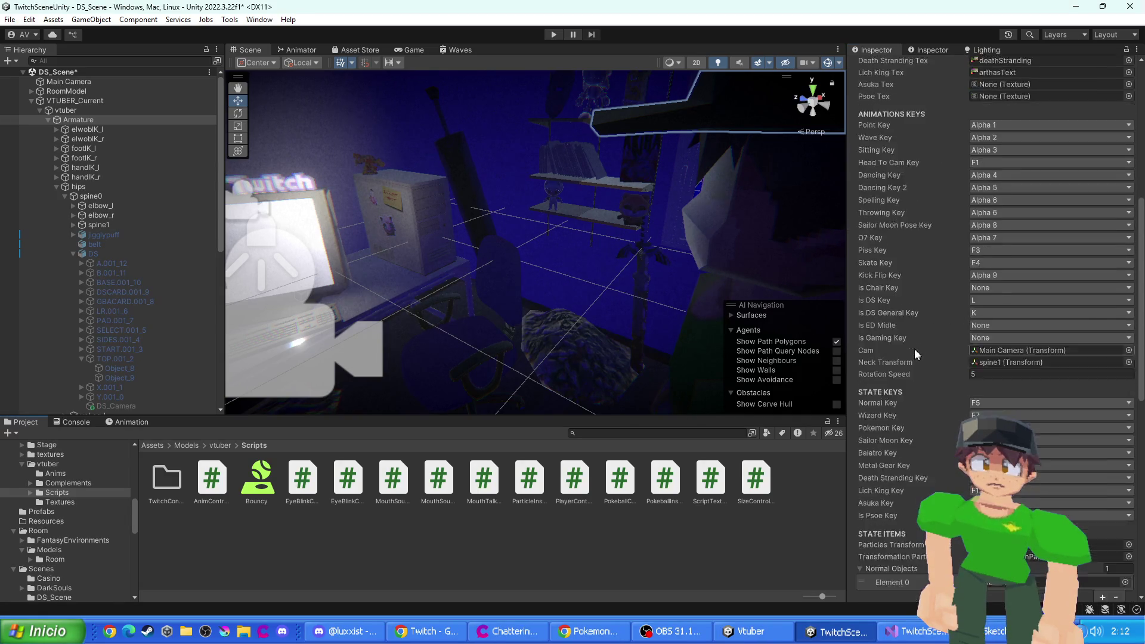
scroll(910, 363, "down", 3)
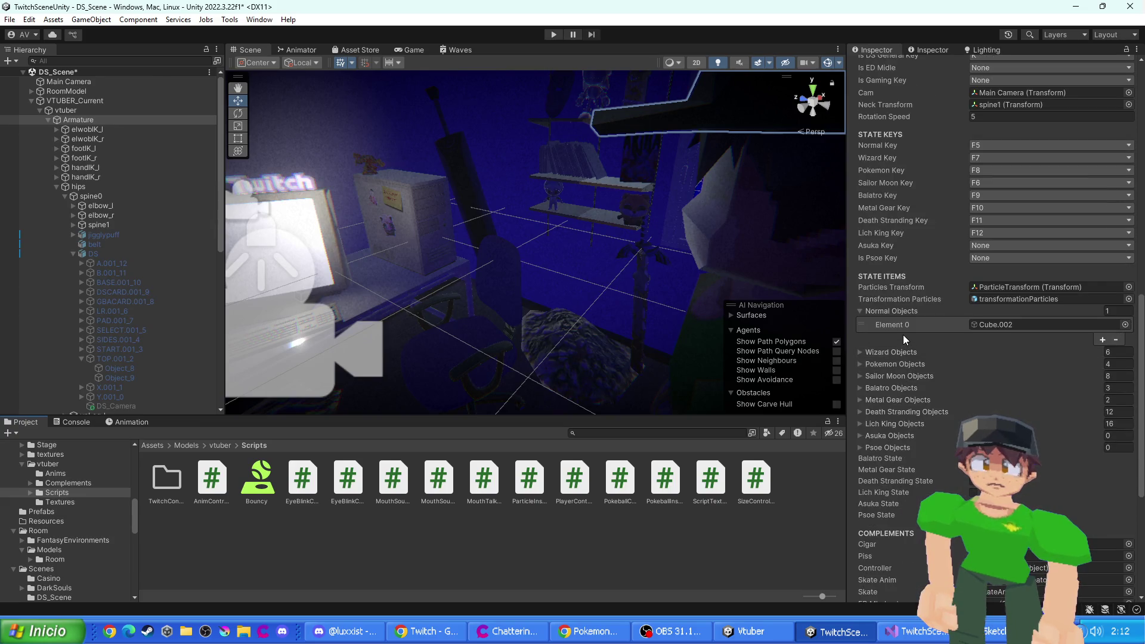
scroll(903, 438, "down", 2)
scroll(903, 438, "down", 1)
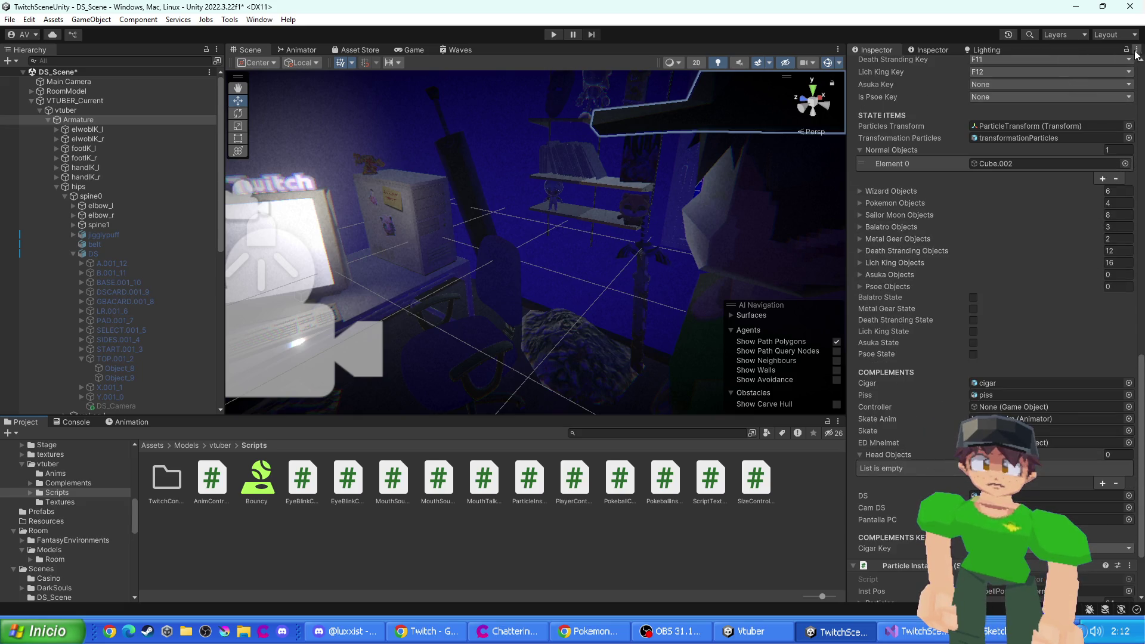
left_click_drag(377, 228, 426, 254)
left_click(407, 237)
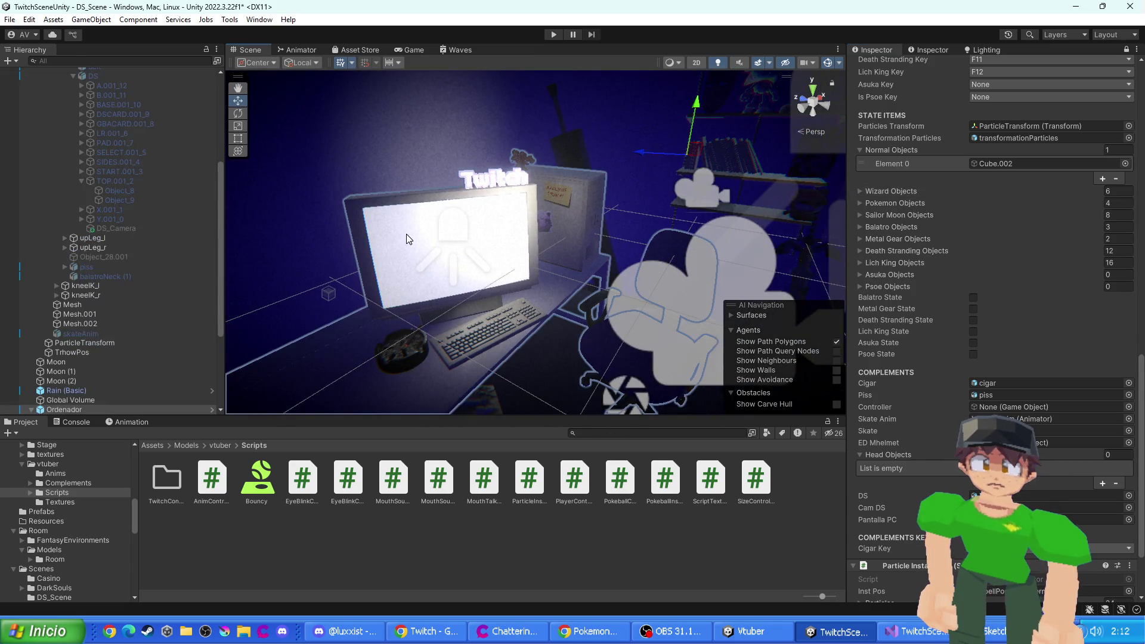
left_click(406, 234)
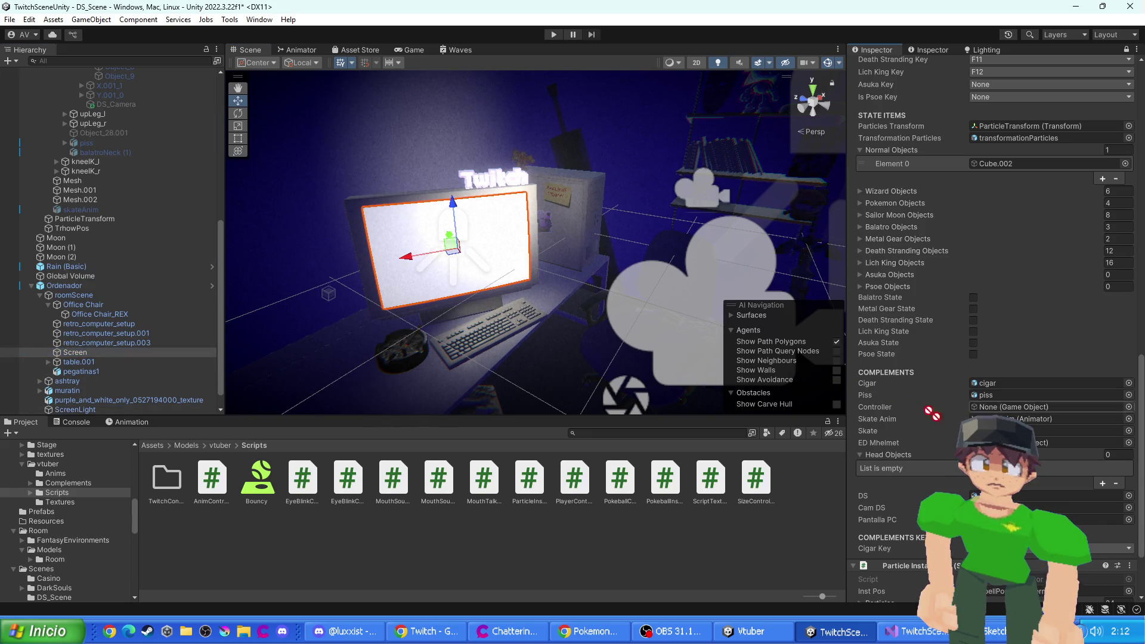
- Assign Screen to the Pantalla PC field, save the scene, and enter Play mode
left_click_drag(1050, 508, 1049, 519)
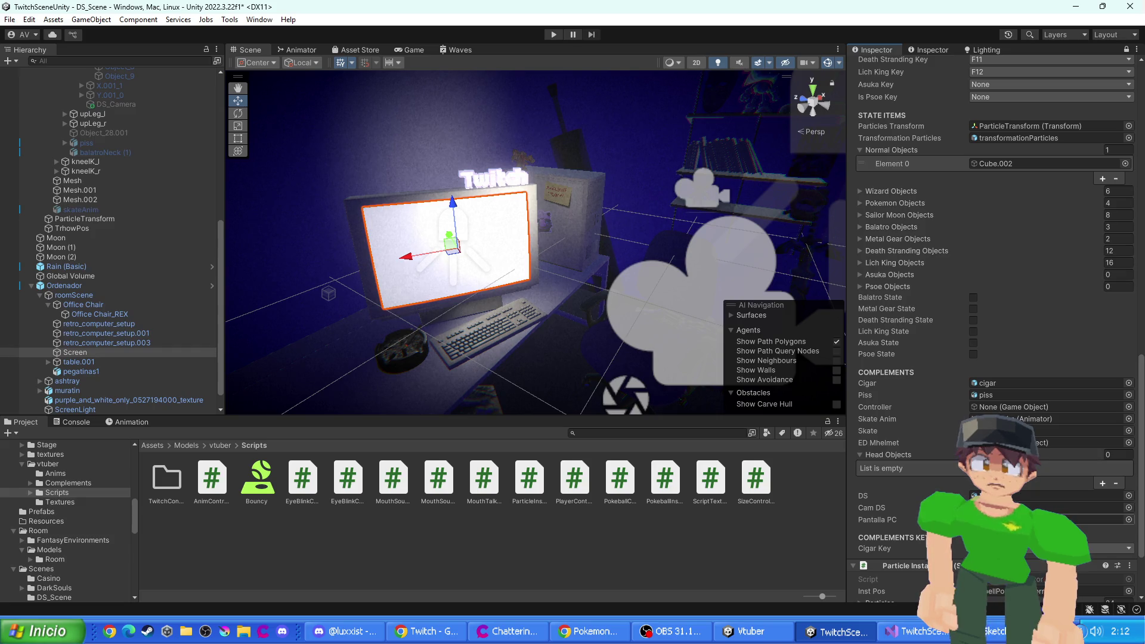
key("ctrl+s")
left_click(555, 36)
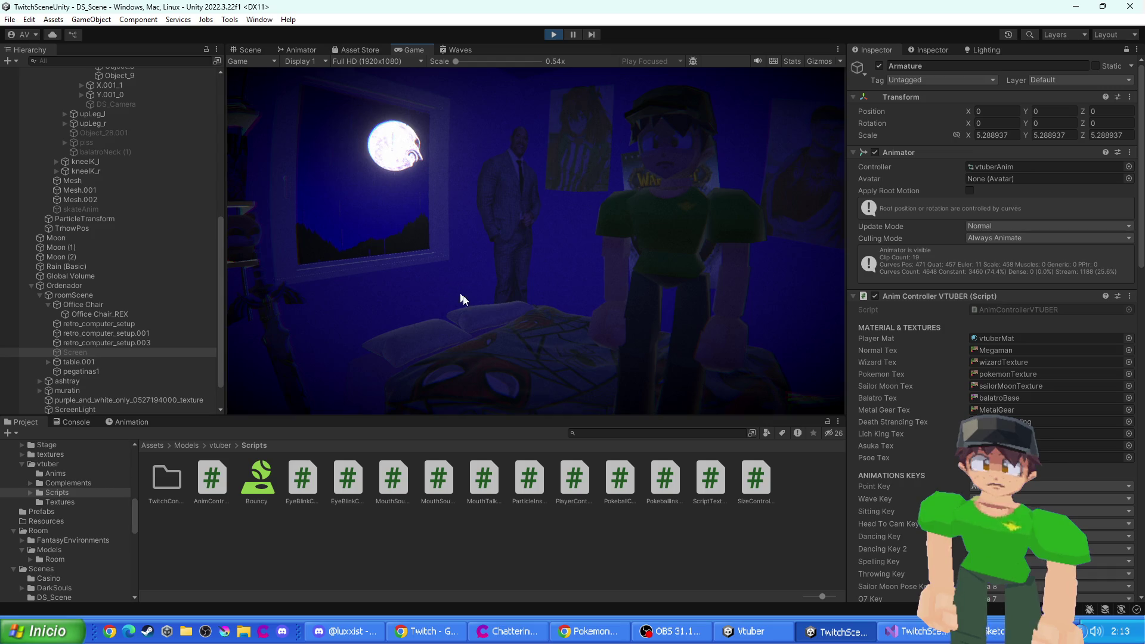
- In the Scene view, move close to the DS and select its screen object Object_9
left_click(242, 51)
scroll(367, 143, "up", 10)
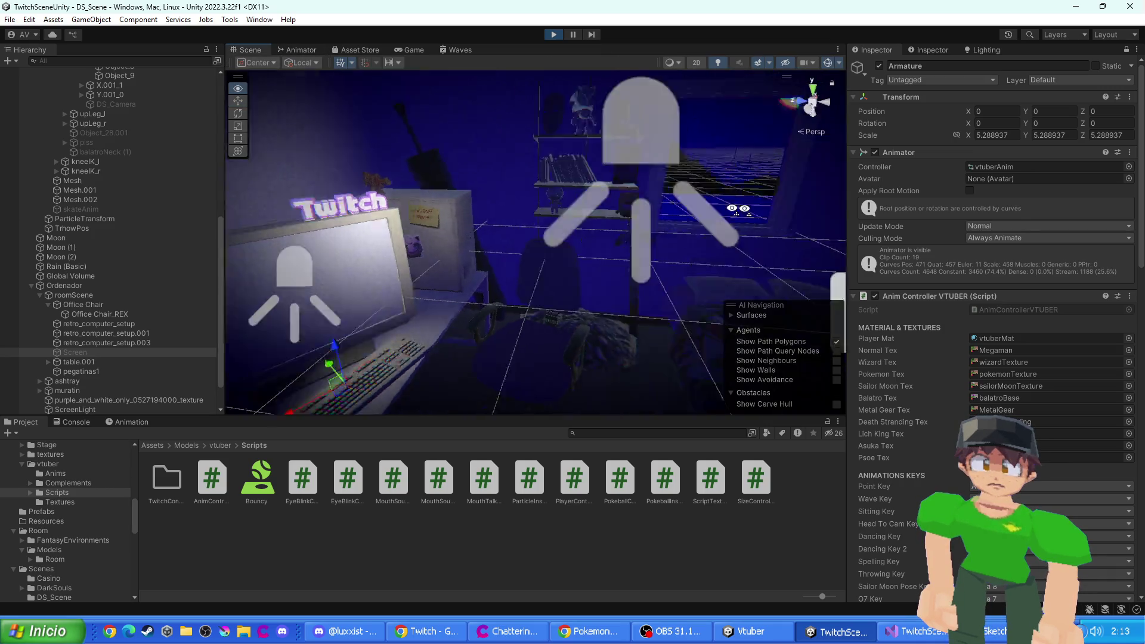
mouse_move(582, 262)
left_mouse_down()
mouse_move(609, 271)
mouse_move(531, 211)
mouse_move(369, 124)
left_mouse_up()
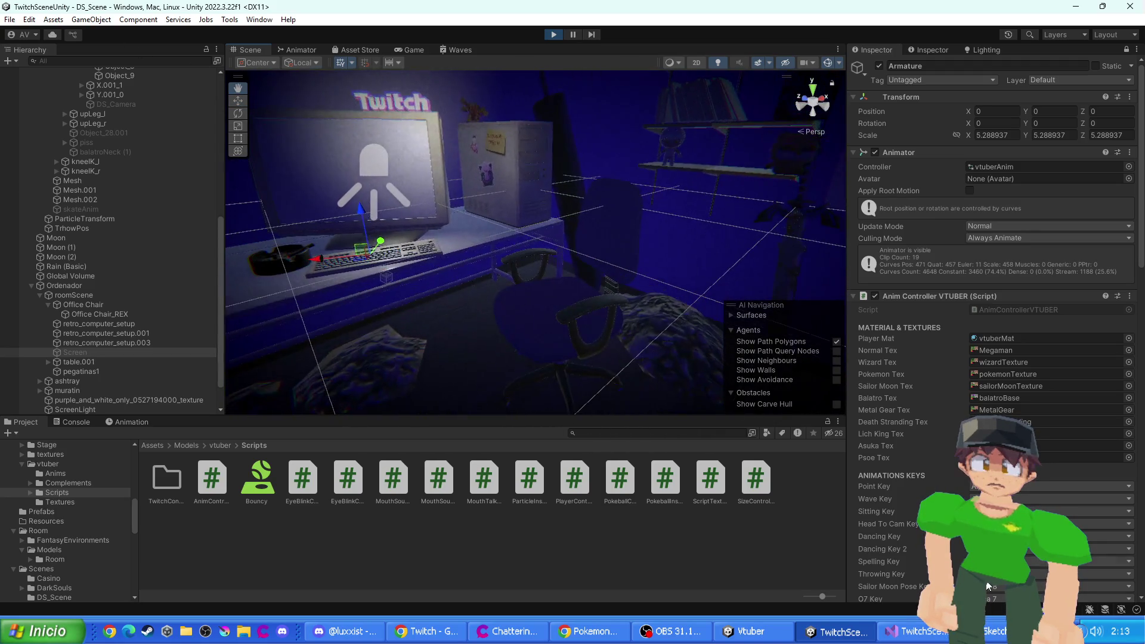
mouse_move(632, 387)
left_mouse_down()
mouse_move(519, 274)
mouse_move(161, 55)
left_mouse_up()
left_click_drag(560, 298, 545, 317)
left_click(549, 332)
left_click(571, 309)
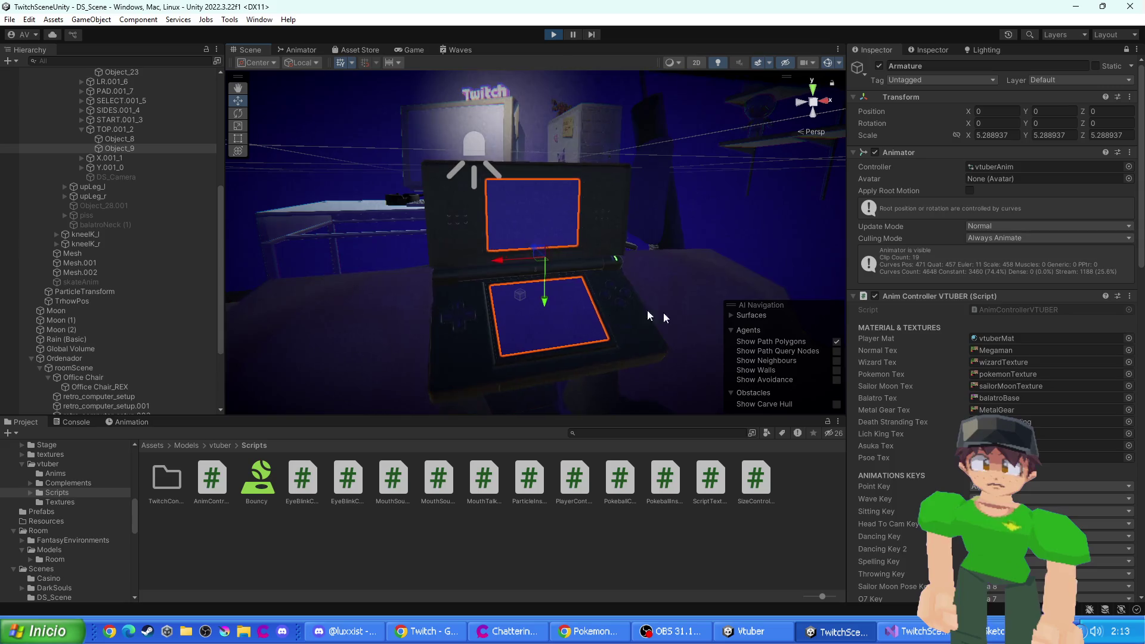
scroll(936, 371, "down", 10)
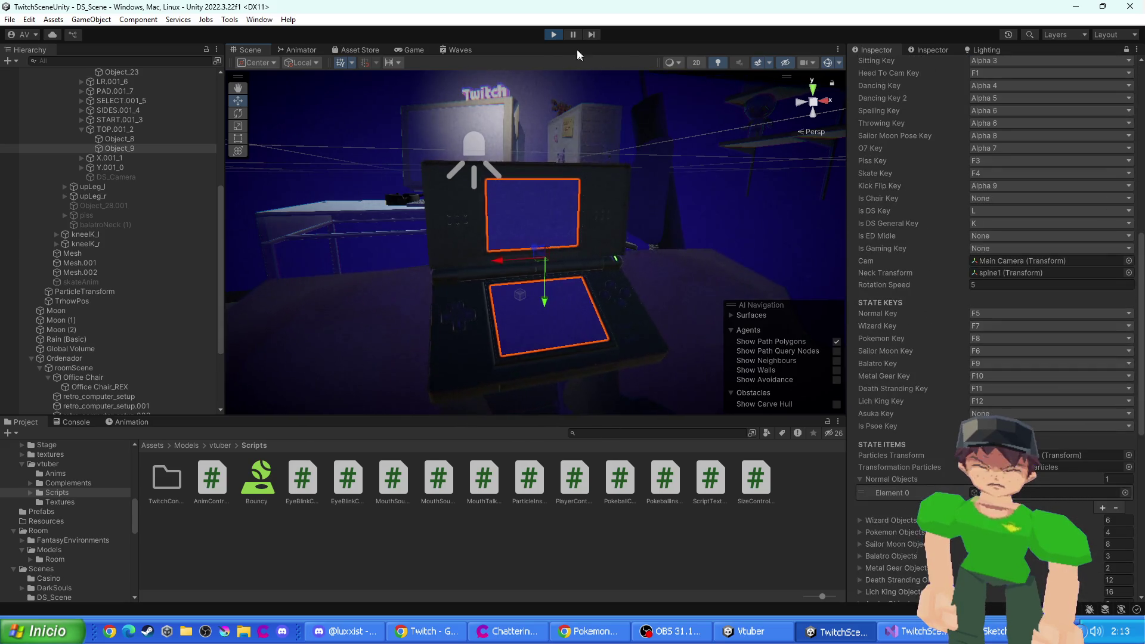
- Stop Play, enable Object_9's Uwc Window Texture component, save, and restart Play mode
left_click(551, 36)
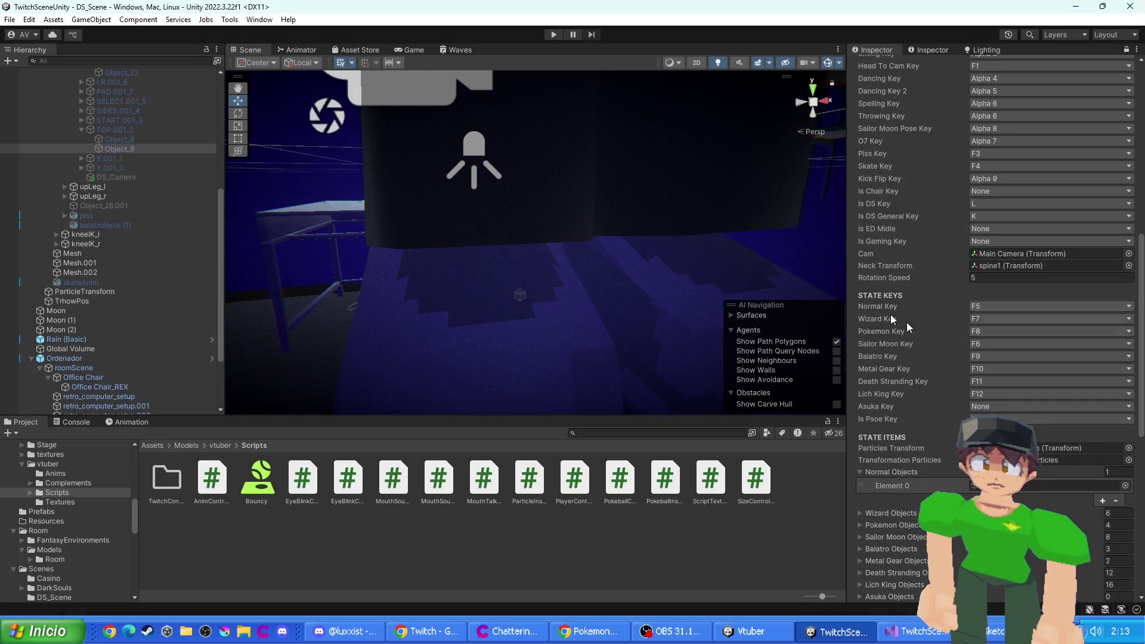
scroll(972, 362, "down", 15)
scroll(955, 430, "up", 10)
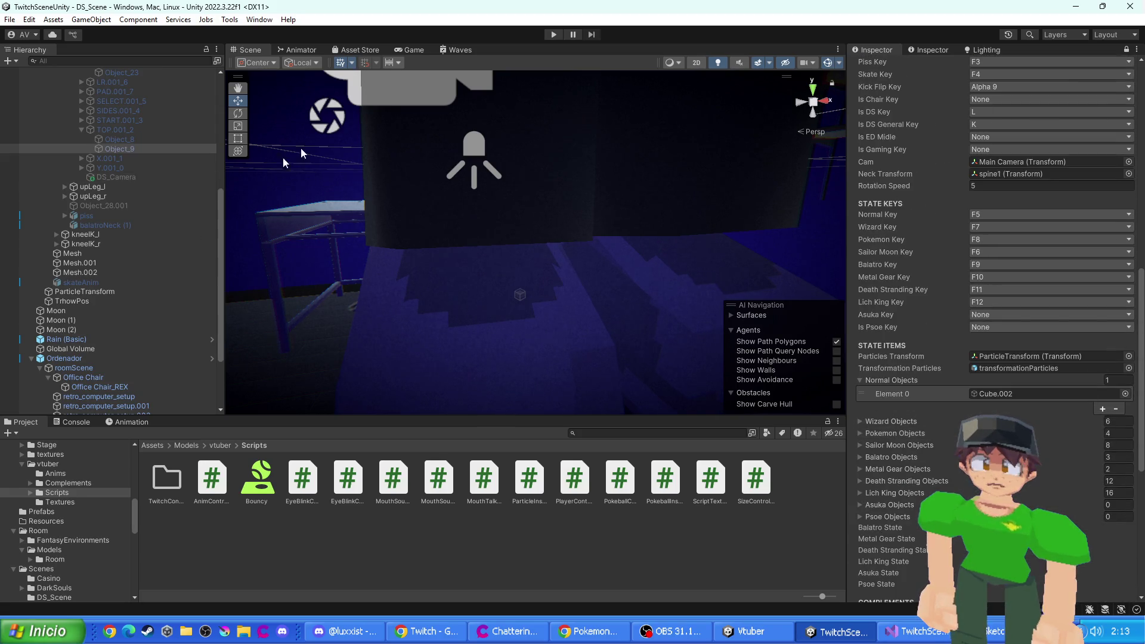
scroll(1028, 377, "down", 20)
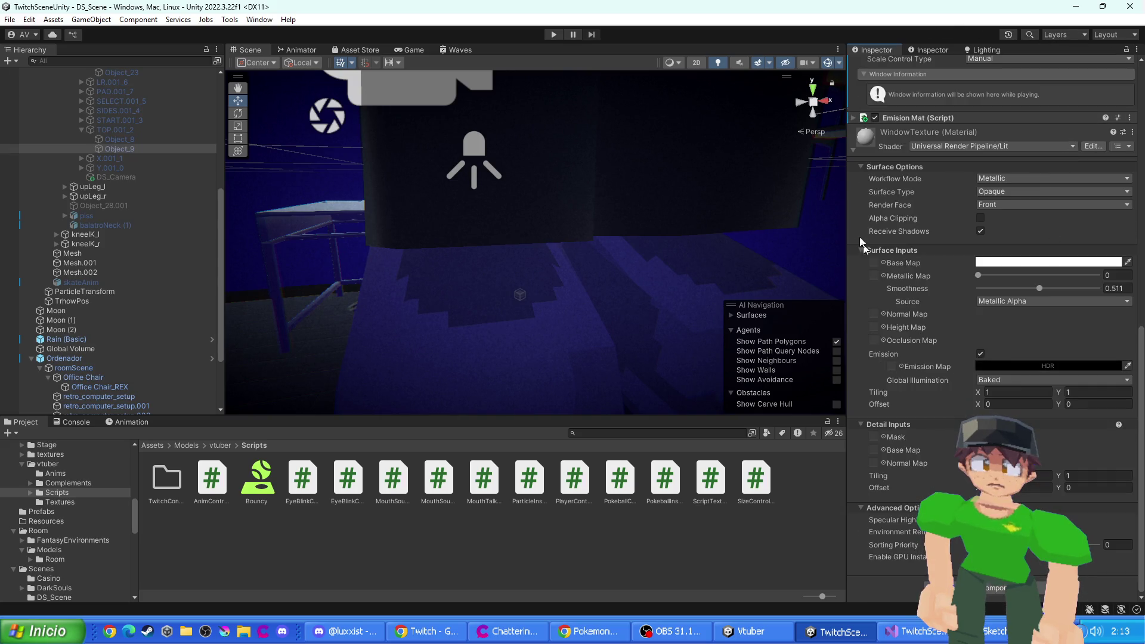
scroll(881, 267, "up", 12)
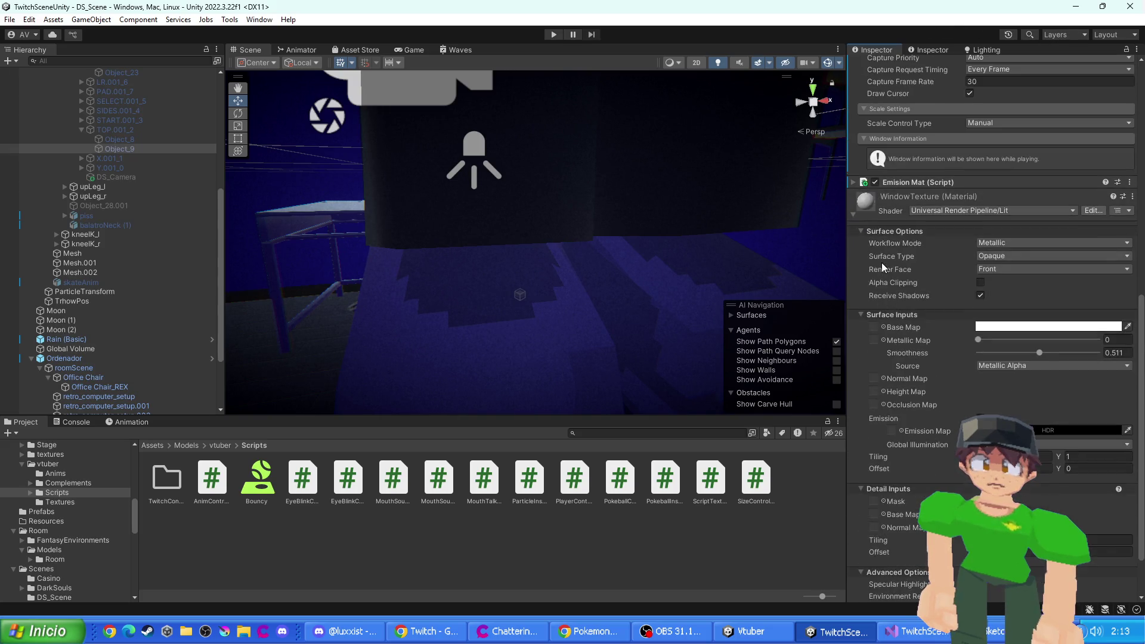
left_click(877, 224)
left_click(855, 221)
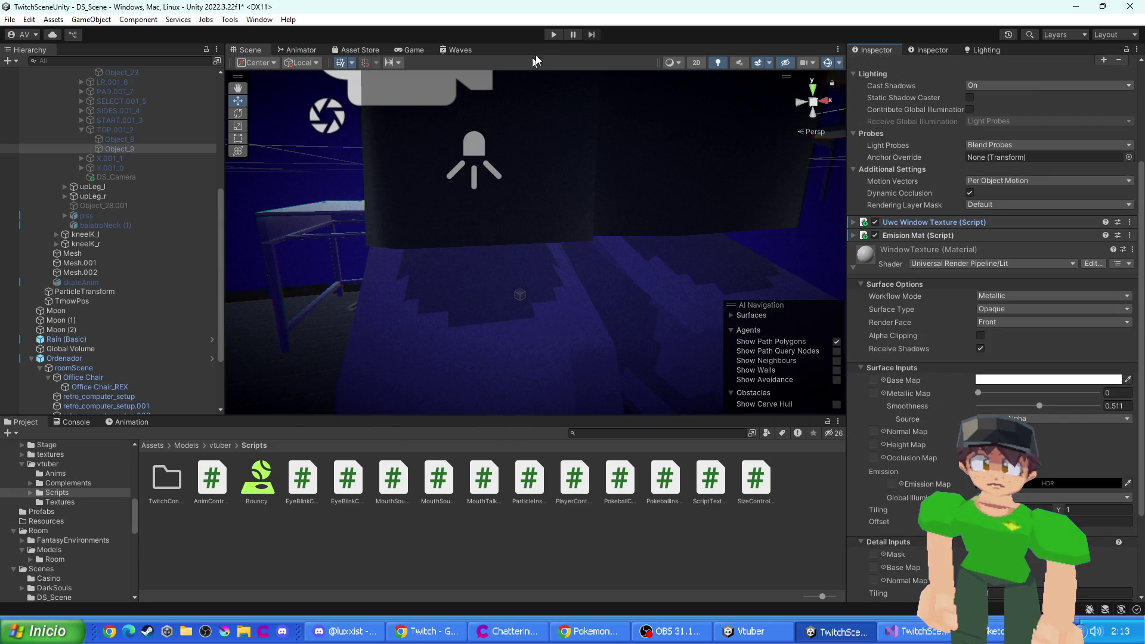
key("ctrl+s")
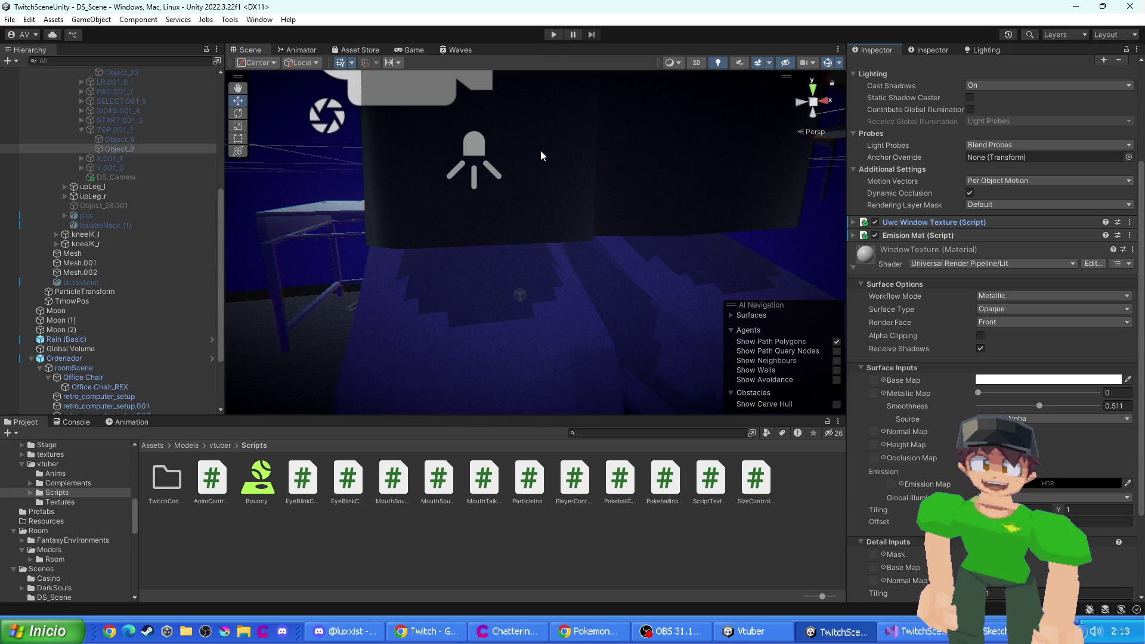
left_click(552, 38)
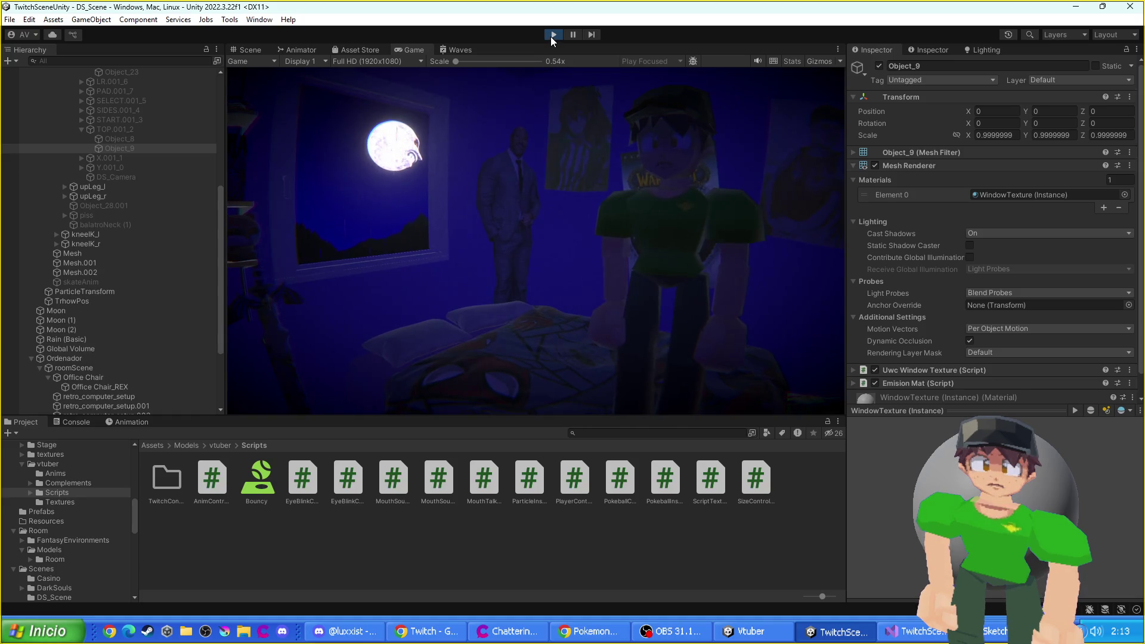
- Stop Play mode and inspect the Main Camera and roomIntro around the desk
left_click(551, 36)
mouse_move(695, 175)
left_mouse_down()
mouse_move(670, 269)
mouse_move(588, 243)
mouse_move(620, 251)
mouse_move(640, 410)
mouse_move(403, 274)
mouse_move(550, 294)
mouse_move(506, 311)
left_mouse_up()
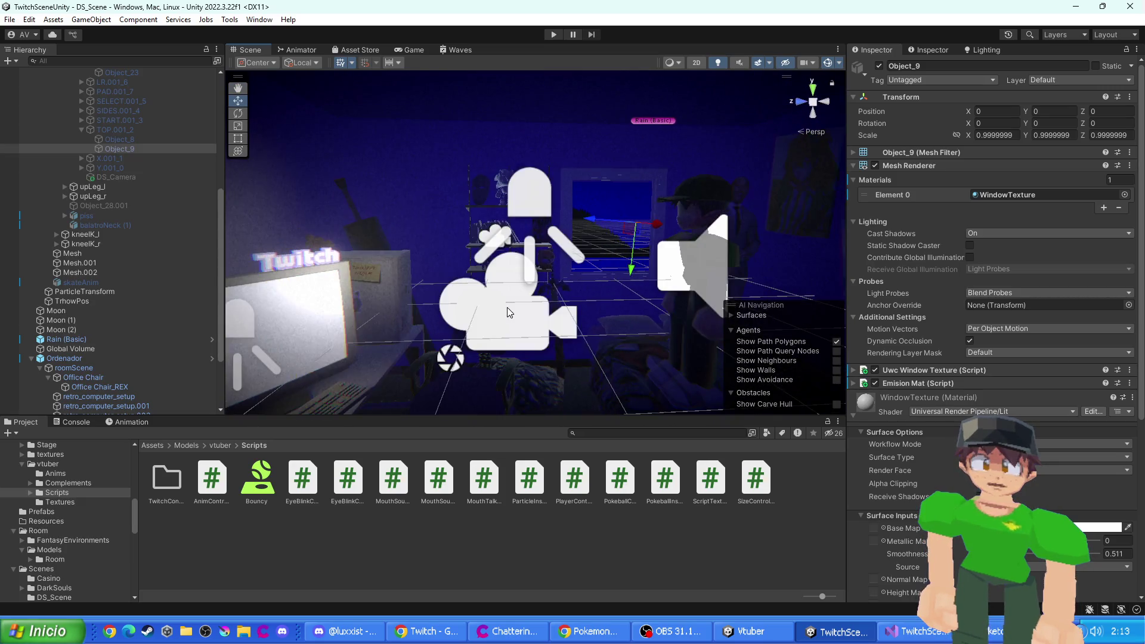
left_click(507, 311)
left_click(479, 238)
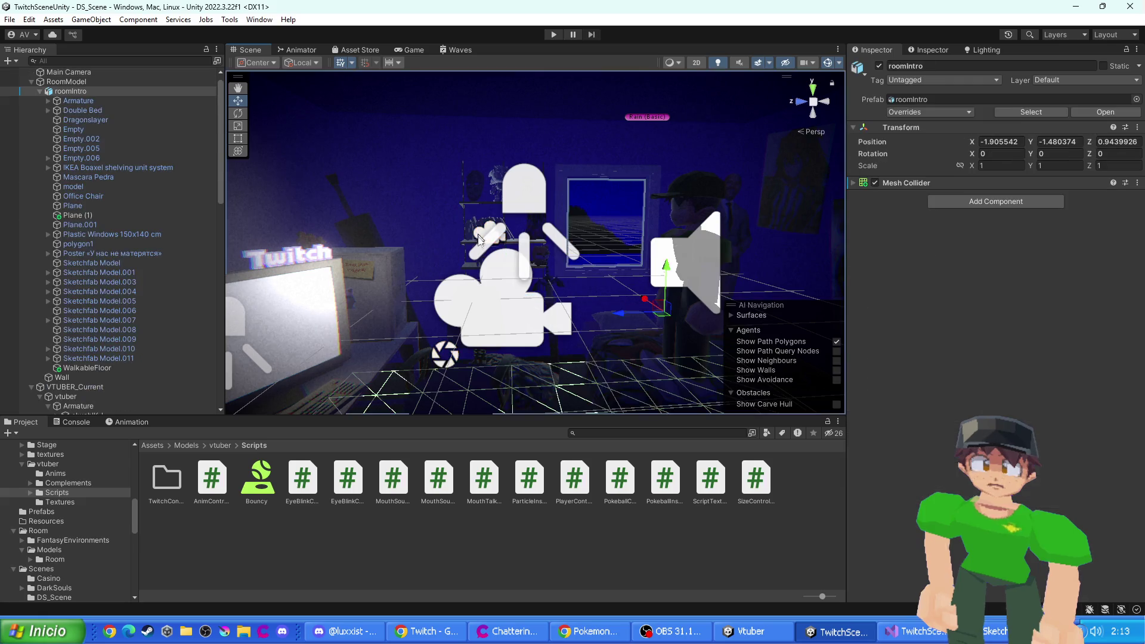
mouse_move(460, 217)
left_mouse_down()
mouse_move(668, 290)
mouse_move(472, 222)
left_mouse_up()
left_click(666, 292)
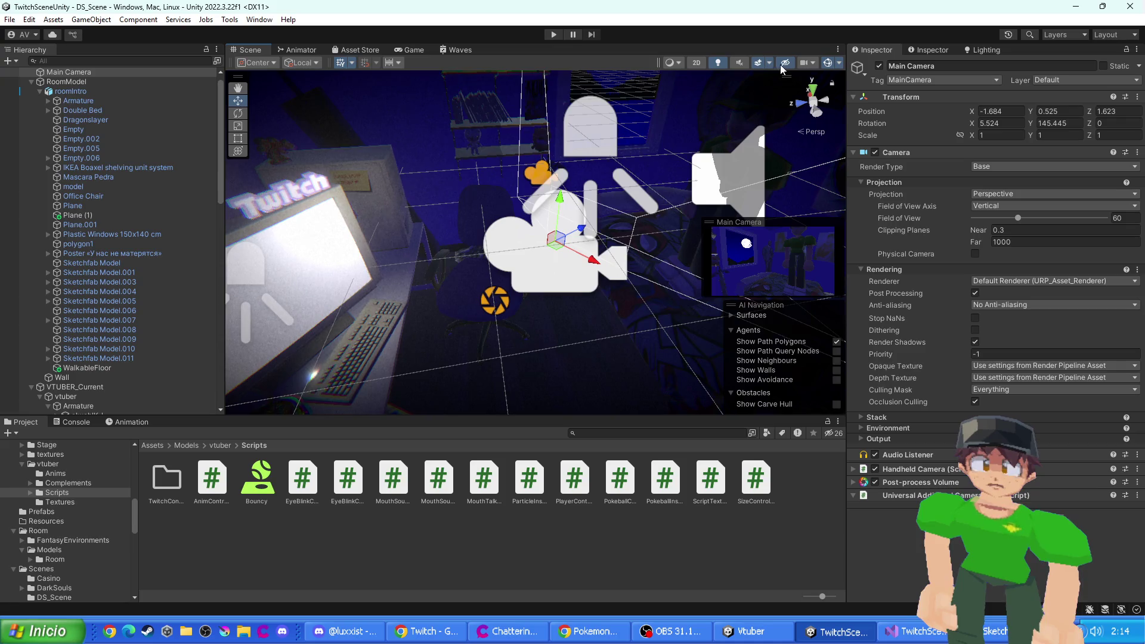
- Toggle scene gizmos, effects and lighting off and back on to compare the view
left_click(828, 64)
left_click(829, 64)
left_click(829, 64)
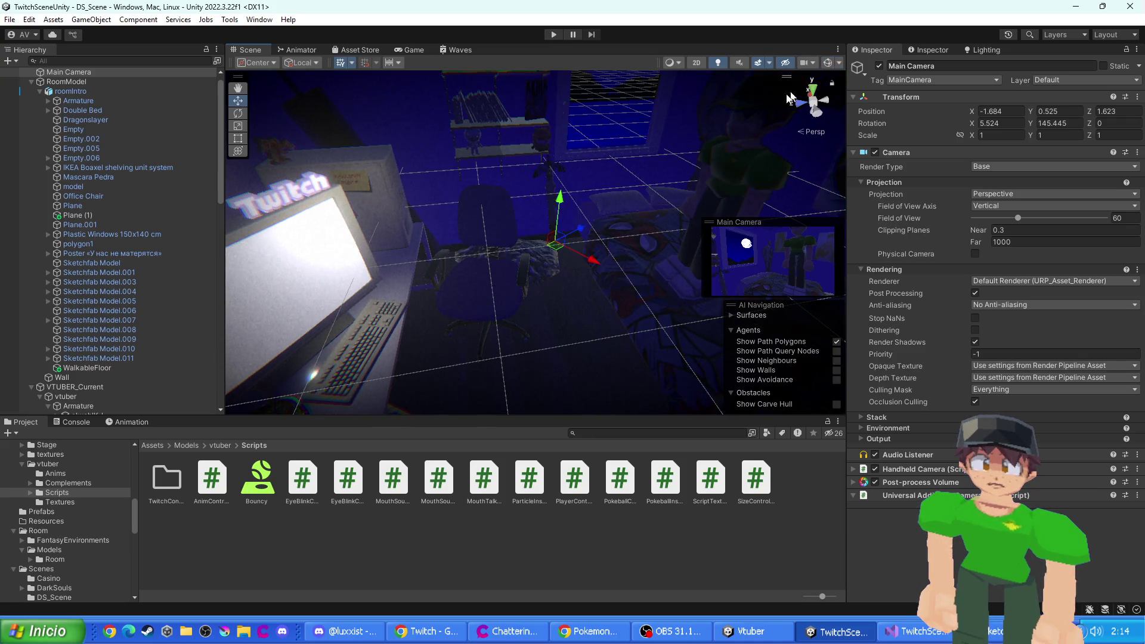
left_click(828, 63)
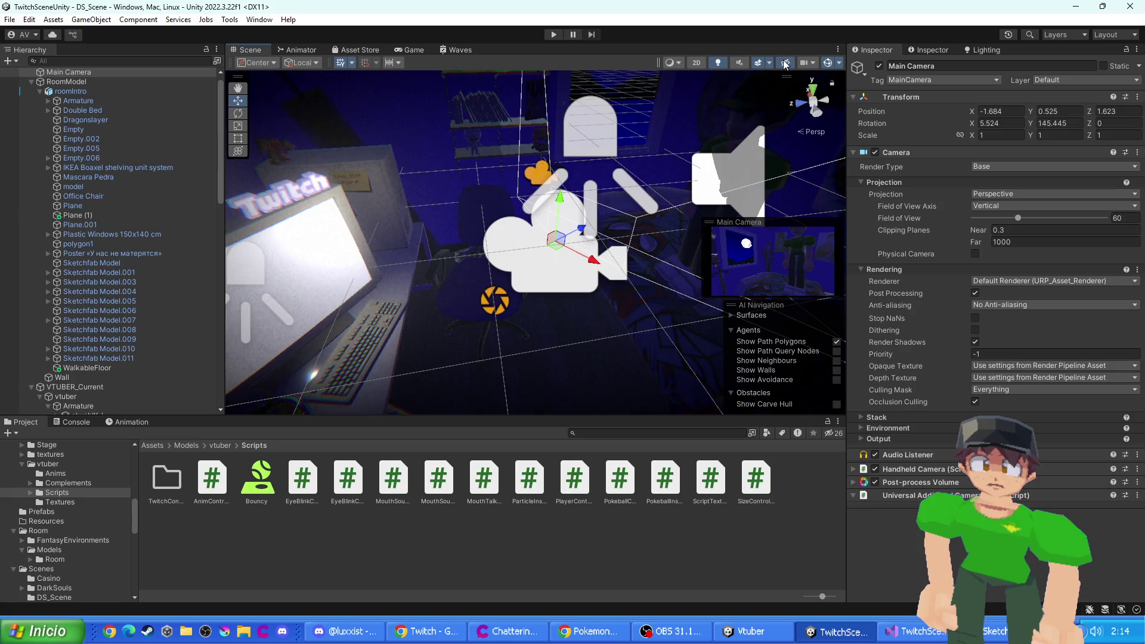
left_click(784, 65)
left_click(758, 63)
left_click(758, 63)
left_click(719, 62)
left_click(719, 62)
- Delete the ScreenLight spot light by the monitor and save the scene
mouse_move(775, 80)
left_mouse_down()
mouse_move(512, 160)
mouse_move(617, 234)
mouse_move(501, 341)
mouse_move(595, 267)
mouse_move(552, 264)
mouse_move(471, 306)
left_mouse_up()
left_click(311, 292)
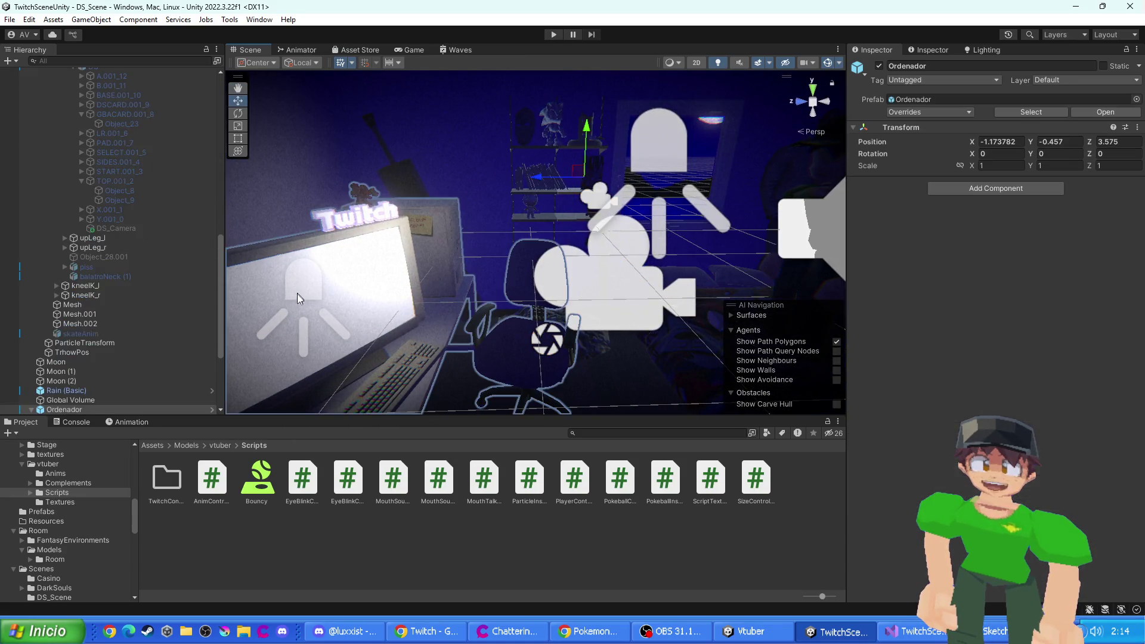
left_click(303, 296)
key("Delete")
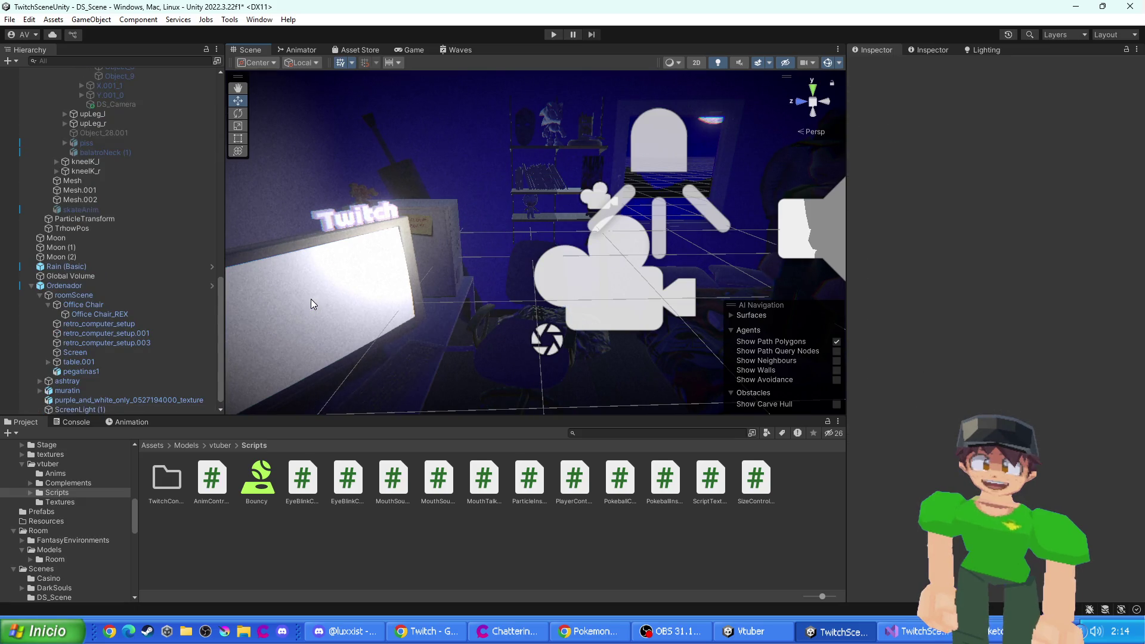
key("ctrl+s")
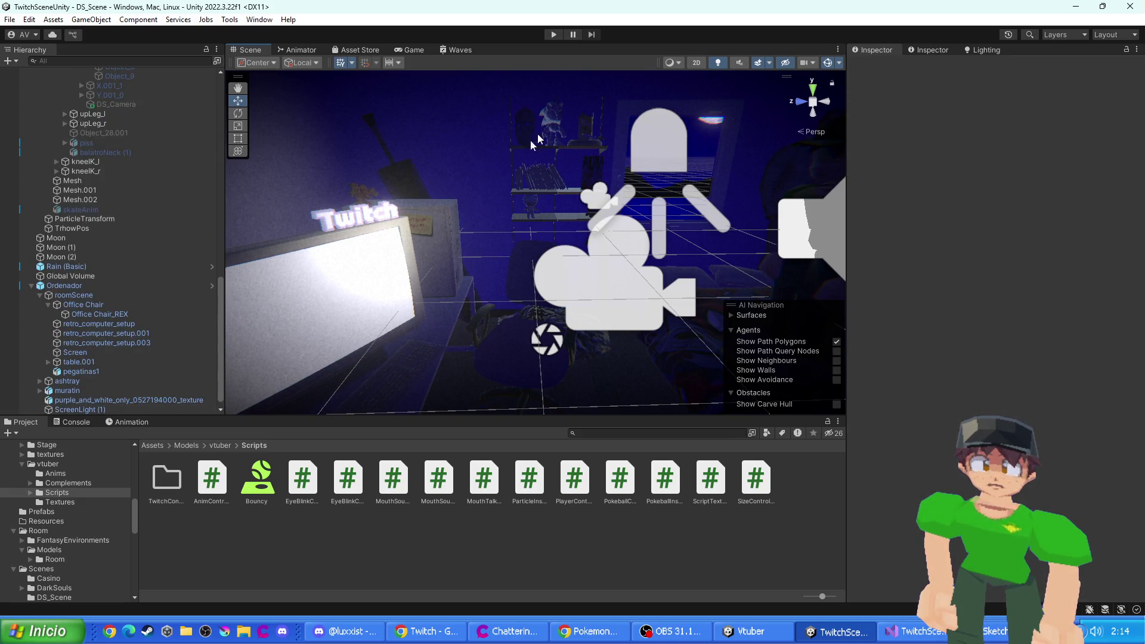
- Select the monitor's Screen mesh, run a Play test, open the Prefabs folder, then stop Play
left_click(365, 273)
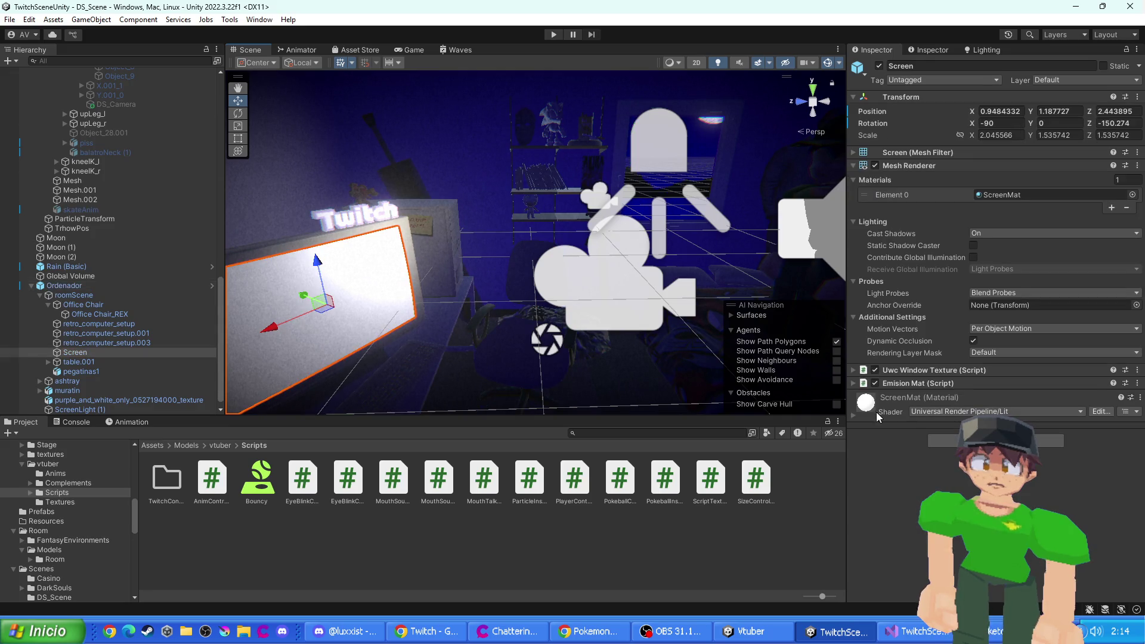
scroll(889, 424, "down", 4)
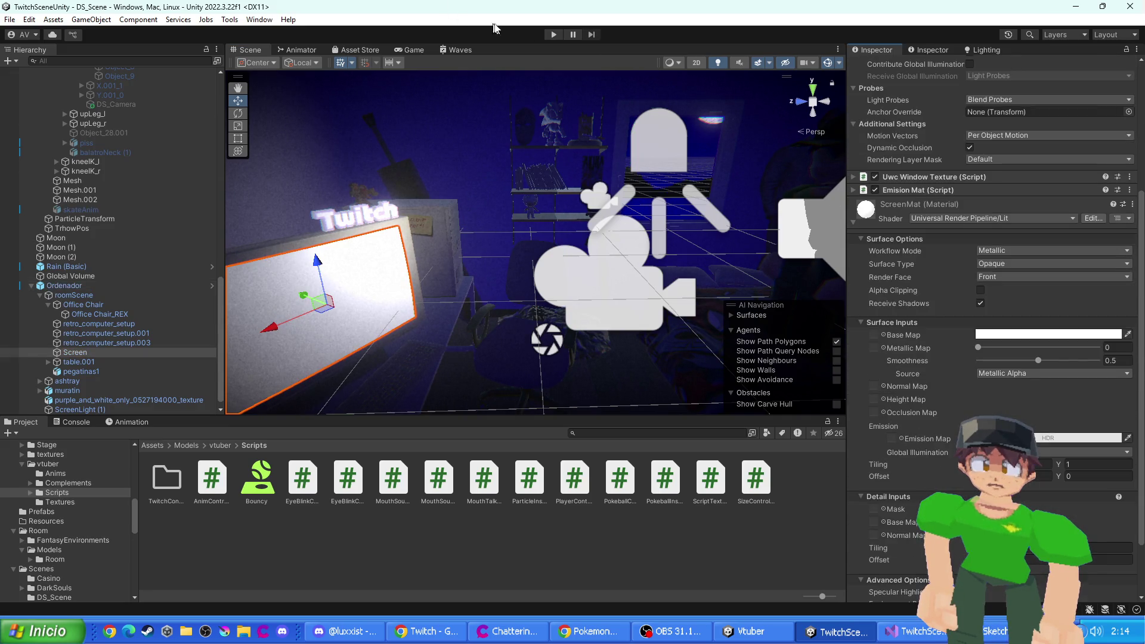
left_click(553, 35)
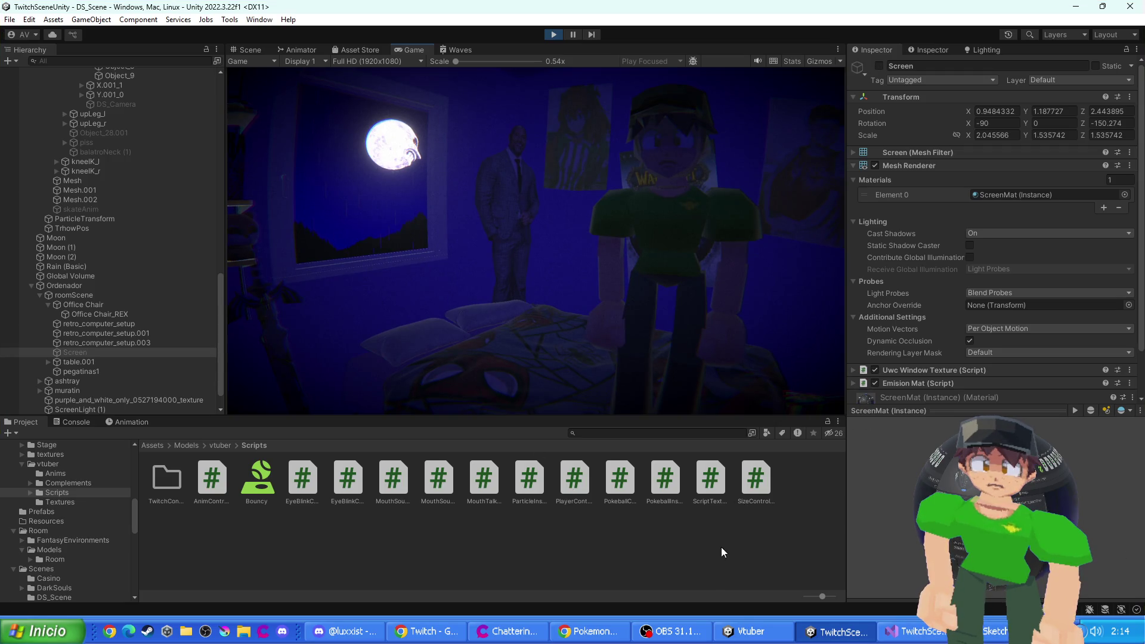
left_click(63, 513)
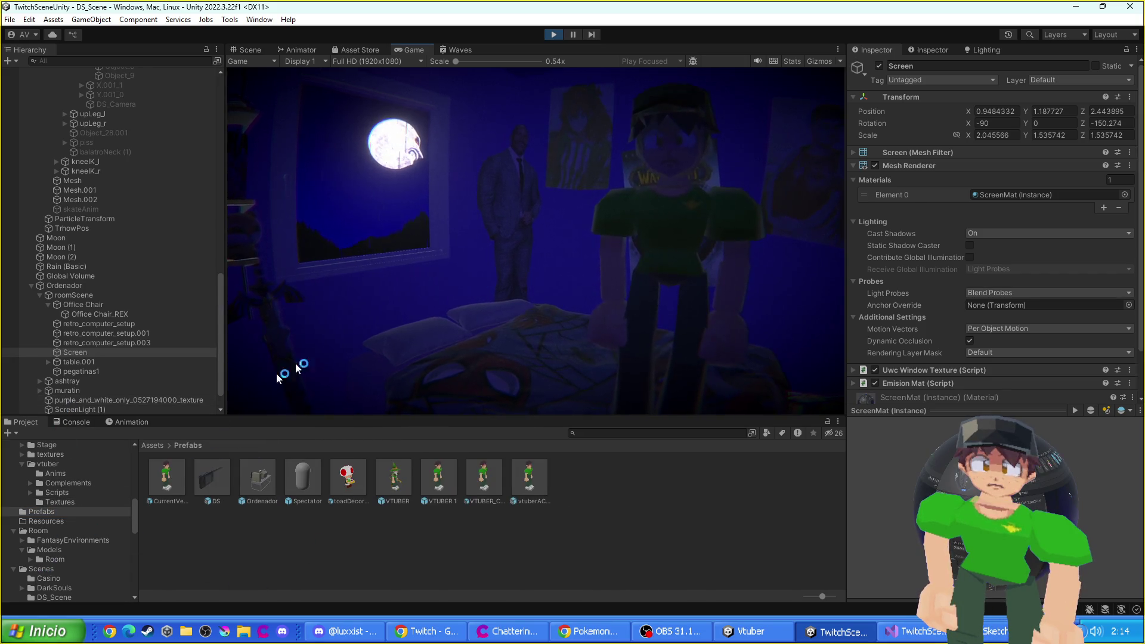
left_click(559, 34)
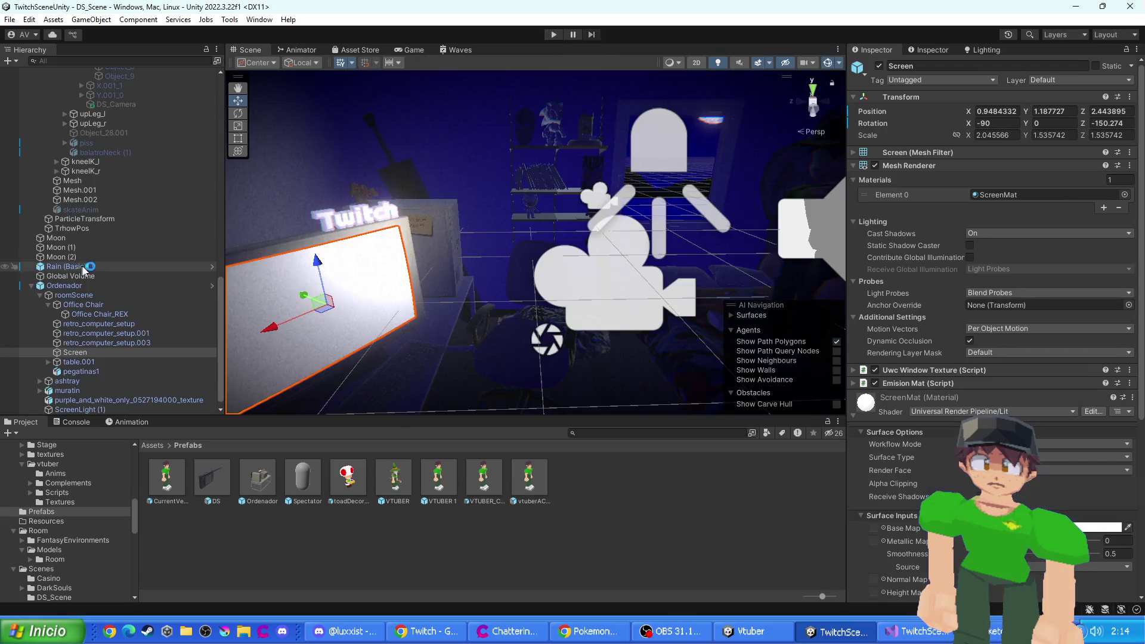
scroll(113, 145, "up", 3)
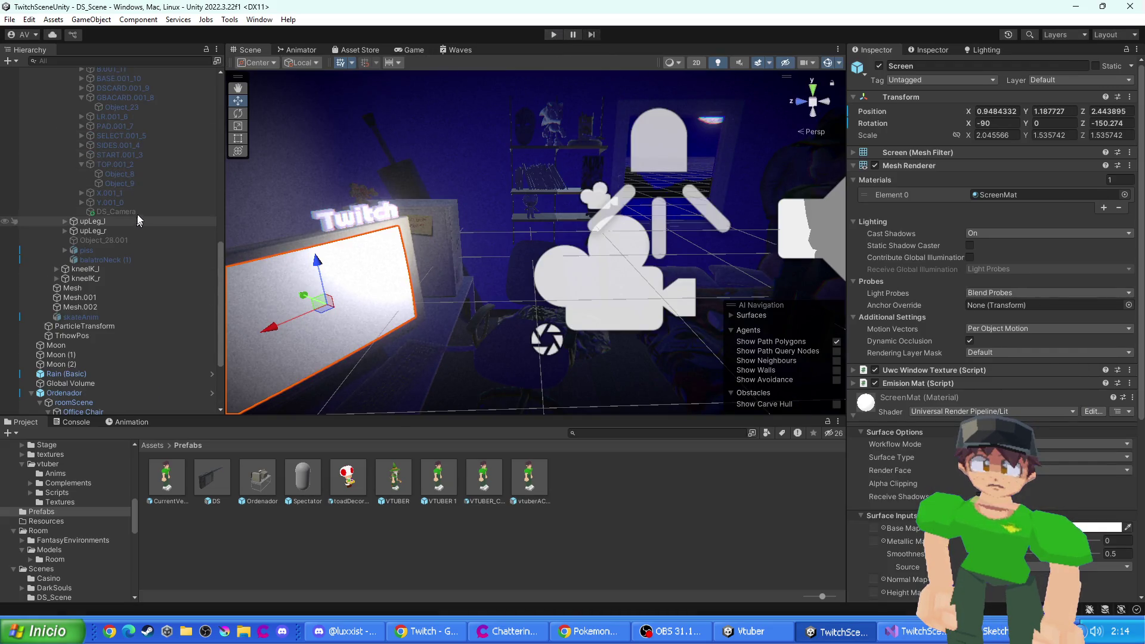
- On Object_9's Uwc Window Texture, uncheck Update Title, change Capture Mode, and start Play
left_click(127, 174)
left_click(76, 182)
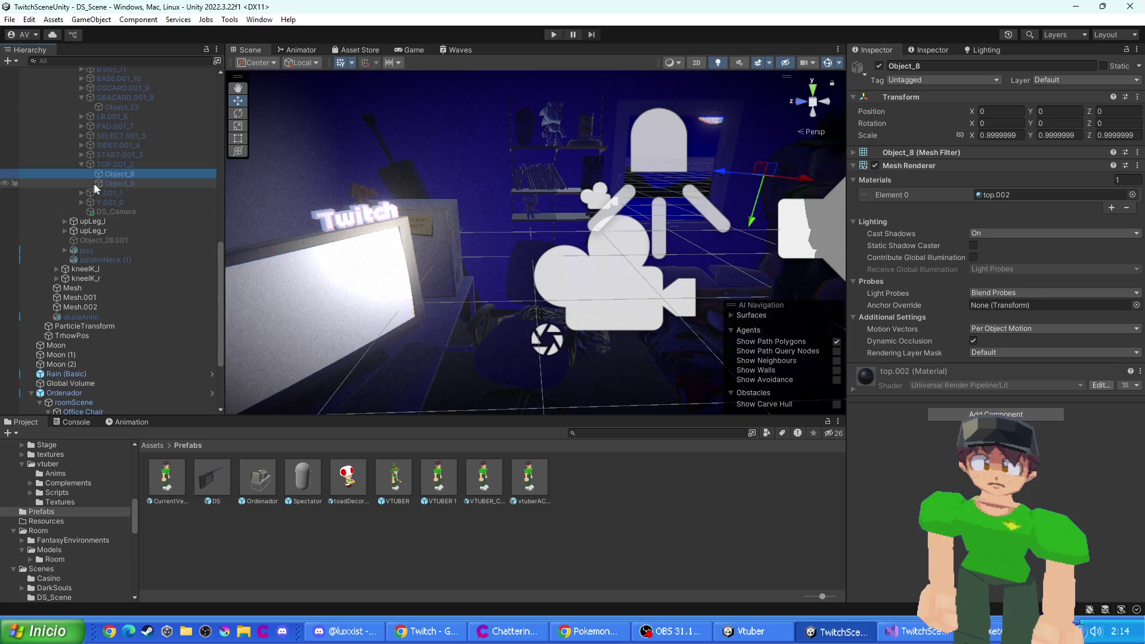
scroll(871, 354, "down", 5)
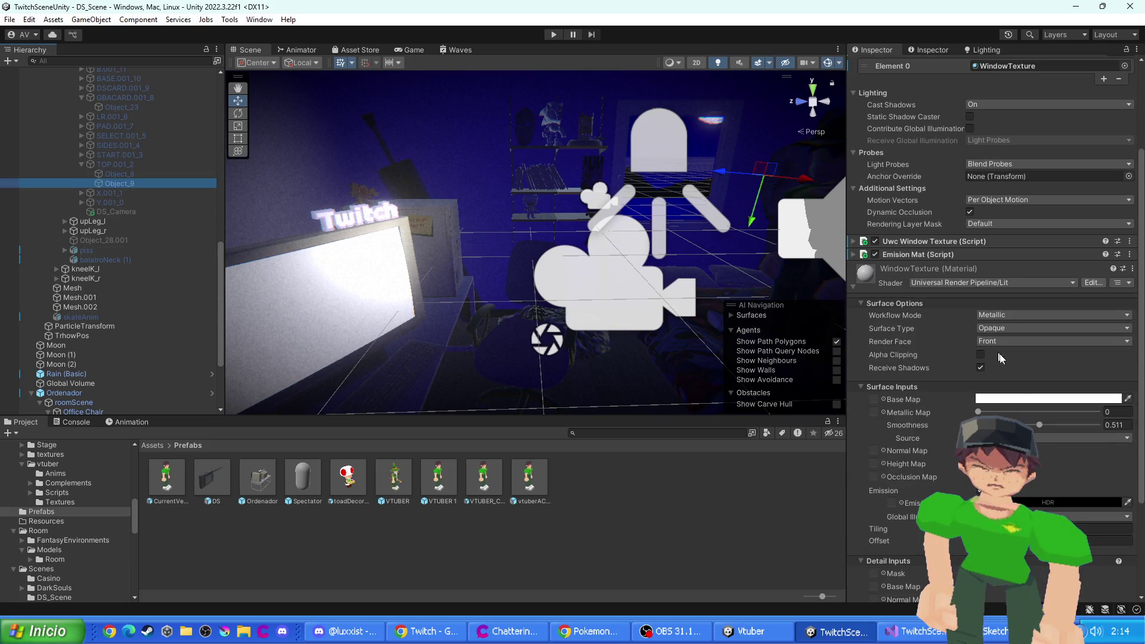
scroll(937, 346, "down", 4)
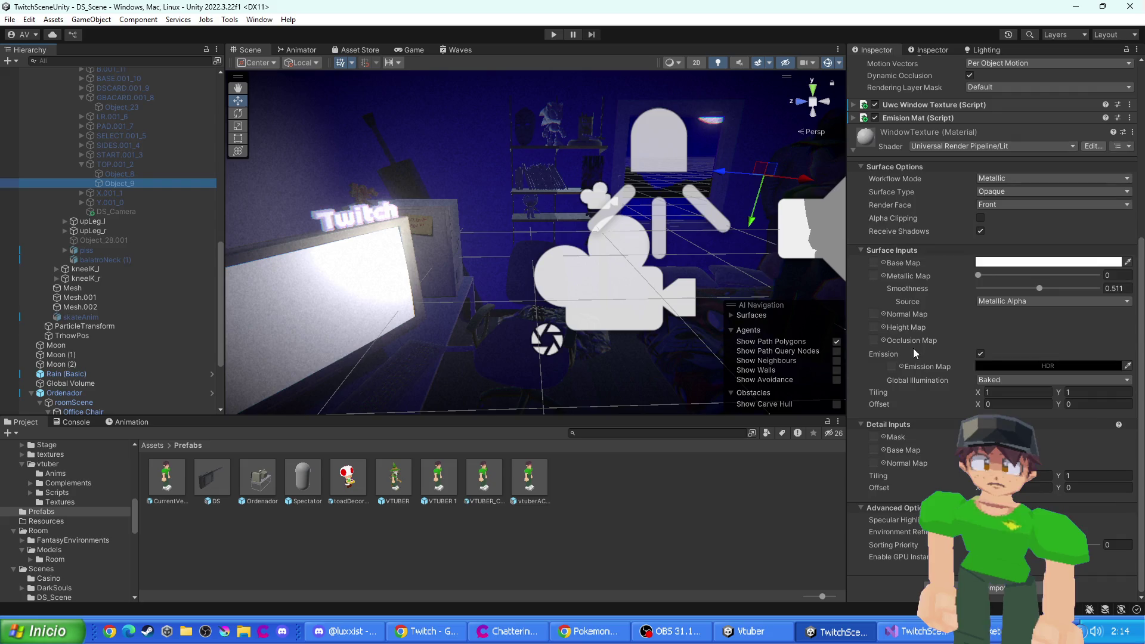
scroll(909, 384, "up", 5)
left_click(900, 331)
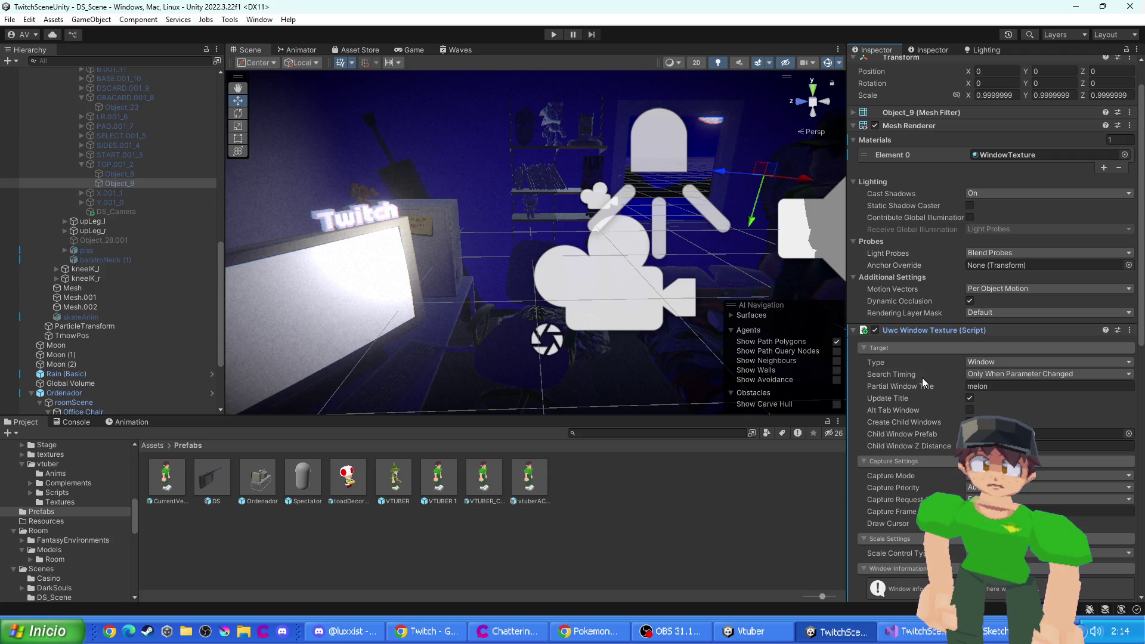
left_click(970, 399)
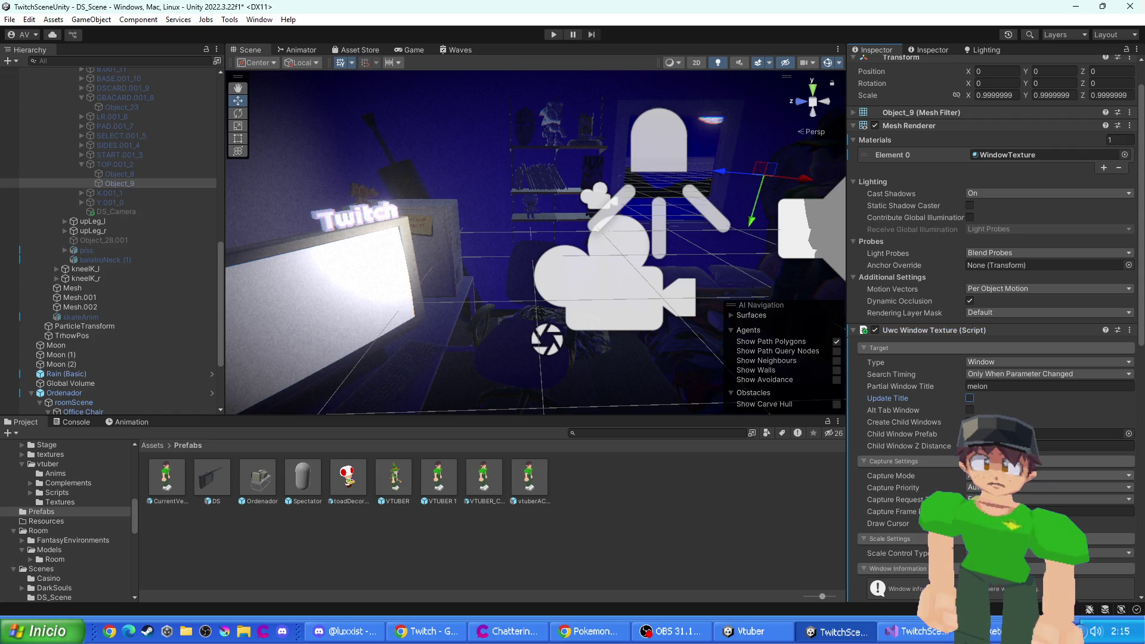
left_click(1050, 528)
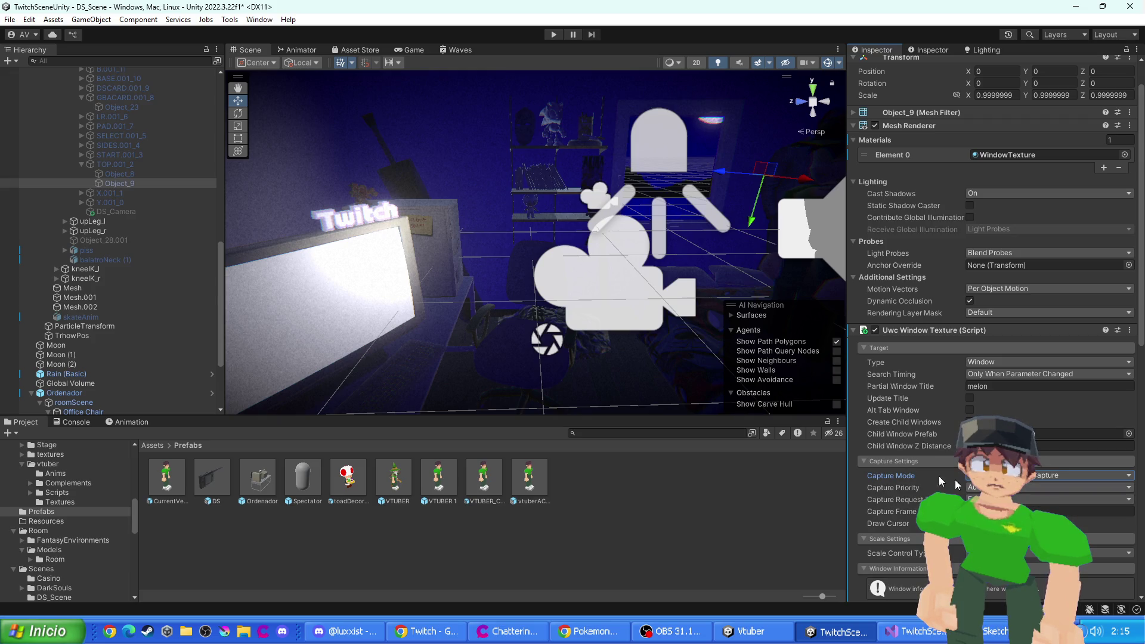
left_click(554, 34)
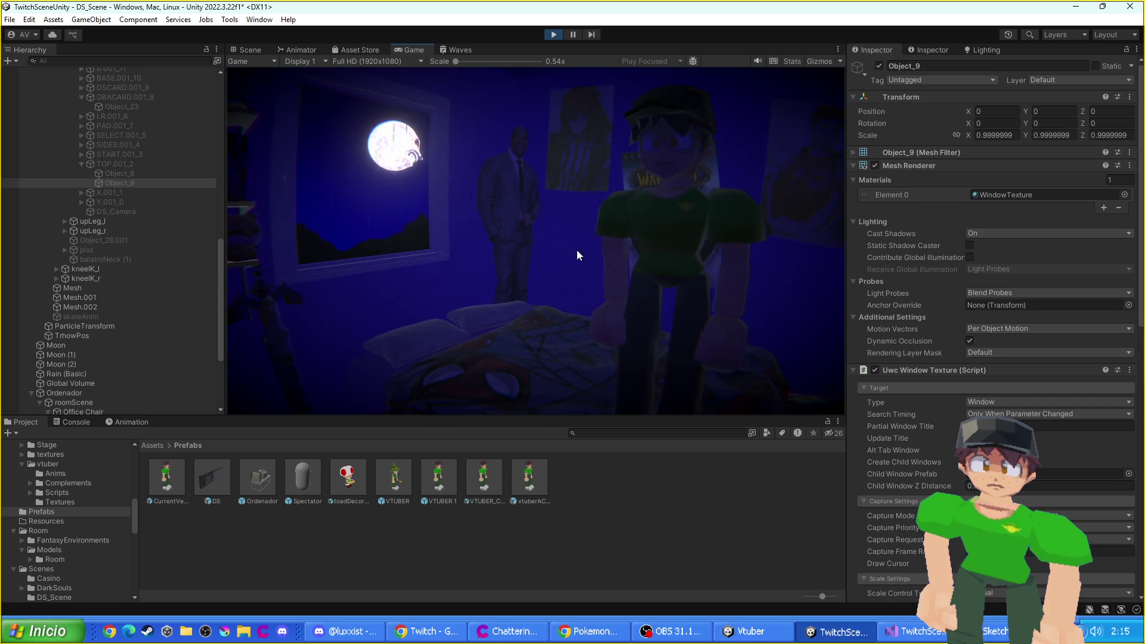
- Look over the DS screens and desk in the Scene and Game views, then exit Play mode
key("ctrl+s")
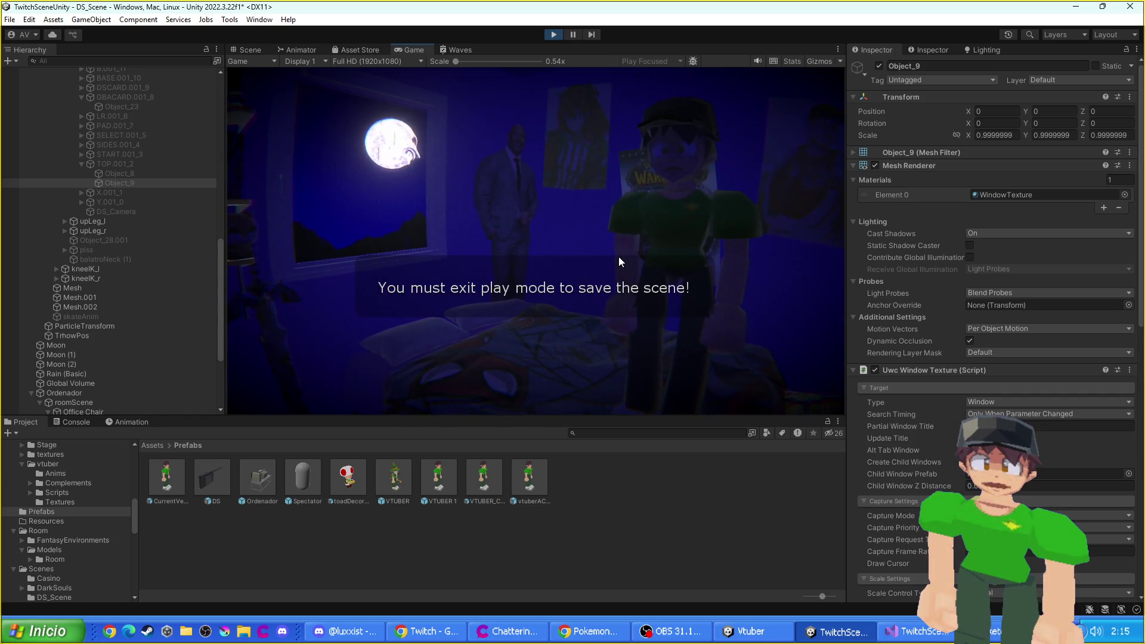
left_click(250, 49)
mouse_move(656, 239)
left_mouse_down()
mouse_move(746, 242)
mouse_move(597, 238)
mouse_move(417, 179)
mouse_move(122, 34)
left_mouse_up()
mouse_move(672, 217)
left_mouse_down()
mouse_move(520, 197)
mouse_move(585, 192)
mouse_move(535, 273)
mouse_move(539, 237)
left_mouse_up()
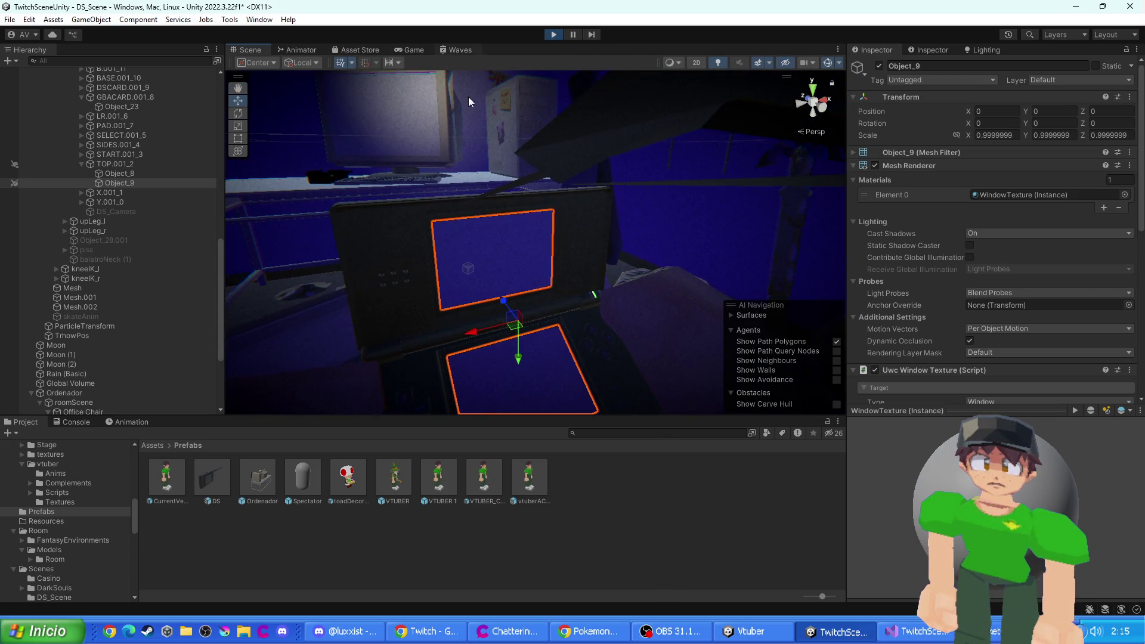
left_click(408, 49)
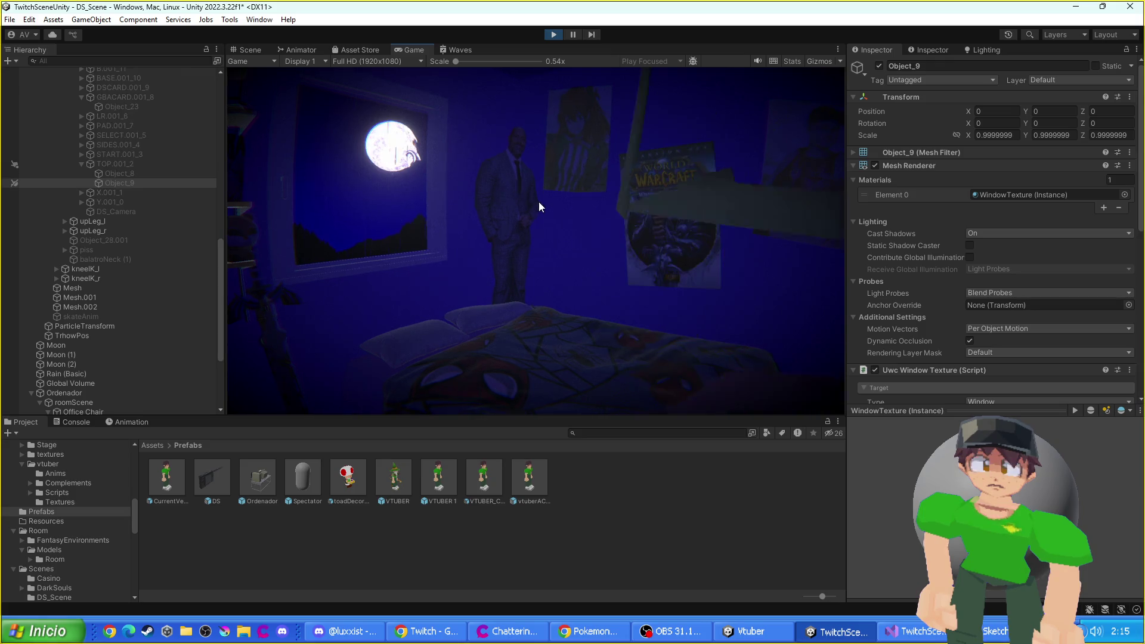
left_click(251, 50)
mouse_move(481, 199)
left_mouse_down()
mouse_move(524, 286)
mouse_move(510, 251)
mouse_move(525, 230)
left_mouse_up()
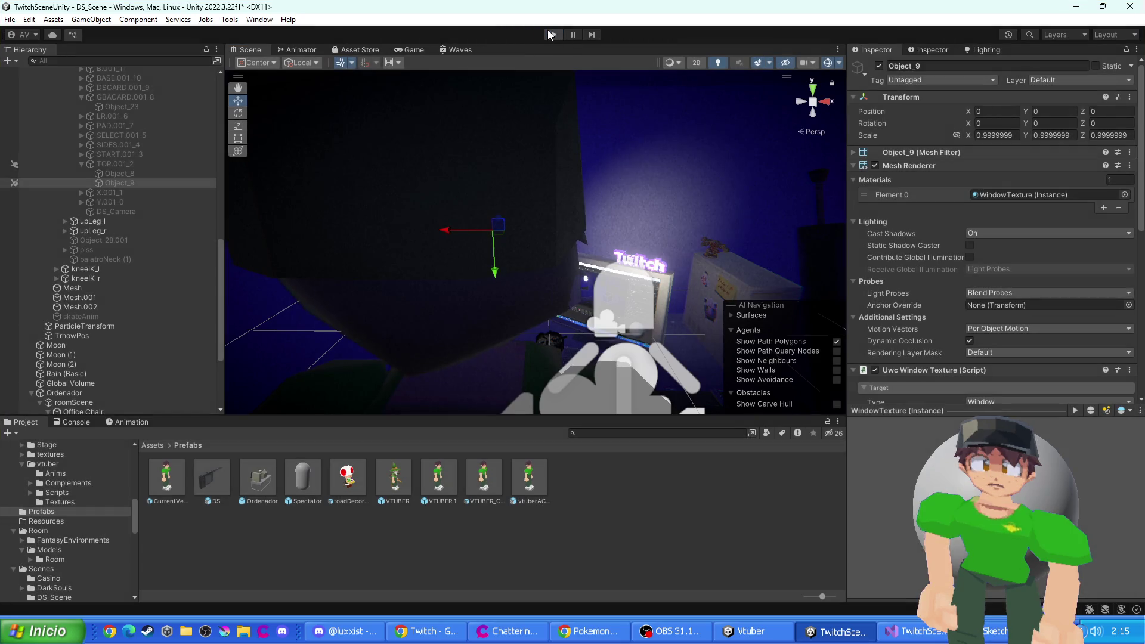
left_click(551, 34)
scroll(124, 206, "up", 5)
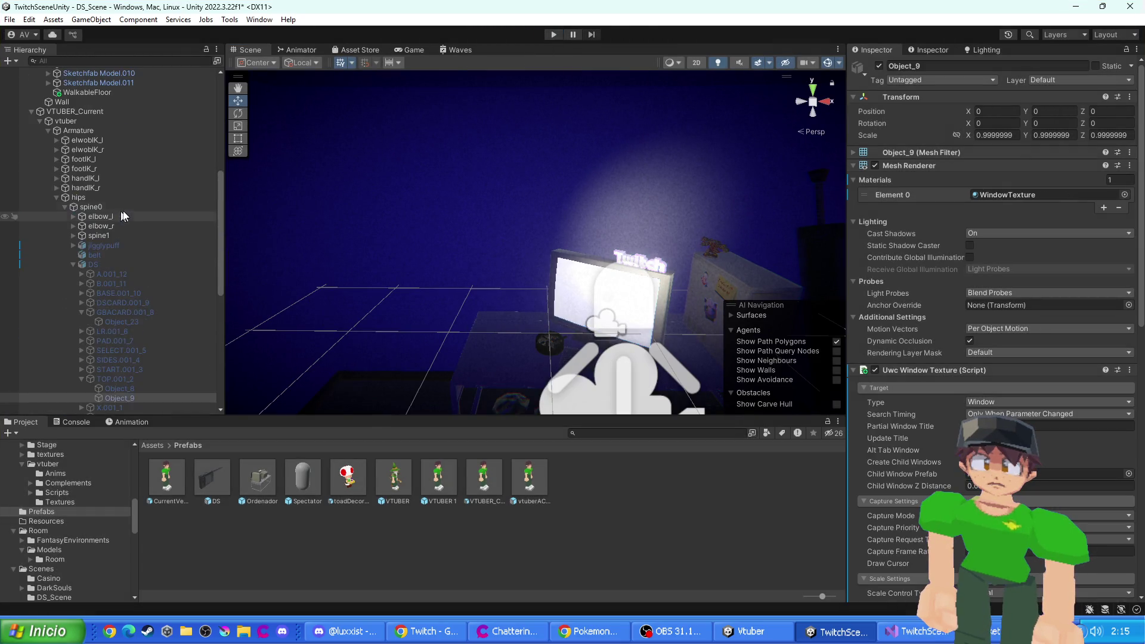
- Select the Screen object and set its Uwc Window Texture Capture Mode to Windows Graphics Capture
left_click(32, 112)
scroll(47, 171, "up", 10)
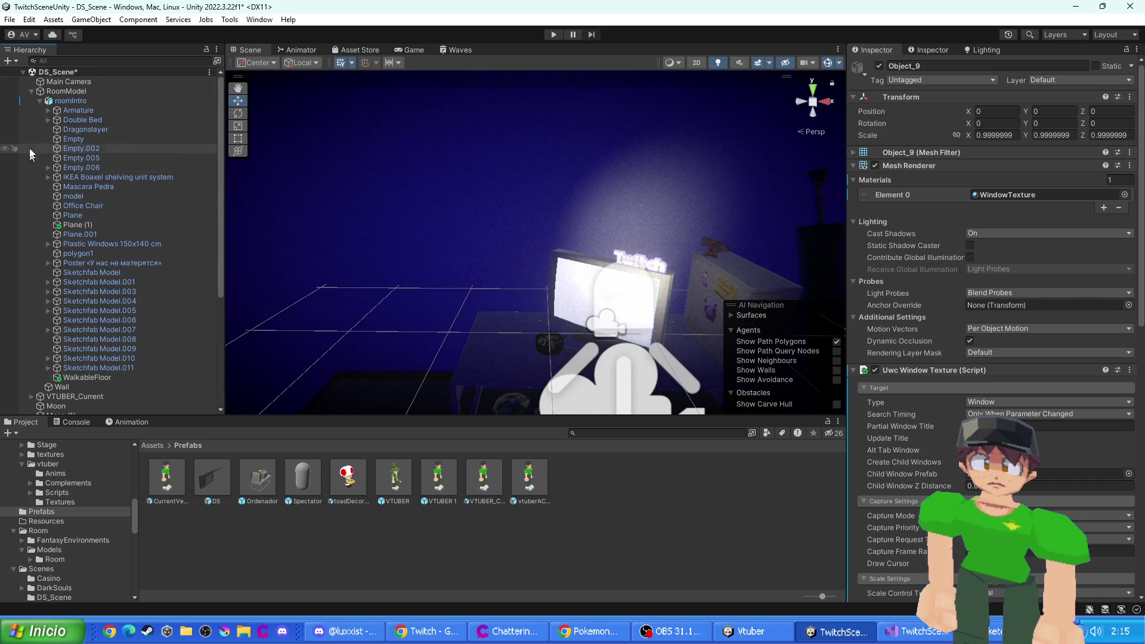
left_click(42, 101)
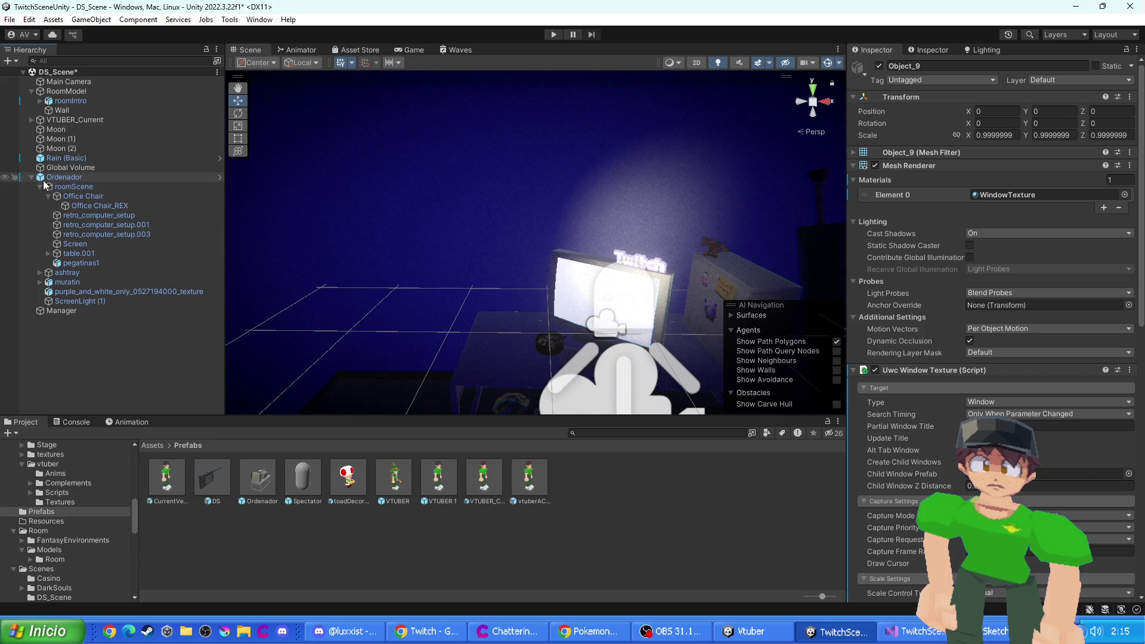
left_click(71, 187)
left_click(104, 198)
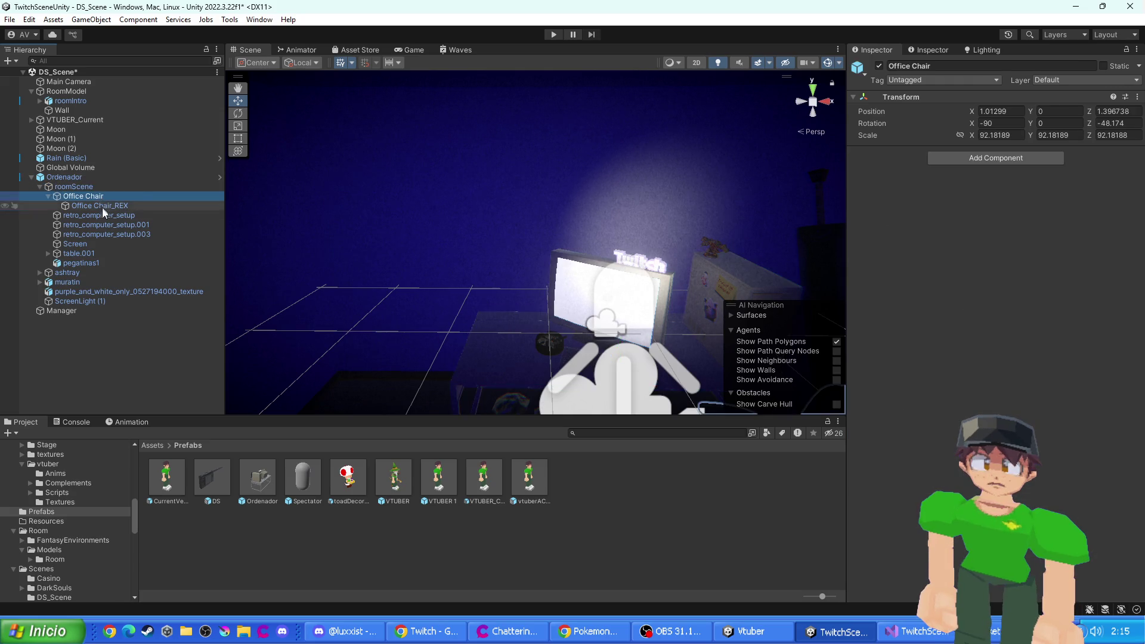
left_click(102, 215)
left_click(99, 231)
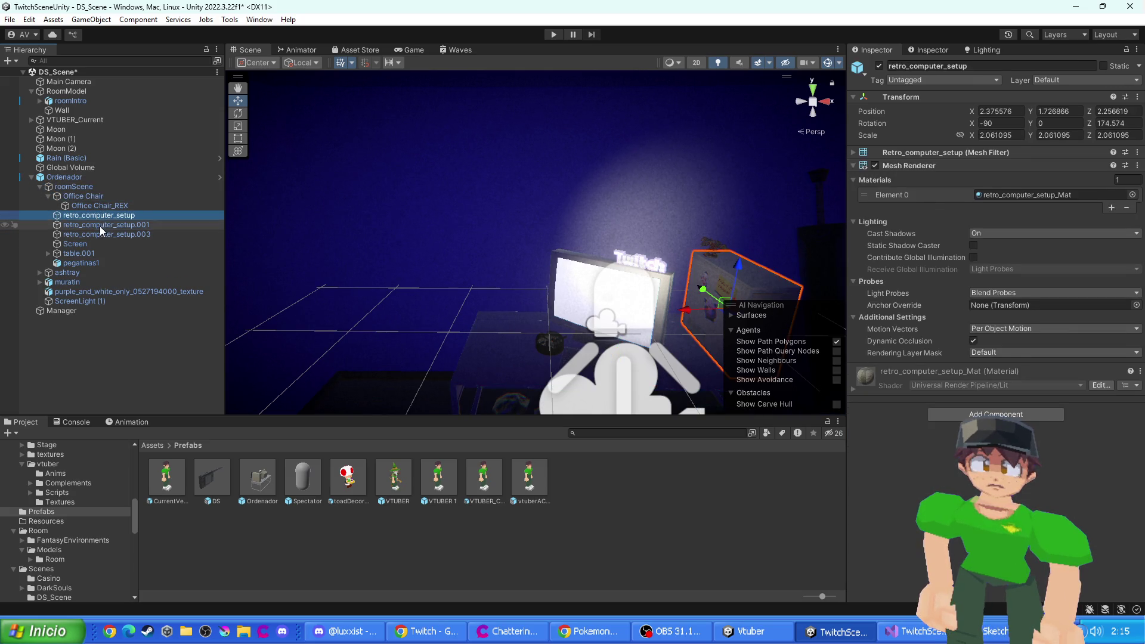
key("Down")
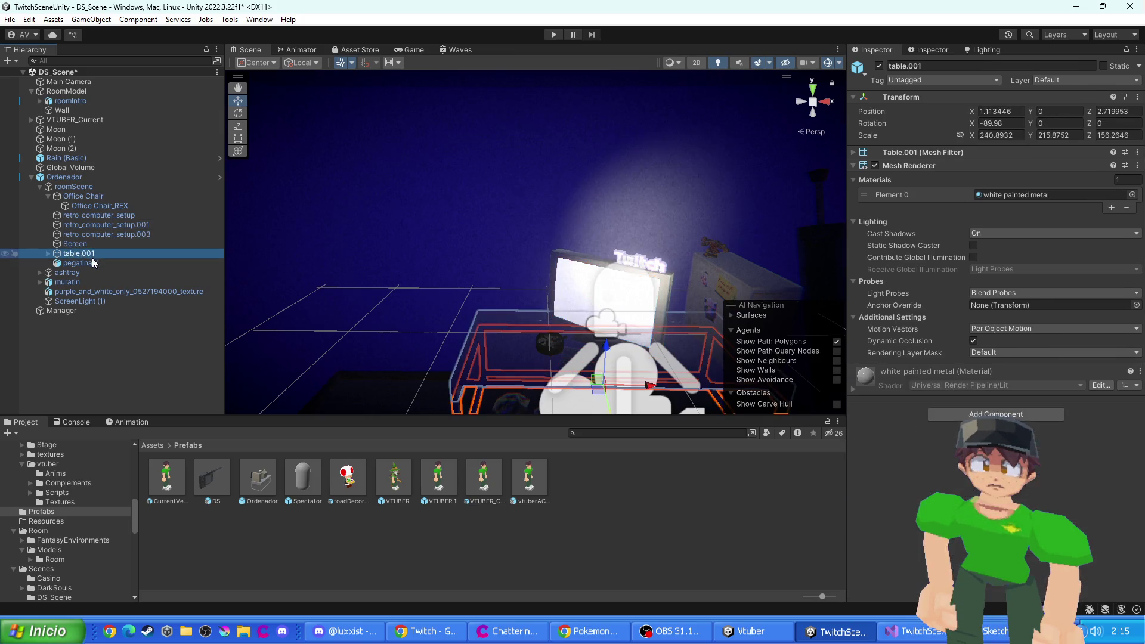
scroll(899, 423, "down", 3)
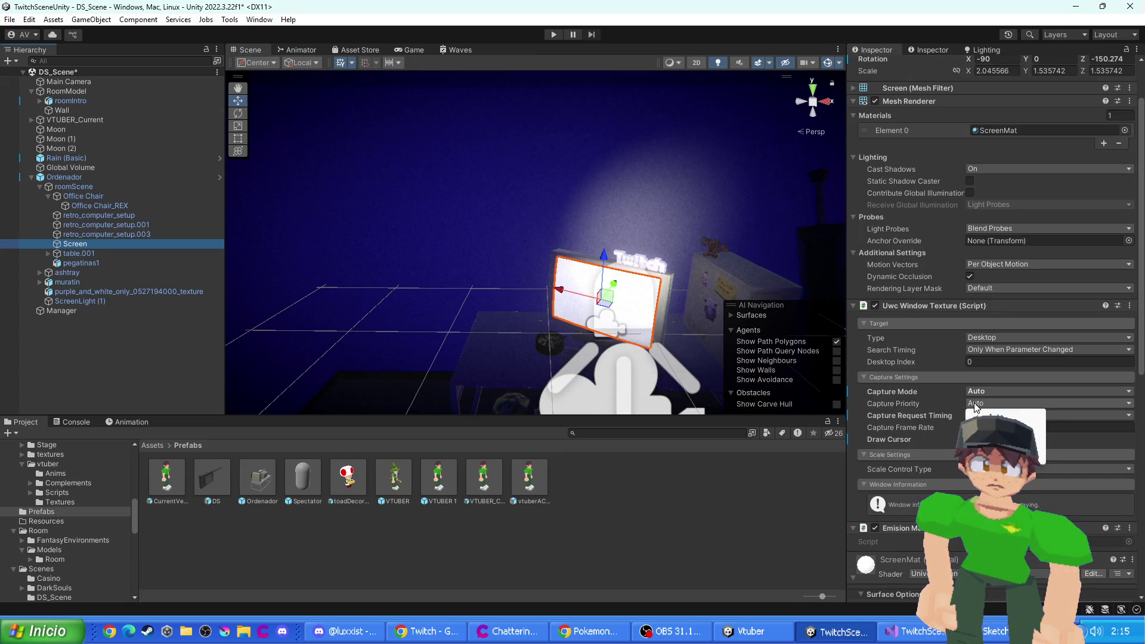
left_click(1026, 444)
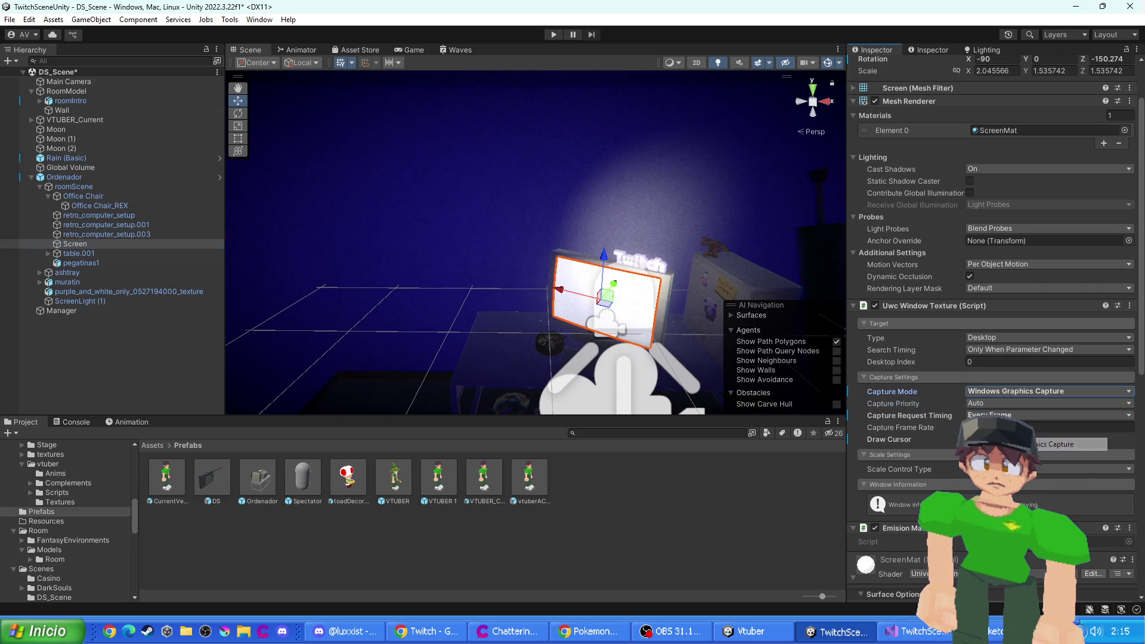
- Find ScreenLight (1) among the roomScene objects and delete it
left_click(83, 253)
left_click(96, 264)
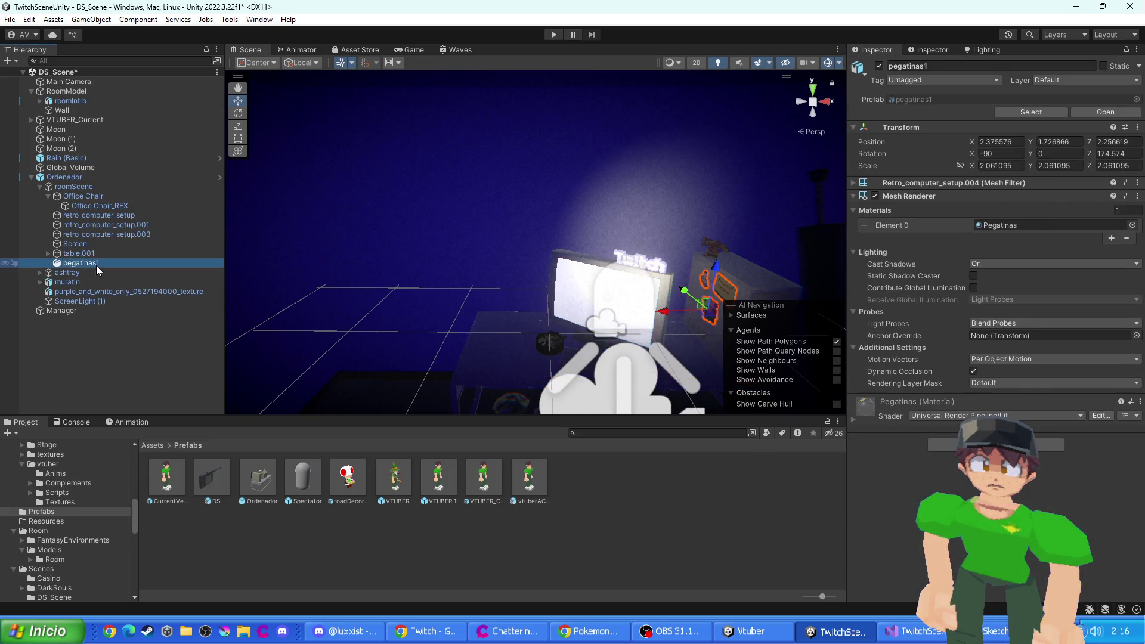
left_click(92, 272)
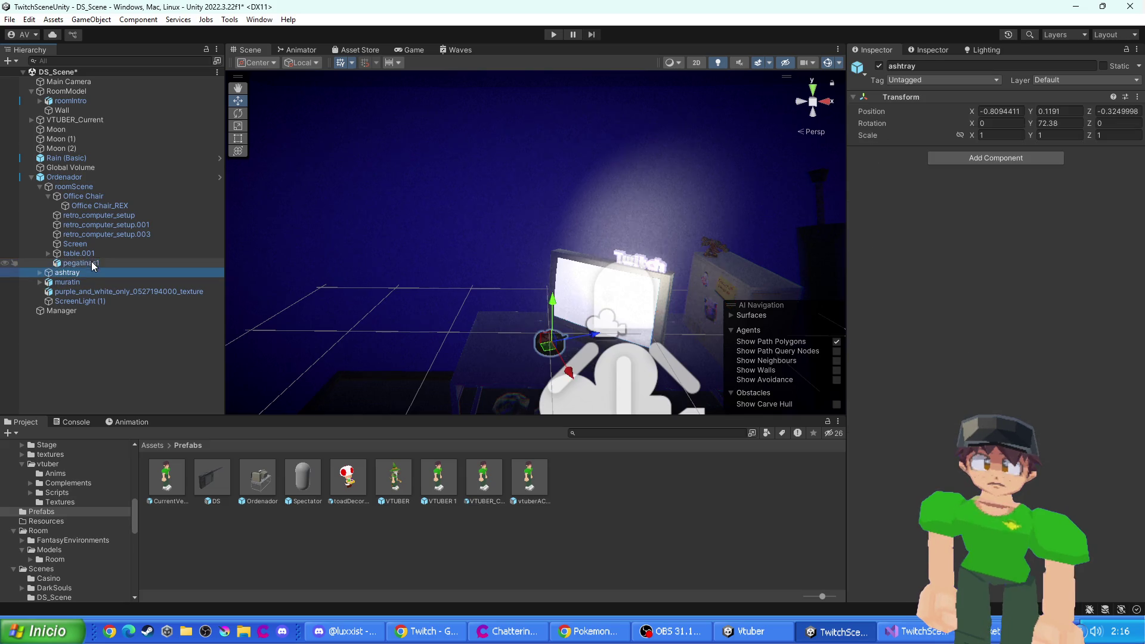
left_click(95, 282)
left_click(110, 293)
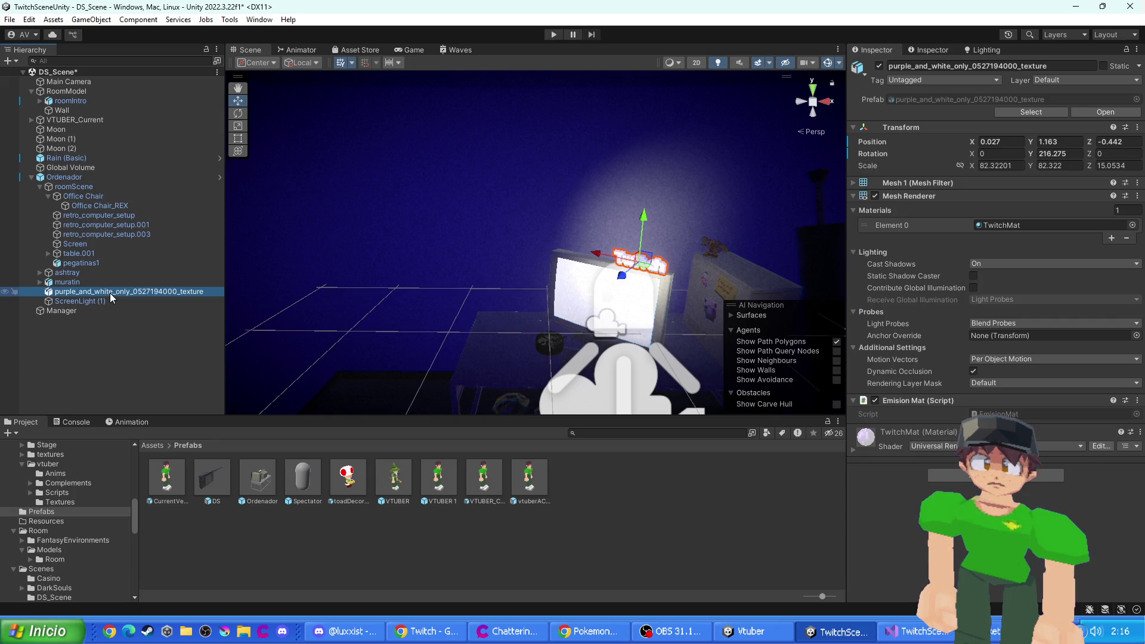
left_click(113, 301)
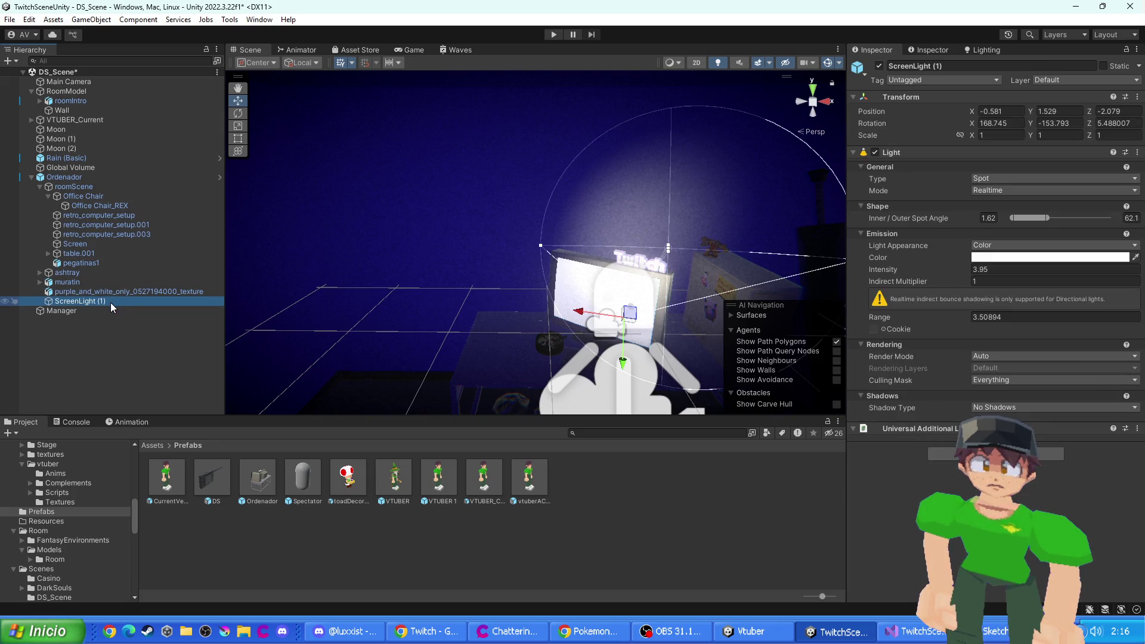
key("Delete")
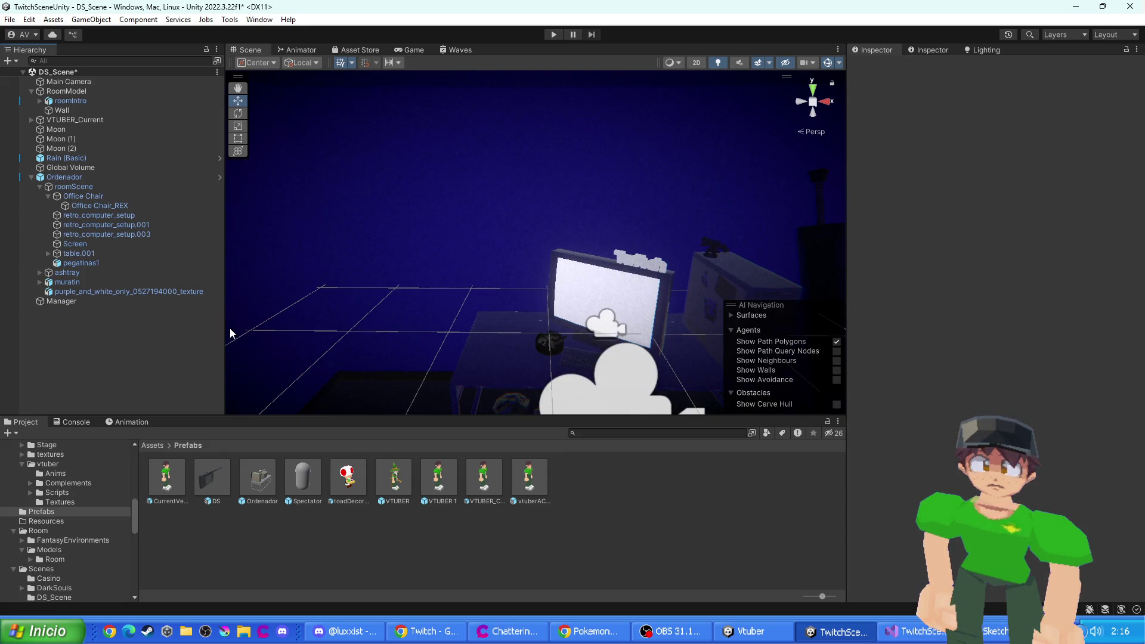
- Undo ScreenLight (1)'s deletion, rotate it toward the monitor (about X 169.6), and run the scene
key("ctrl+z")
mouse_move(696, 271)
left_mouse_down()
mouse_move(645, 292)
mouse_move(338, 309)
mouse_move(374, 295)
mouse_move(373, 412)
mouse_move(722, 271)
mouse_move(661, 215)
left_mouse_up()
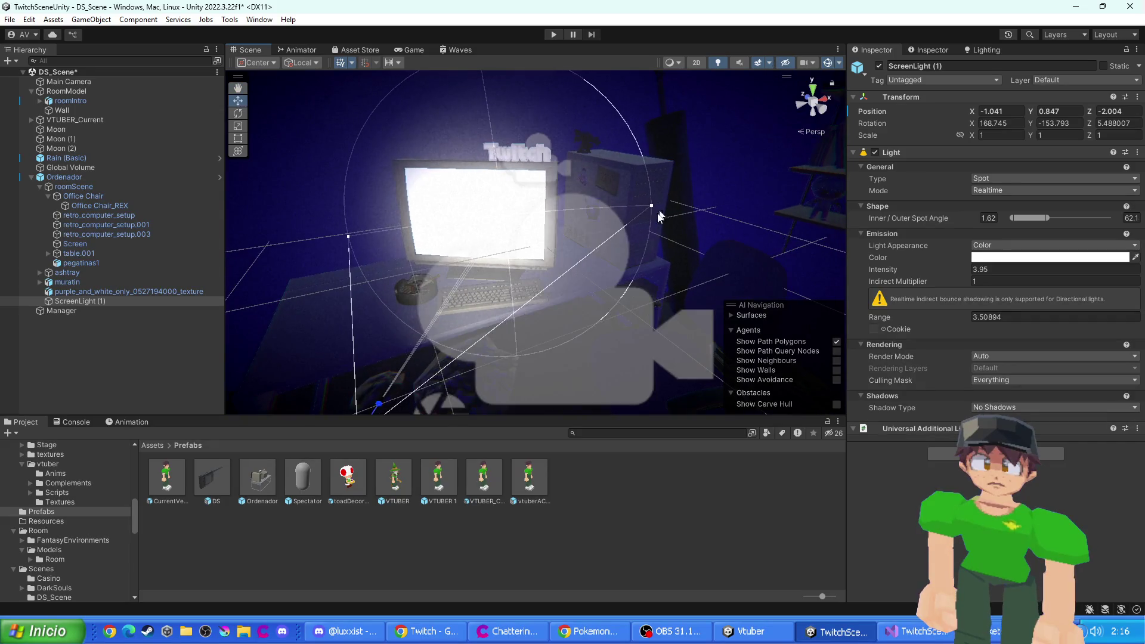
scroll(489, 346, "down", 2)
left_click_drag(441, 382, 435, 394)
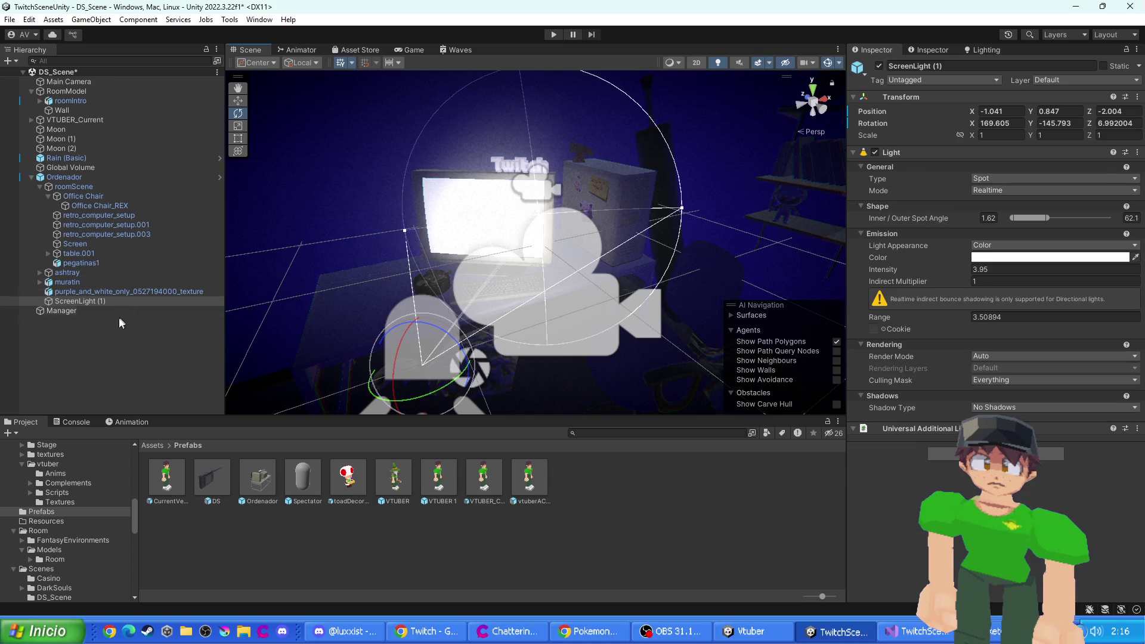
left_click(119, 369)
left_click(58, 312)
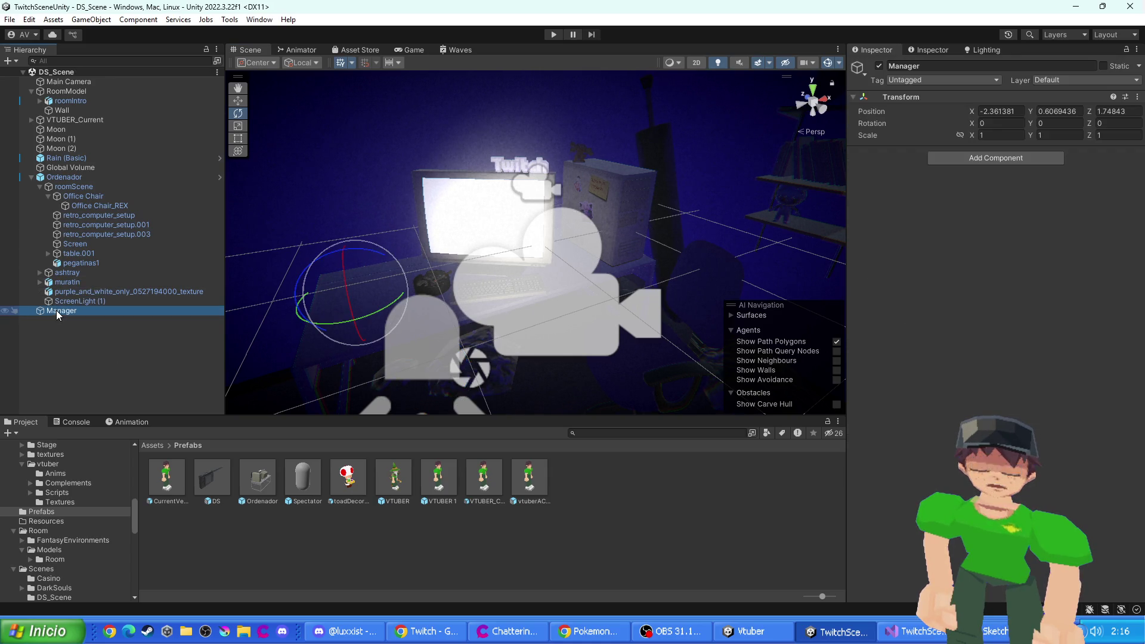
left_click(554, 34)
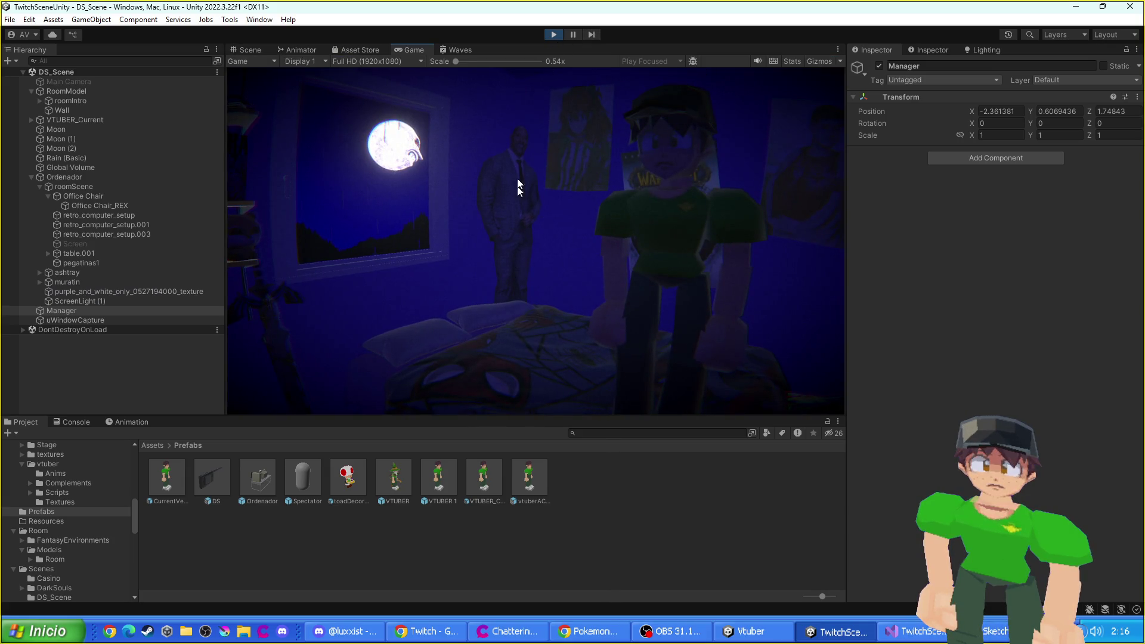
- Stop the running scene and save the project with File > Save Project
left_click(552, 36)
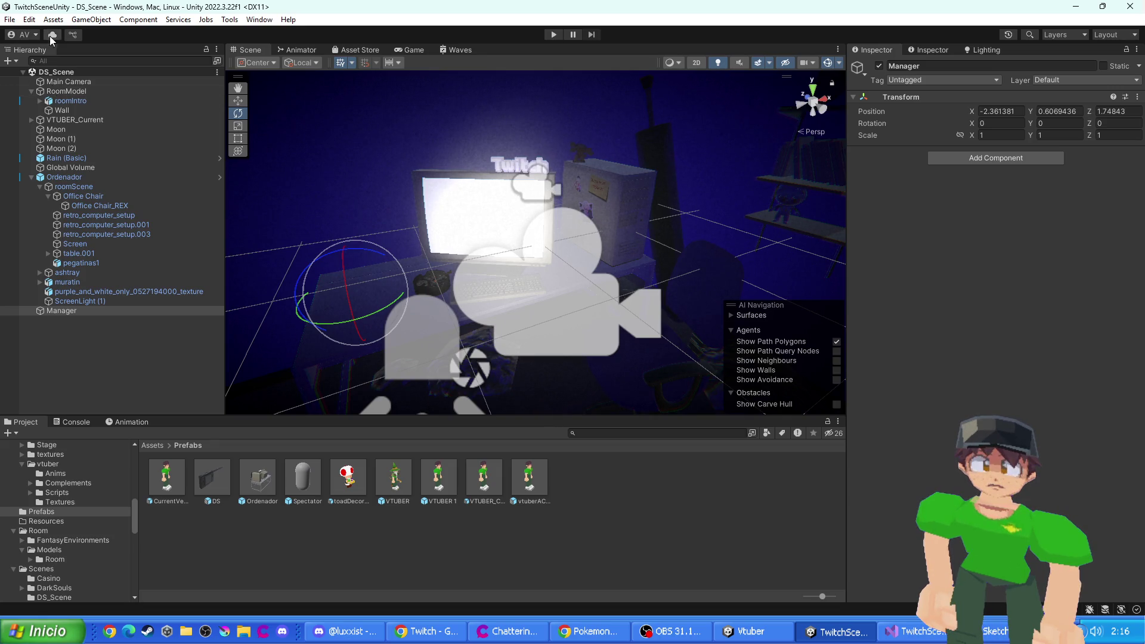
left_click(16, 21)
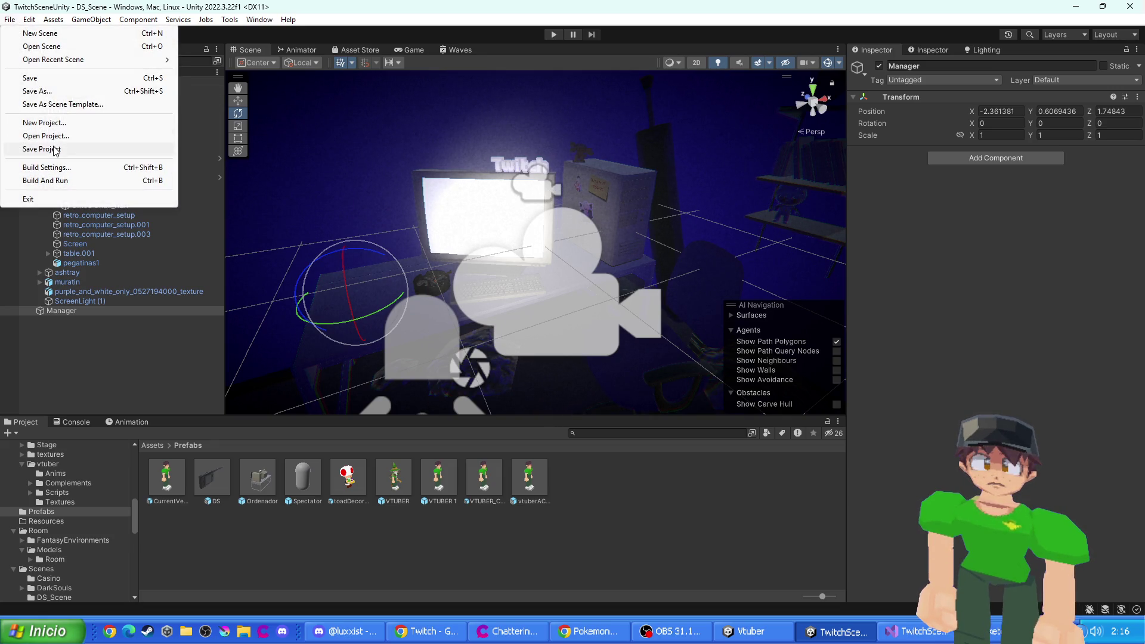
left_click(41, 148)
- Close the Unity editor, minimise the other windows to the desktop, and launch Unity Hub
key("alt+Tab")
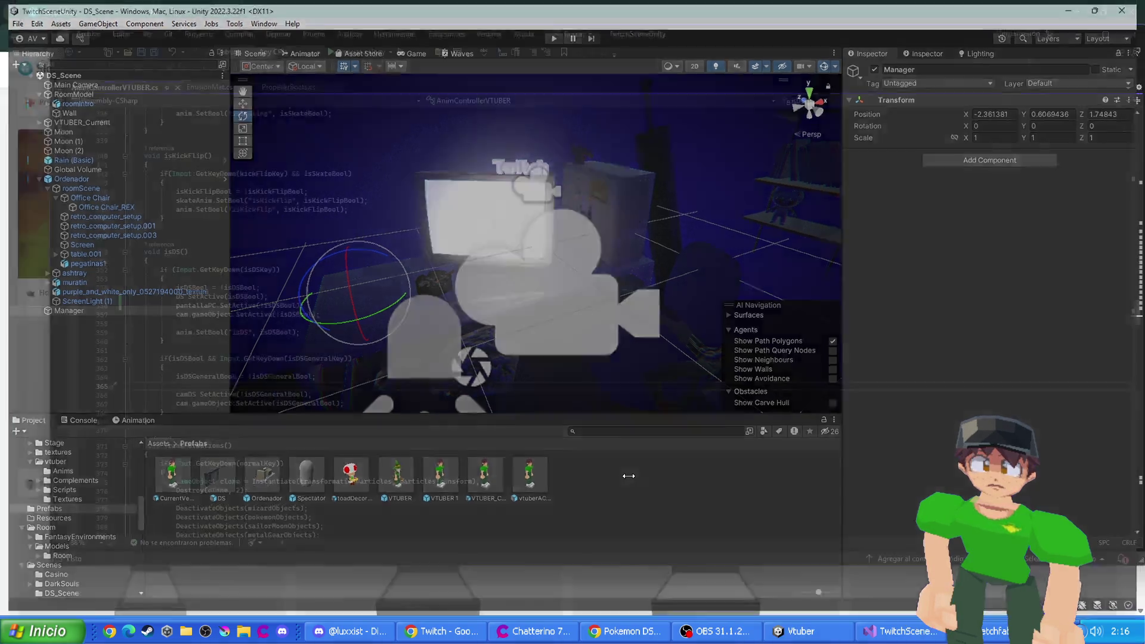
key("super+d")
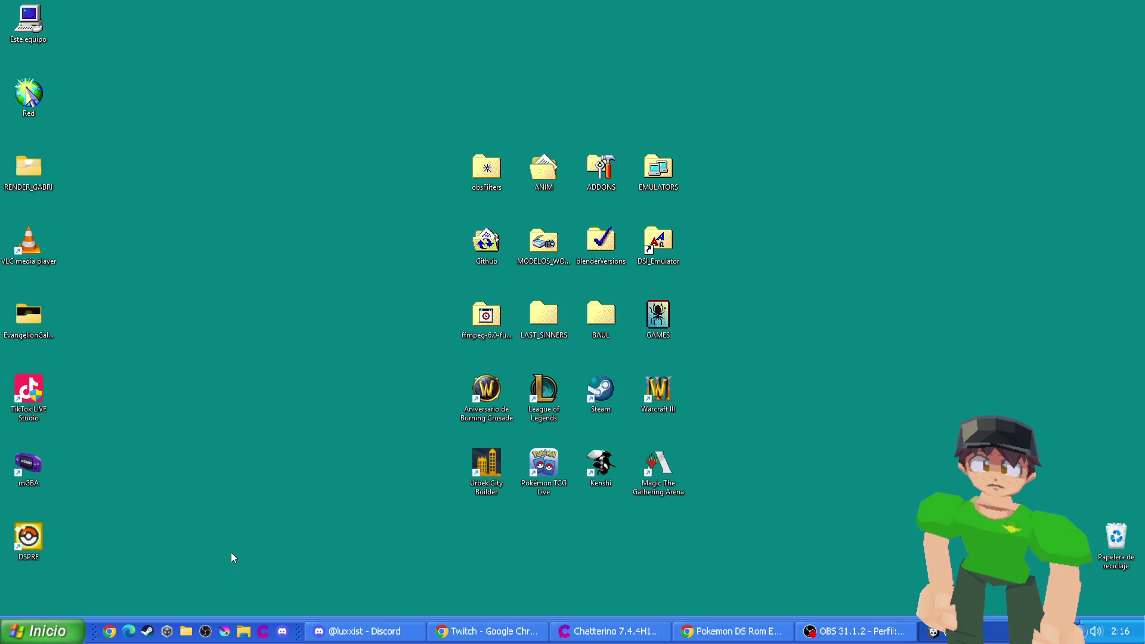
left_click(168, 631)
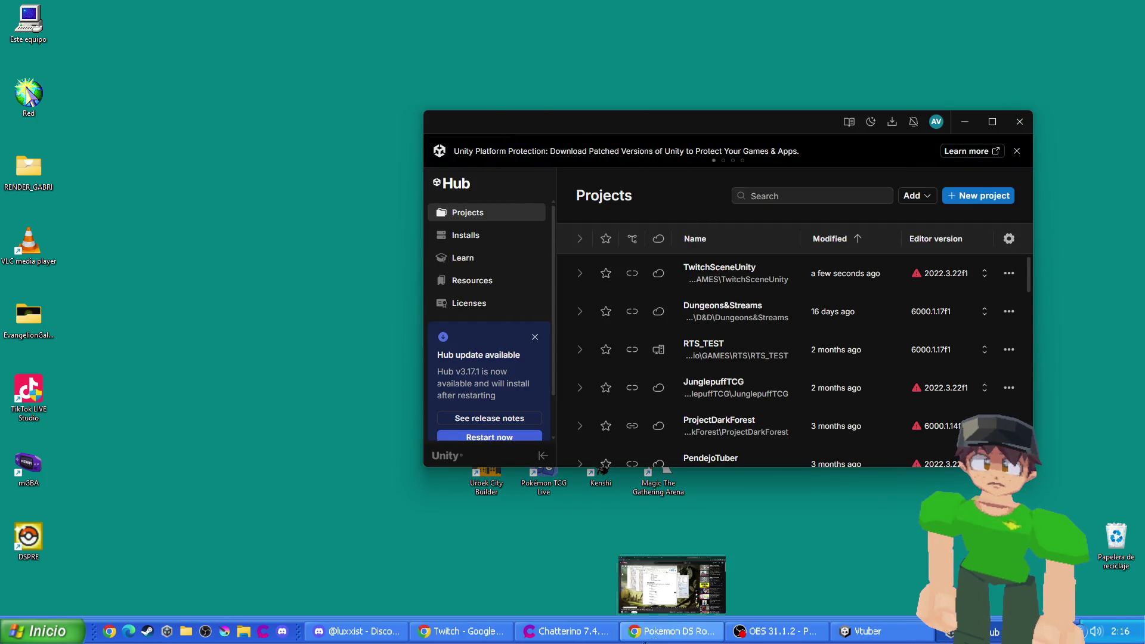
- Reopen TwitchSceneUnity from Unity Hub's Projects list to load DS_Scene
left_click(707, 270)
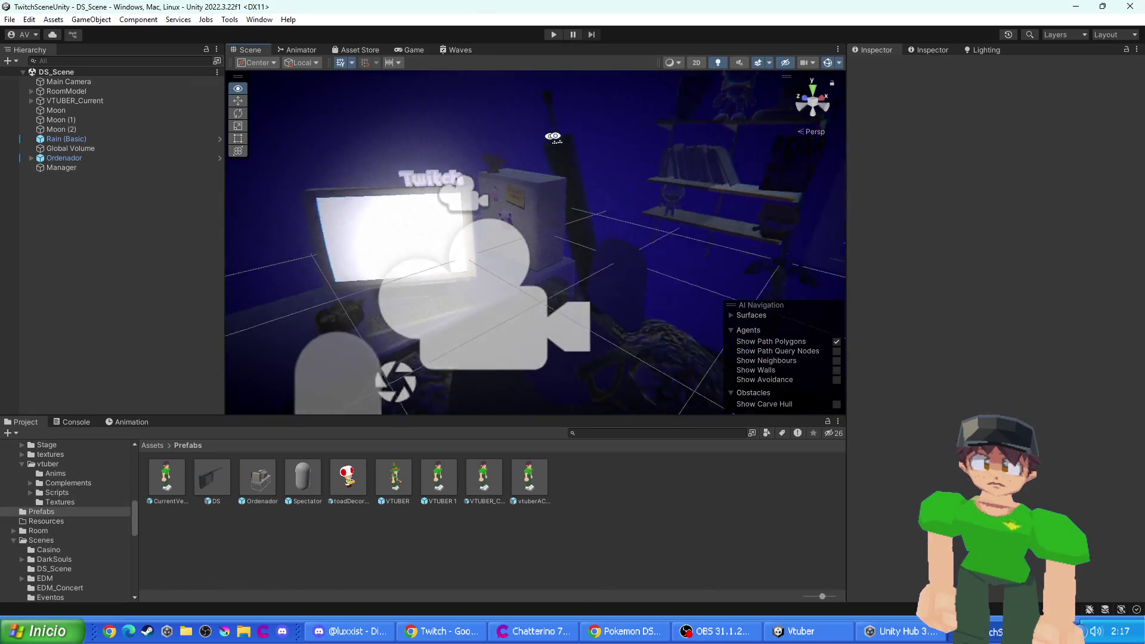
- Test DS_Scene in Play mode, then delete the Ordenador computer setup and run again
mouse_move(1043, 132)
left_mouse_down()
mouse_move(658, 238)
mouse_move(540, 79)
left_mouse_up()
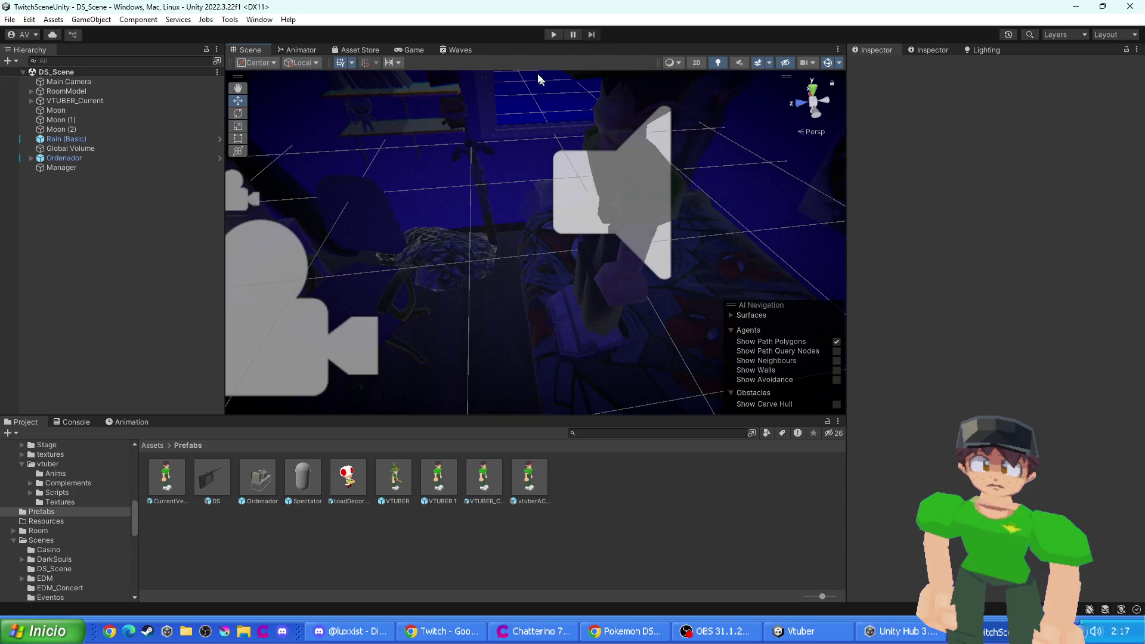
left_click(550, 37)
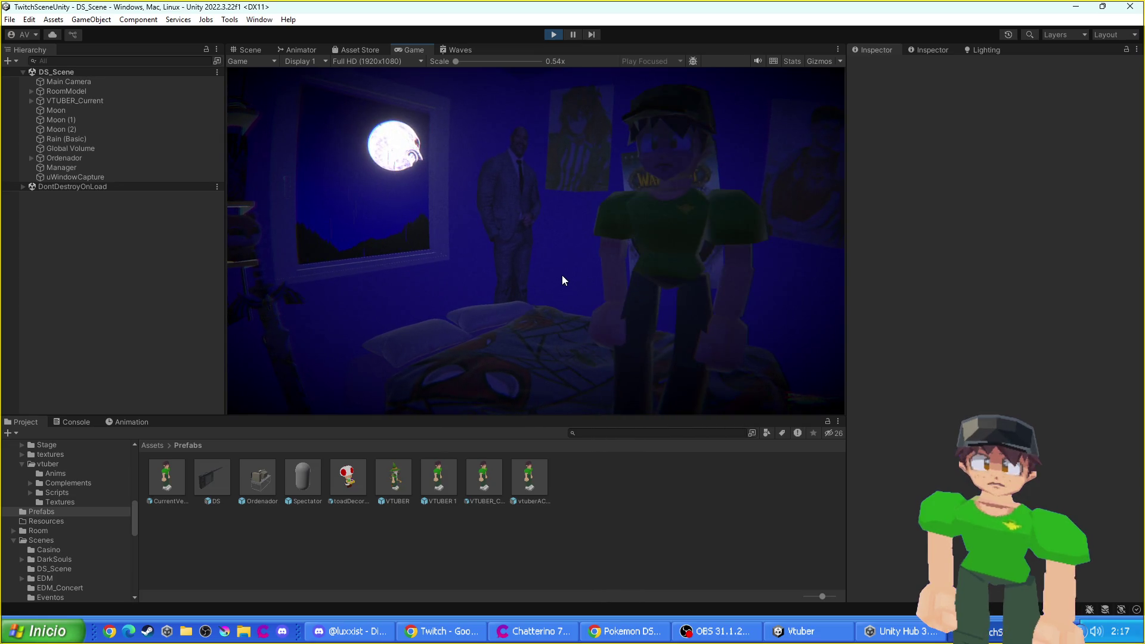
left_click(551, 34)
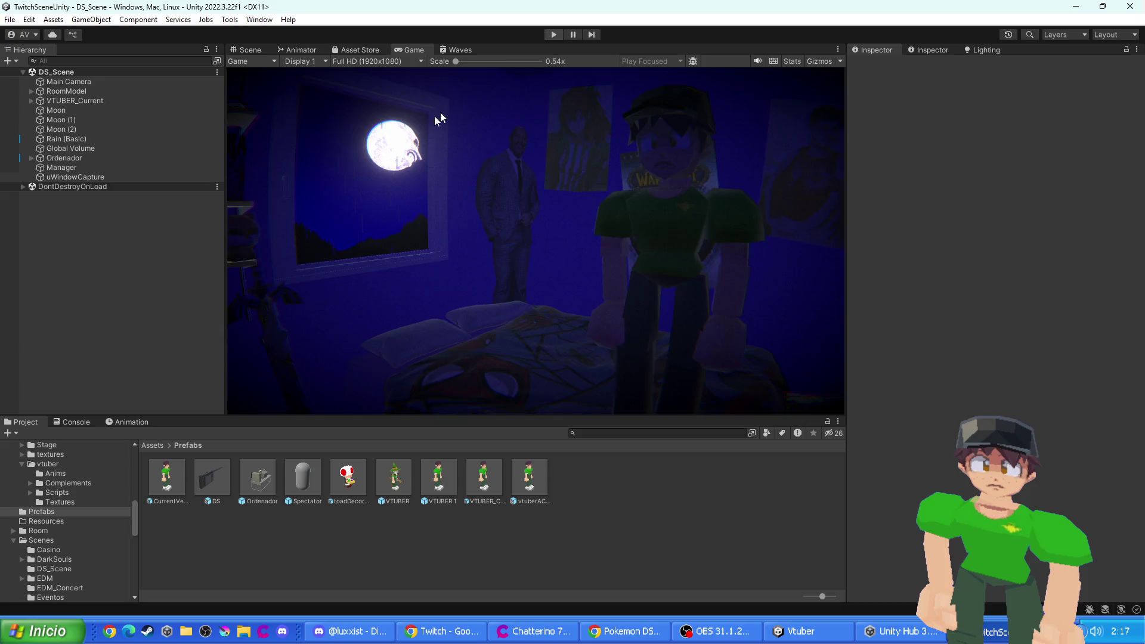
left_click(62, 159)
key("Delete")
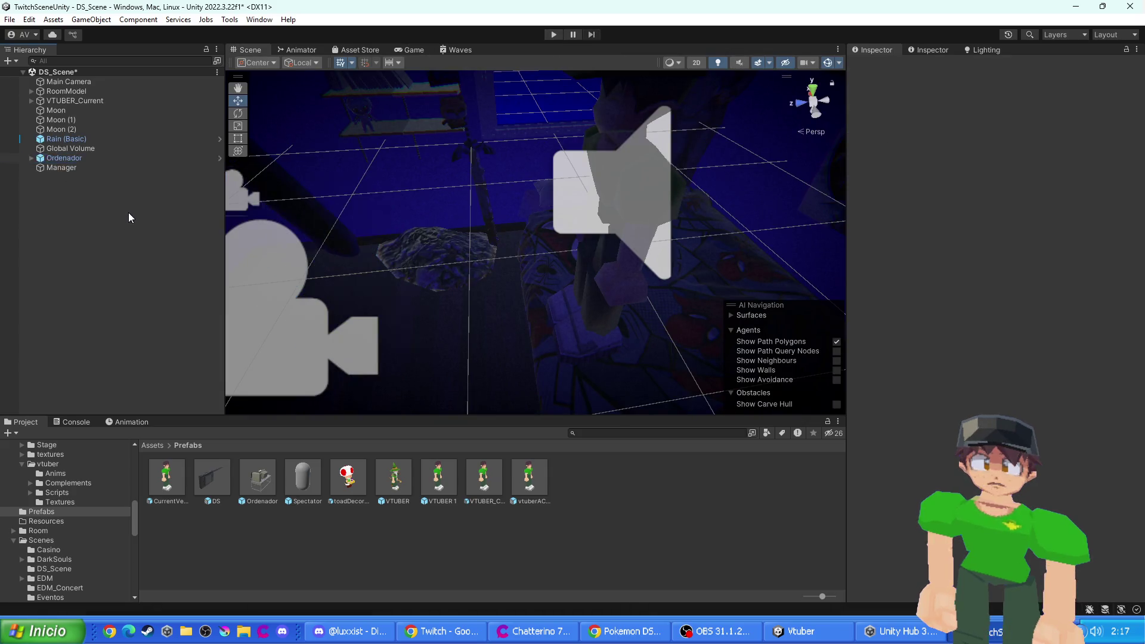
left_click(553, 33)
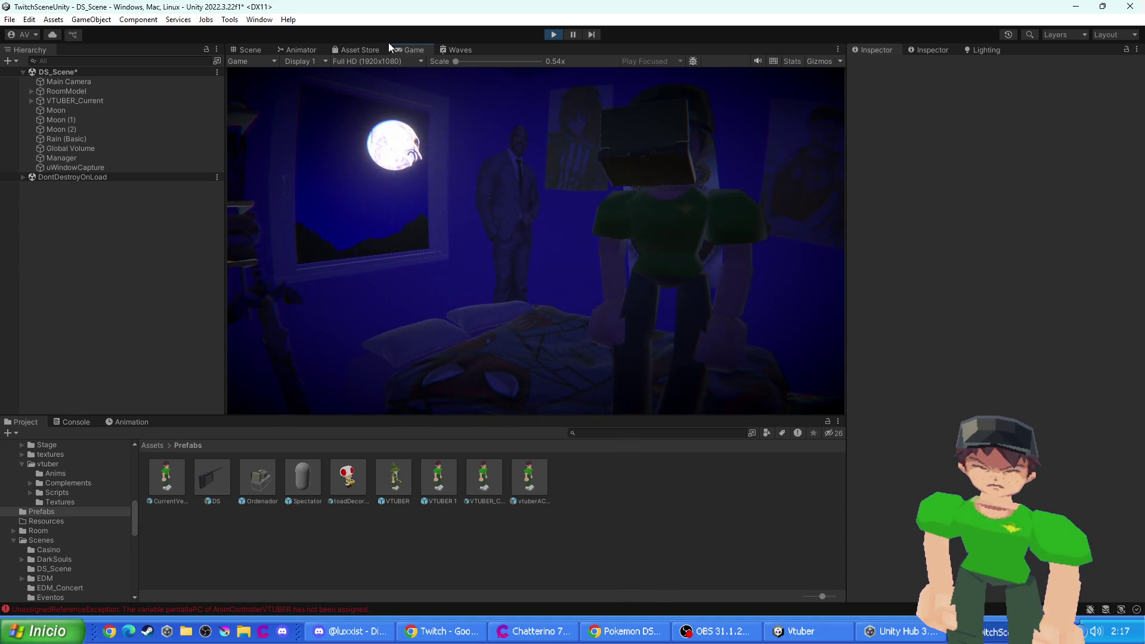
- Inspect the unassigned pantallaPC console error and open its script in Visual Studio
left_click(249, 49)
left_click_drag(543, 214, 429, 188)
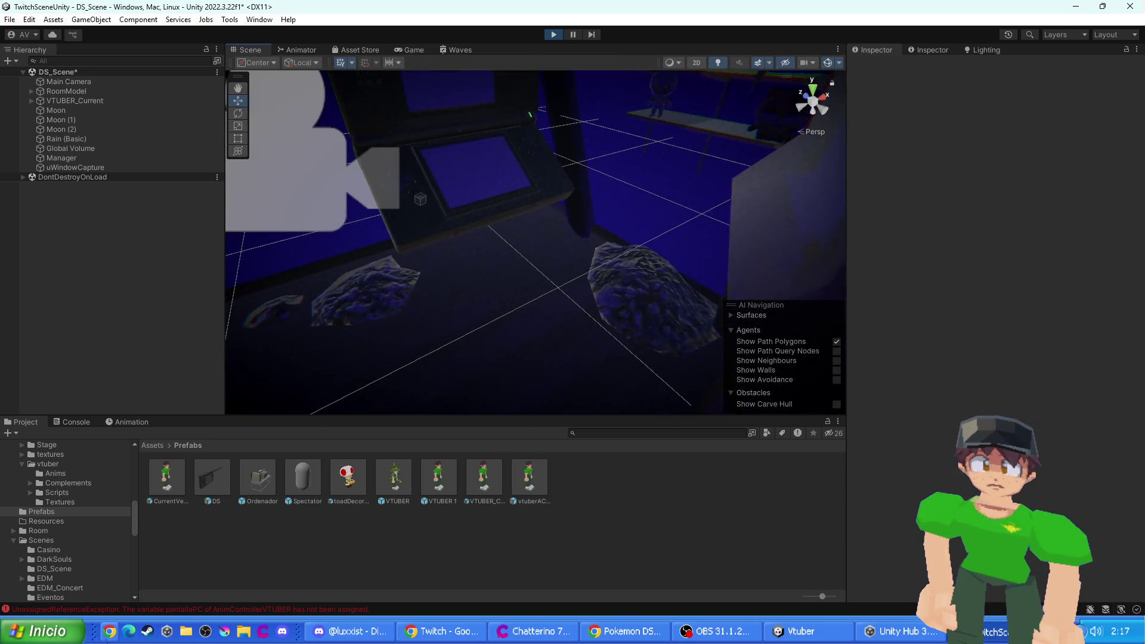
key("super")
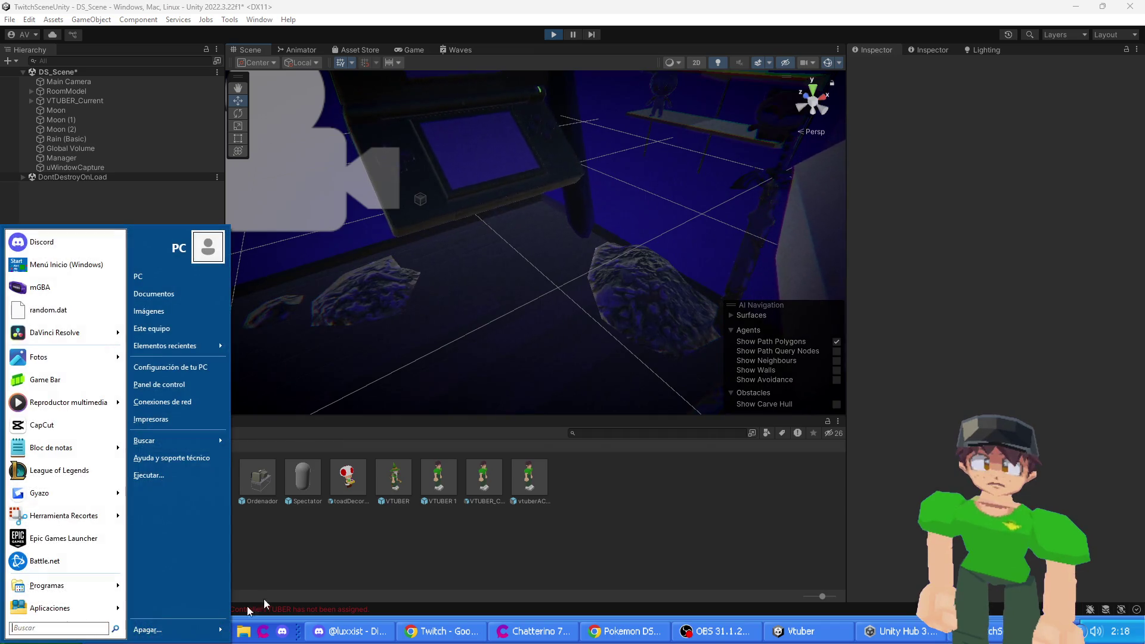
left_click(264, 601)
left_click(91, 424)
left_click(171, 460)
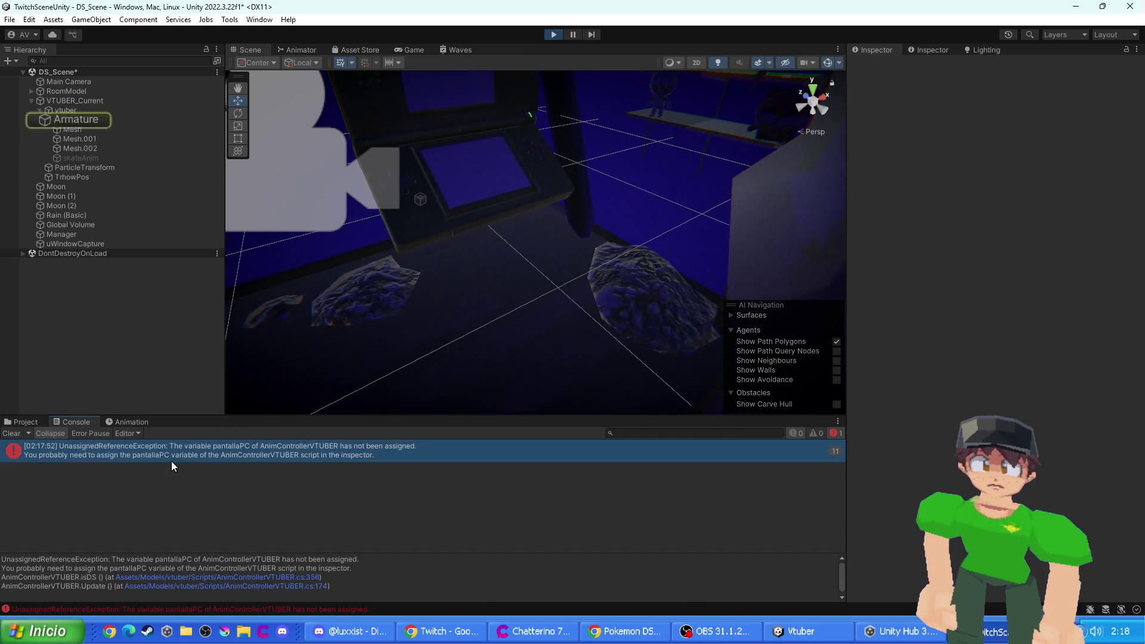
double_click(171, 460)
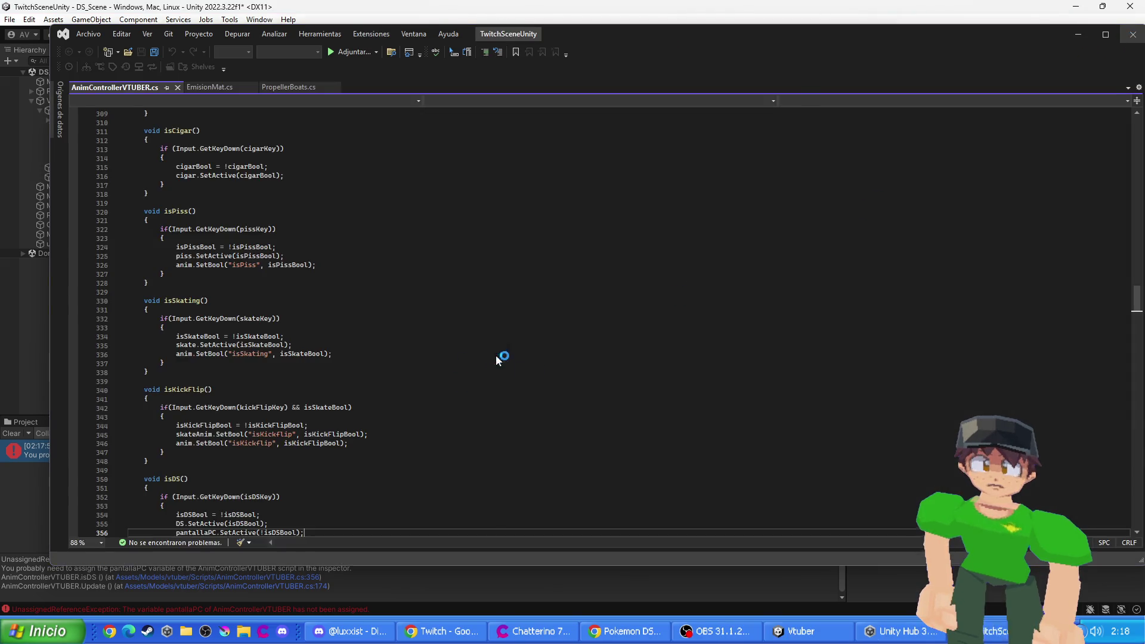
key("alt+Tab")
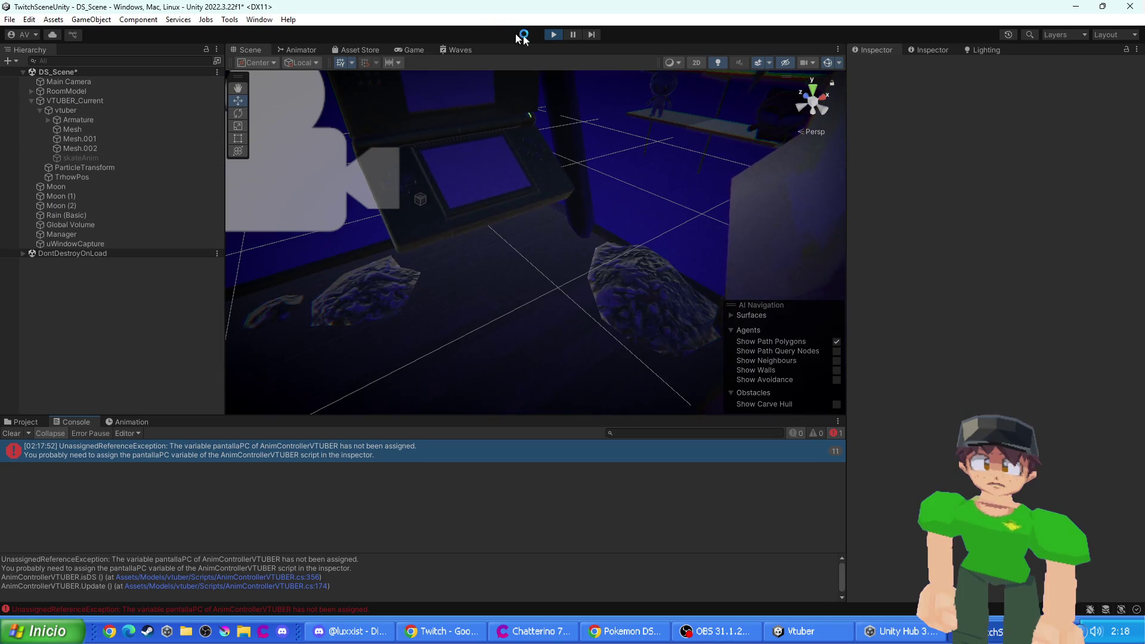
- Stop Play mode and select Armature to inspect its script fields
left_click(554, 35)
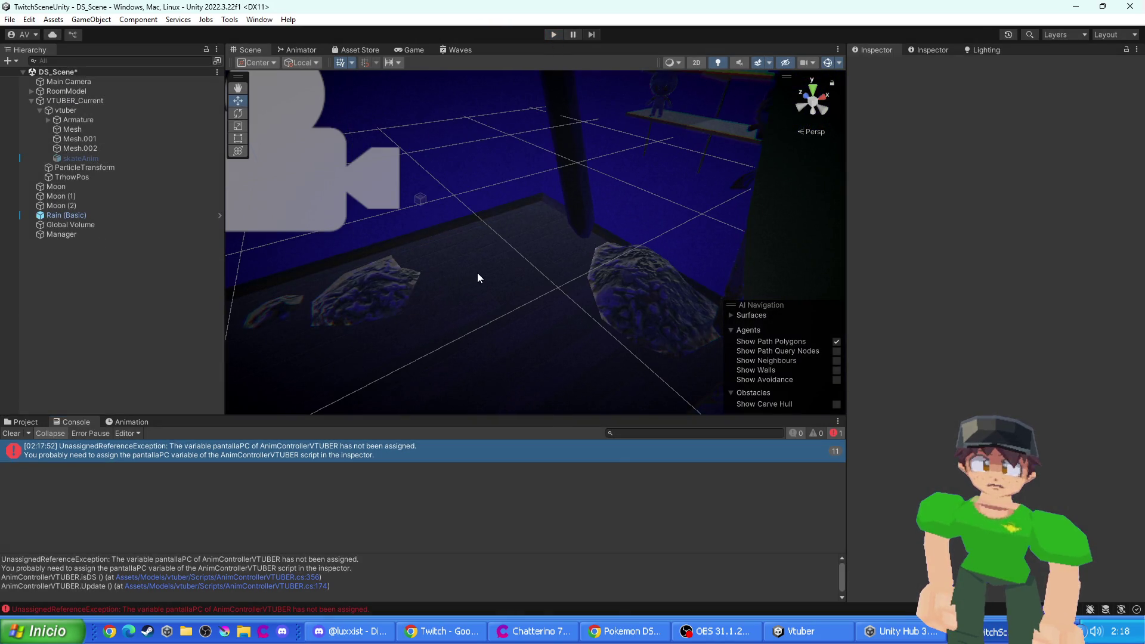
mouse_move(233, 270)
left_mouse_down()
mouse_move(425, 266)
mouse_move(503, 248)
left_mouse_up()
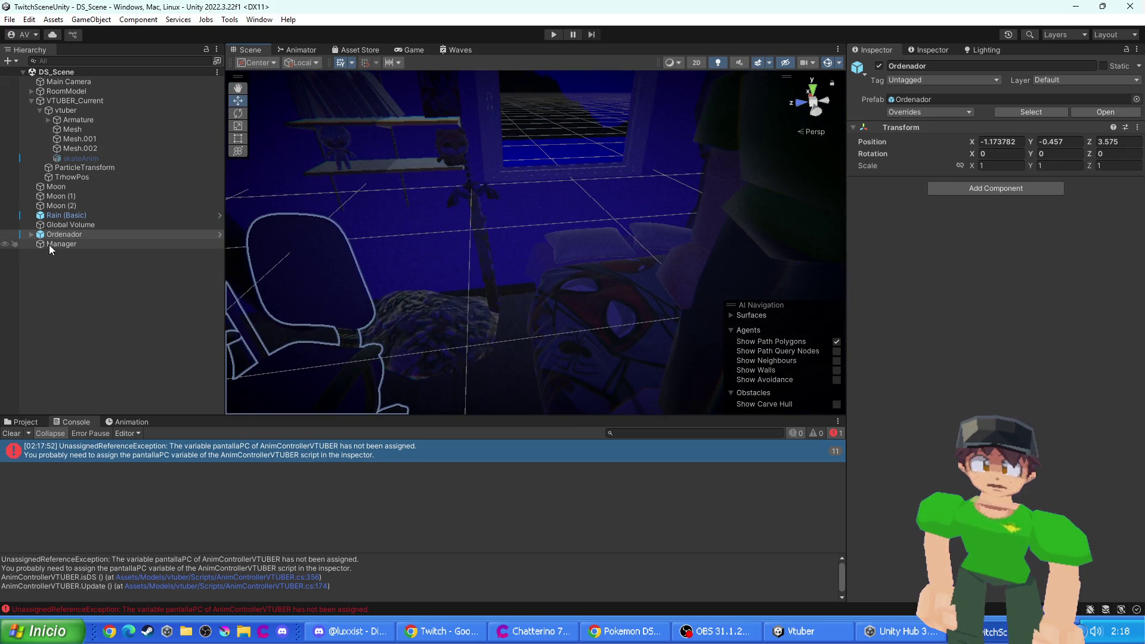
left_click(77, 119)
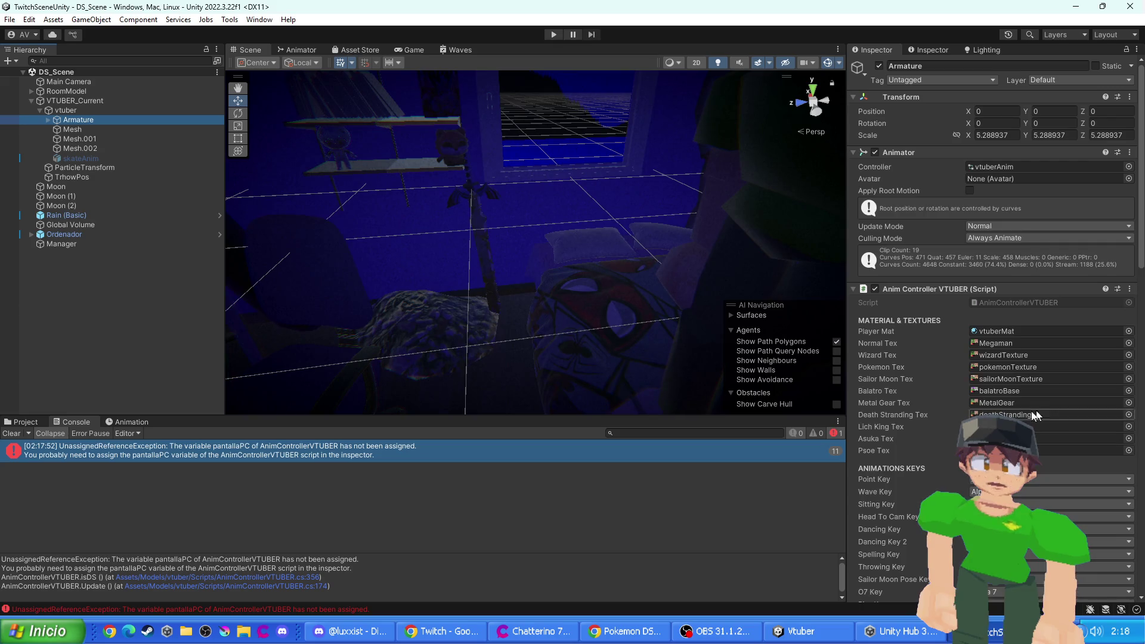
scroll(986, 413, "down", 10)
scroll(985, 413, "down", 6)
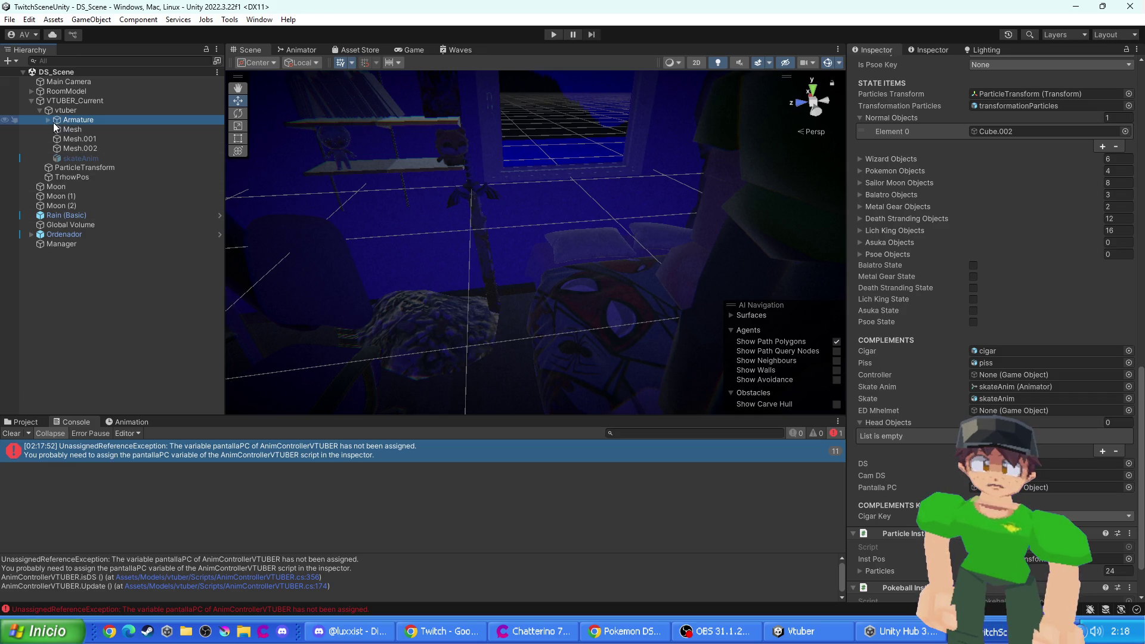
mouse_move(59, 124)
left_mouse_down()
mouse_move(84, 173)
mouse_move(71, 238)
mouse_move(764, 336)
left_mouse_up()
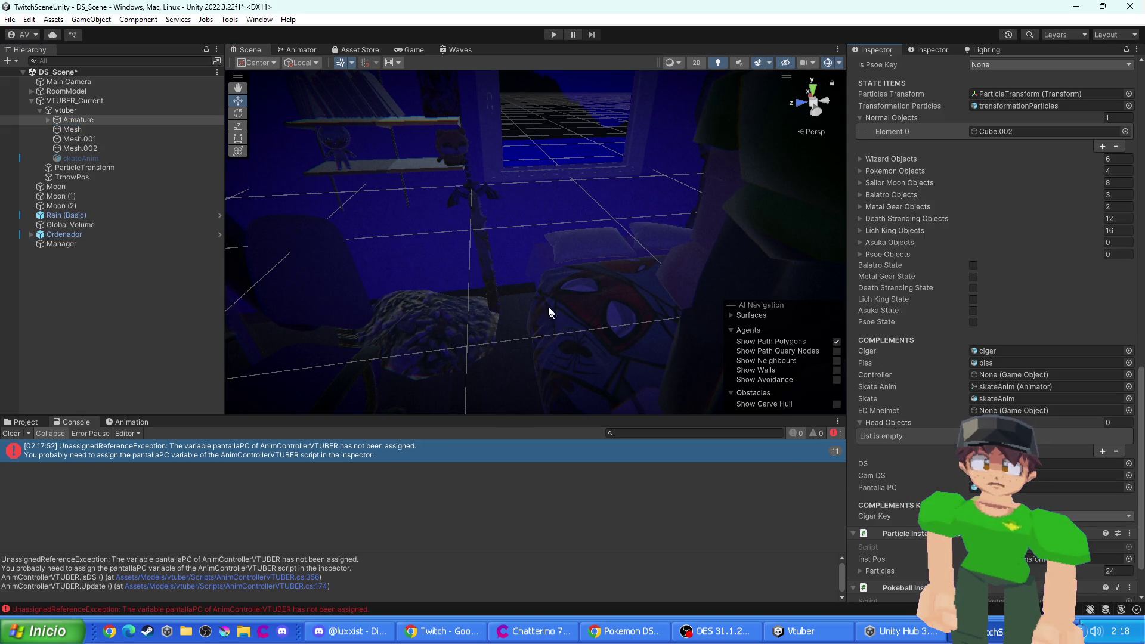
- Run the scene again, review both console errors' stack traces, then stop Play mode
left_click(553, 35)
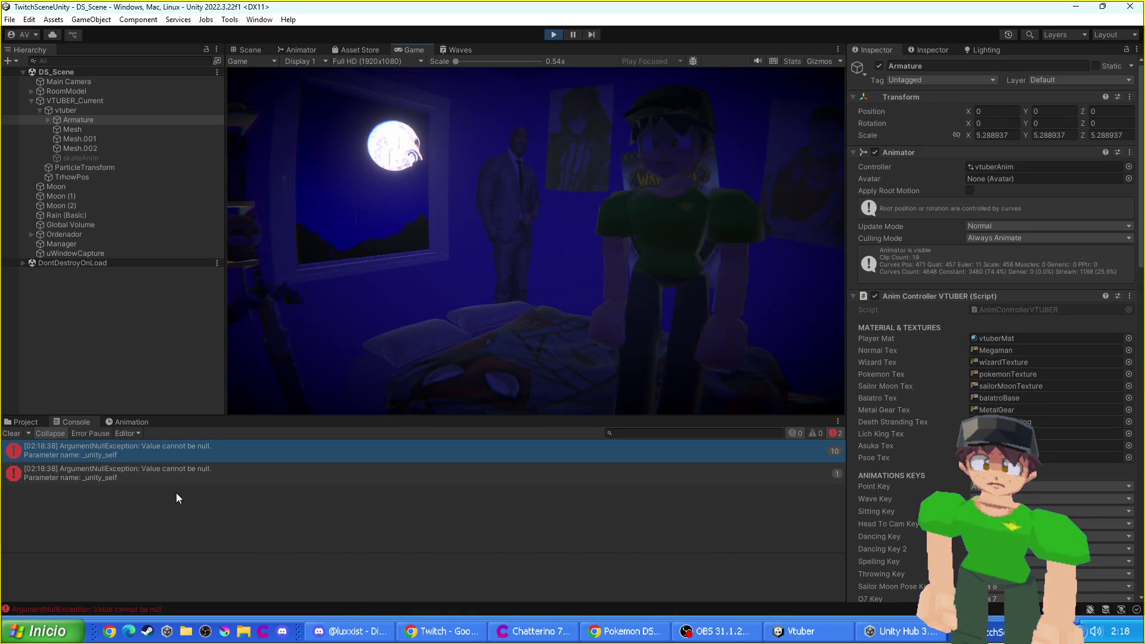
left_click(180, 474)
left_click(185, 452)
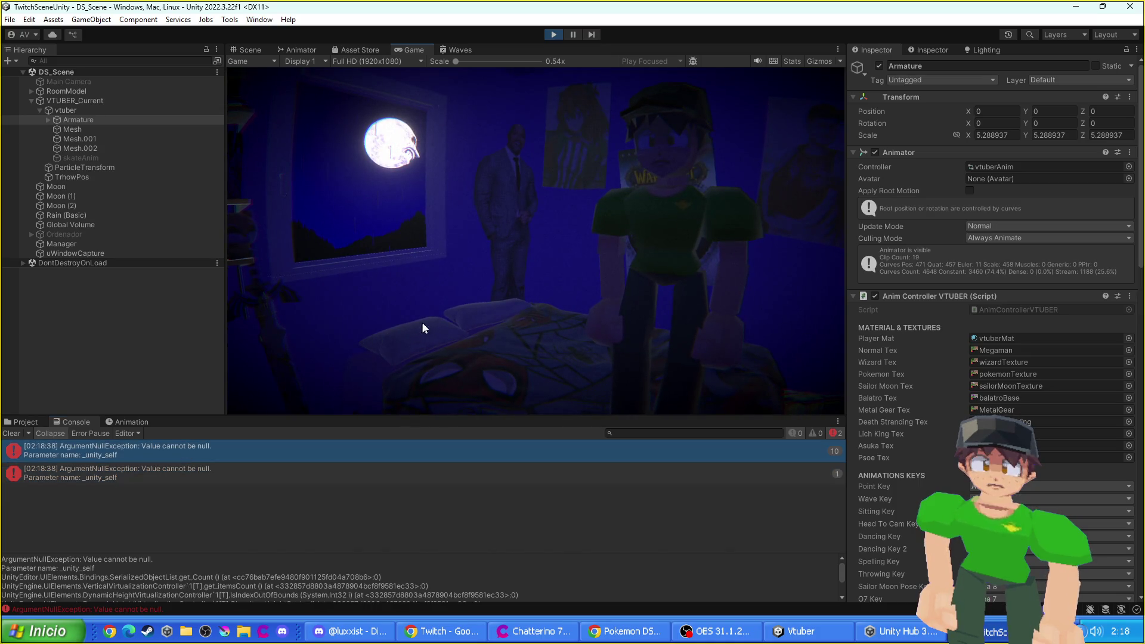
left_click(554, 36)
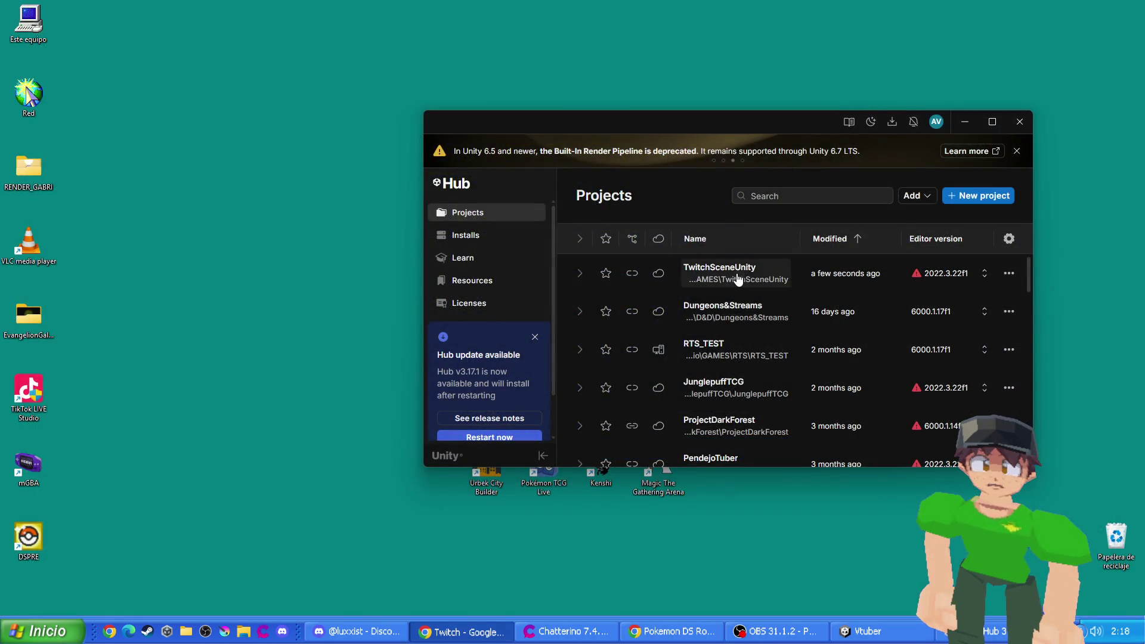
- Open TwitchSceneUnity from Unity Hub and bring the loaded editor to the front
left_click(738, 280)
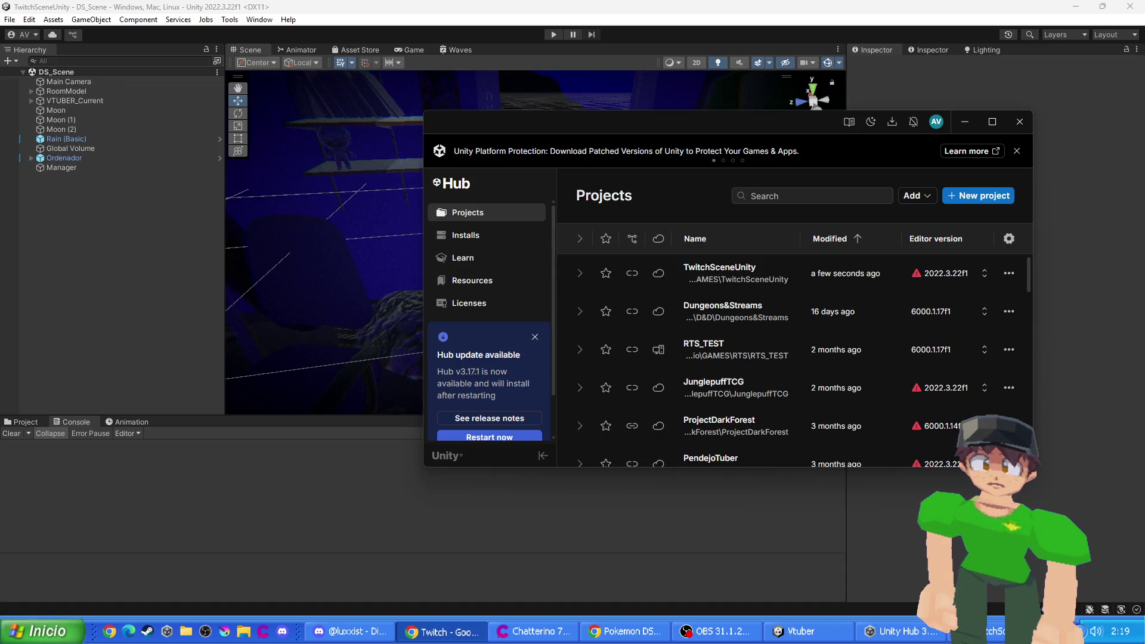
left_click(495, 5)
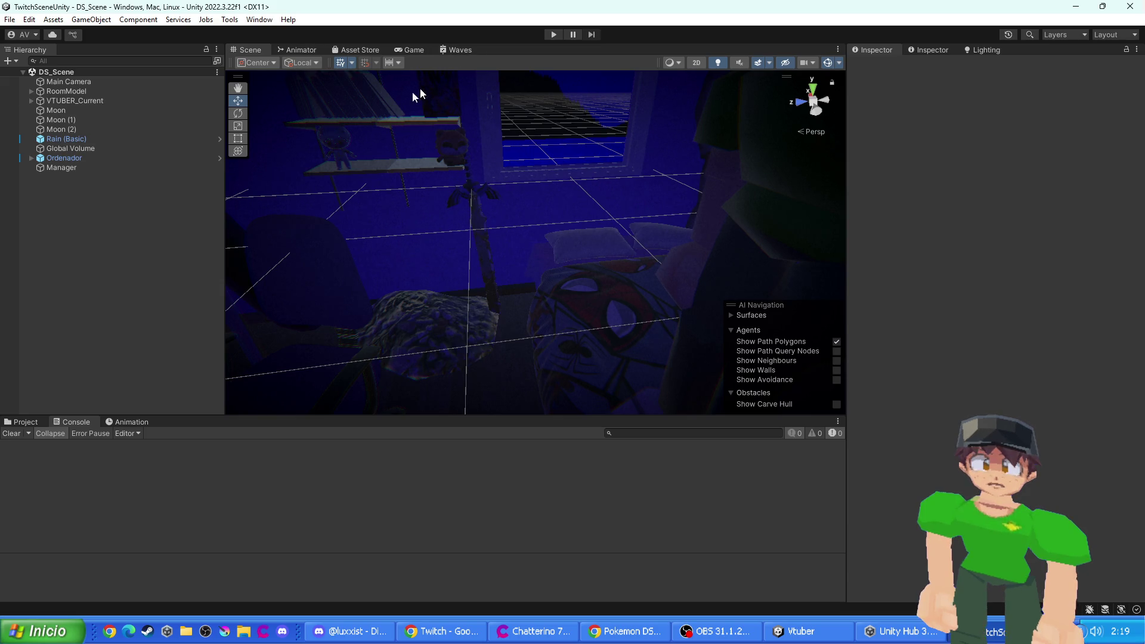
- Run the reopened DS_Scene in Play mode, confirm the console is clear, then stop
left_click(554, 35)
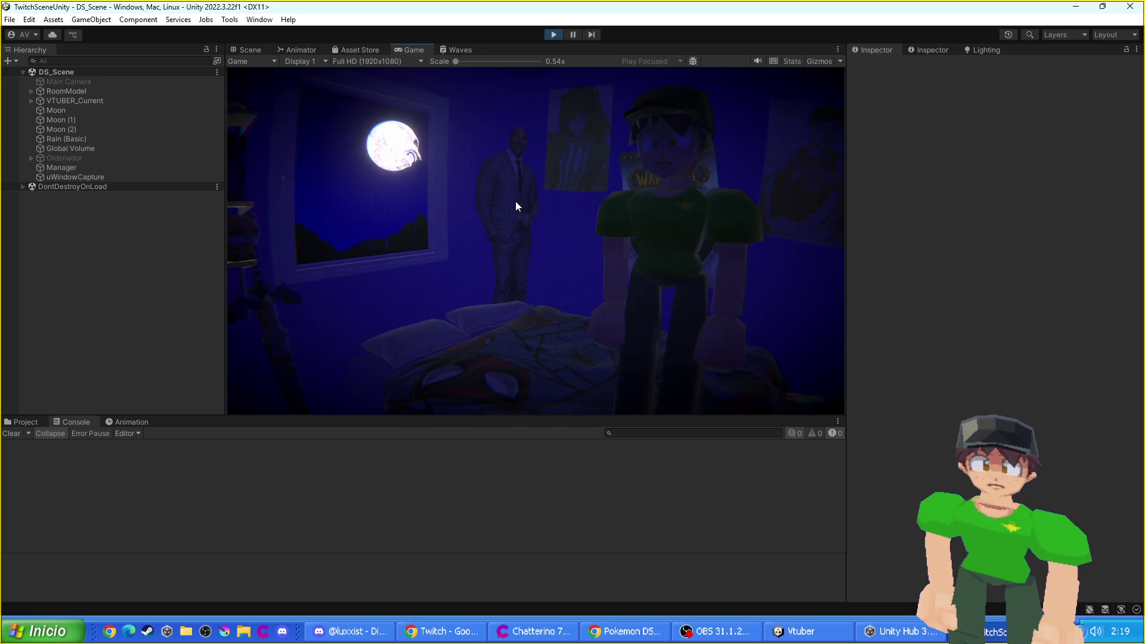
left_click(550, 35)
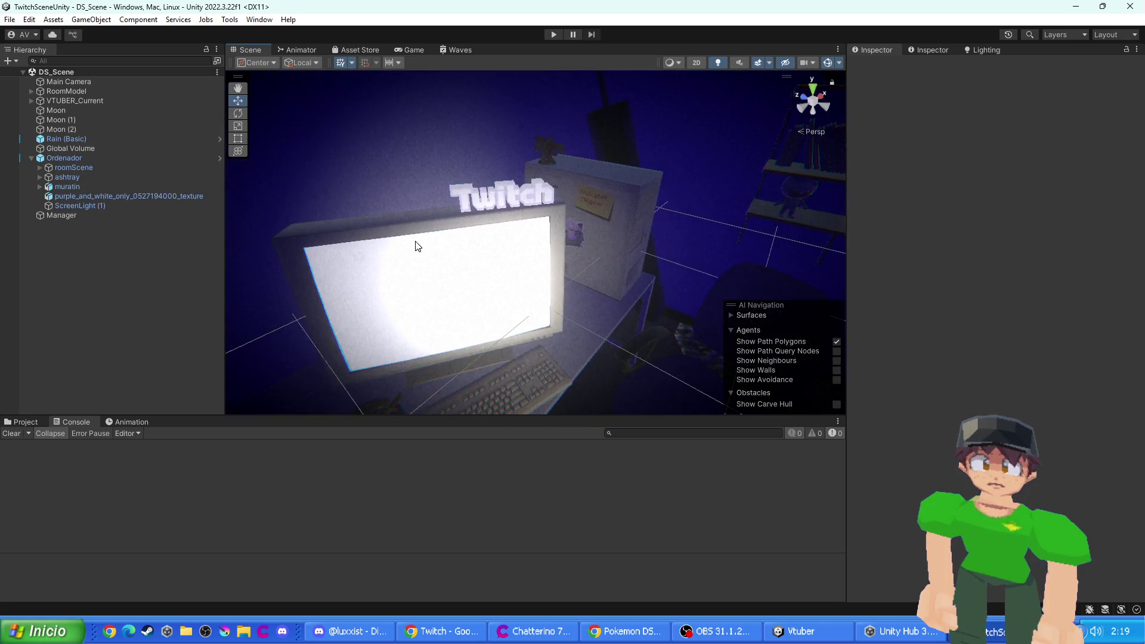
- Browse Ordenador's child objects, then select and expand roomScene
left_click(67, 176)
left_click(69, 187)
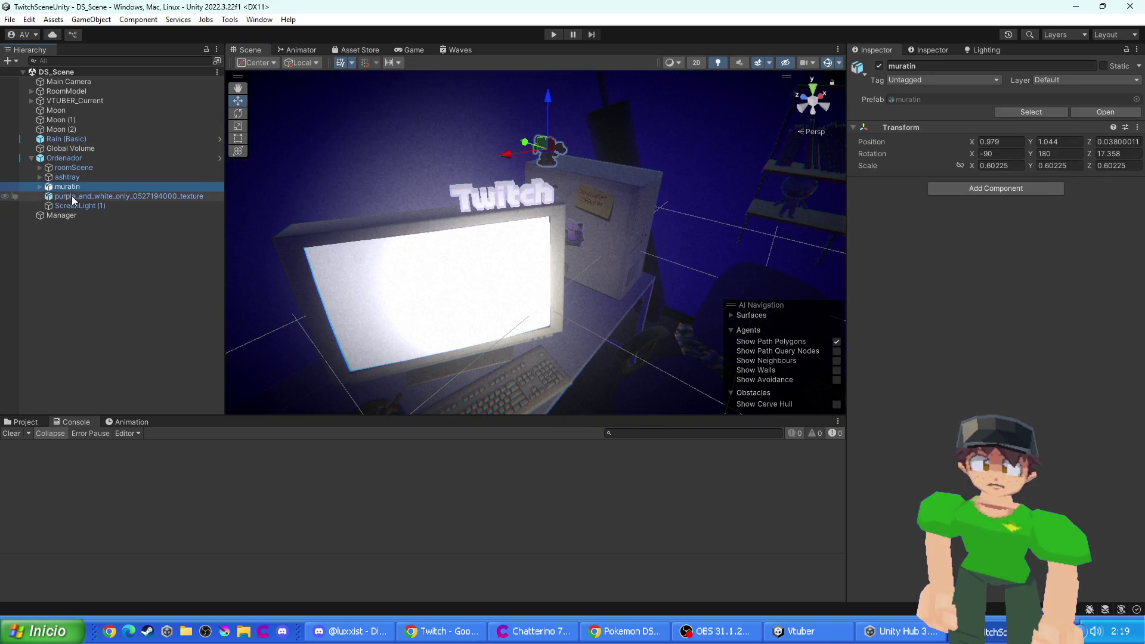
left_click(71, 196)
left_click(74, 205)
left_click(74, 196)
left_click(73, 187)
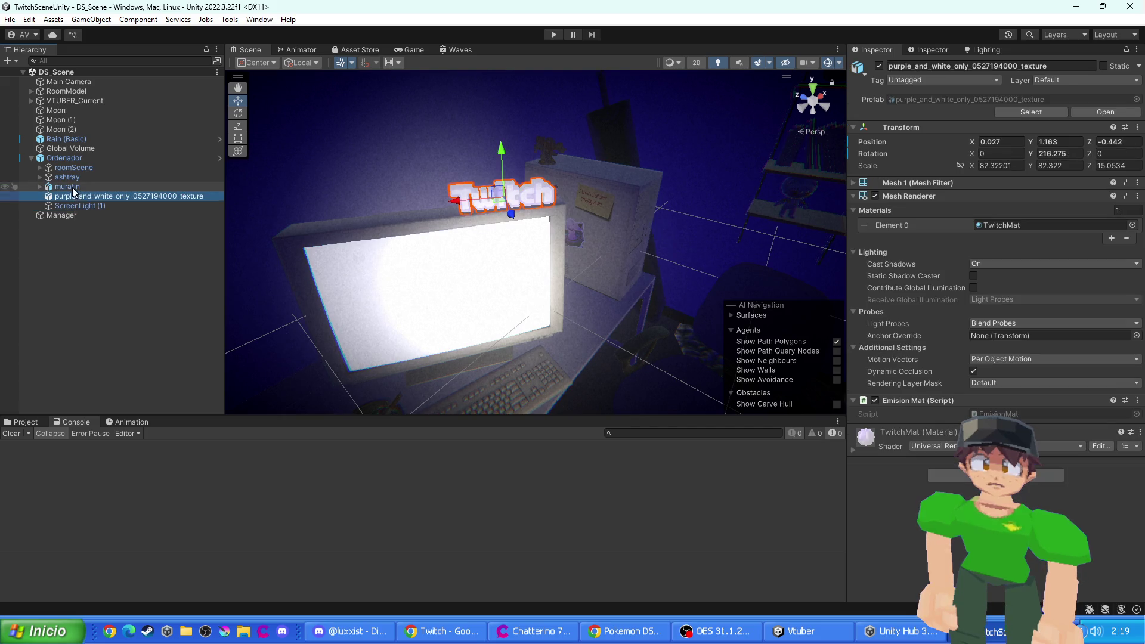
left_click(69, 178)
left_click(73, 168)
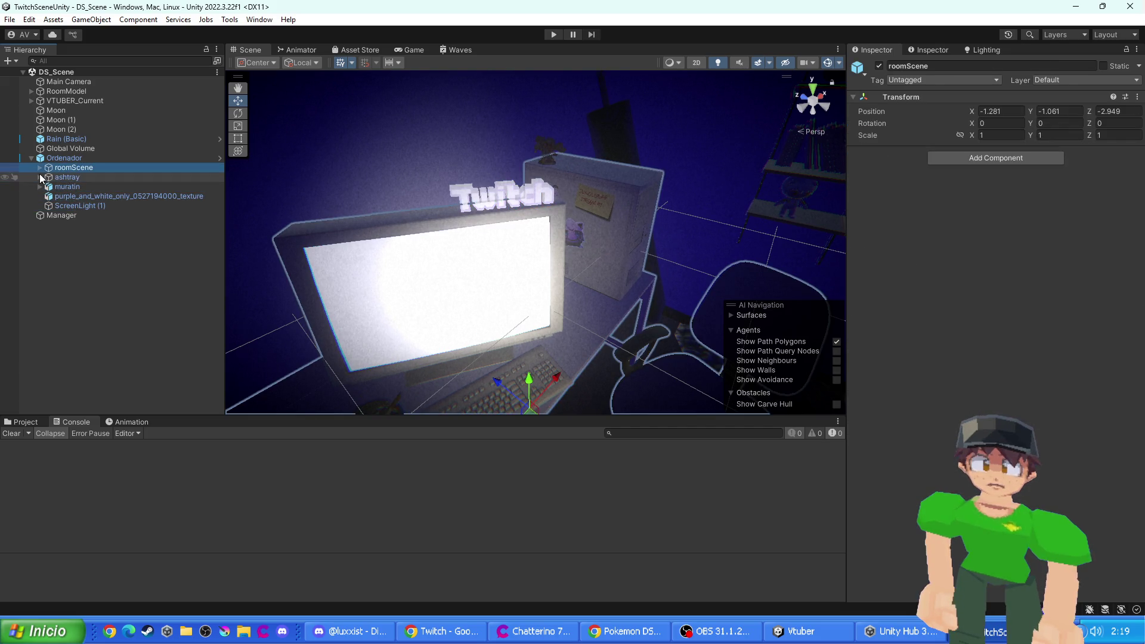
left_click(39, 168)
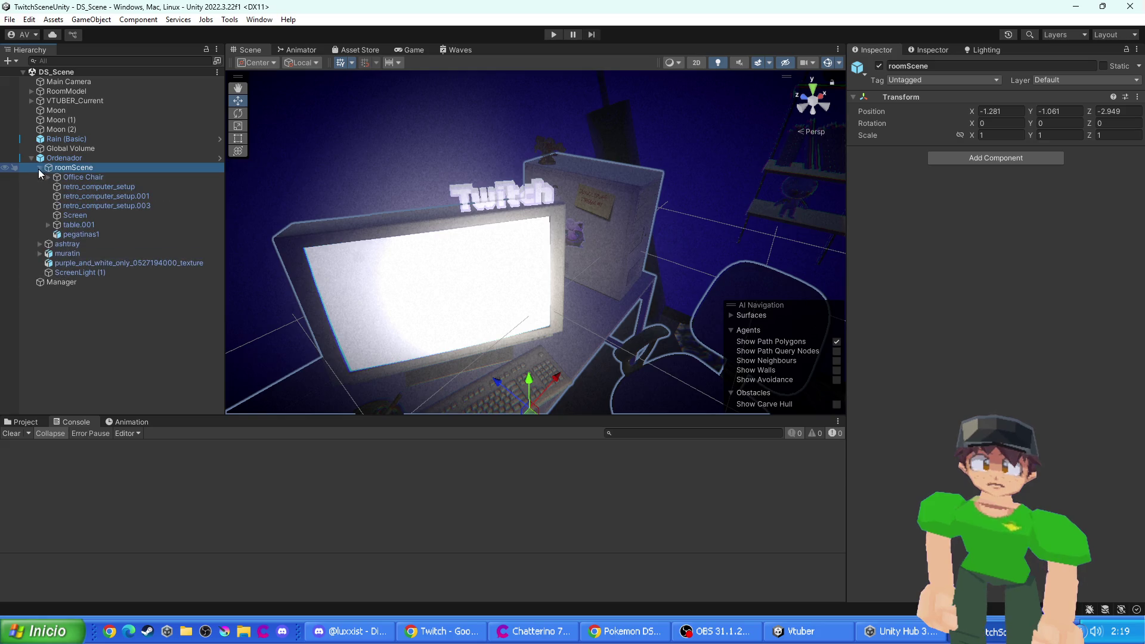
left_click(77, 225)
- Frame the Office Chair and retro_computer_setup.001, deactivate Screen, and start Play mode
left_click(75, 235)
left_click(77, 204)
left_click(75, 187)
left_click(73, 177)
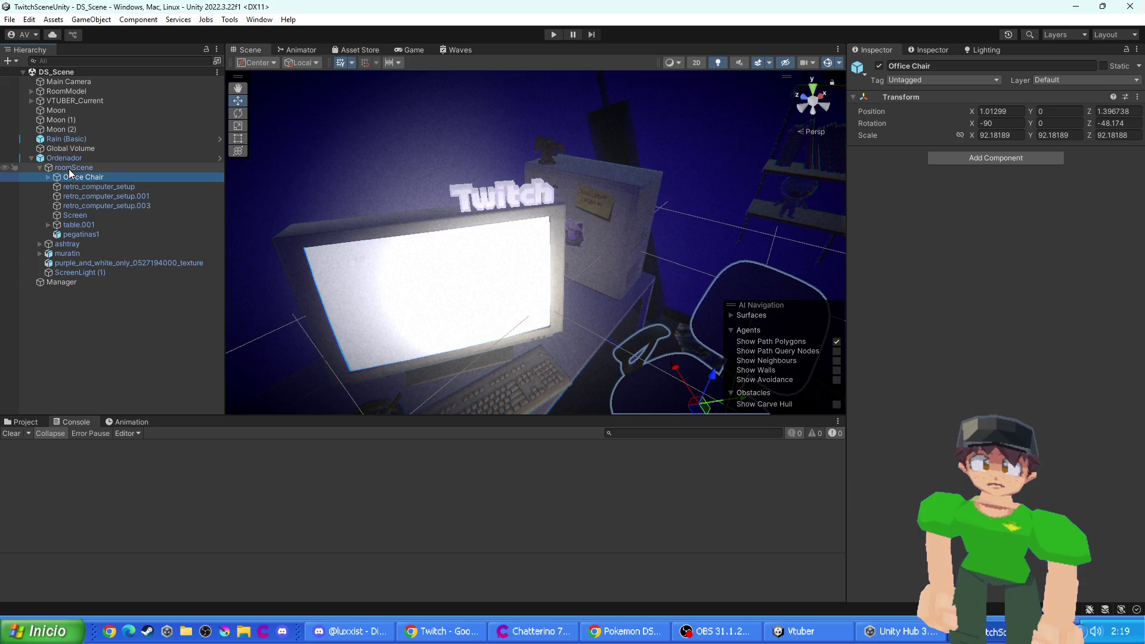
double_click(70, 177)
double_click(71, 197)
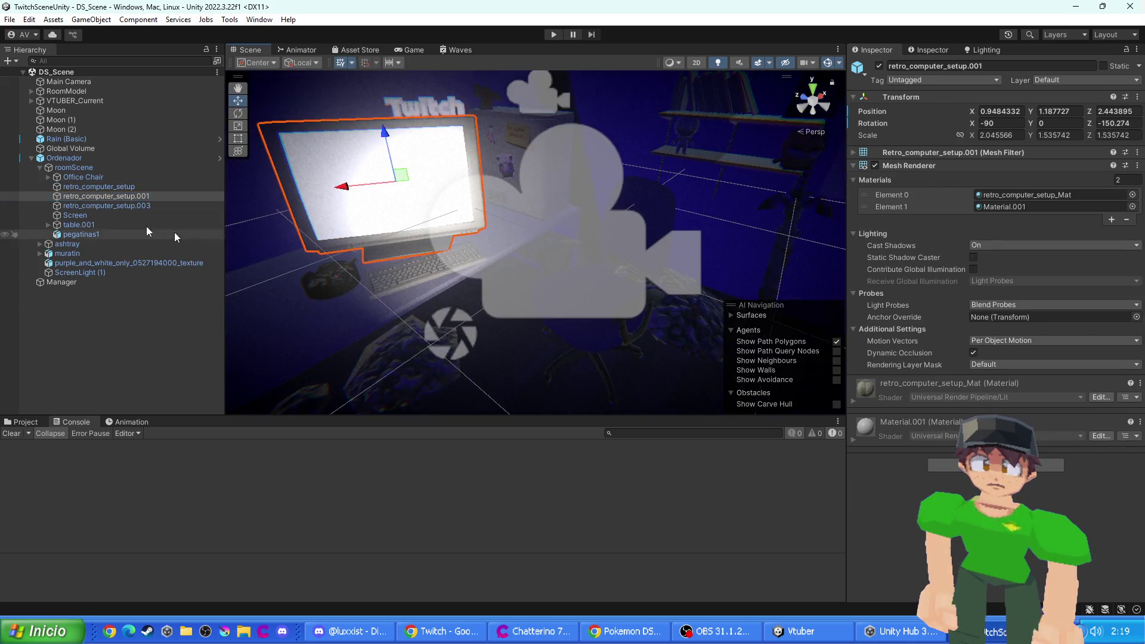
left_click(96, 215)
left_click(879, 66)
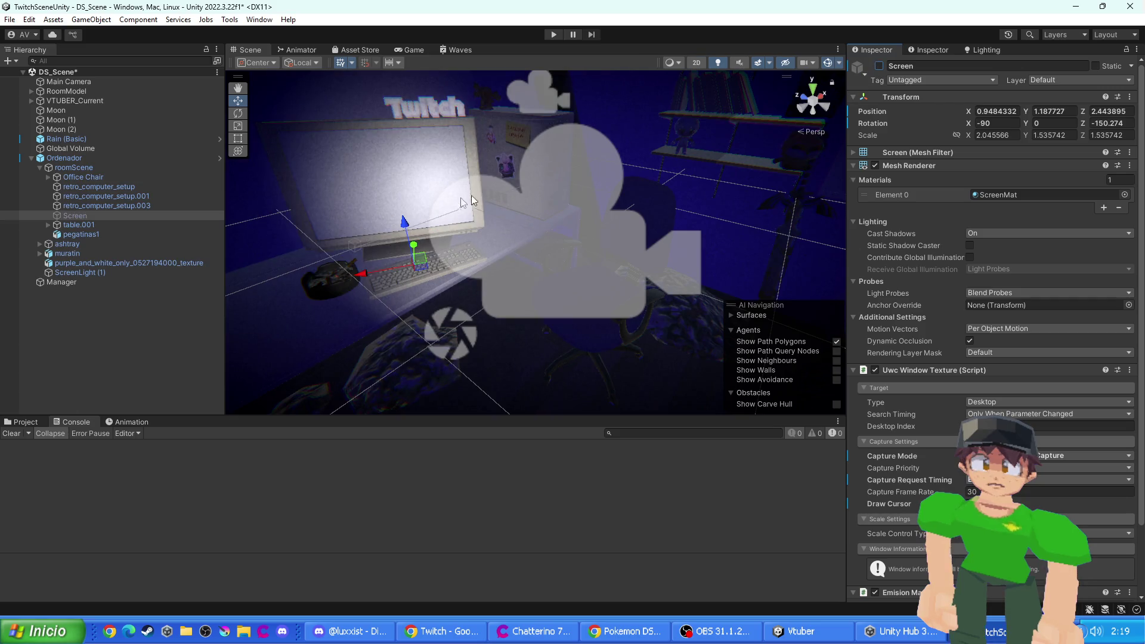
left_click(553, 34)
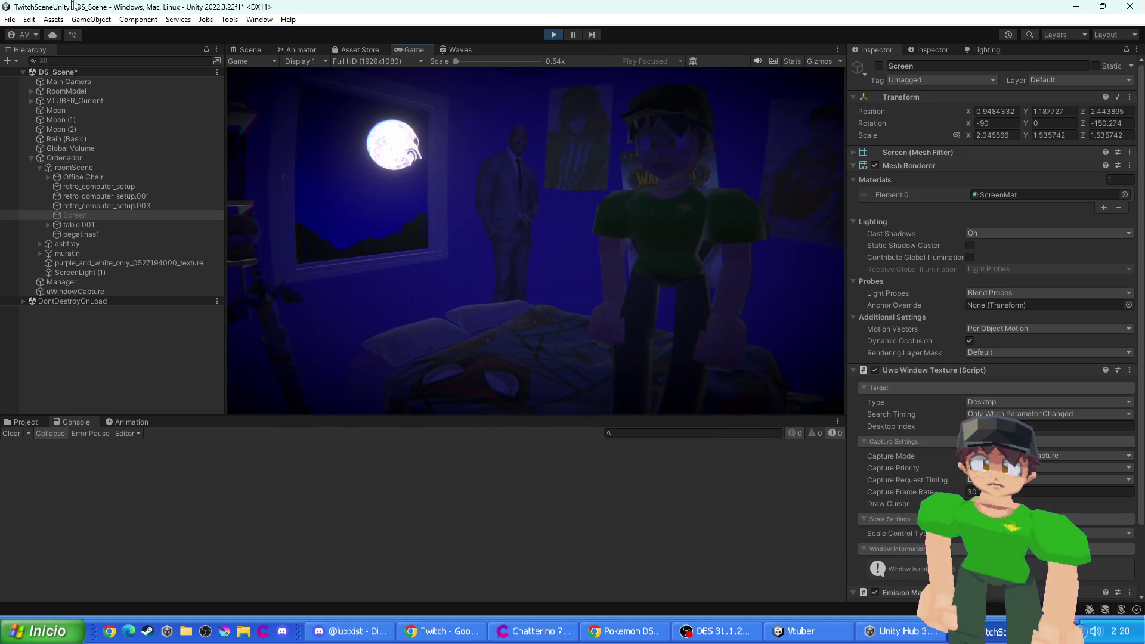
- Stop Play, select VTUBER_Current > vtuber > Armature, and open AnimControllerVTUBER in Visual Studio
left_click(553, 33)
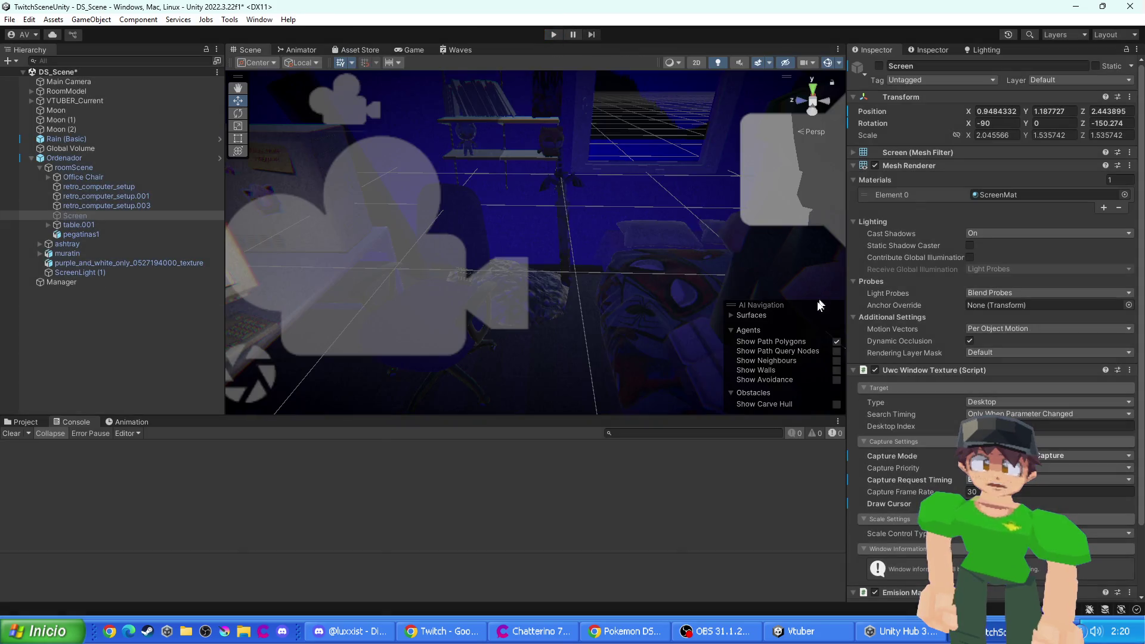
scroll(925, 317, "down", 3)
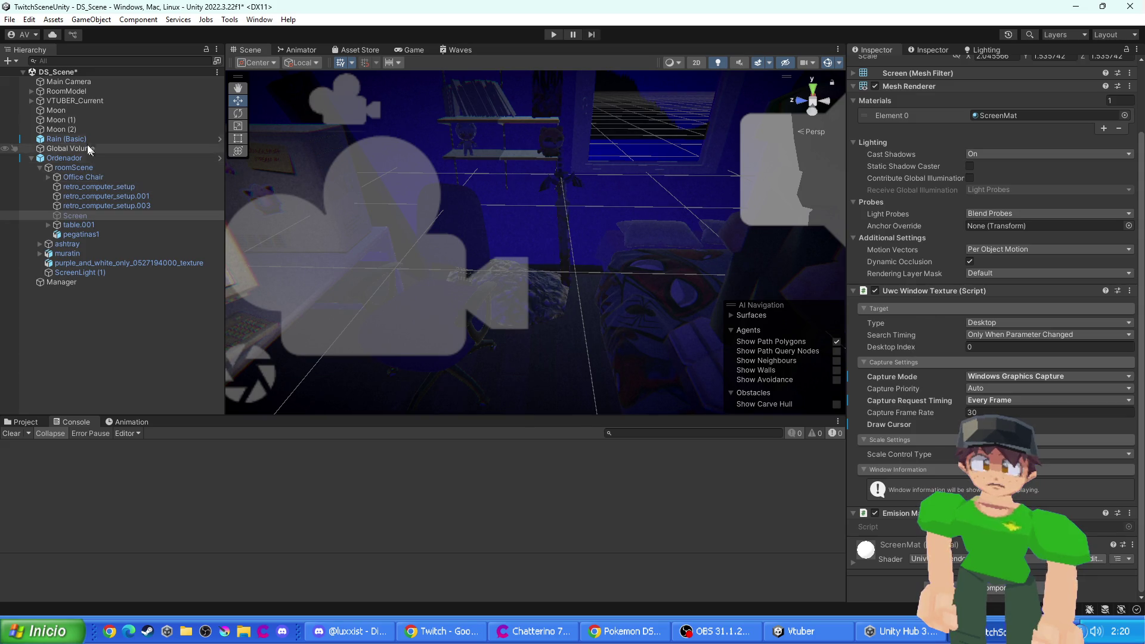
left_click_drag(524, 191, 581, 216)
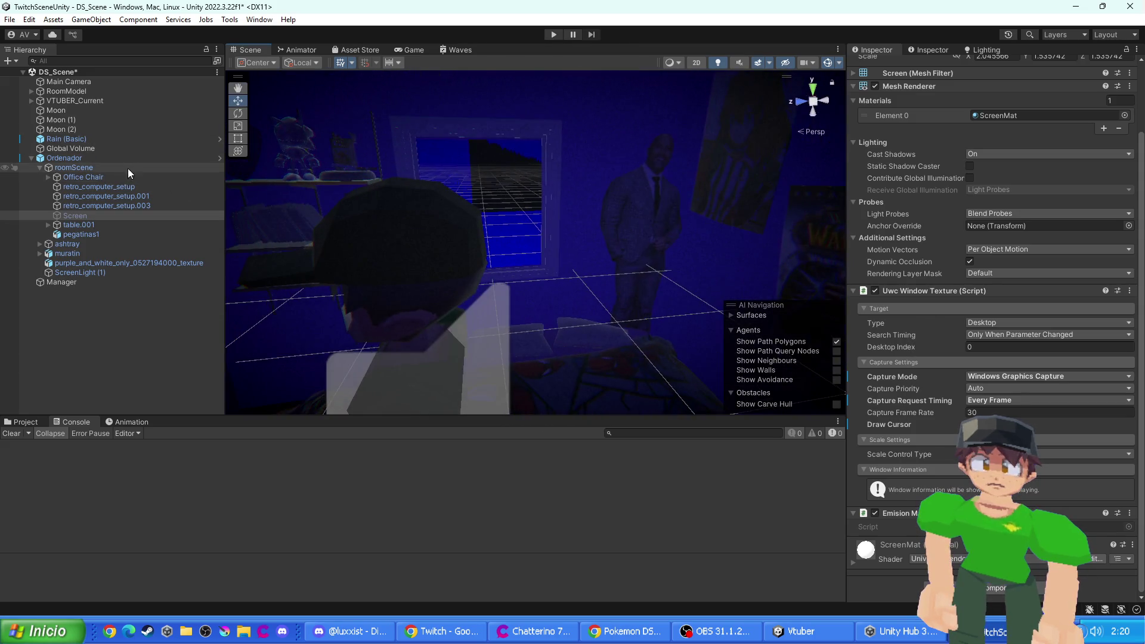
left_click(31, 101)
left_click(58, 111)
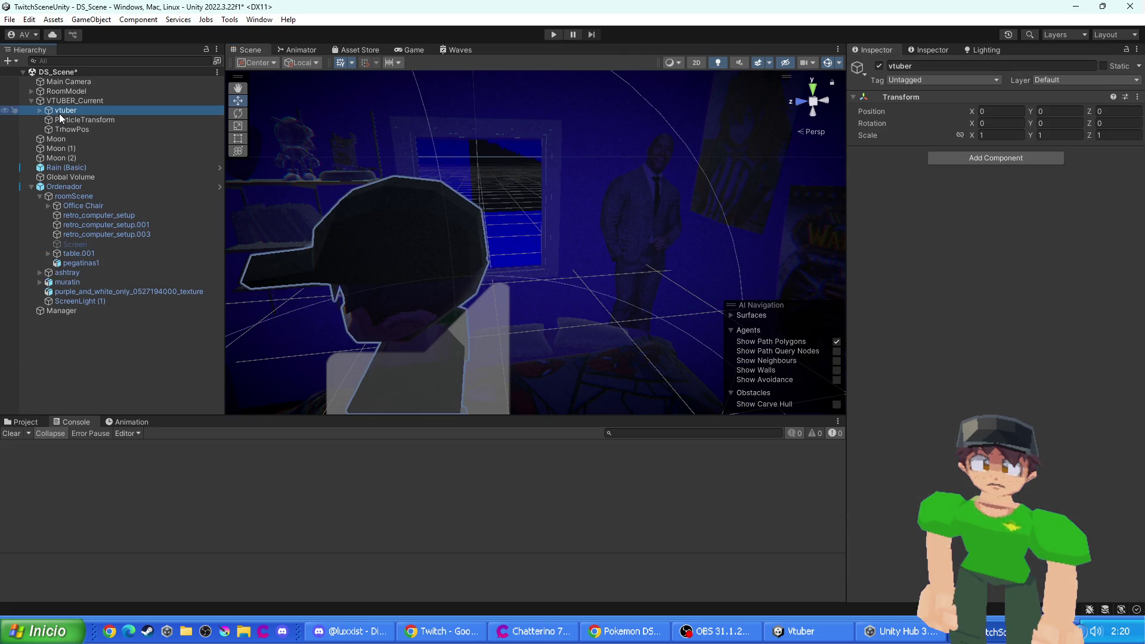
left_click(40, 111)
left_click(60, 121)
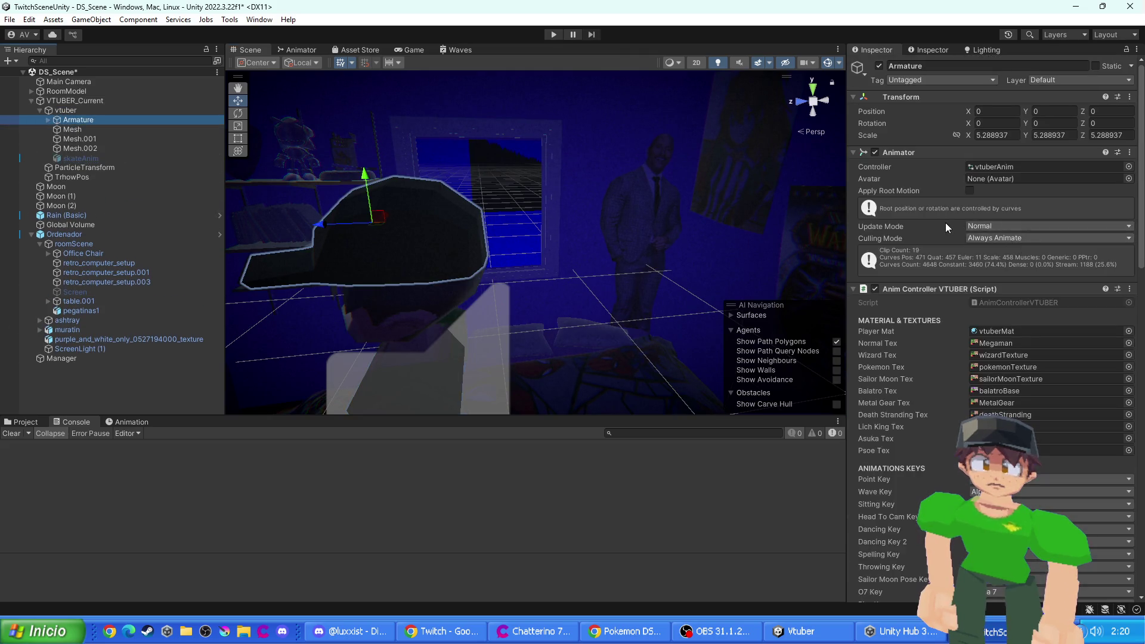
double_click(999, 302)
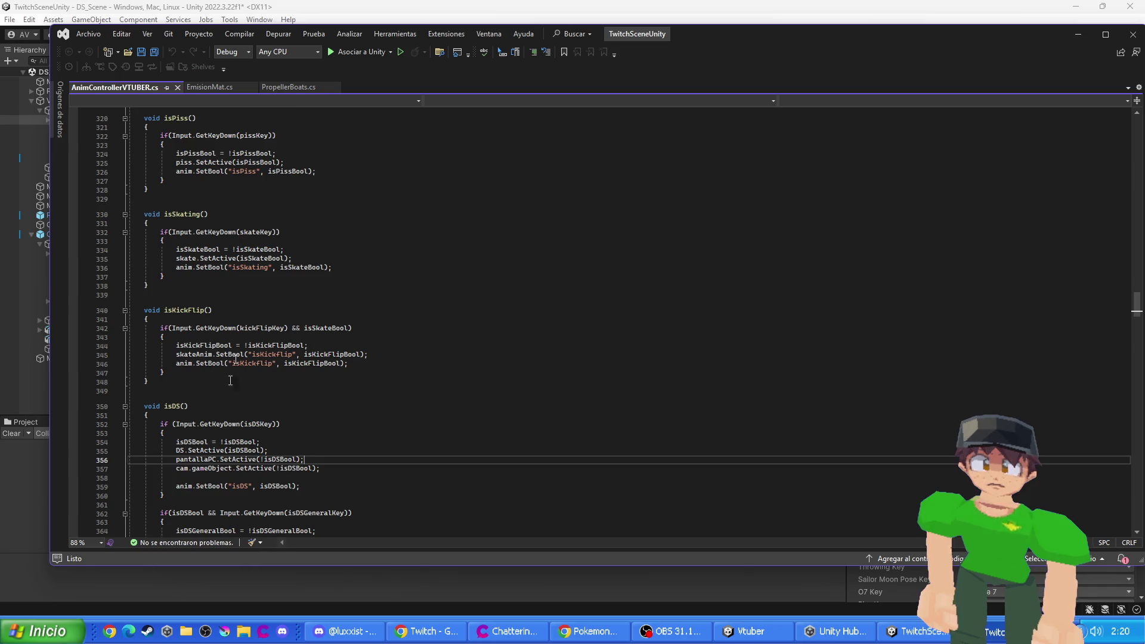
- Prefix line 356's pantallaPC.SetActive call with //, save the script, and return to Unity
scroll(225, 307, "down", 5)
left_click(179, 326)
type("//")
key("ctrl+s")
left_click(439, 3)
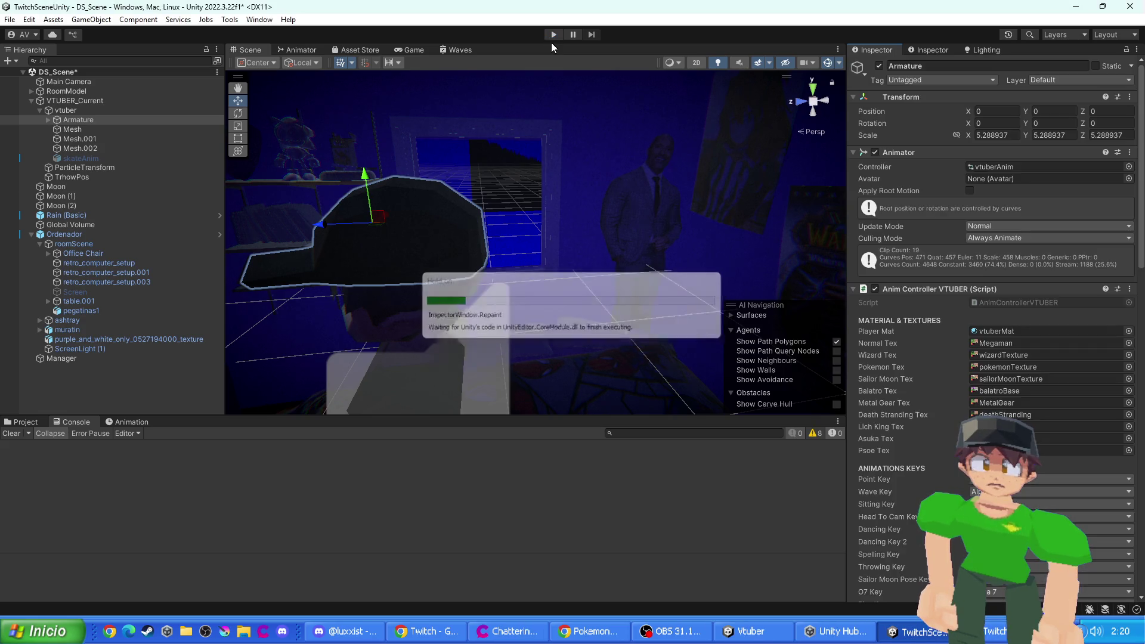
- Test the updated script in Play mode, then deactivate Ordenador and test again
left_click(553, 35)
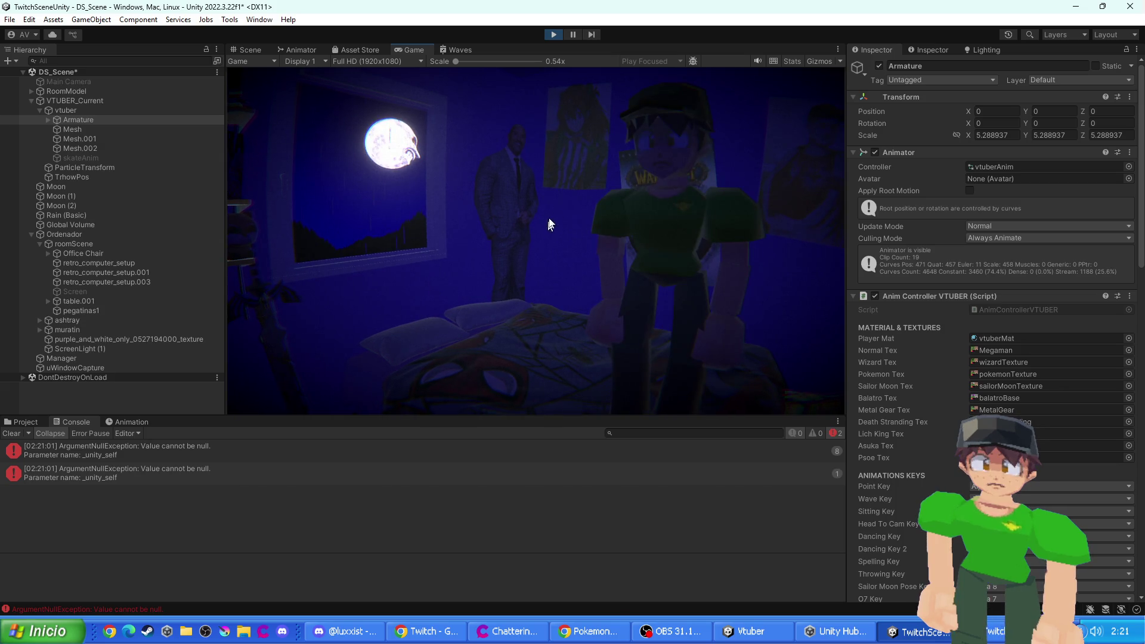
left_click(554, 34)
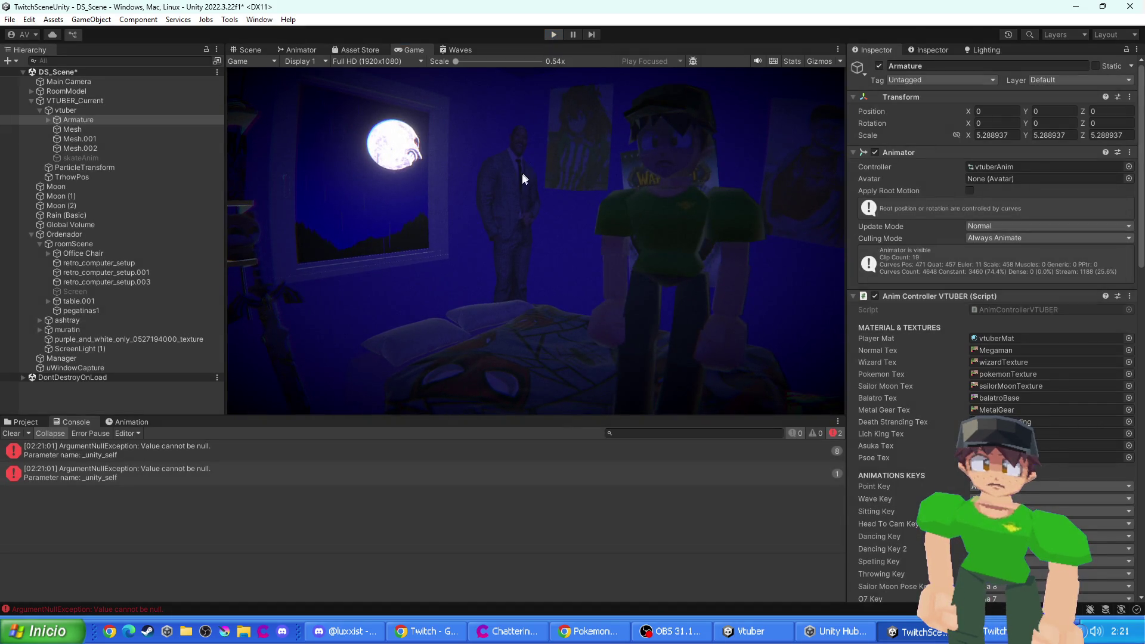
left_click(59, 234)
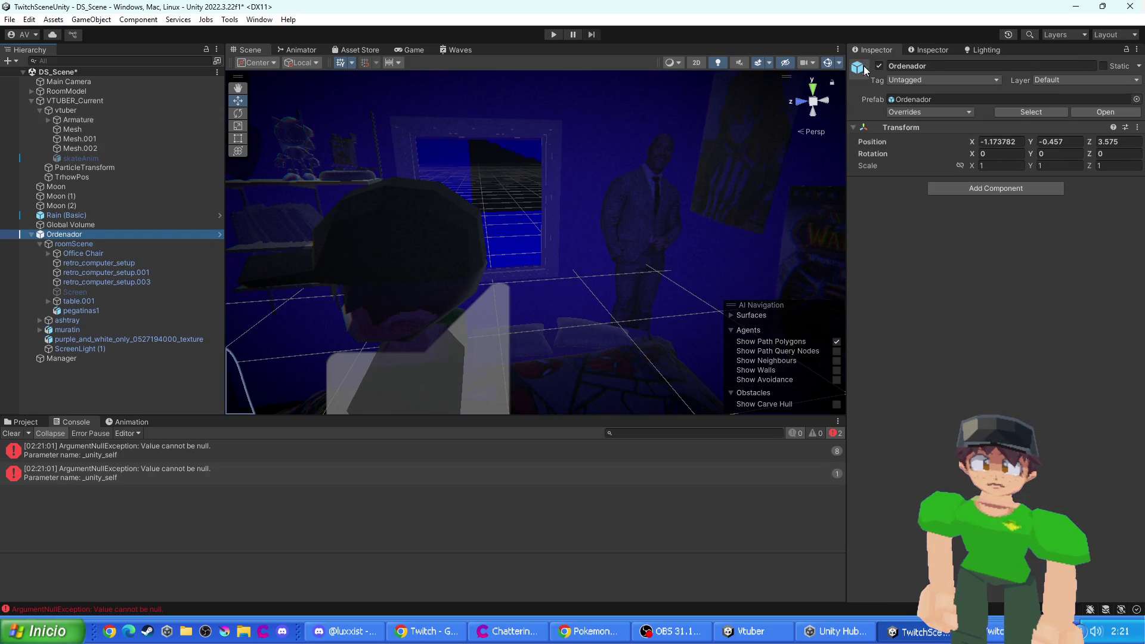
left_click(879, 66)
left_click(554, 34)
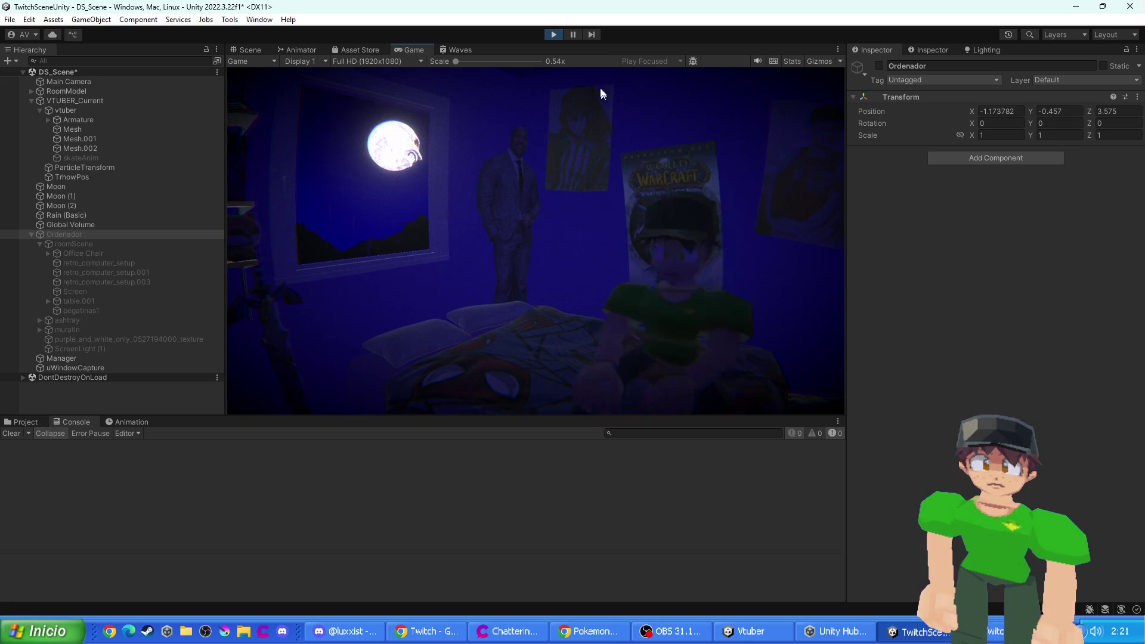
left_click(553, 35)
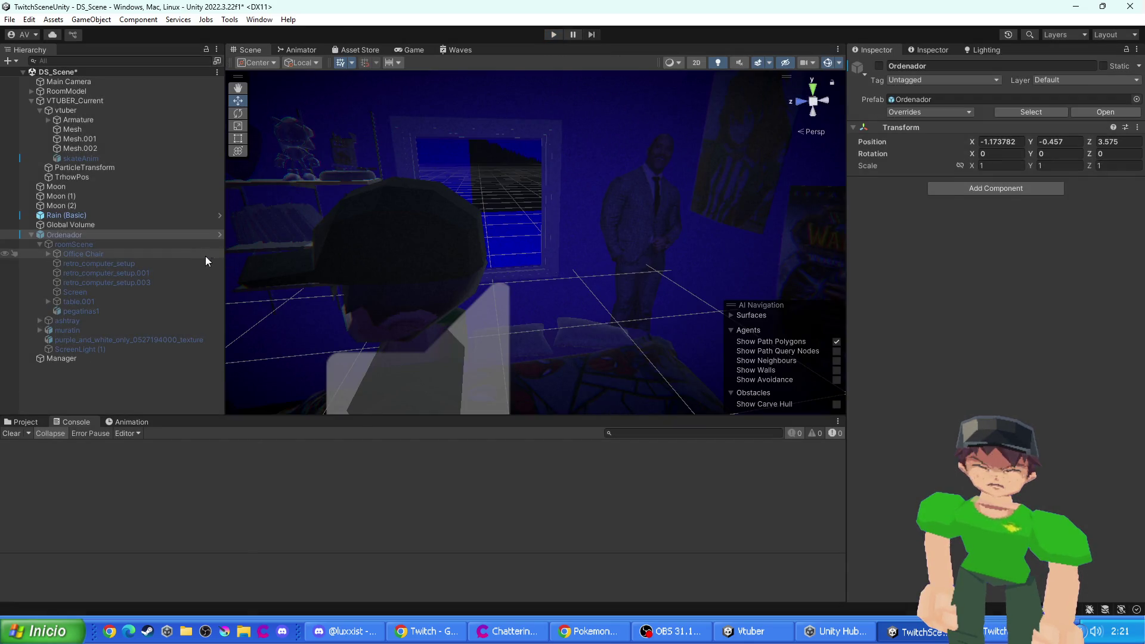
- Delete the Ordenador group, run a quick Play test, and switch to Visual Studio
key("Delete")
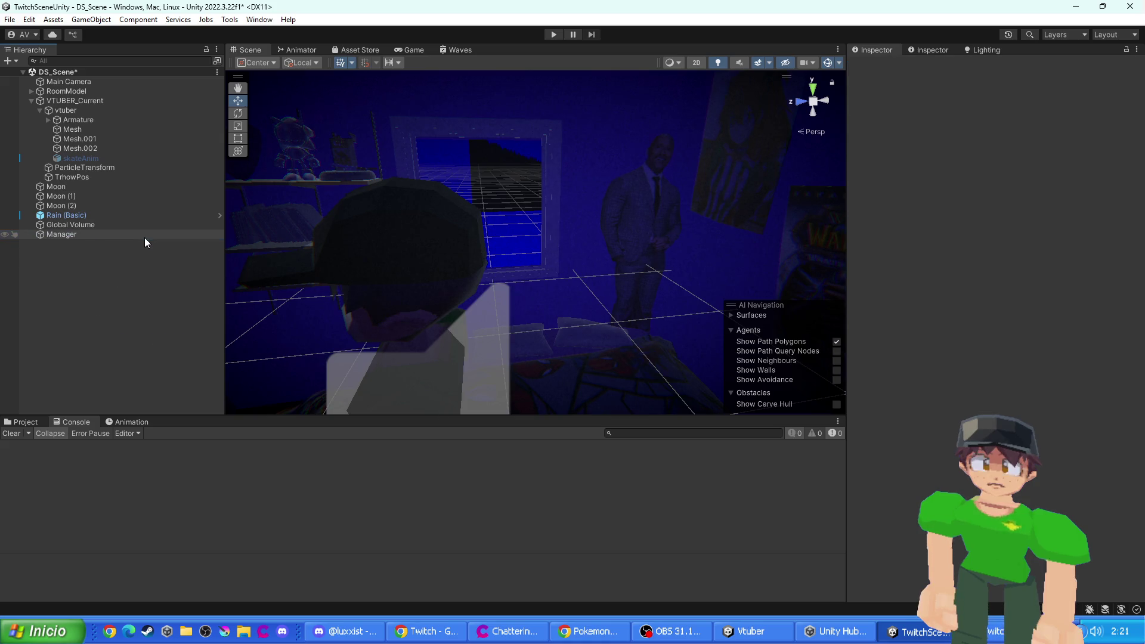
left_click(451, 262)
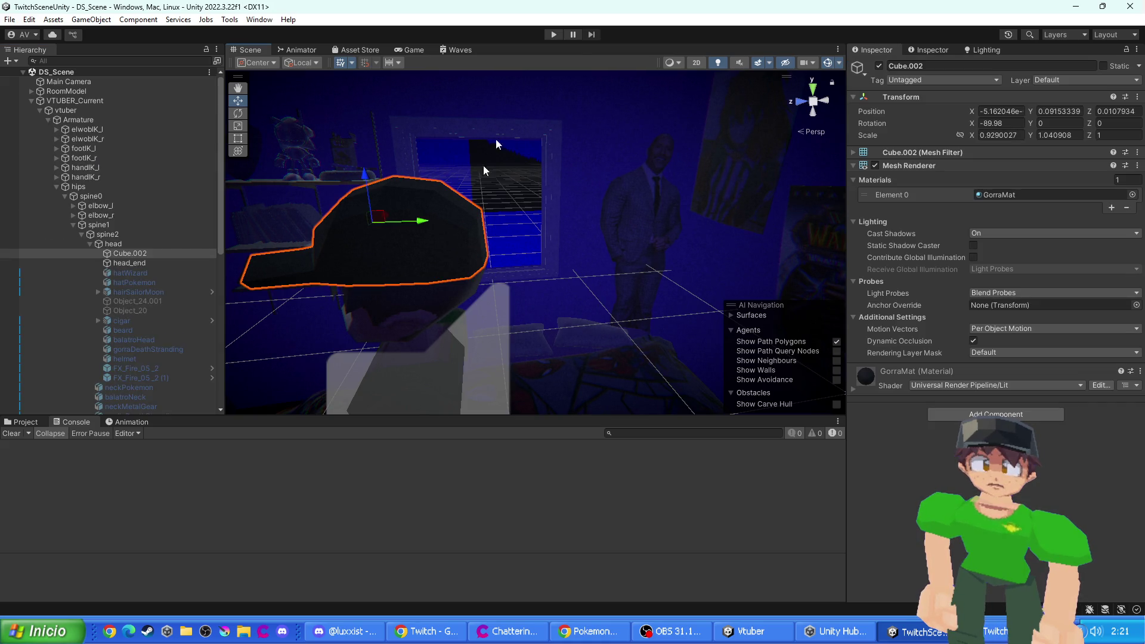
left_click(550, 36)
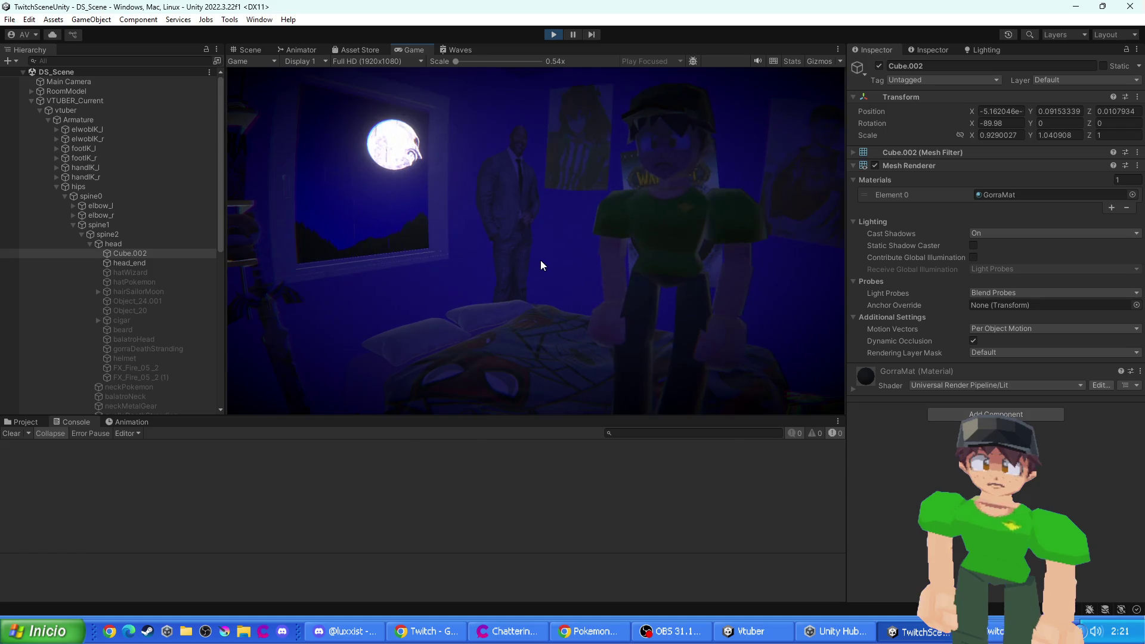
left_click(552, 36)
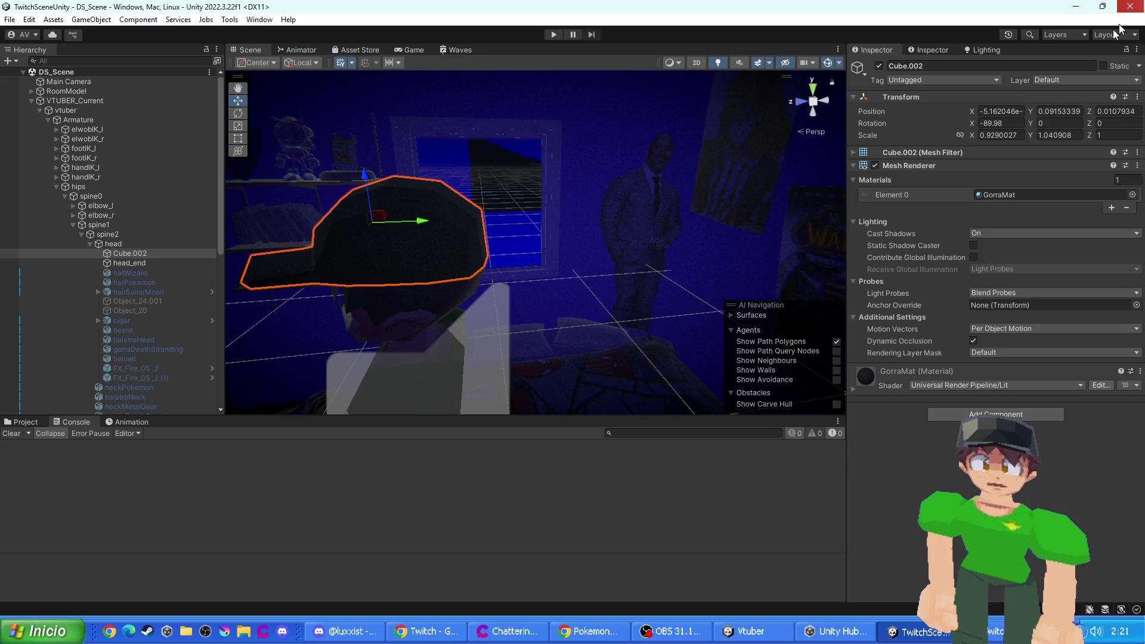
key("alt+Tab")
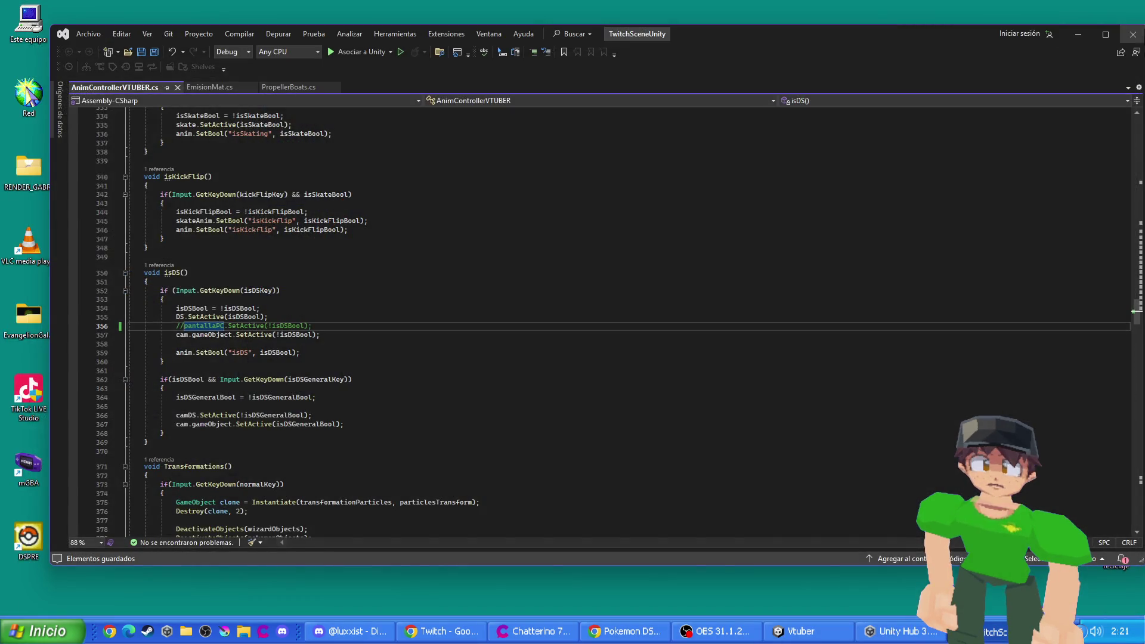
- Close Visual Studio and open TwitchSceneUnity from Unity Hub's Projects list
left_click(1125, 35)
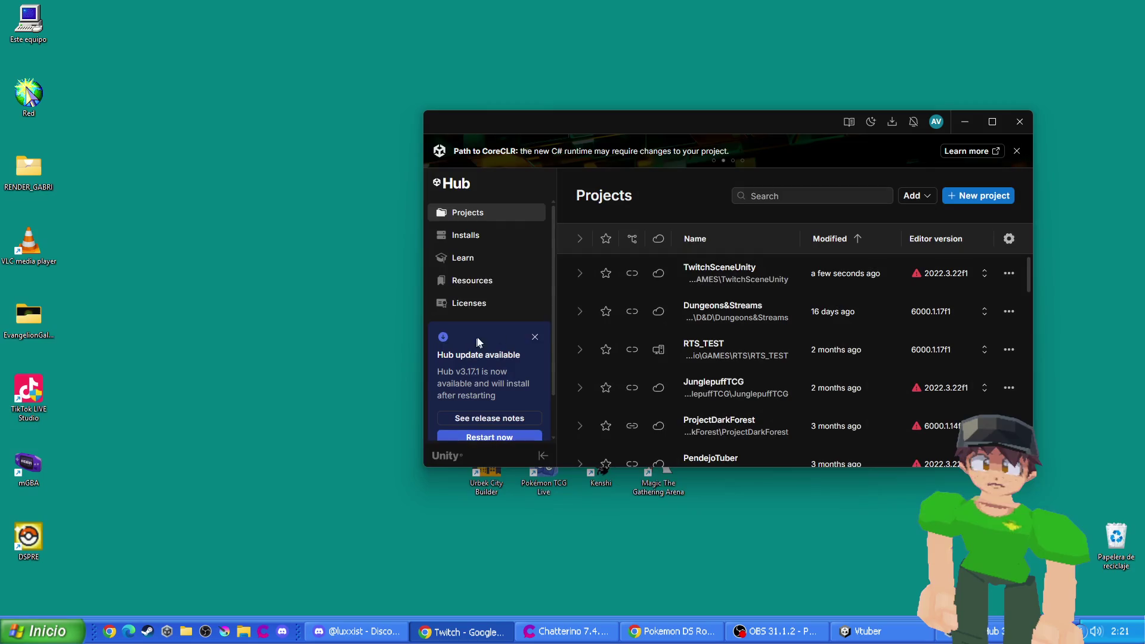
left_click(722, 273)
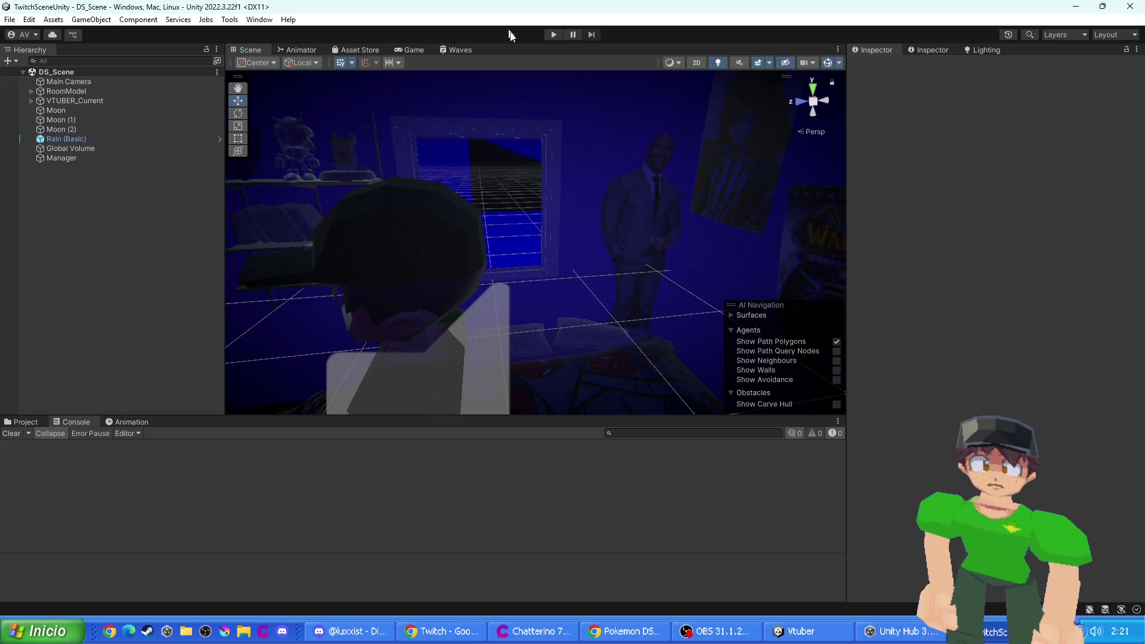
- Run the scene briefly in Play mode and inspect the Main Camera
left_click(549, 37)
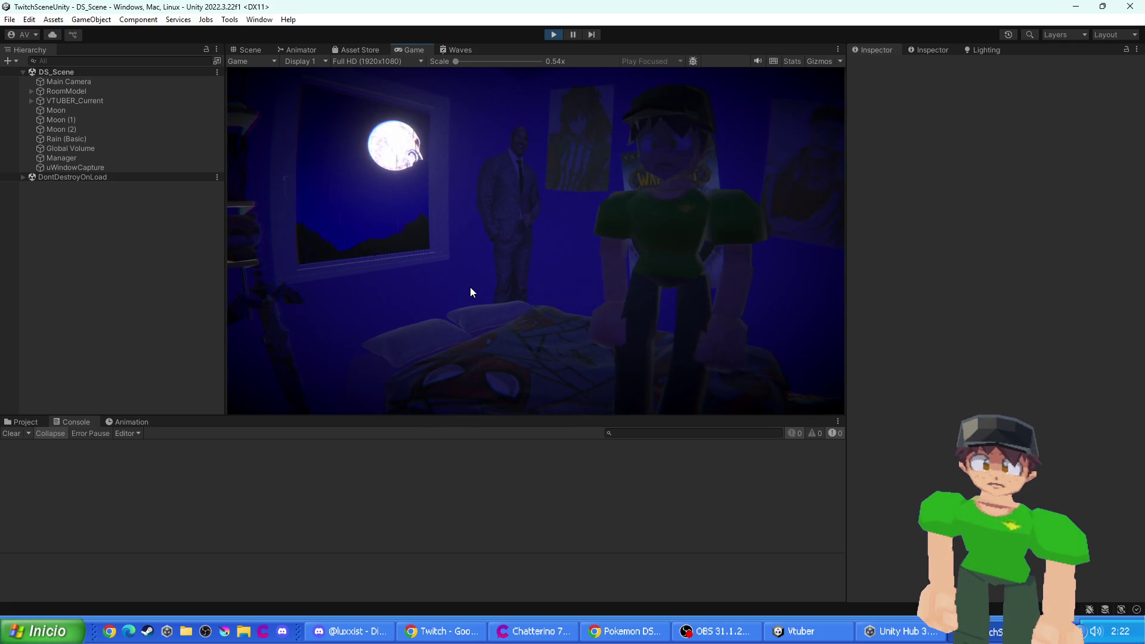
left_click(111, 83)
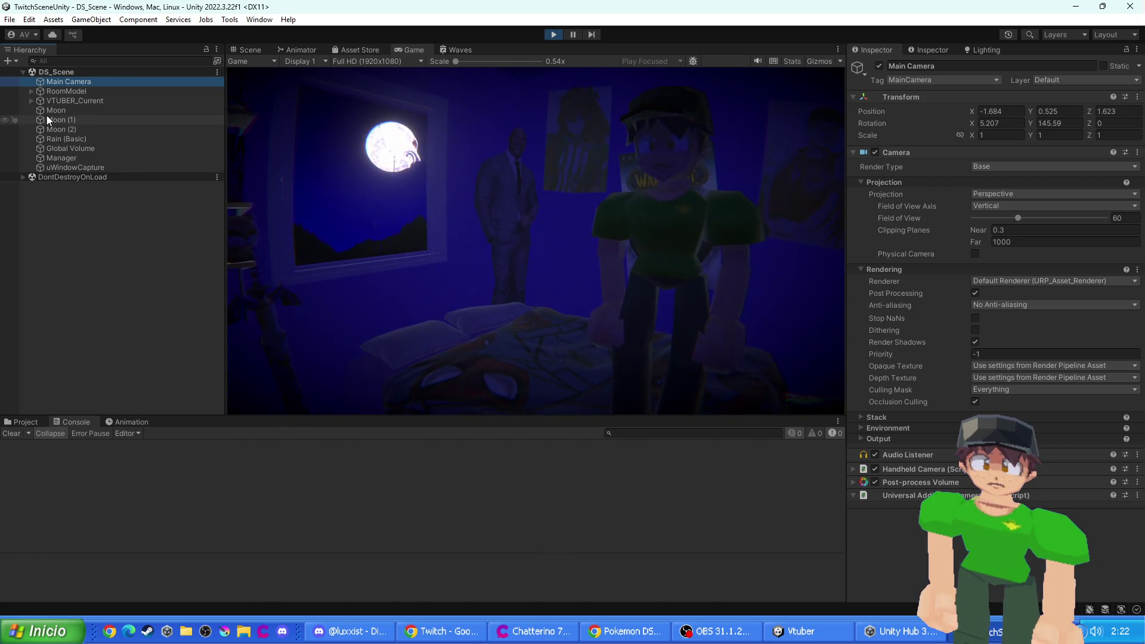
key("ctrl+p")
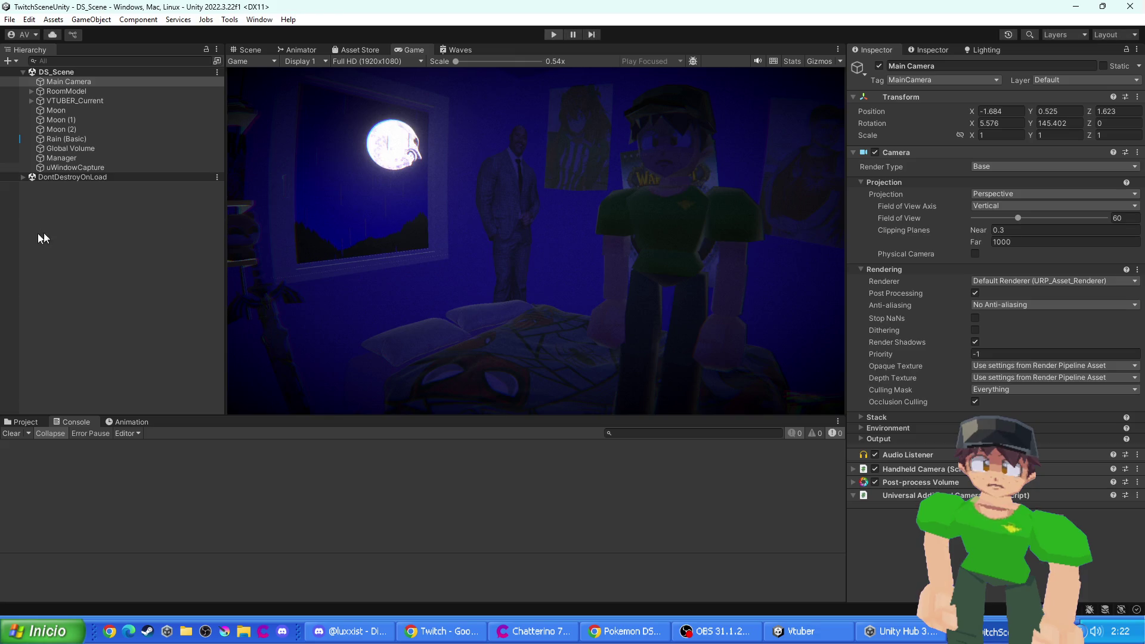
- Find the DS object with a 'ds' Hierarchy search, reactivate it, frame it, and select its lower screen Object_9
left_click(76, 60)
type("ds")
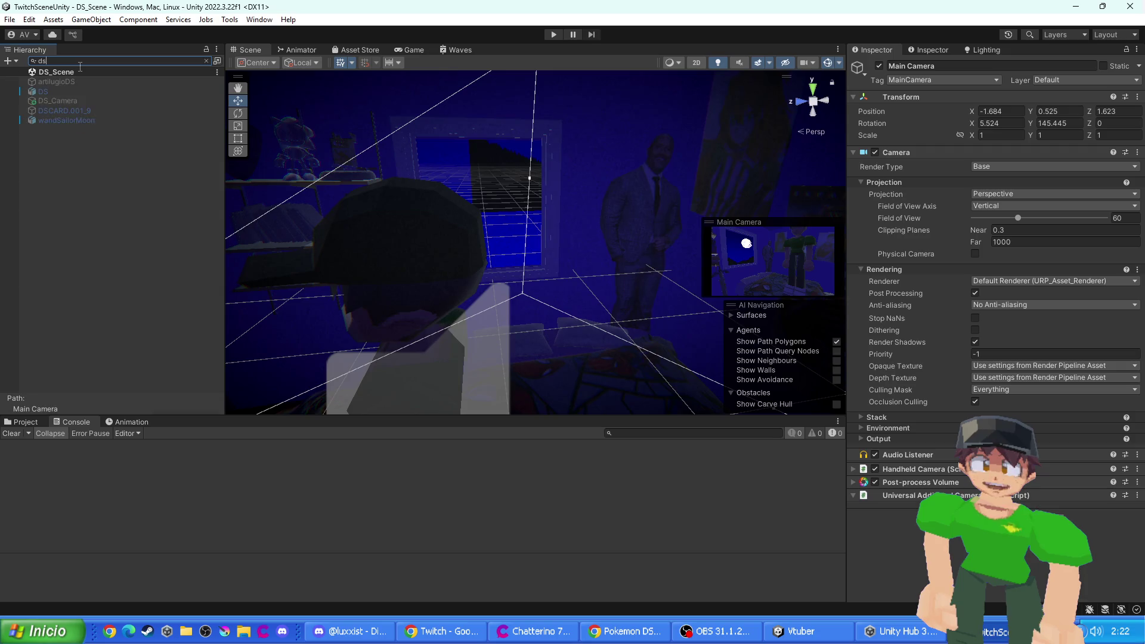
left_click(56, 92)
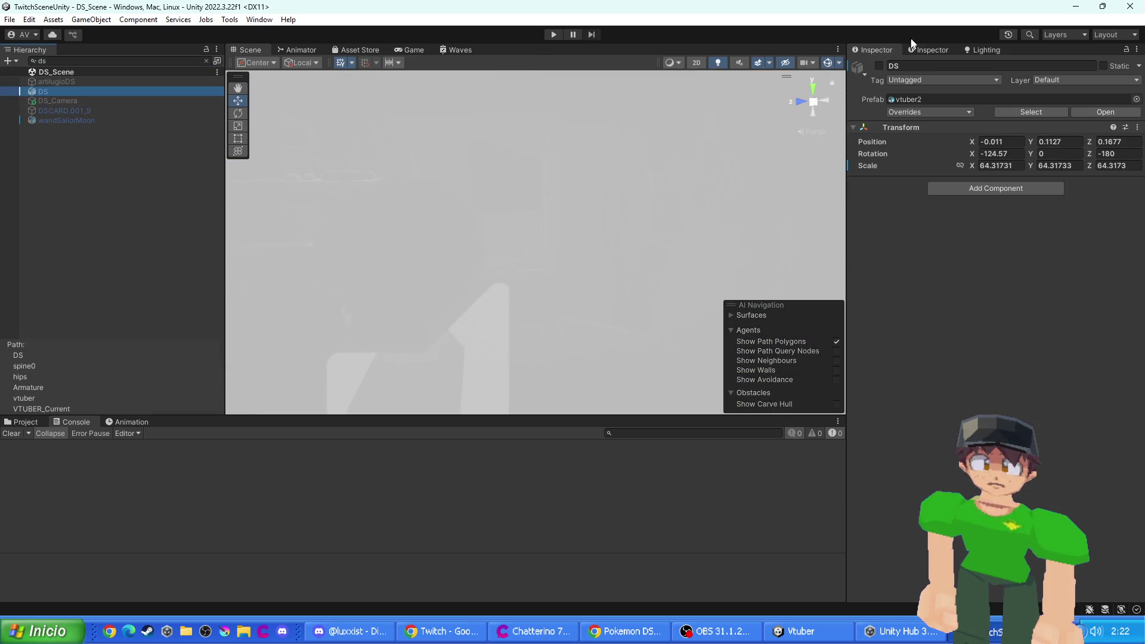
left_click(880, 66)
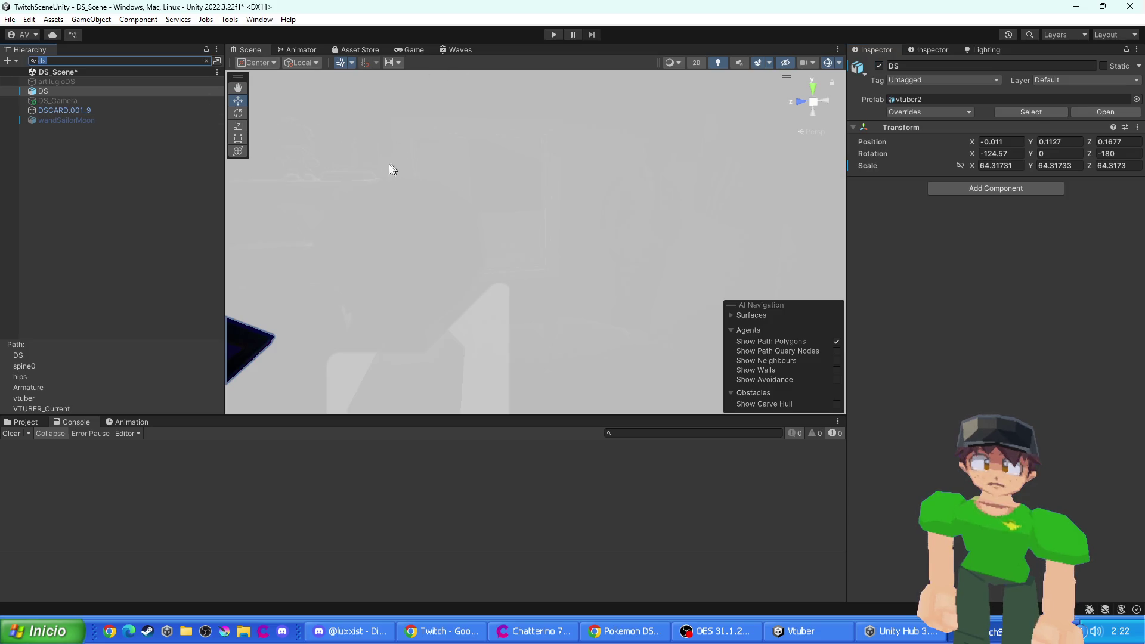
left_click(207, 61)
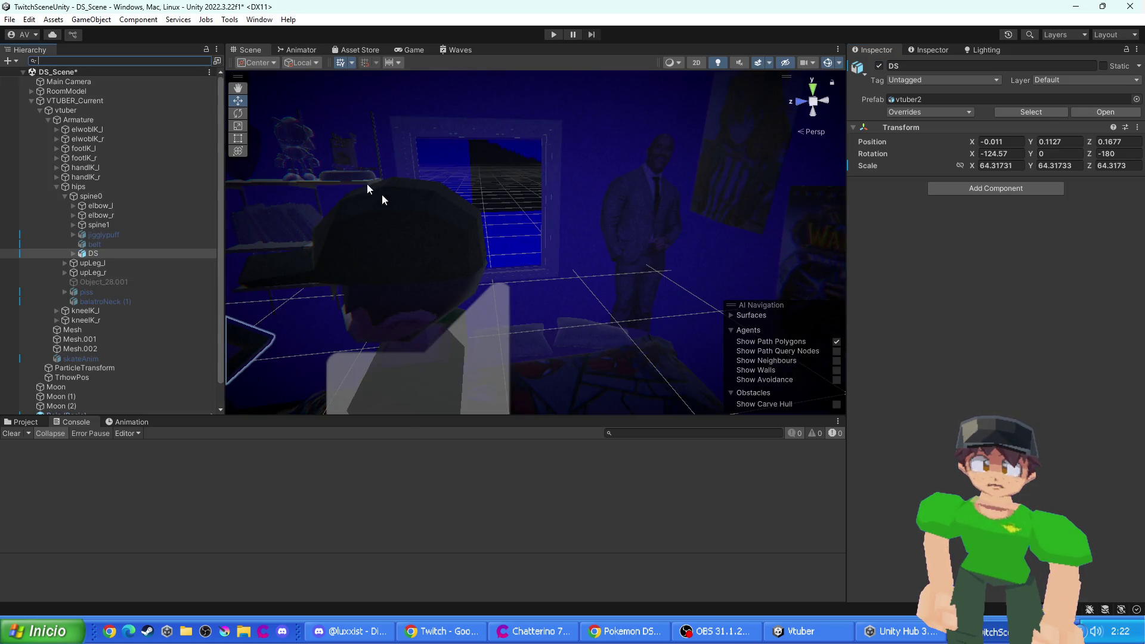
key("f")
left_click(586, 308)
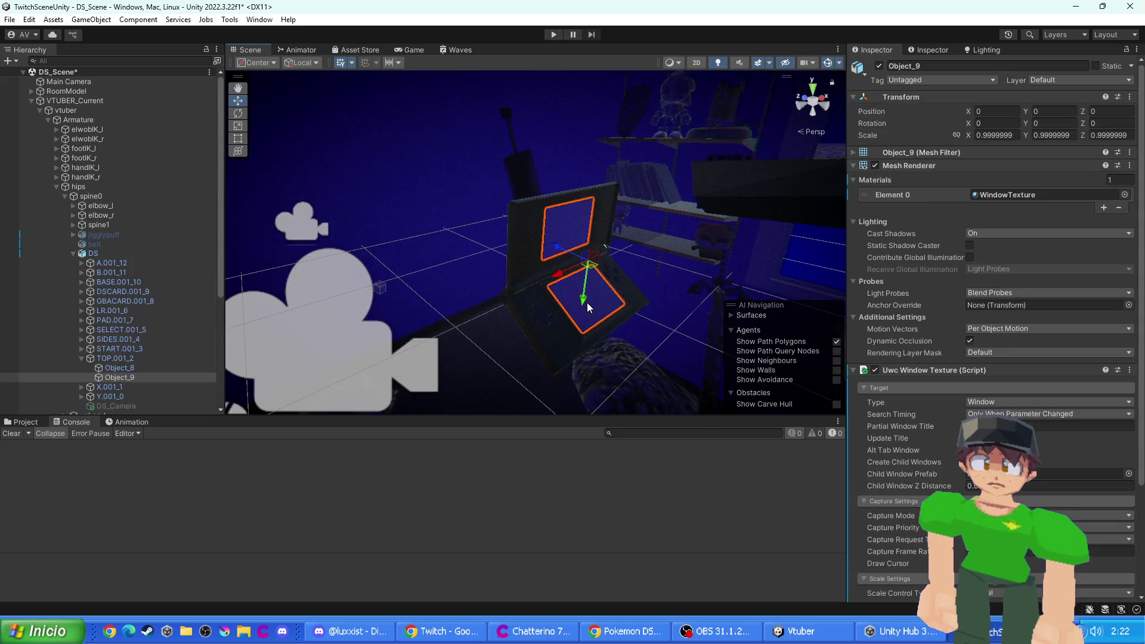
- Set the Uwc Window Texture capture mode to Auto and enable Update Title
scroll(895, 400, "down", 5)
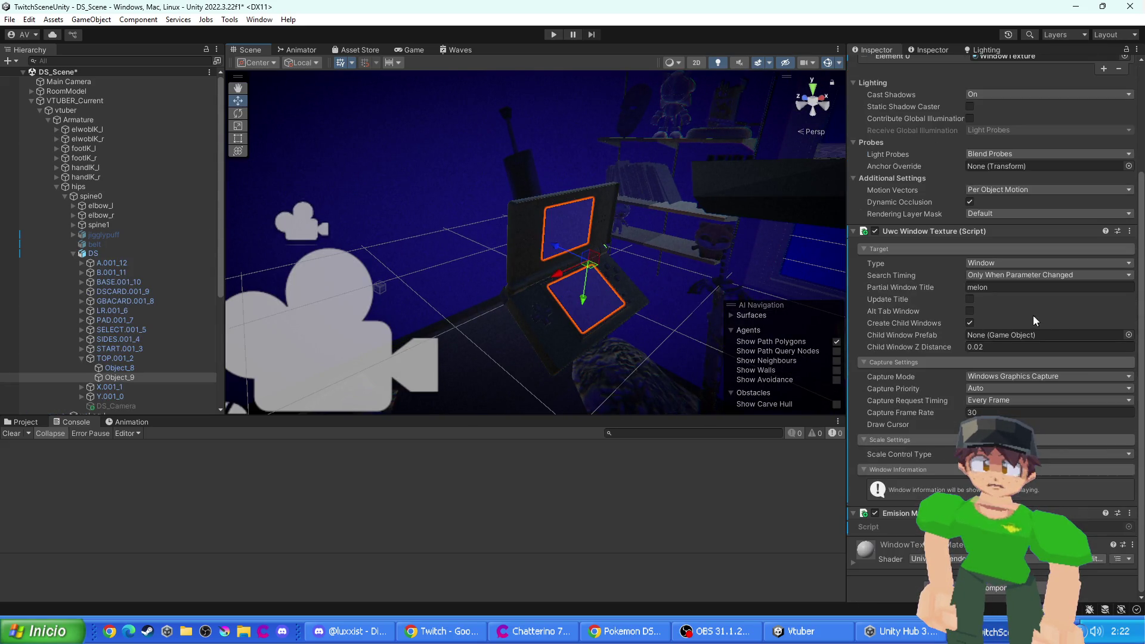
left_click(998, 377)
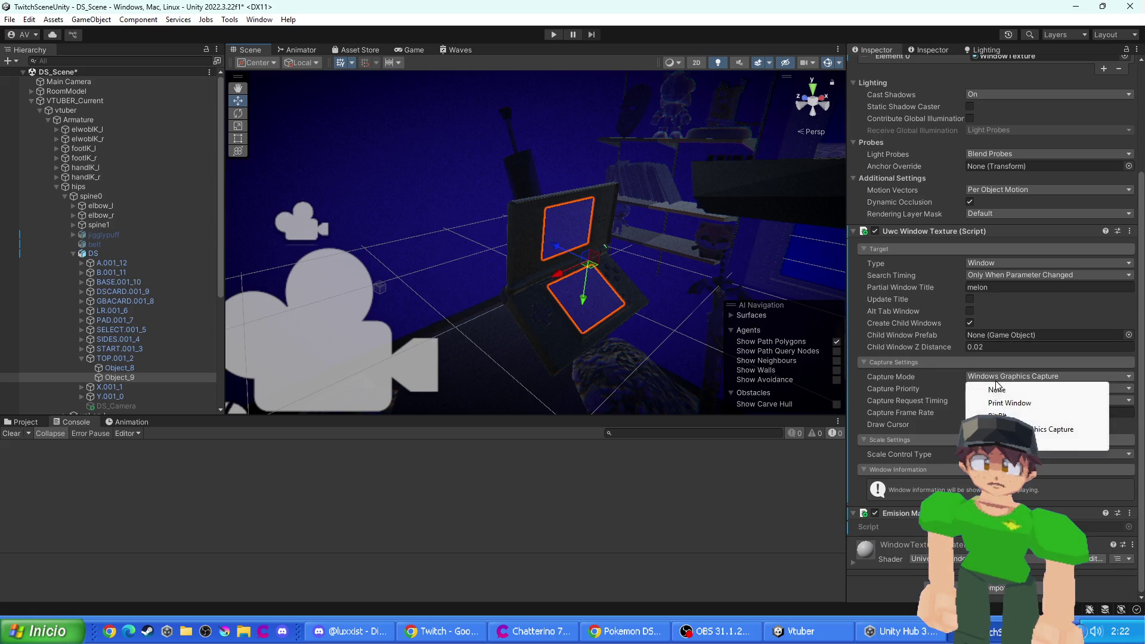
left_click(1014, 416)
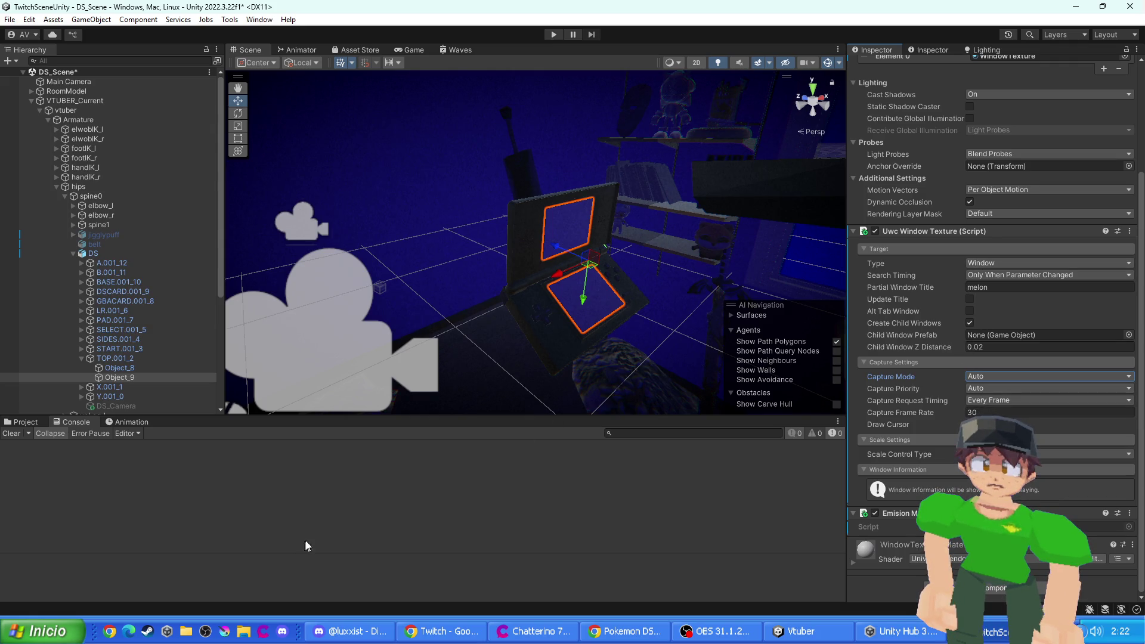
left_click(970, 300)
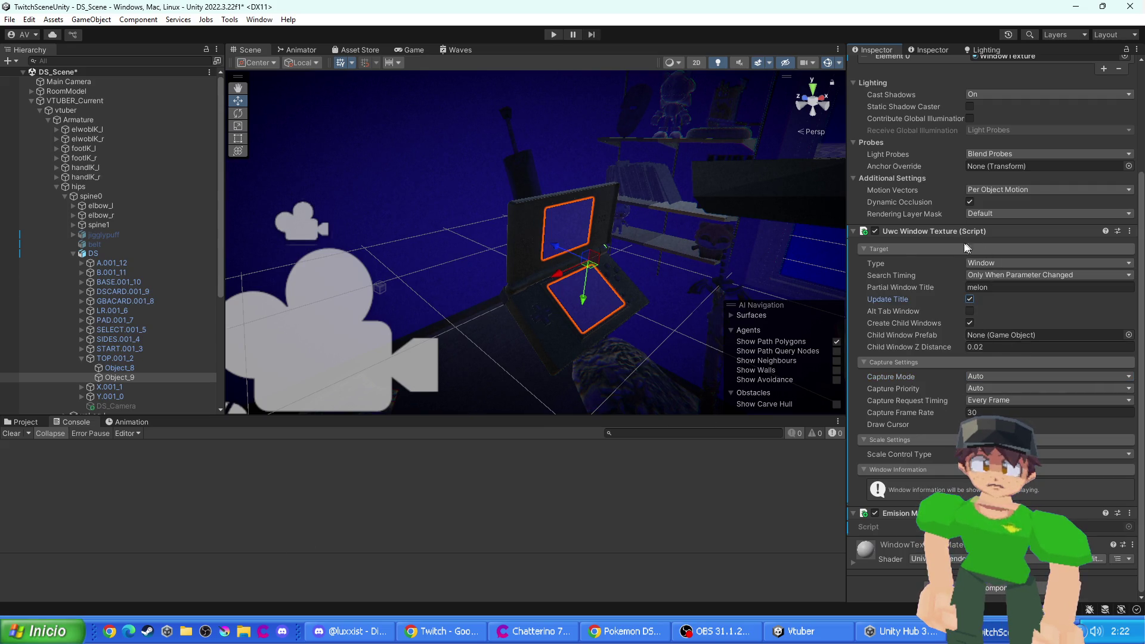
- Change the capture target type to Desktop and start Play mode to test it
scroll(1026, 255, "up", 5)
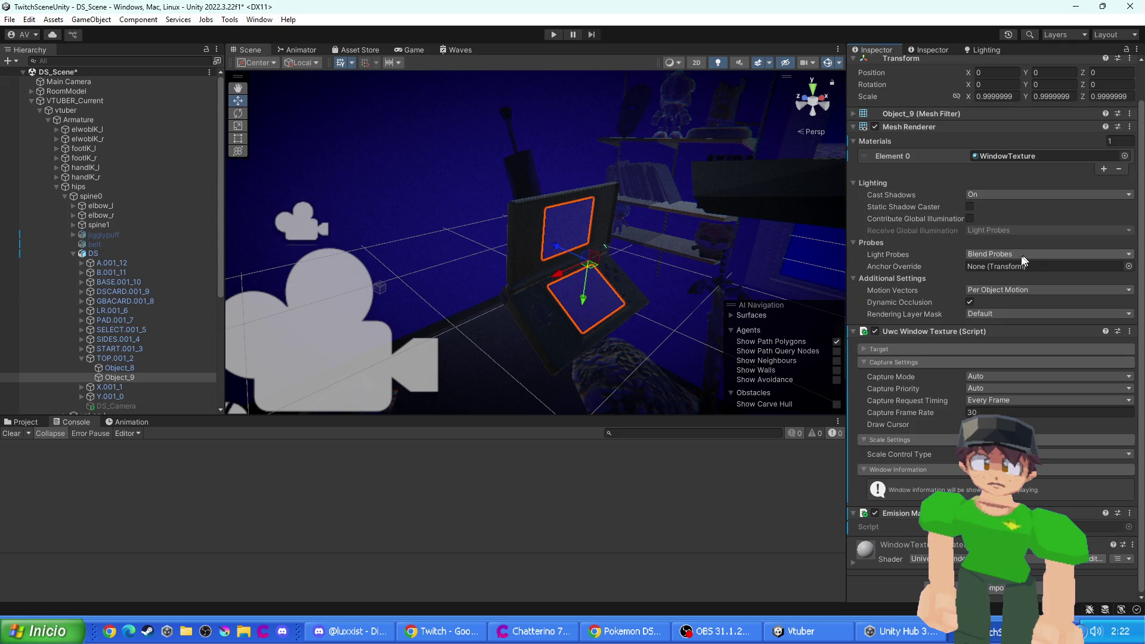
left_click(940, 328)
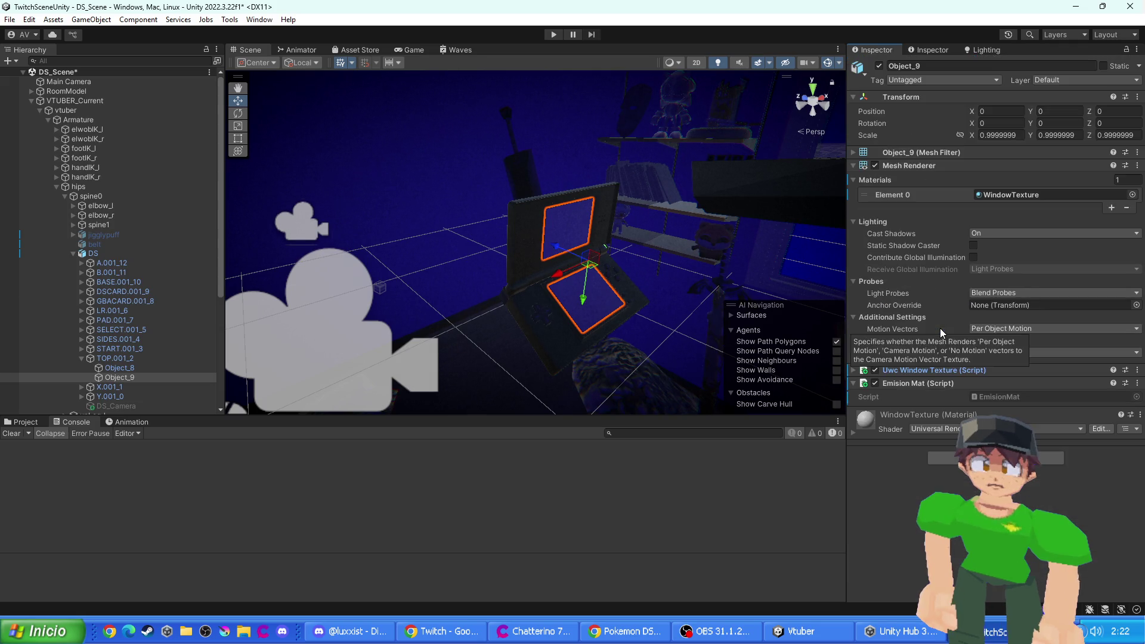
left_click(911, 371)
scroll(954, 411, "down", 1)
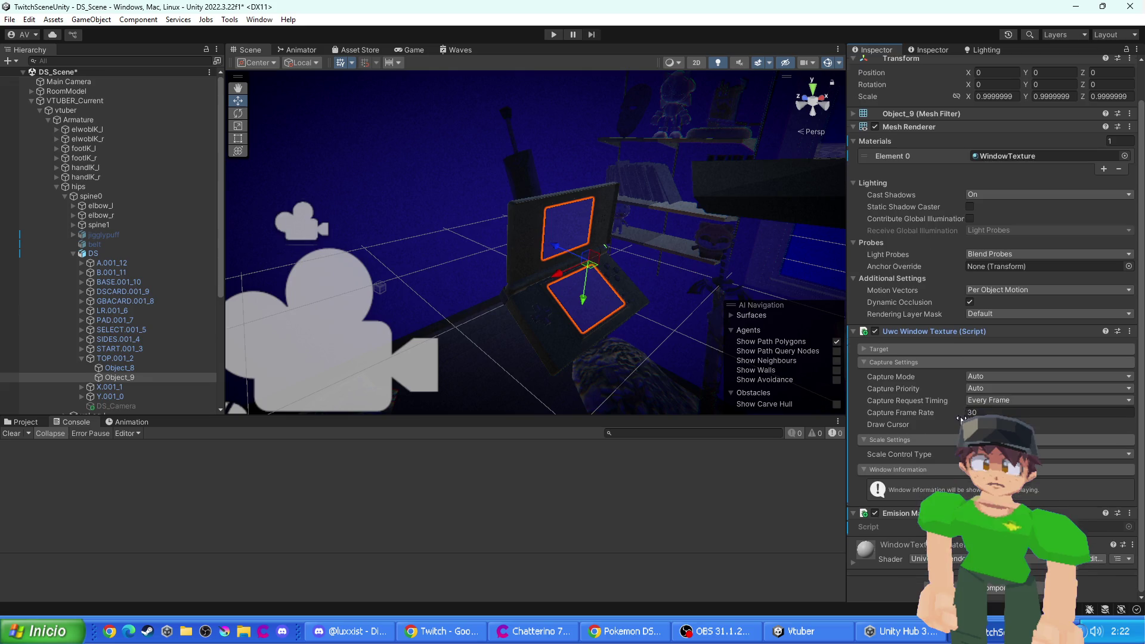
left_click(929, 347)
left_click(983, 364)
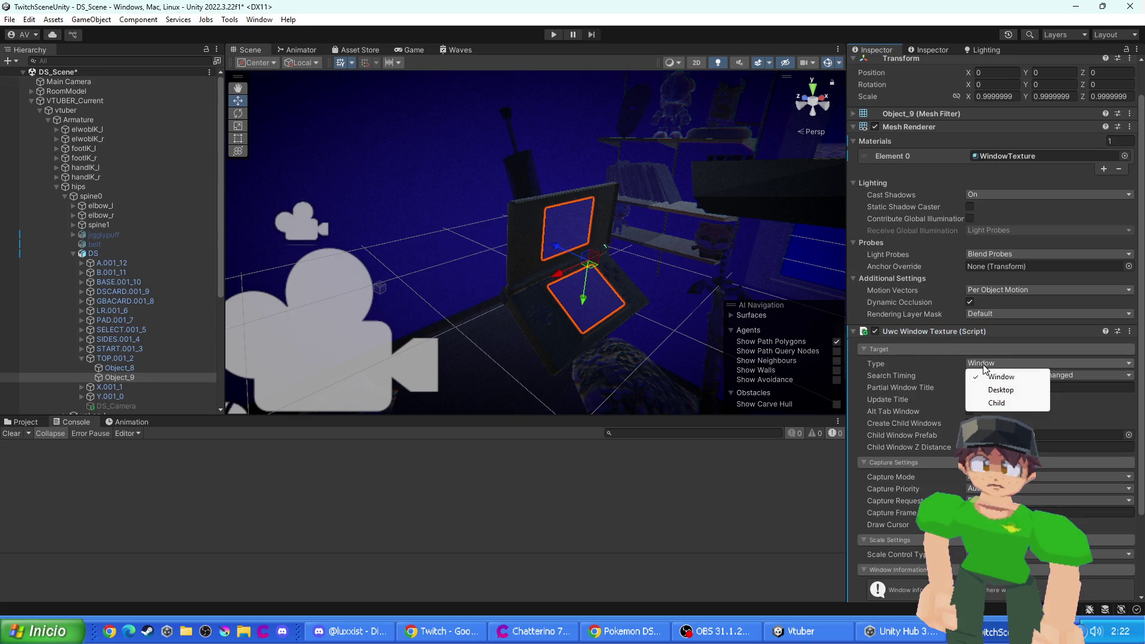
left_click(1001, 389)
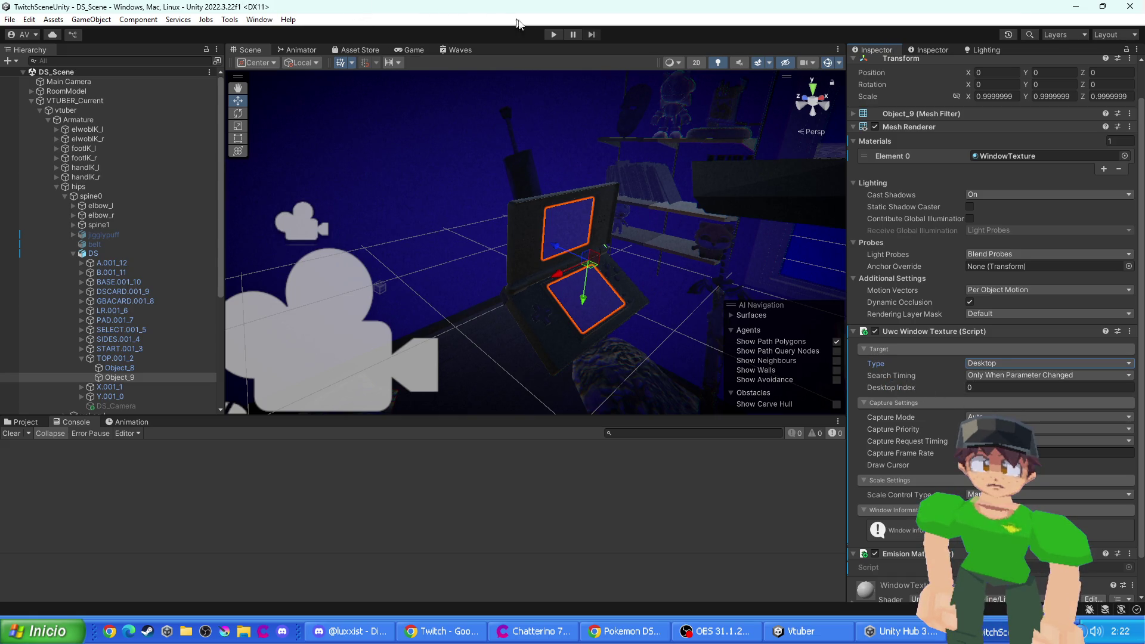
left_click(552, 36)
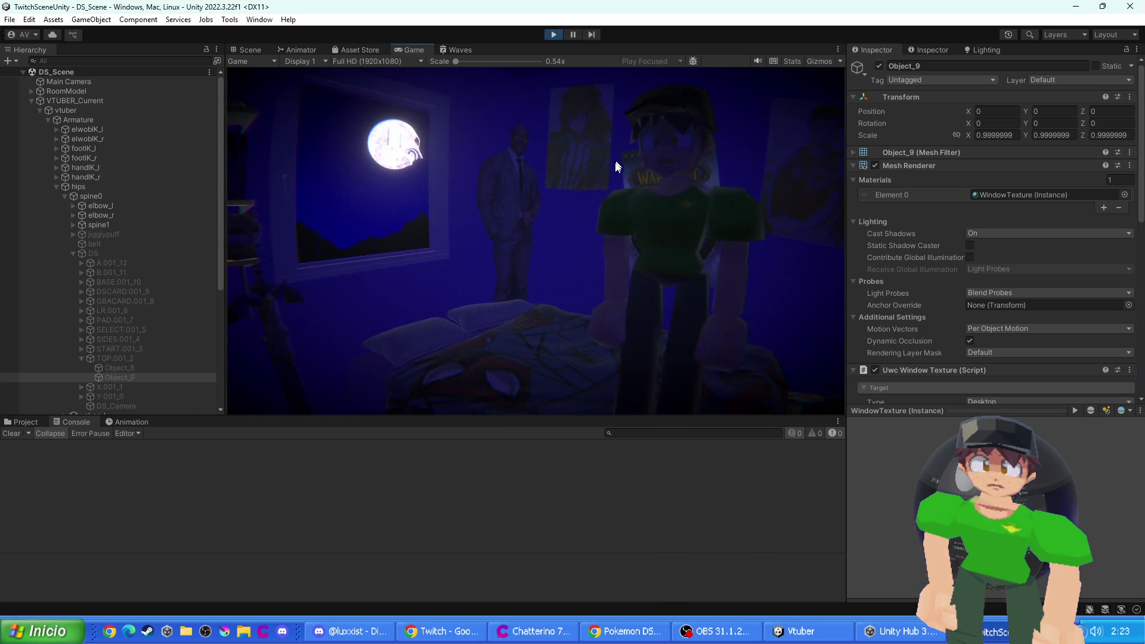
- Stop Play mode and browse the Hierarchy, checking the Plane and Main Camera objects
left_click(551, 34)
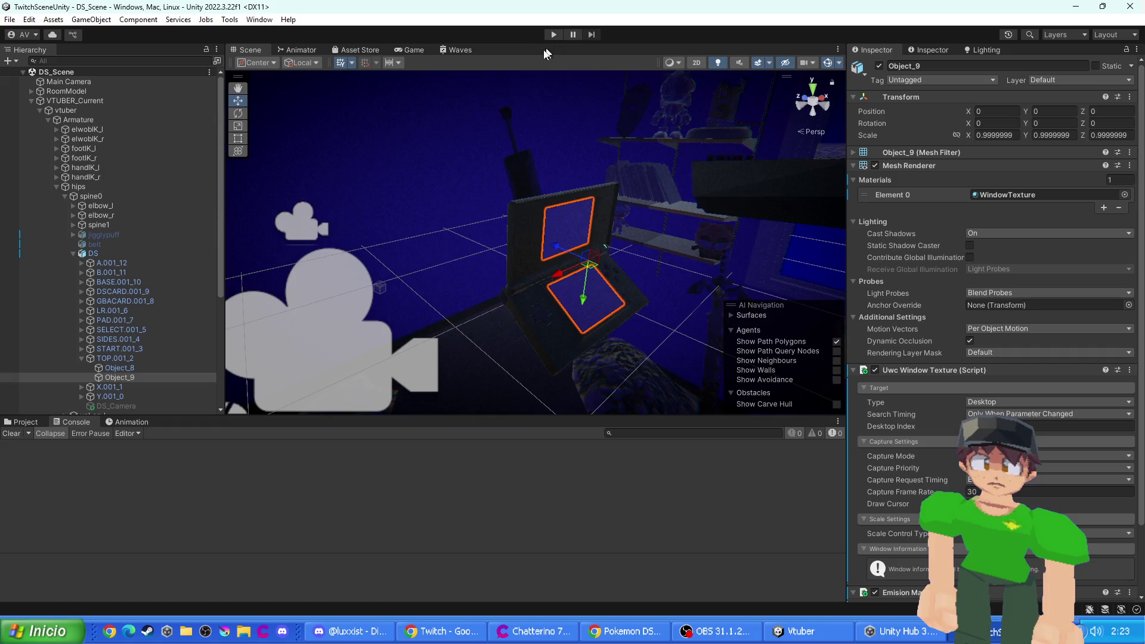
scroll(537, 196, "down", 2)
left_click(363, 236)
scroll(501, 297, "up", 3)
left_click(501, 292)
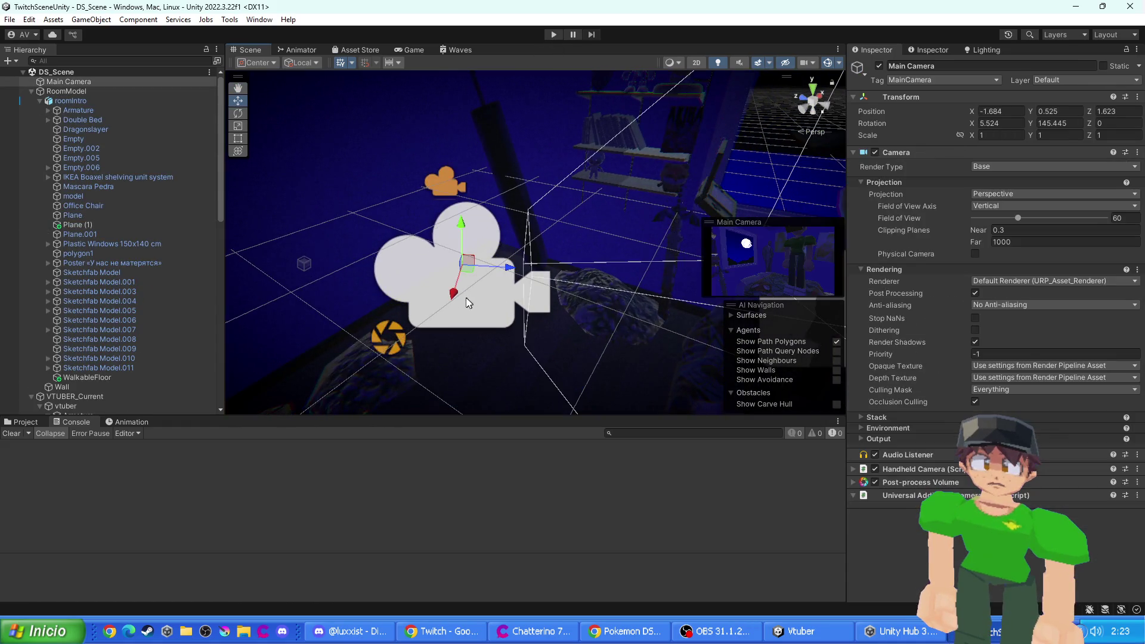
scroll(140, 196, "down", 7)
scroll(140, 204, "down", 4)
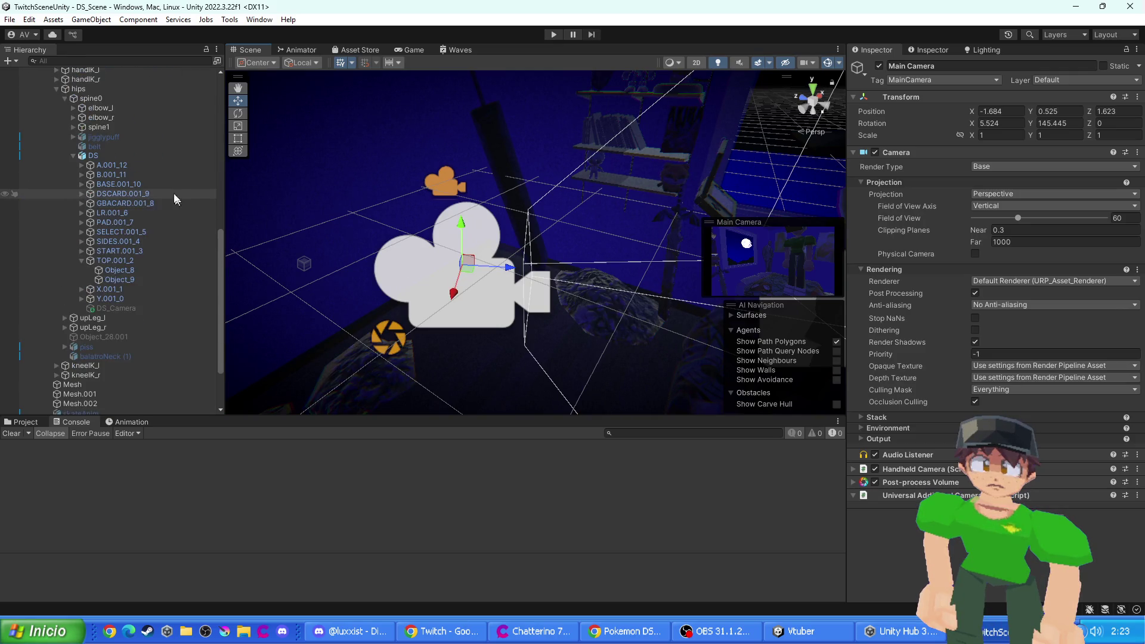
scroll(111, 310, "down", 4)
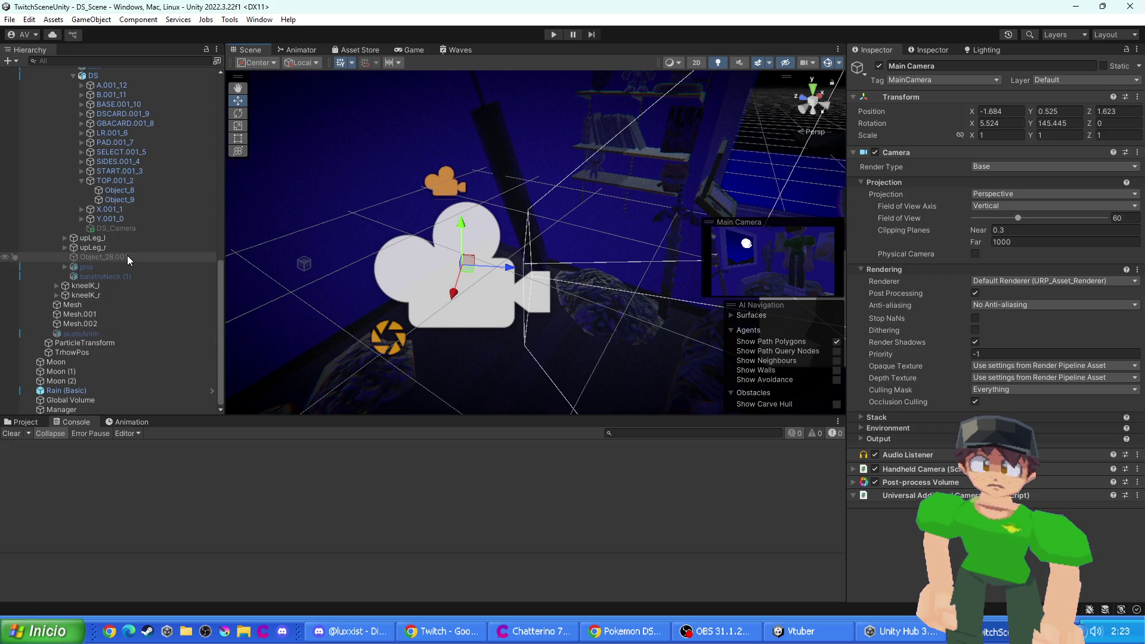
scroll(127, 255, "up", 3)
scroll(110, 241, "down", 3)
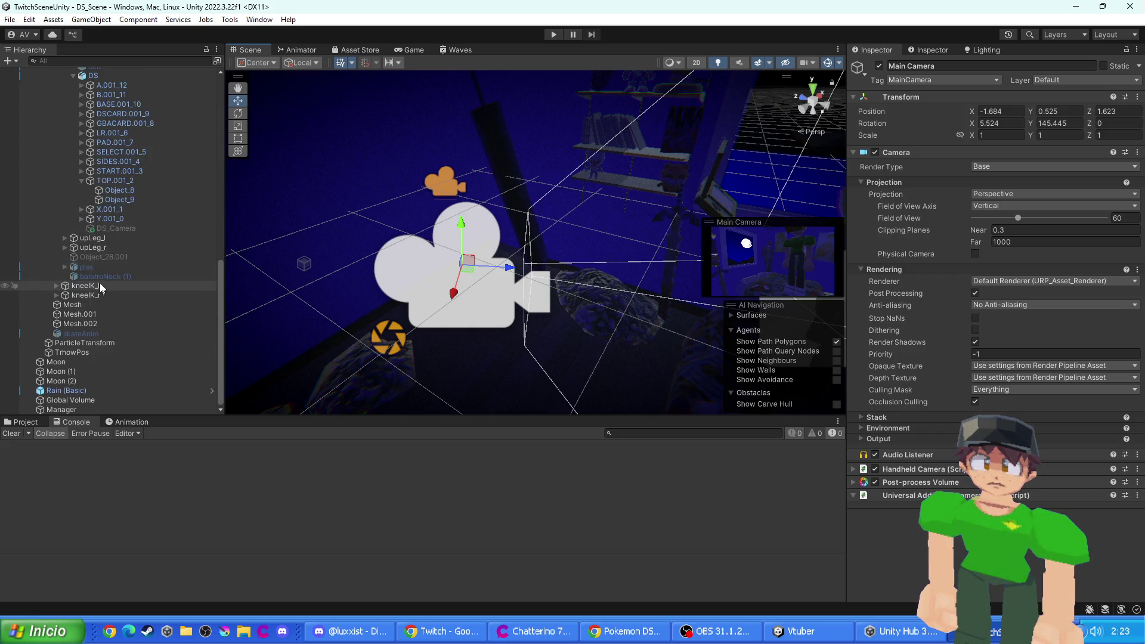
scroll(143, 298, "up", 5)
scroll(134, 287, "up", 7)
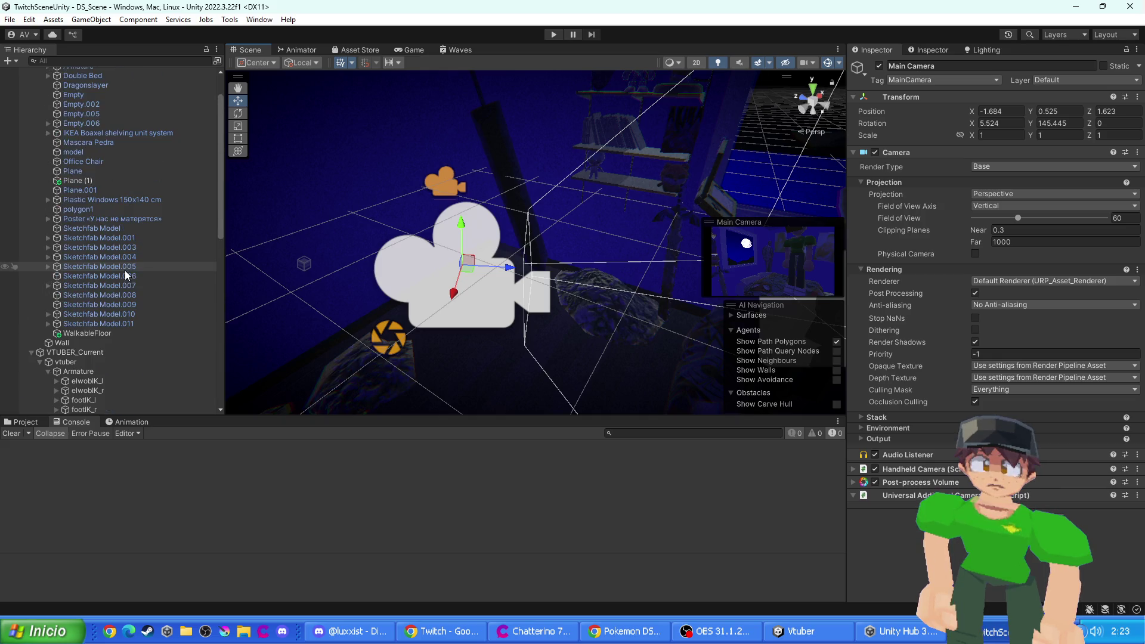
scroll(112, 267, "down", 10)
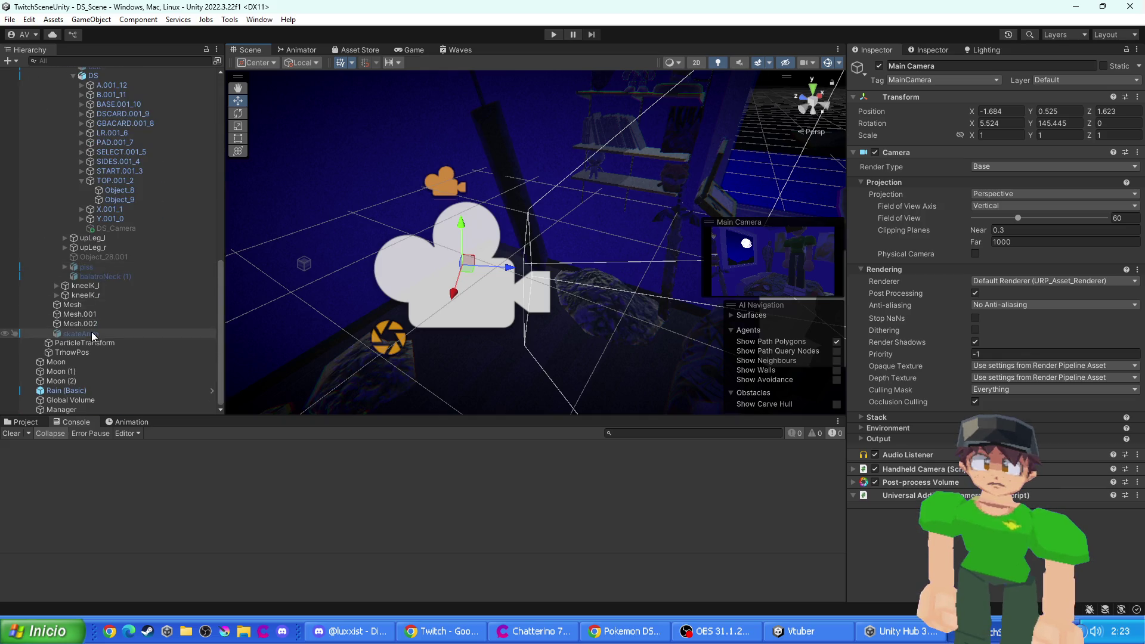
- Select and frame the DS model, then activate its DS_Camera child
left_click(349, 305)
key("f")
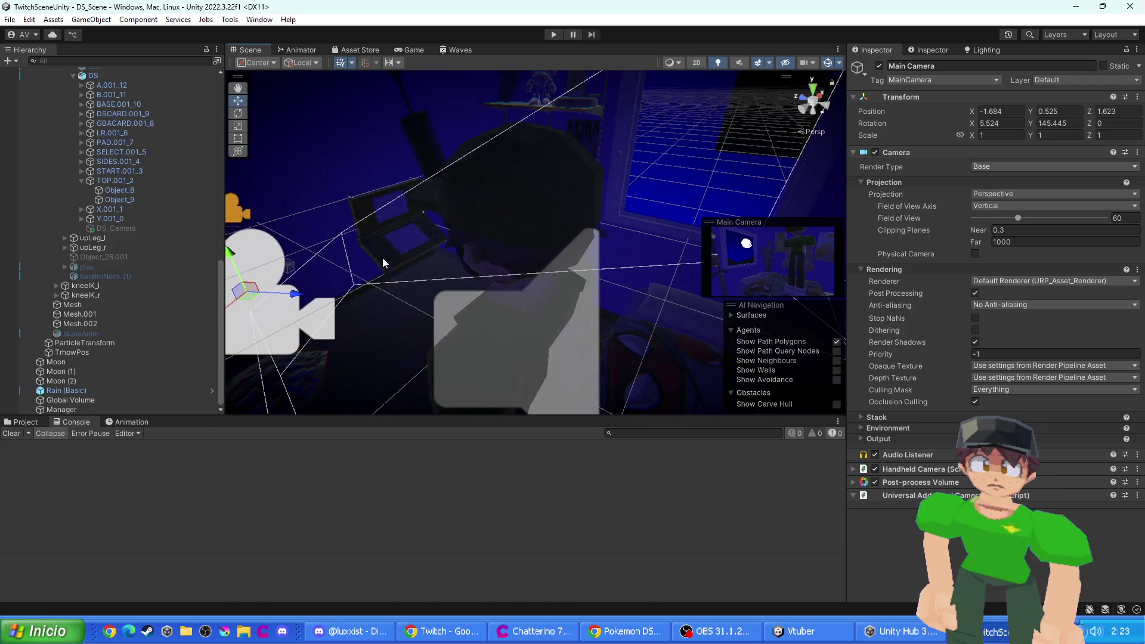
scroll(123, 274, "up", 4)
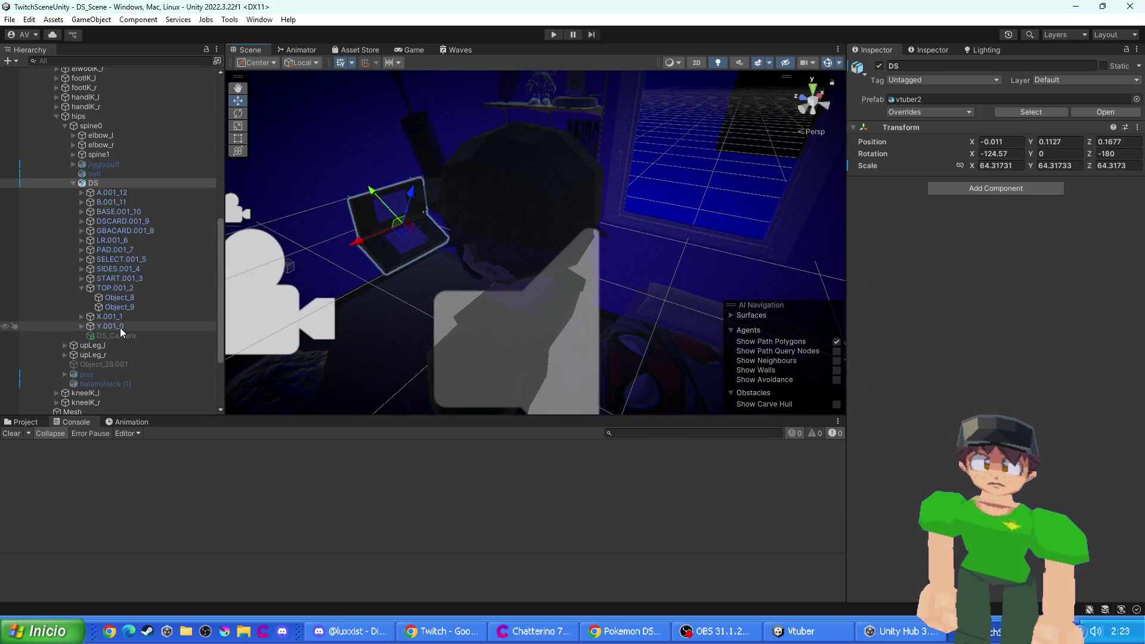
double_click(129, 336)
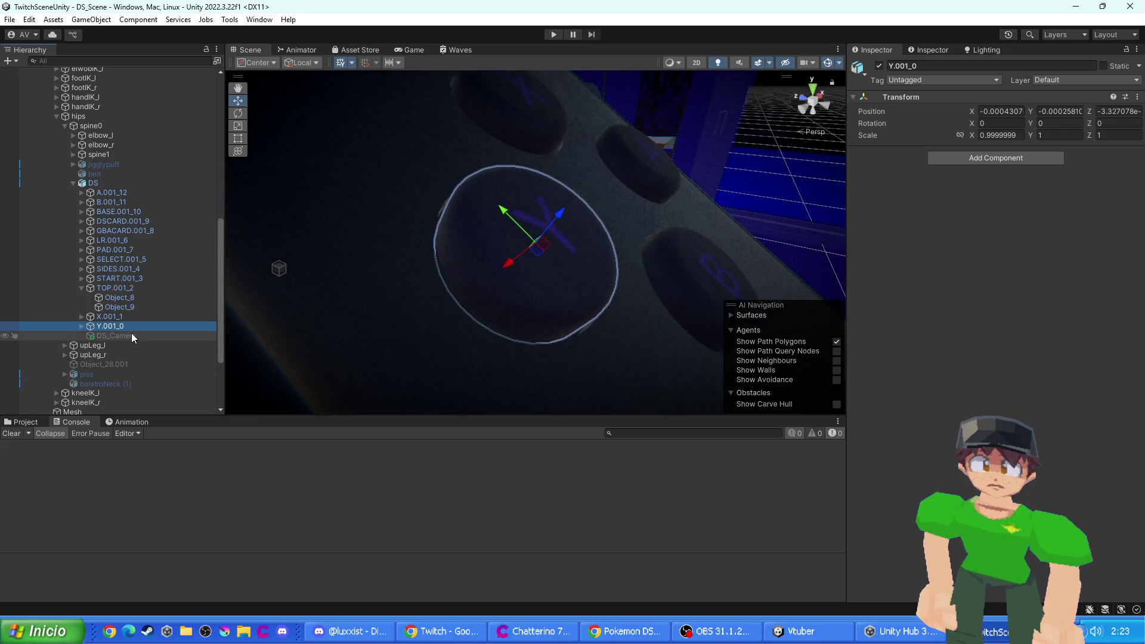
left_click(879, 66)
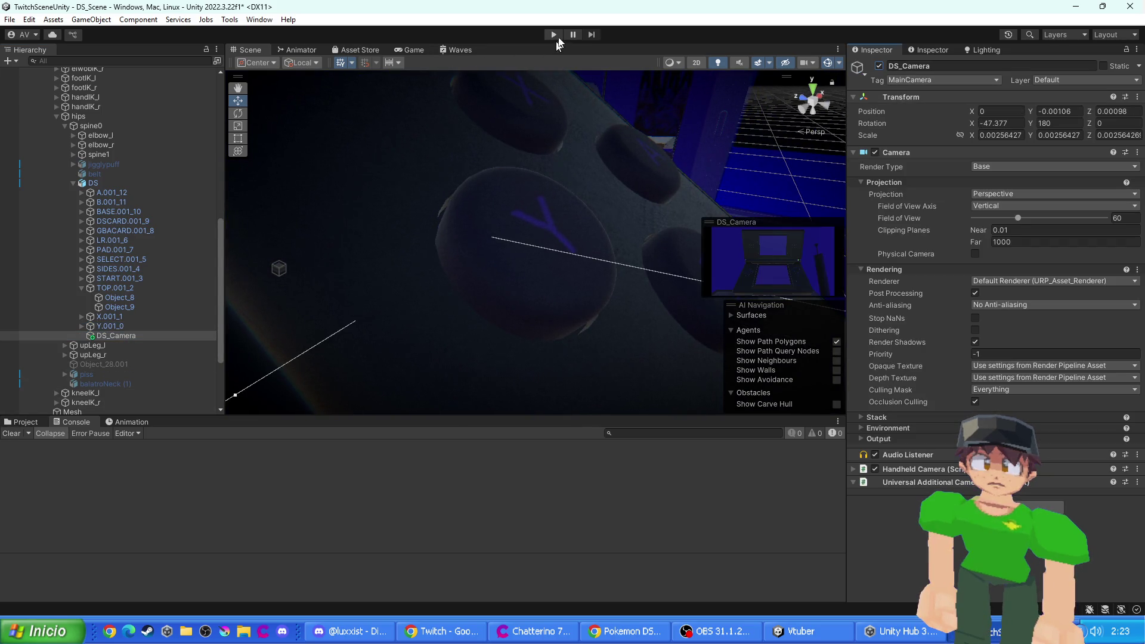
- Test the DS camera in Play mode, then clear the Console warnings
left_click(554, 34)
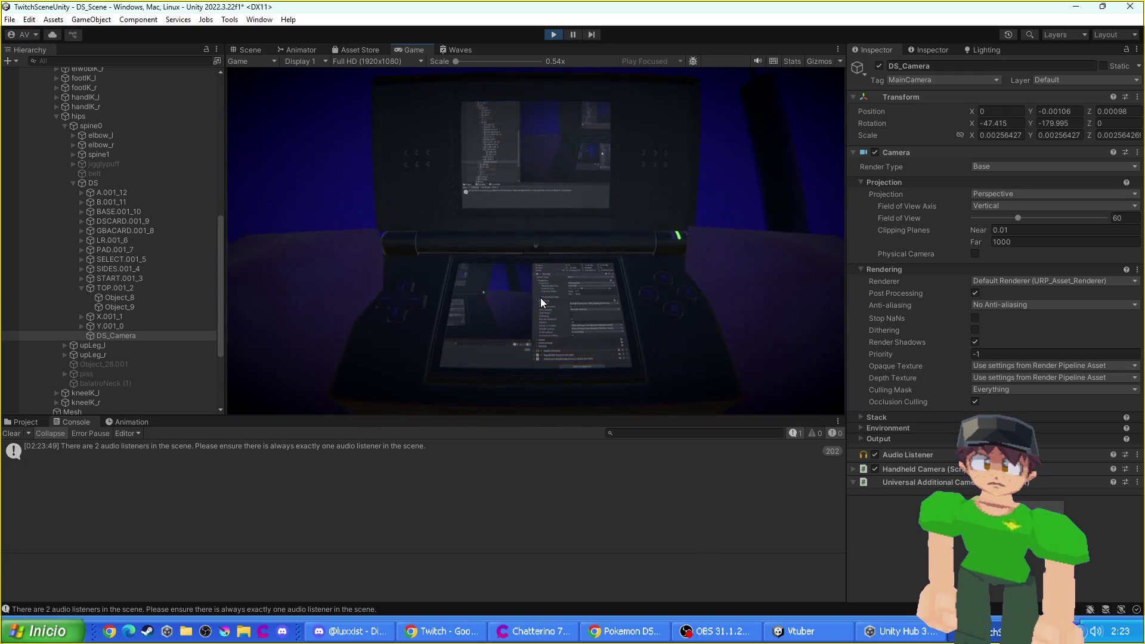
left_click(554, 35)
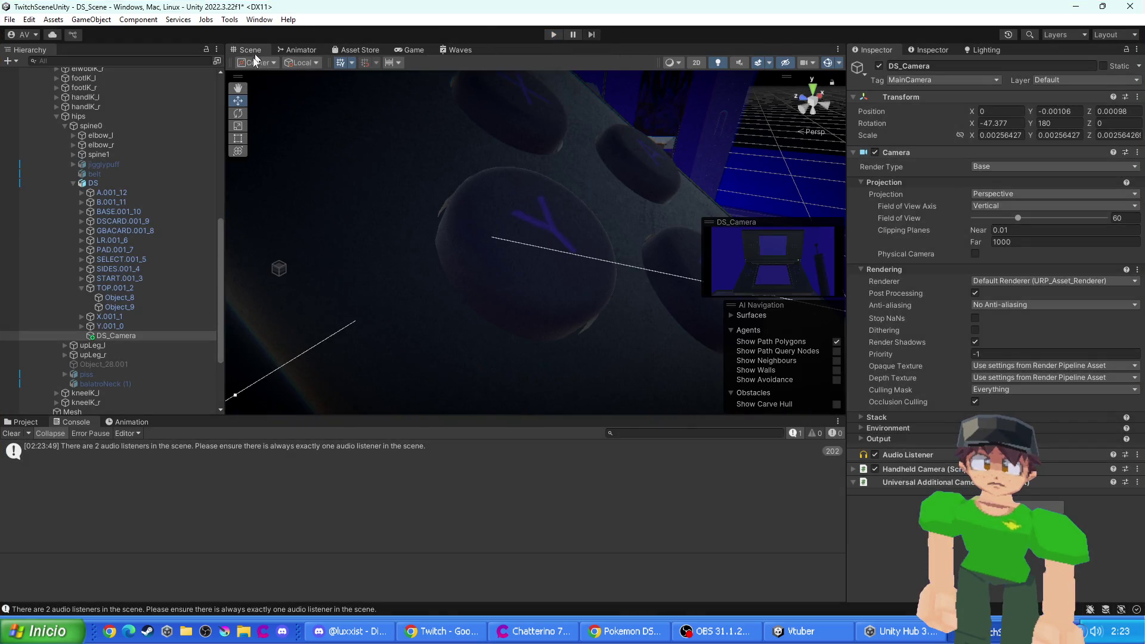
left_click(36, 424)
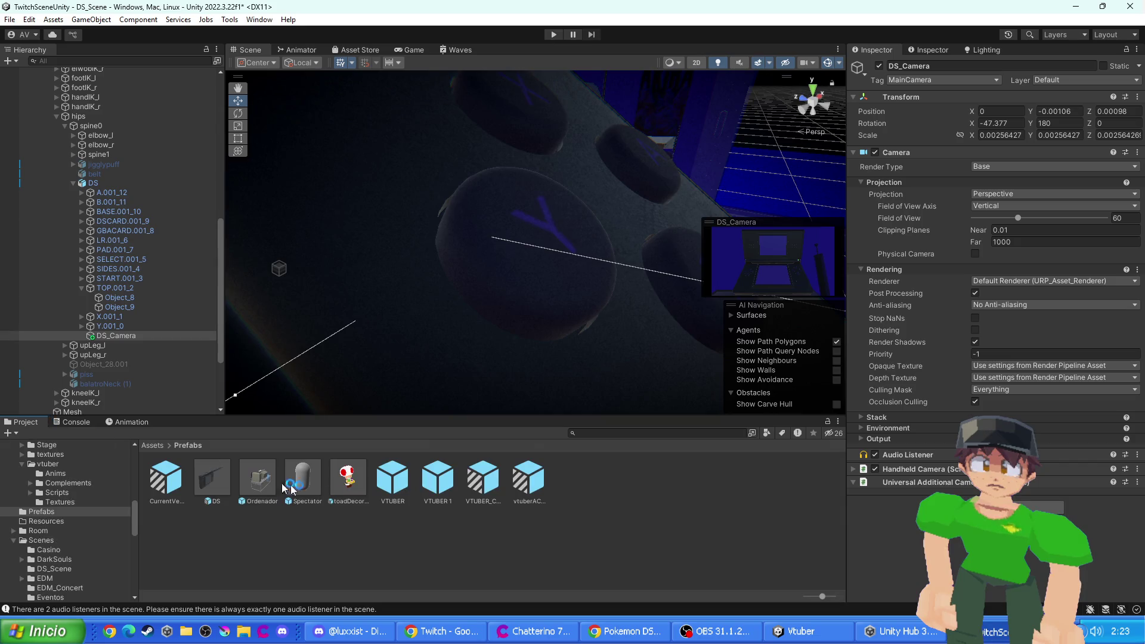
left_click(87, 426)
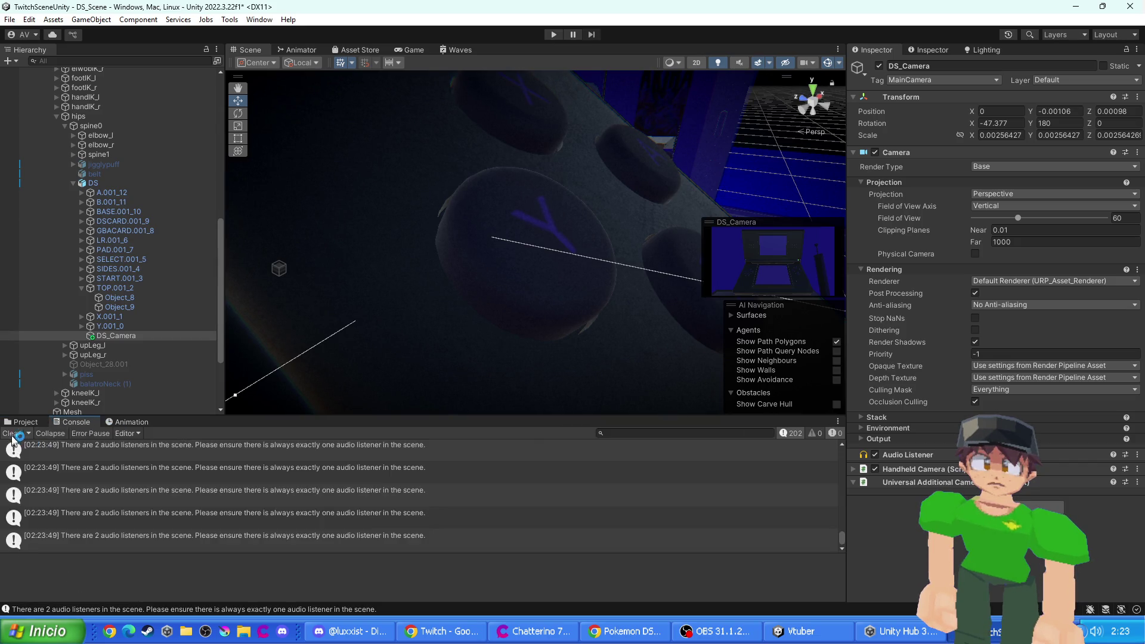
left_click(12, 434)
left_click(24, 422)
- Select the DS model and deactivate it
scroll(405, 266, "up", 3)
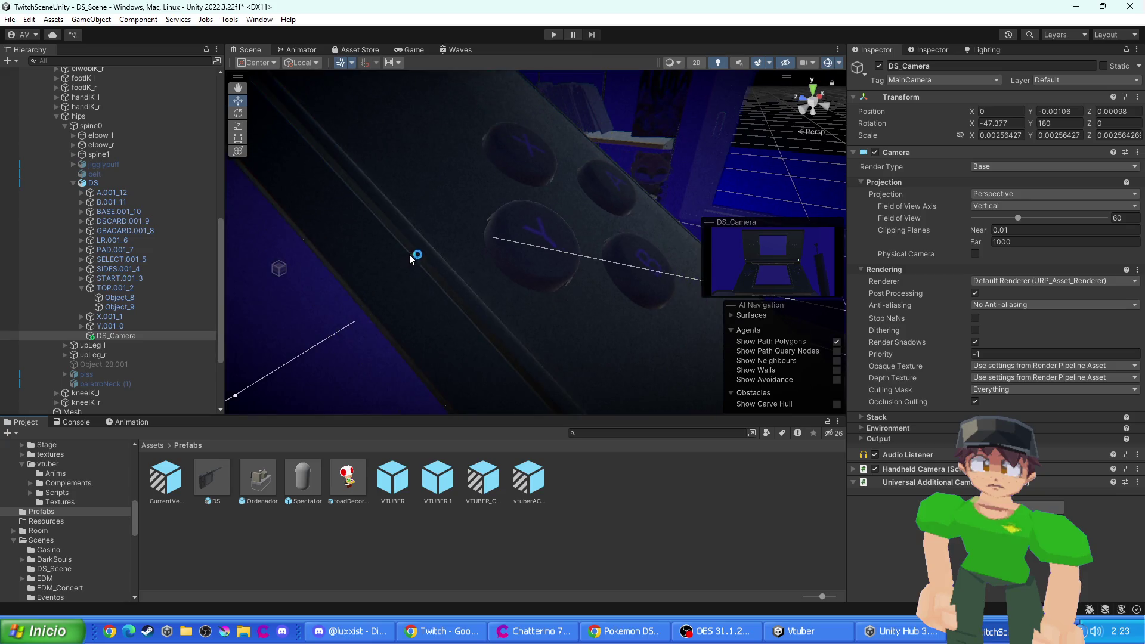
scroll(409, 257, "down", 5)
left_click(84, 183)
left_click(879, 65)
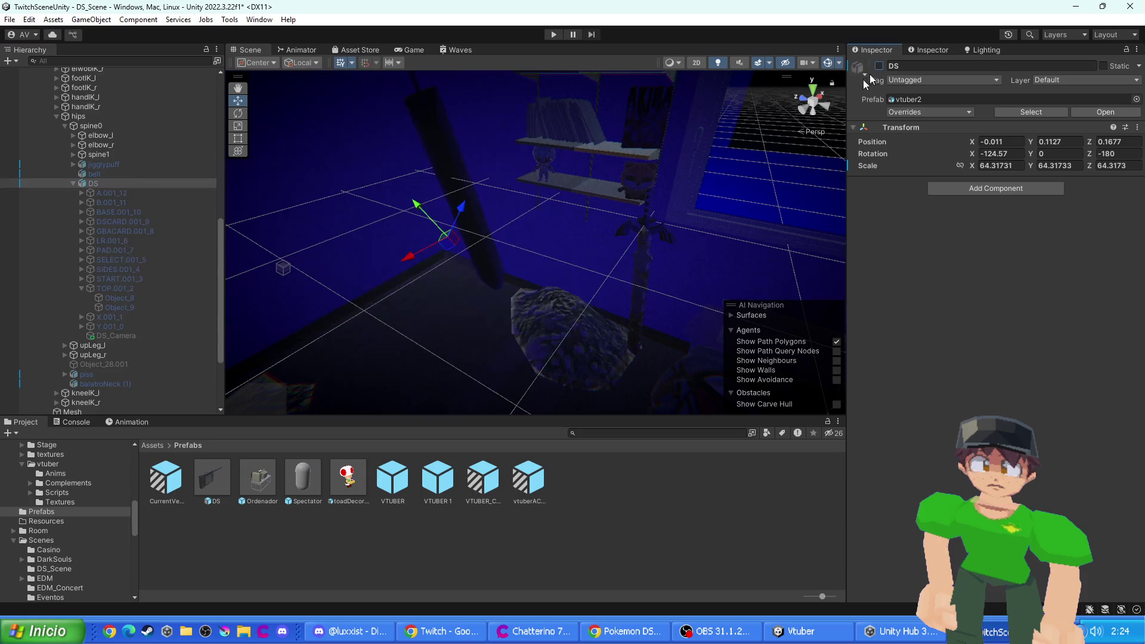
- Drag the Ordenador computer desk prefab into the room and nudge it into position
scroll(420, 240, "up", 5)
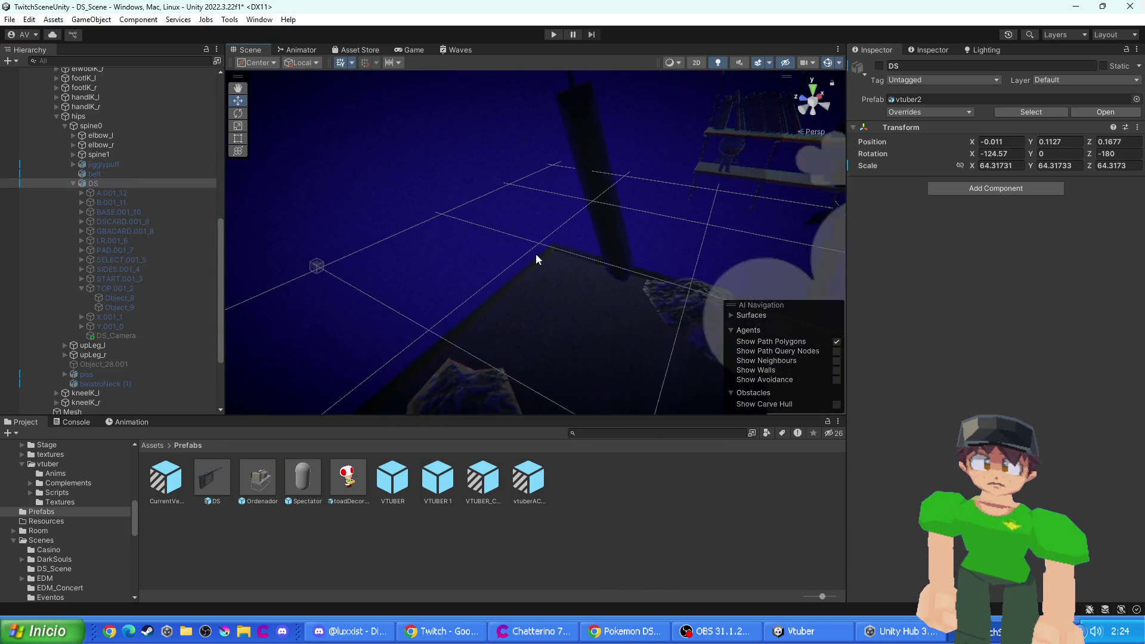
left_click_drag(573, 251, 270, 418)
mouse_move(272, 478)
left_mouse_down()
mouse_move(725, 299)
mouse_move(761, 270)
mouse_move(567, 297)
mouse_move(632, 200)
mouse_move(630, 180)
left_mouse_up()
mouse_move(596, 239)
left_mouse_down()
mouse_move(460, 262)
mouse_move(507, 288)
mouse_move(541, 162)
mouse_move(602, 146)
left_mouse_up()
mouse_move(352, 293)
left_mouse_down()
mouse_move(361, 285)
mouse_move(481, 313)
mouse_move(479, 278)
mouse_move(585, 280)
mouse_move(629, 264)
left_mouse_up()
- Move the office chair into place in front of the Ordenador desk
left_click(511, 318)
left_click_drag(548, 178, 517, 299)
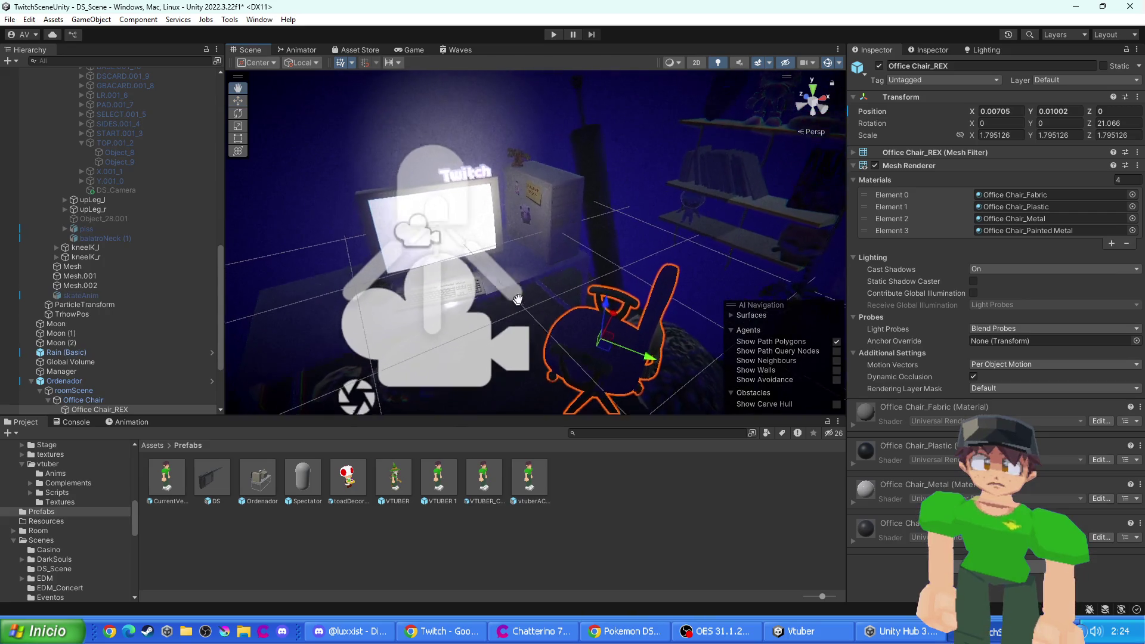
left_click(597, 220)
mouse_move(596, 220)
left_mouse_down()
mouse_move(421, 233)
mouse_move(405, 208)
mouse_move(390, 213)
mouse_move(453, 215)
left_mouse_up()
- Delete the duplicate ScreenLight spot light in front of the monitor
left_click(492, 229)
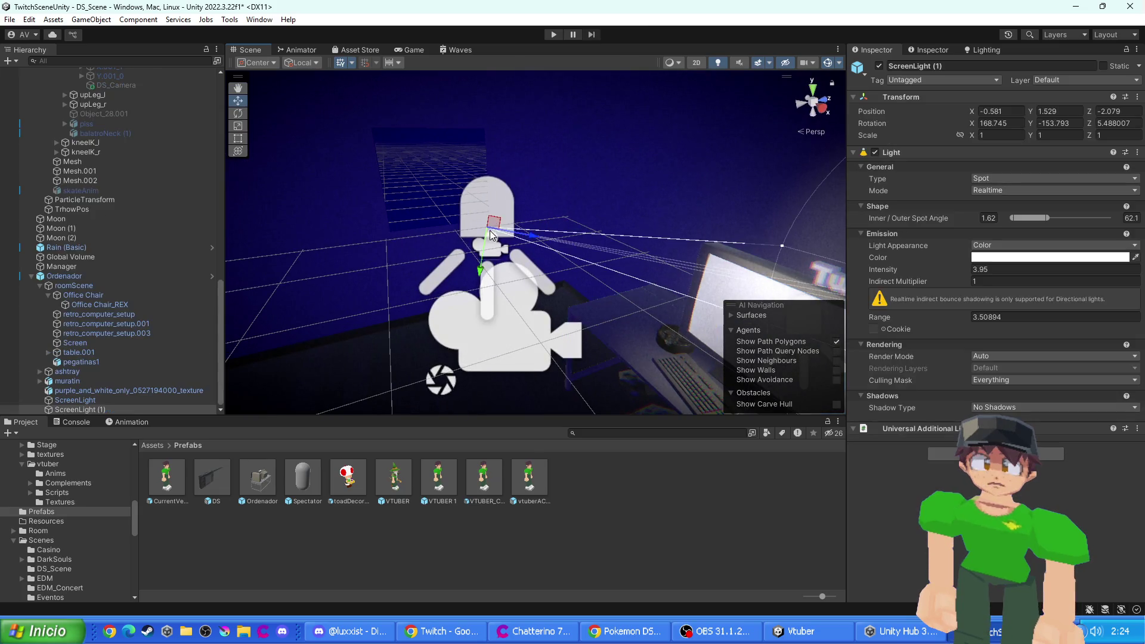
left_click_drag(672, 310, 620, 259)
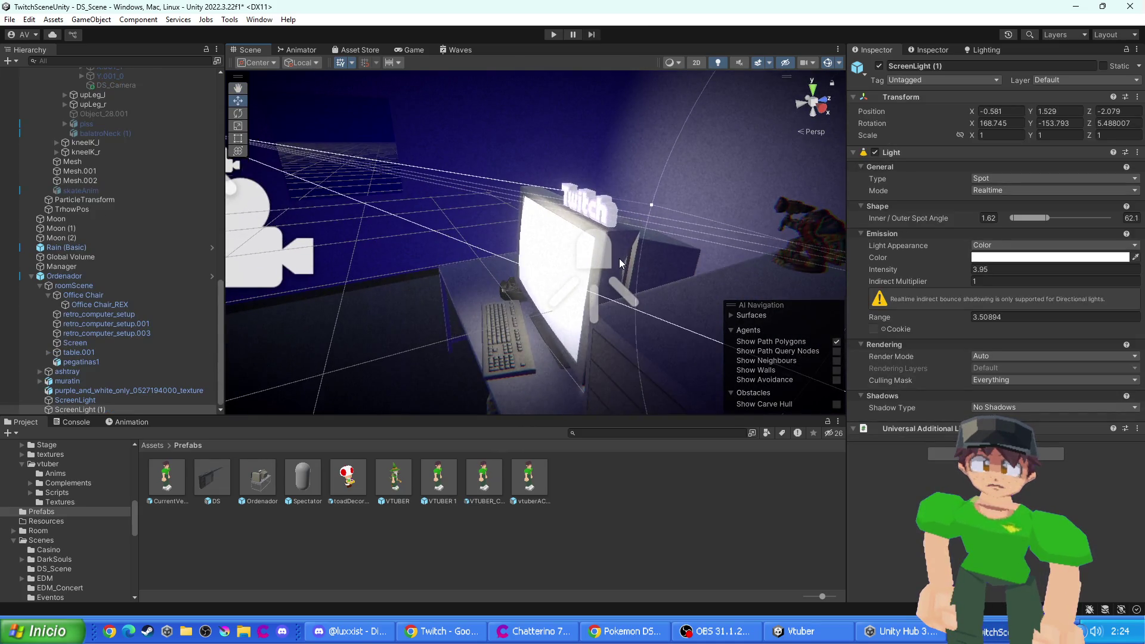
left_click(619, 257)
left_click(607, 265)
left_click(607, 266)
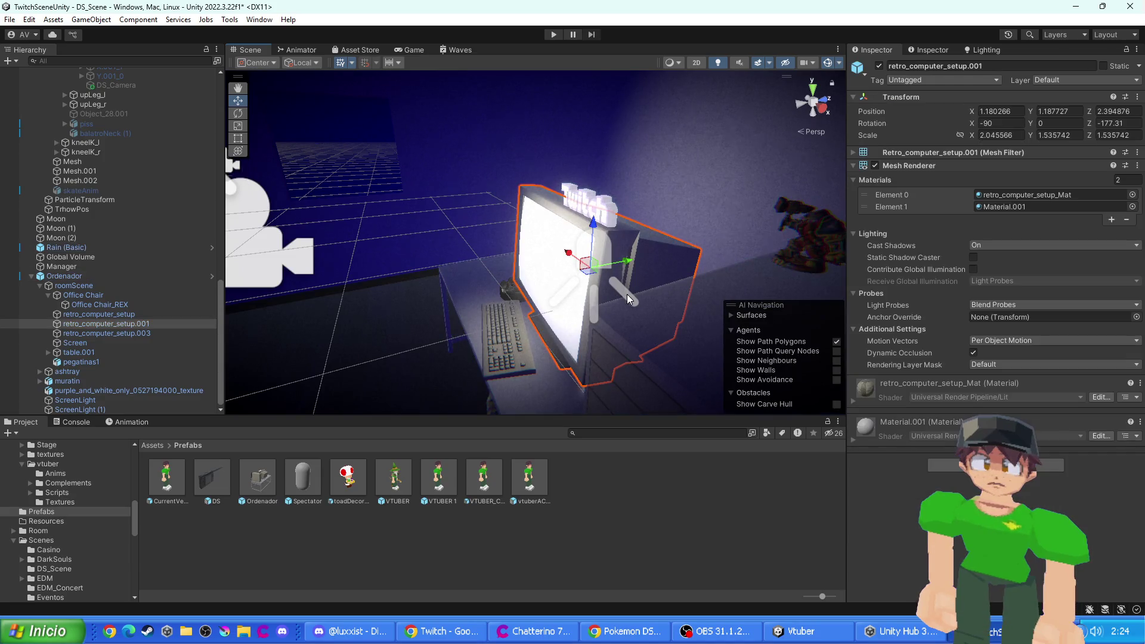
left_click(592, 264)
left_click(592, 263)
left_click(596, 257)
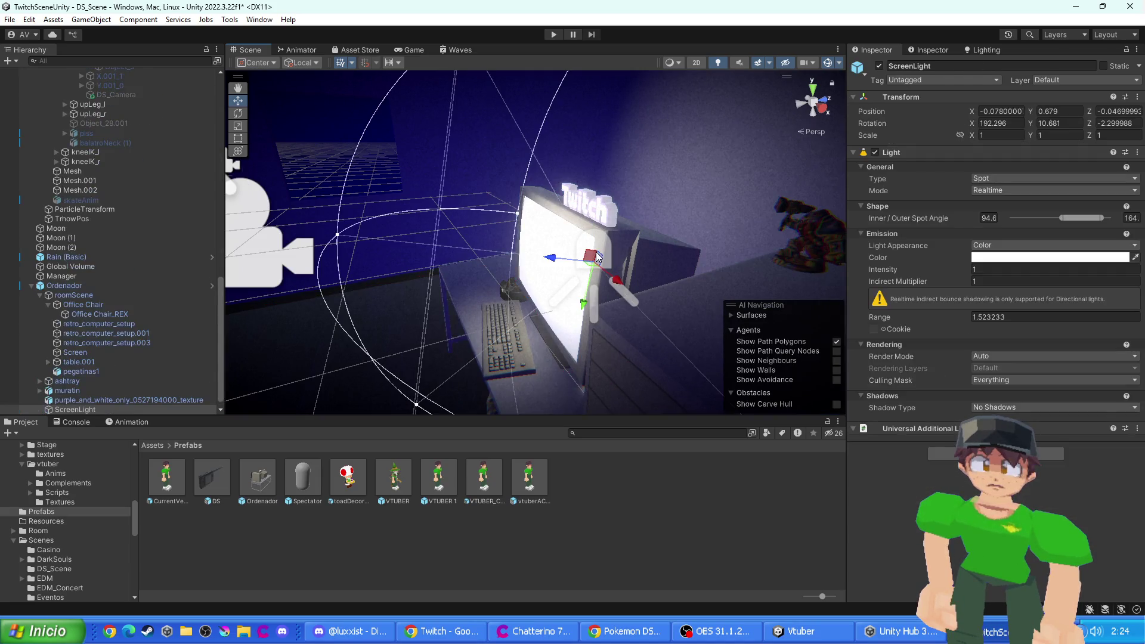
key("Delete")
- Select the monitor's Screen surface and start Play mode to test it
mouse_move(594, 272)
left_mouse_down()
mouse_move(544, 299)
mouse_move(485, 256)
mouse_move(525, 256)
mouse_move(373, 202)
left_mouse_up()
left_click(448, 227)
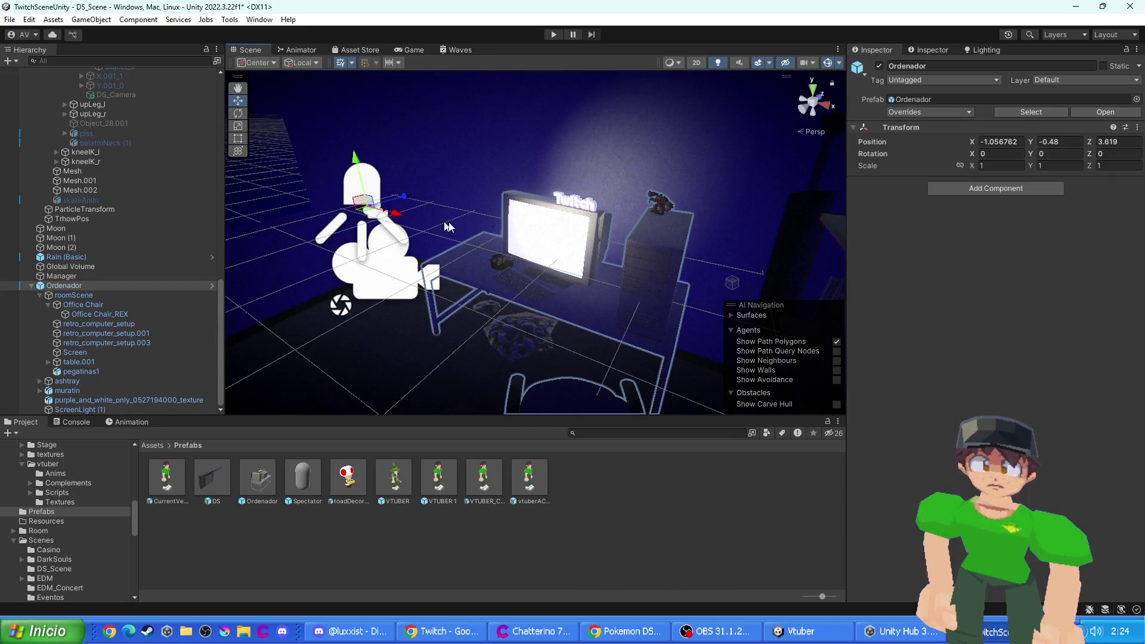
left_click(523, 241)
left_click(523, 241)
left_click(526, 251)
left_click(527, 251)
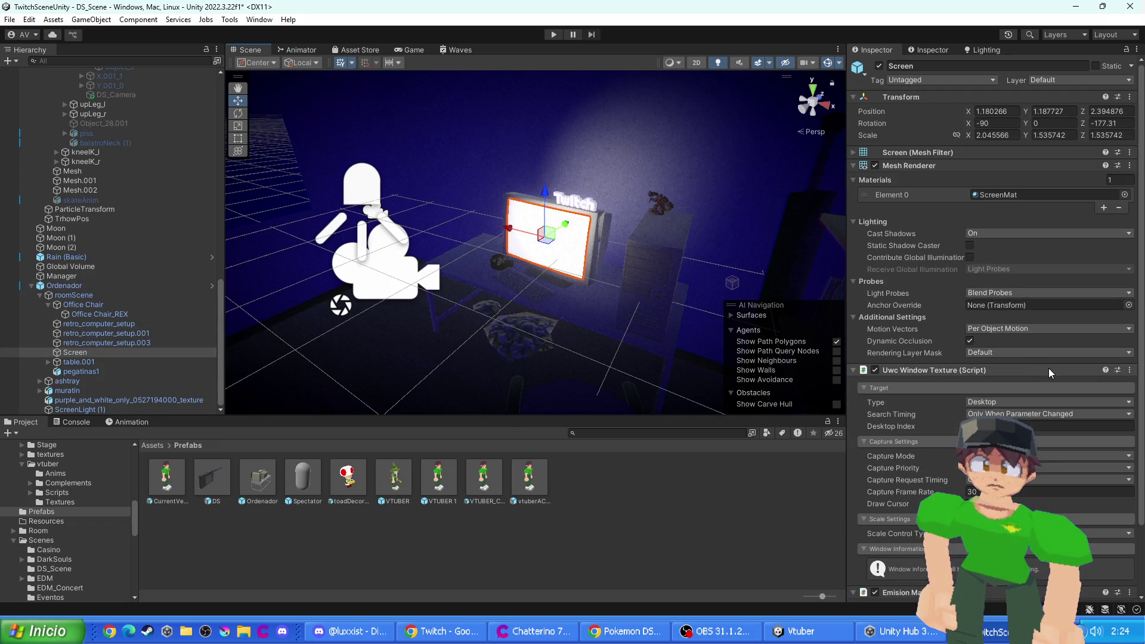
left_click(554, 34)
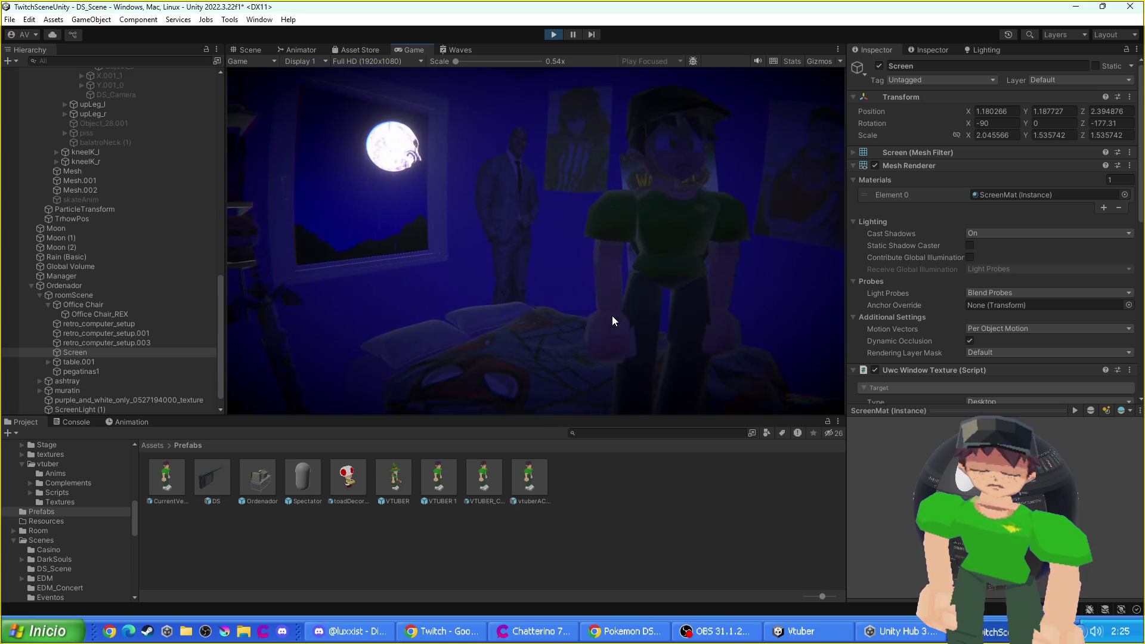
- Check the monitor's live desktop capture in the Scene view, stop Play, and select the DS model
left_click(255, 50)
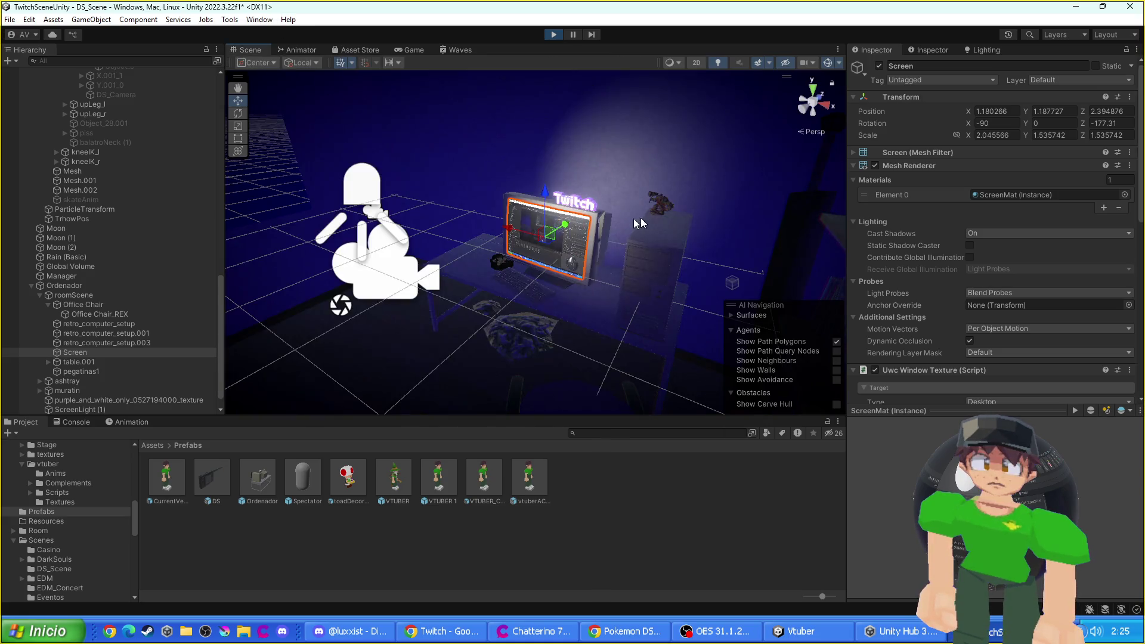
left_click(559, 36)
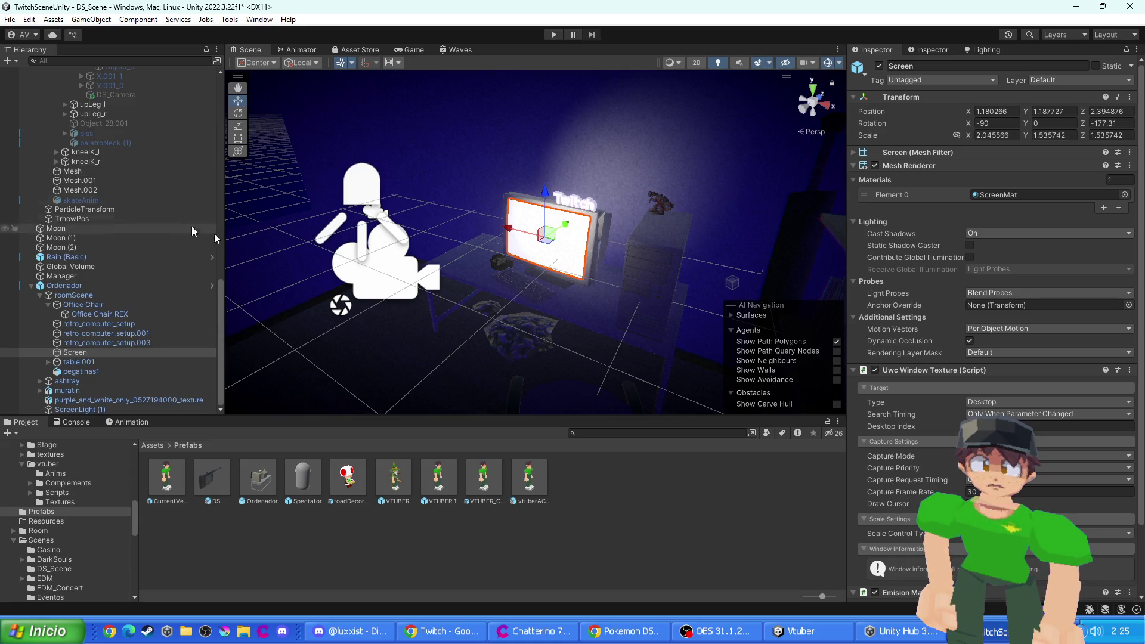
scroll(107, 179, "up", 7)
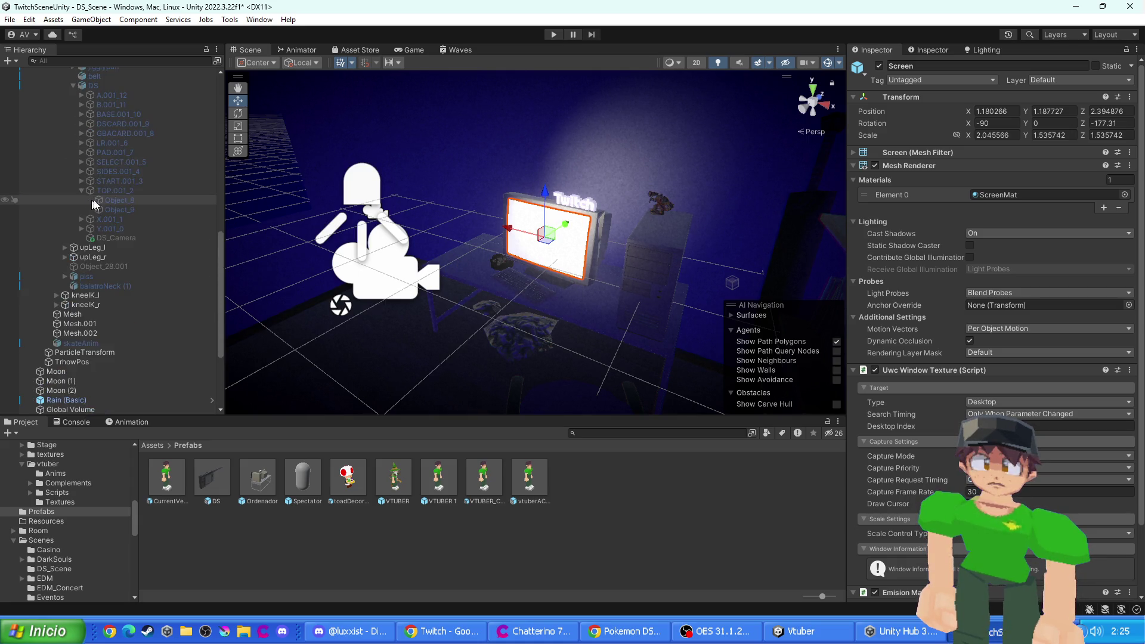
left_click(98, 193)
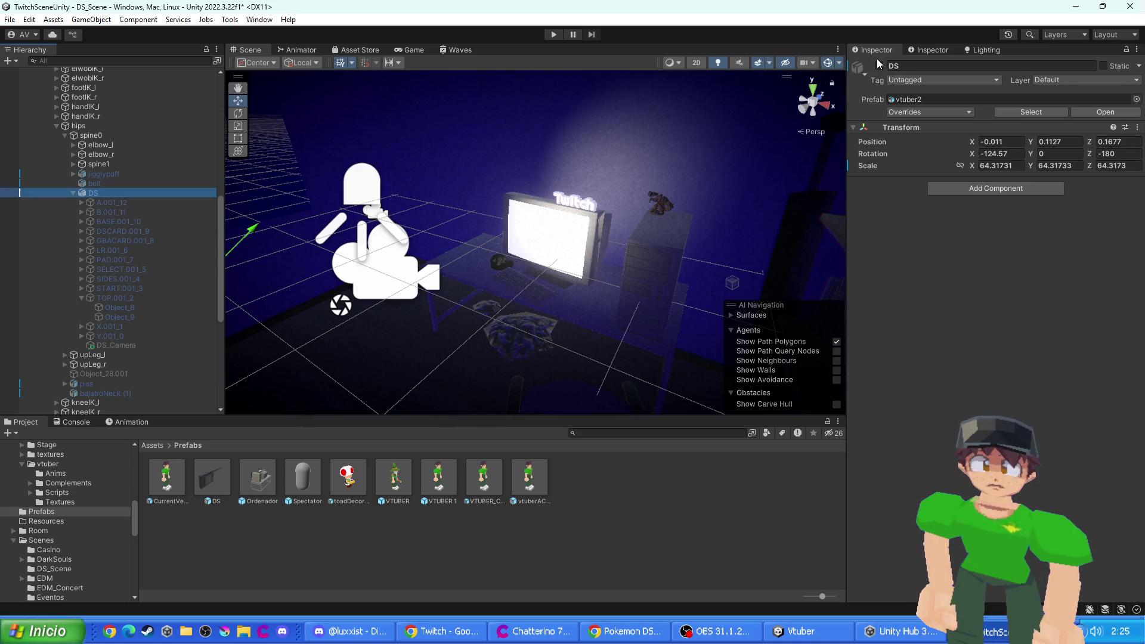
- Reactivate the DS, set Object_9's capture target type to Window, and start Play mode
left_click(879, 66)
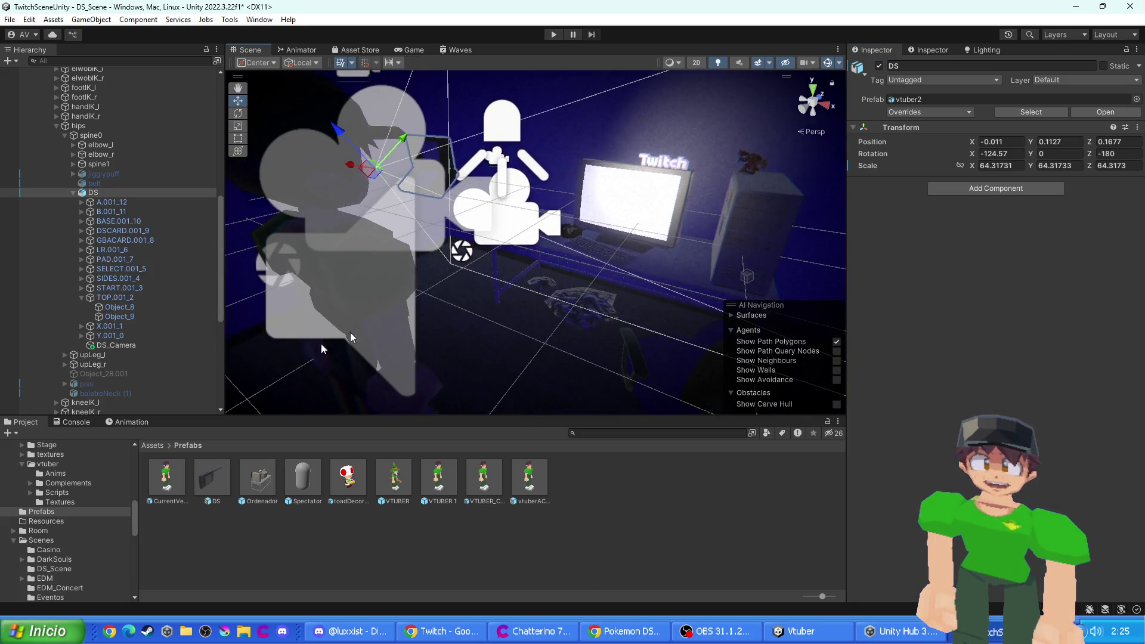
left_click(136, 316)
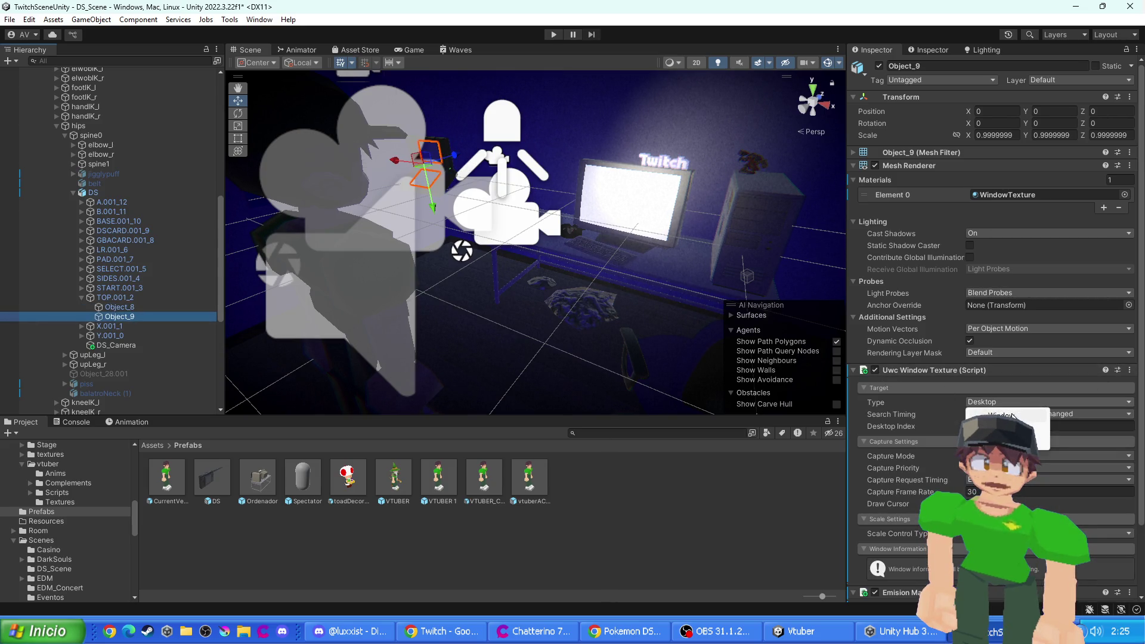
left_click(1012, 416)
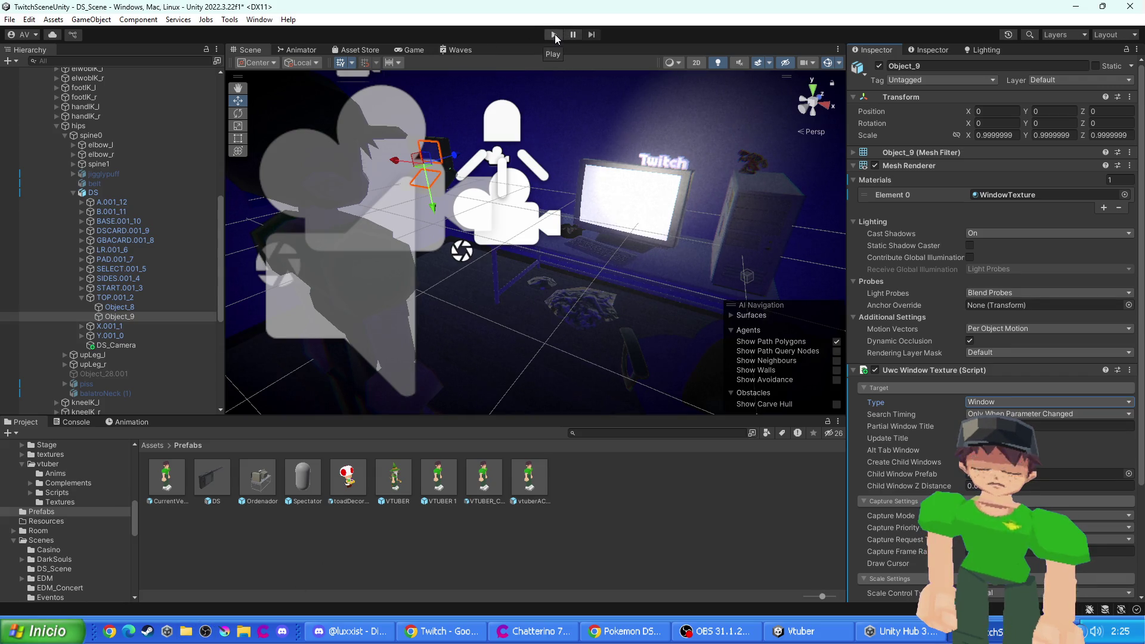
left_click(555, 34)
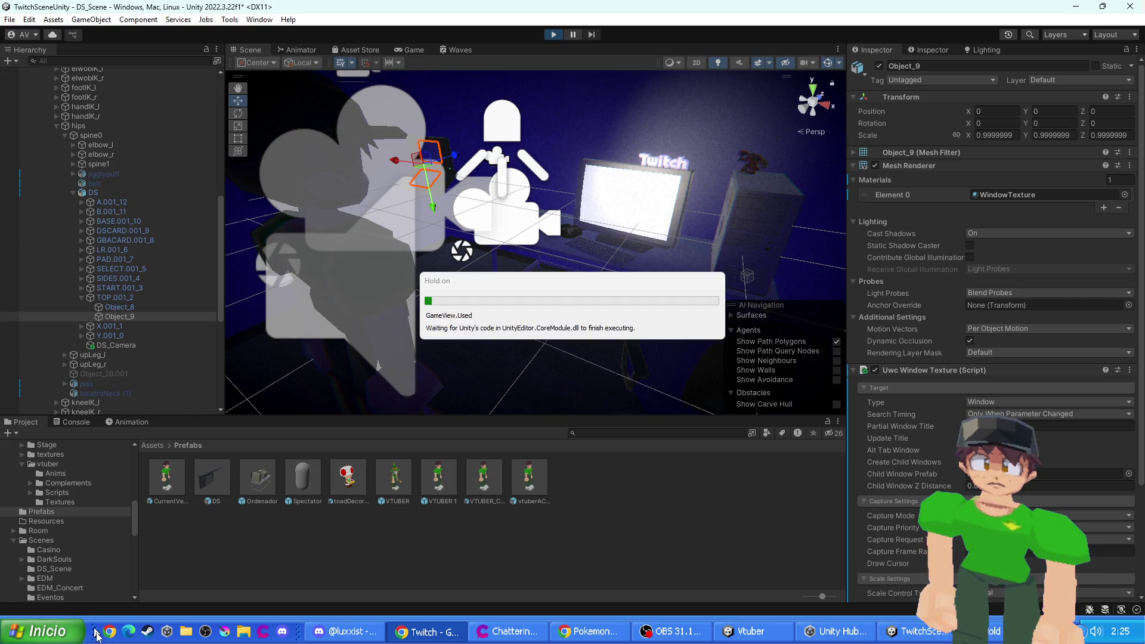
- Launch the melonDS emulator from the system app search
key("super")
type("melon")
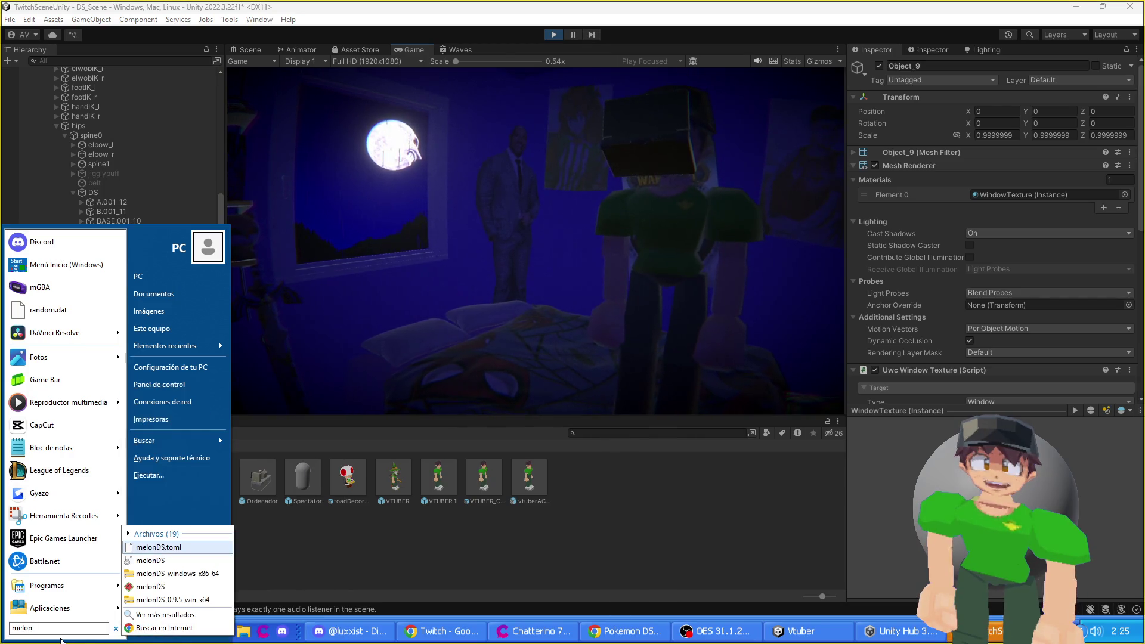
key("Down")
key("Down")
key("Down")
key("Return")
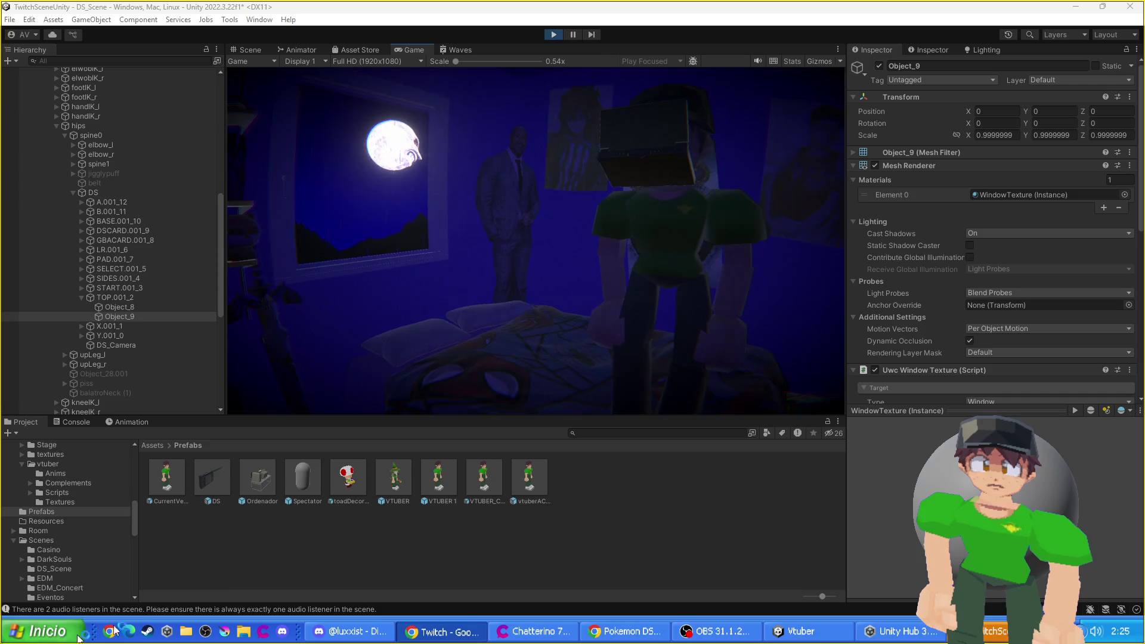
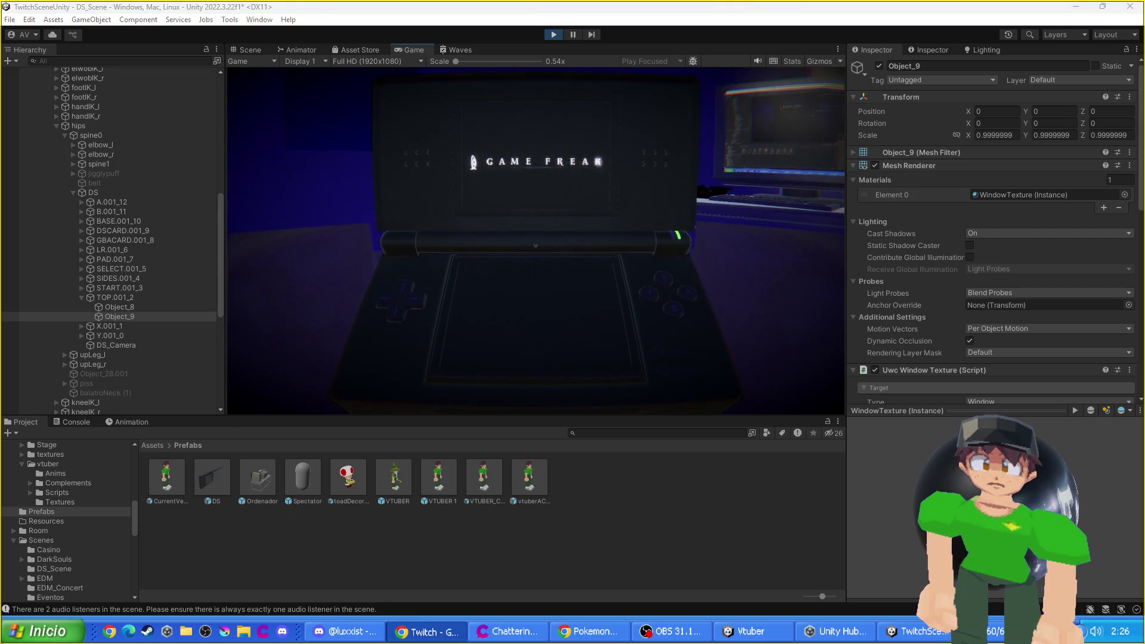
- Move the Twitch stream manager window aside, check the Game view, and stop the DS scene play test
left_click(427, 631)
mouse_move(418, 12)
left_mouse_down()
mouse_move(439, 223)
mouse_move(690, 280)
mouse_move(595, 311)
mouse_move(799, 300)
mouse_move(595, 242)
mouse_move(388, 281)
mouse_move(468, 250)
mouse_move(769, 230)
mouse_move(599, 246)
mouse_move(755, 270)
mouse_move(711, 288)
mouse_move(176, 265)
mouse_move(545, 269)
mouse_move(443, 268)
mouse_move(811, 255)
mouse_move(619, 258)
mouse_move(668, 265)
mouse_move(321, 208)
mouse_move(757, 179)
mouse_move(750, 230)
mouse_move(407, 192)
mouse_move(933, 206)
mouse_move(610, 214)
mouse_move(677, 218)
left_mouse_up()
mouse_move(563, 204)
left_mouse_down()
mouse_move(729, 239)
mouse_move(334, 231)
mouse_move(563, 222)
mouse_move(324, 203)
left_mouse_up()
left_click(424, 631)
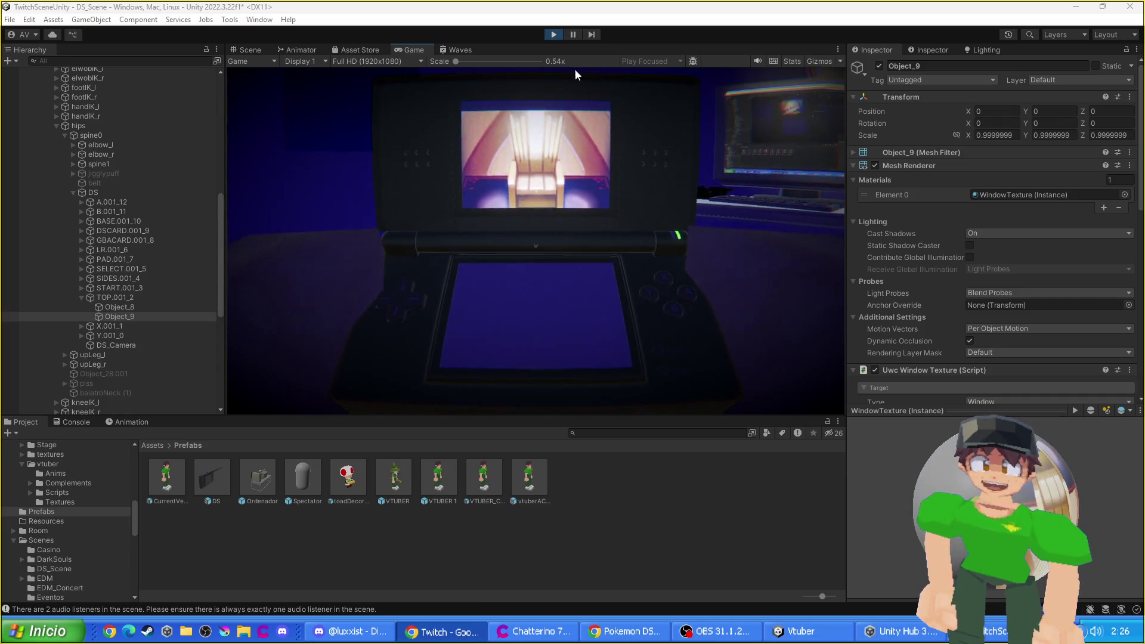
left_click(552, 34)
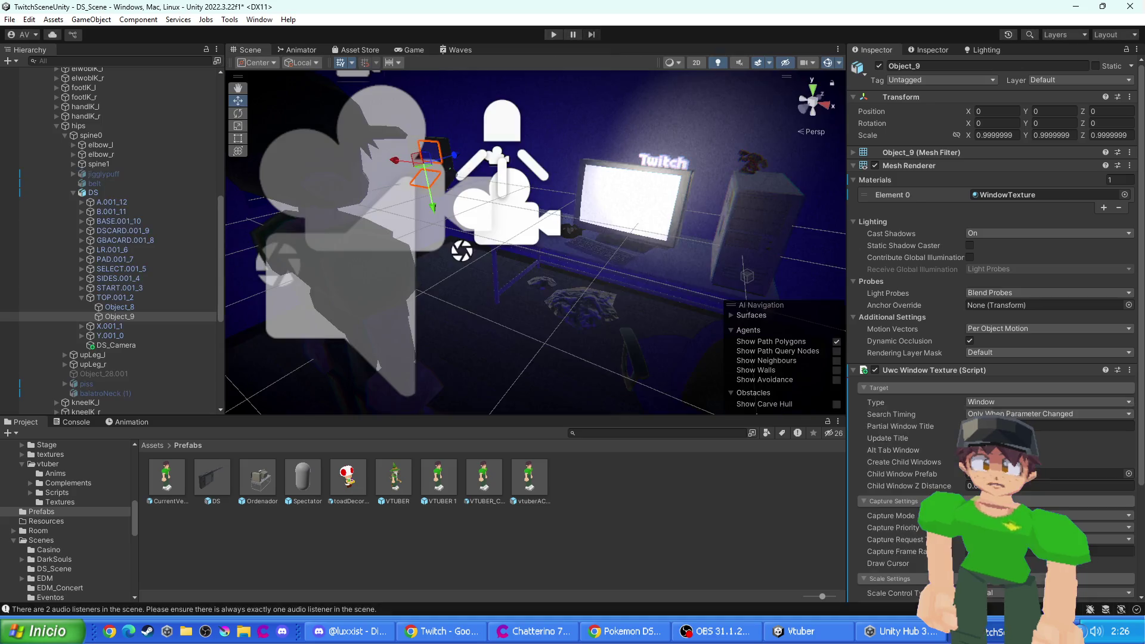
- Deactivate the DS console object, then frame the room and character in the Scene view
key("alt+Tab")
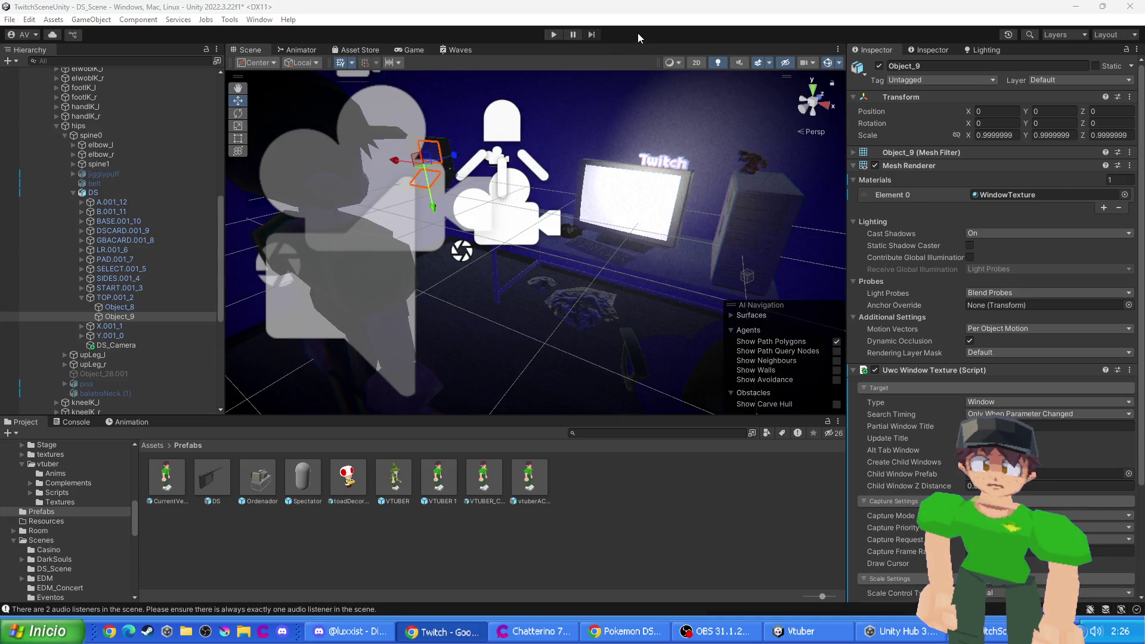
left_click(89, 193)
left_click(879, 66)
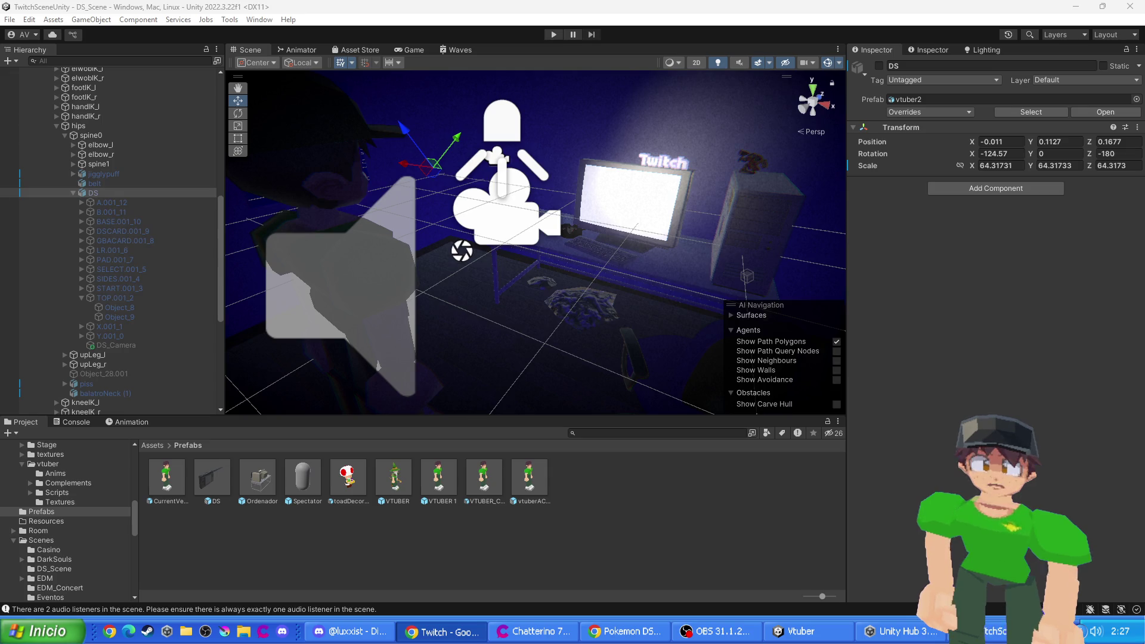
scroll(443, 216, "down", 5)
scroll(443, 216, "up", 4)
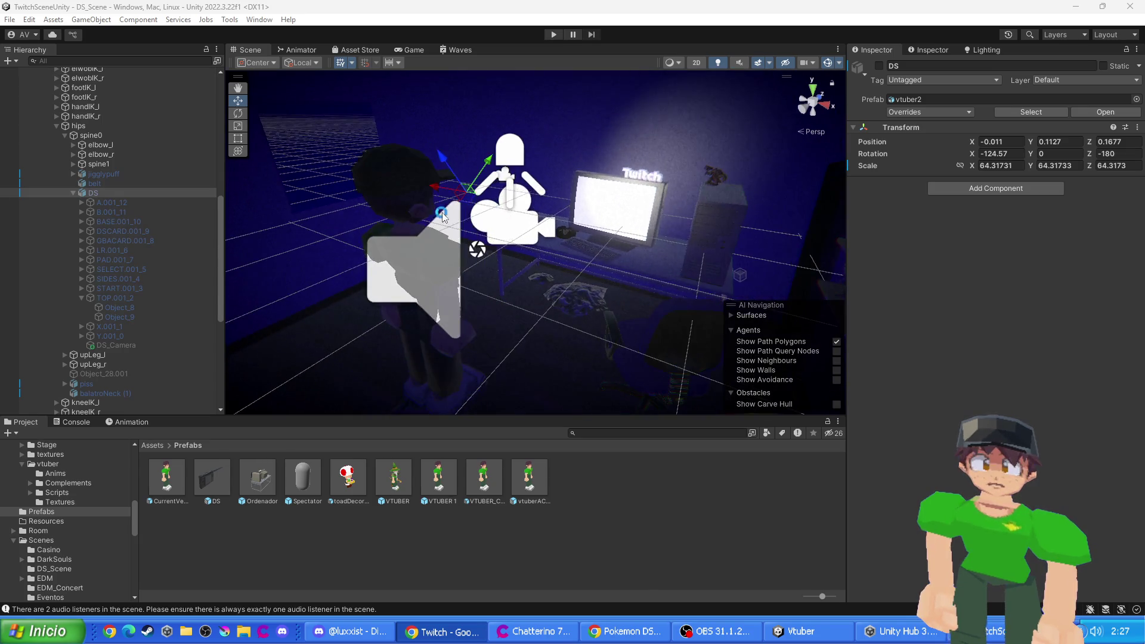
scroll(443, 216, "down", 8)
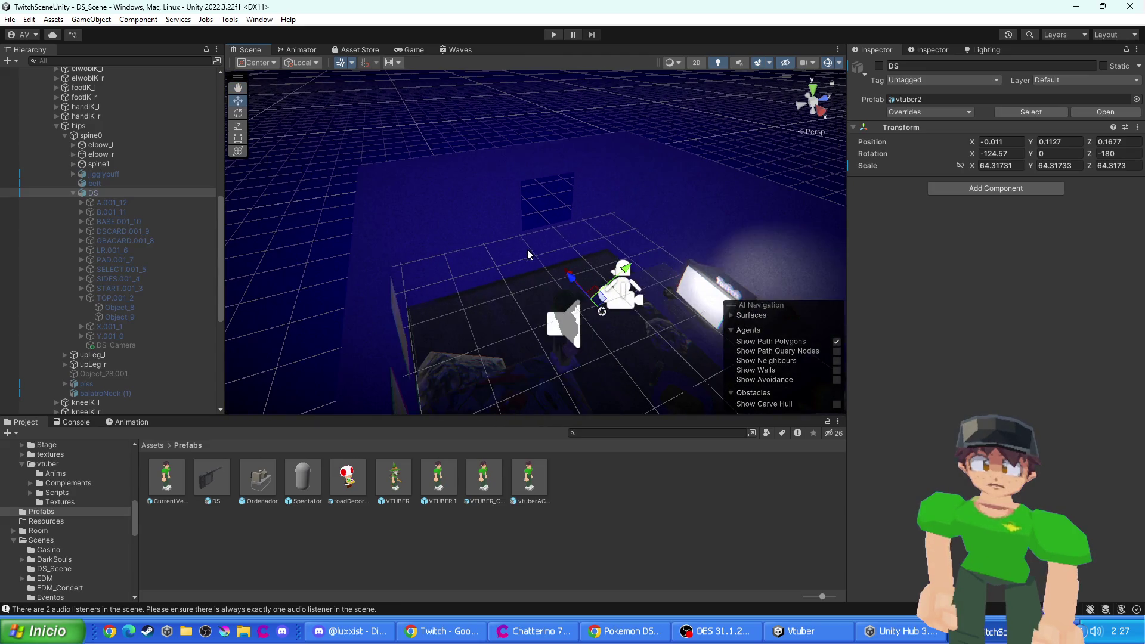
scroll(527, 249, "up", 3)
mouse_move(528, 250)
left_mouse_down()
mouse_move(462, 250)
mouse_move(510, 307)
left_mouse_up()
mouse_move(538, 242)
left_mouse_down()
mouse_move(467, 252)
mouse_move(485, 267)
mouse_move(396, 204)
mouse_move(598, 271)
mouse_move(538, 332)
mouse_move(447, 386)
left_mouse_up()
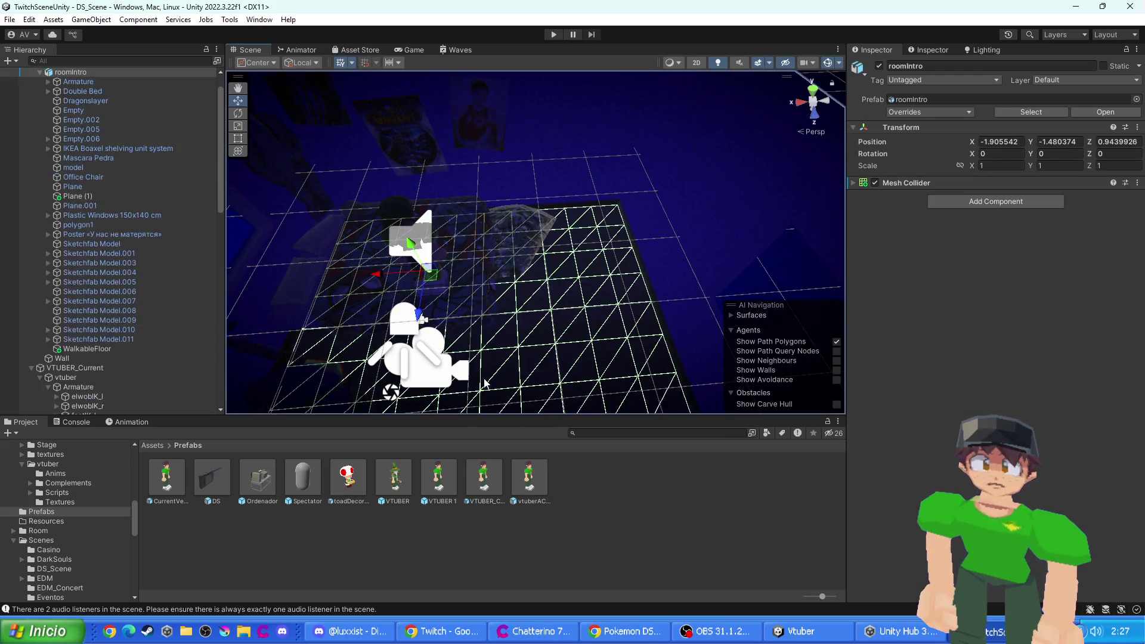
- Select the Main Camera in the scene and show the top-level Assets folder
left_click(442, 365)
mouse_move(618, 324)
left_mouse_down()
mouse_move(566, 272)
mouse_move(615, 353)
left_mouse_up()
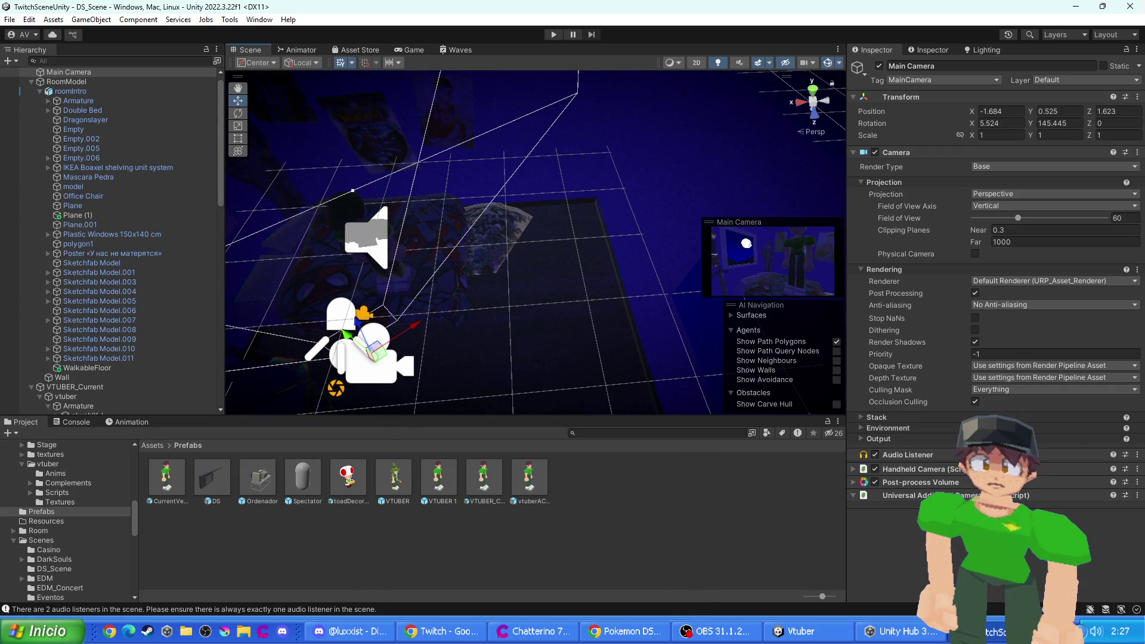
left_click(152, 445)
- Add a Look At script to Main Camera, then remove it and cancel another component search
left_click(995, 518)
type("lookat")
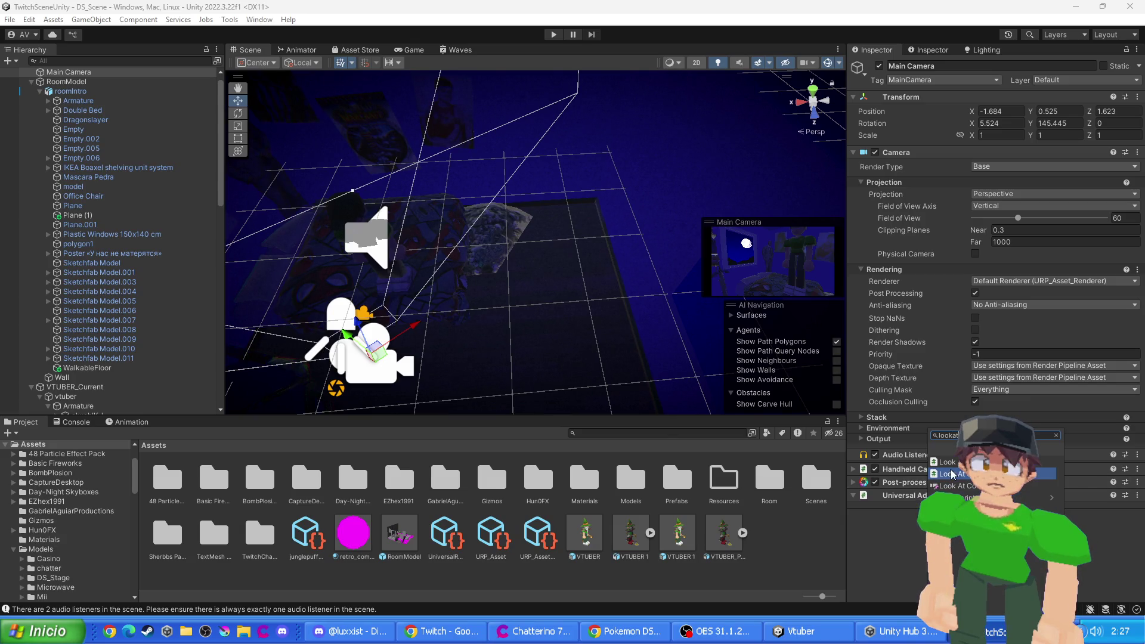
key("Return")
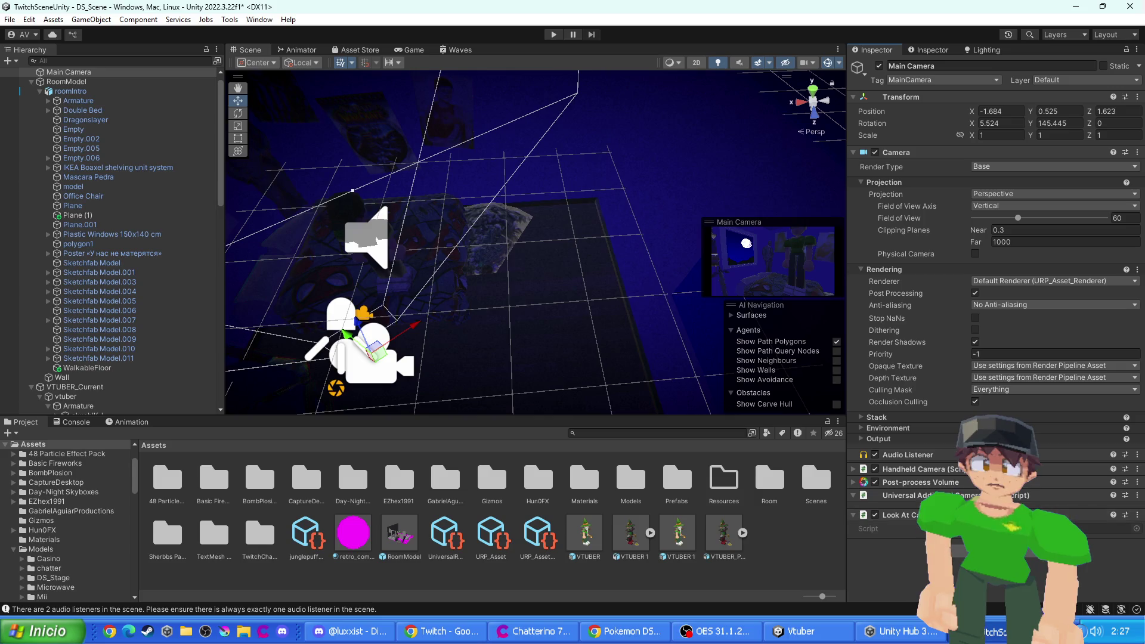
left_click(1130, 517)
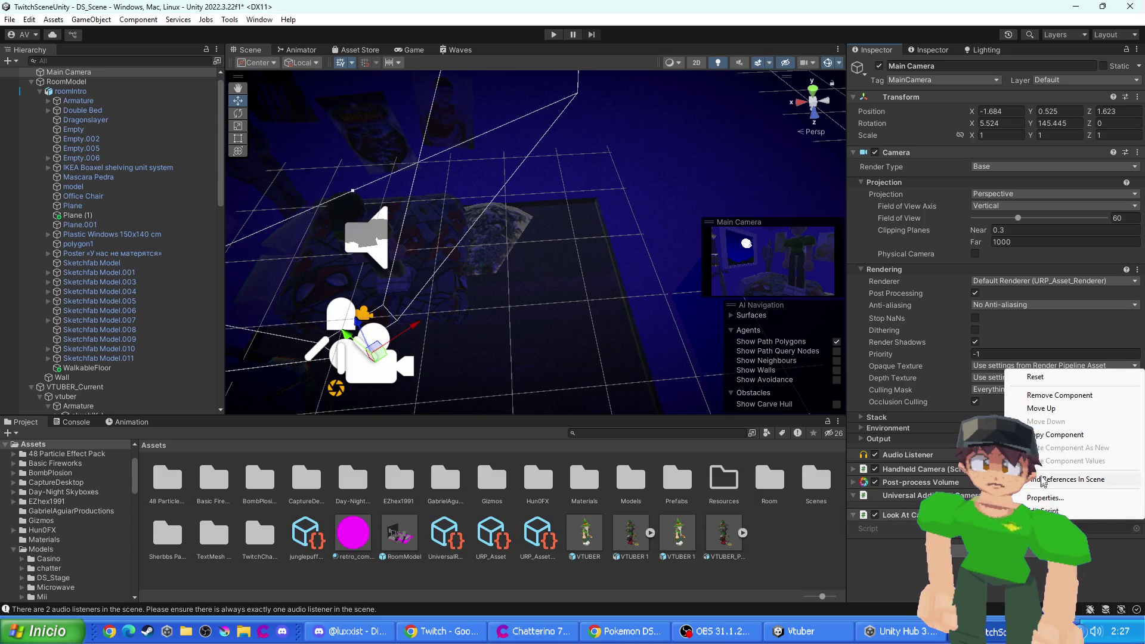
left_click(1060, 395)
key("ctrl+shift+a")
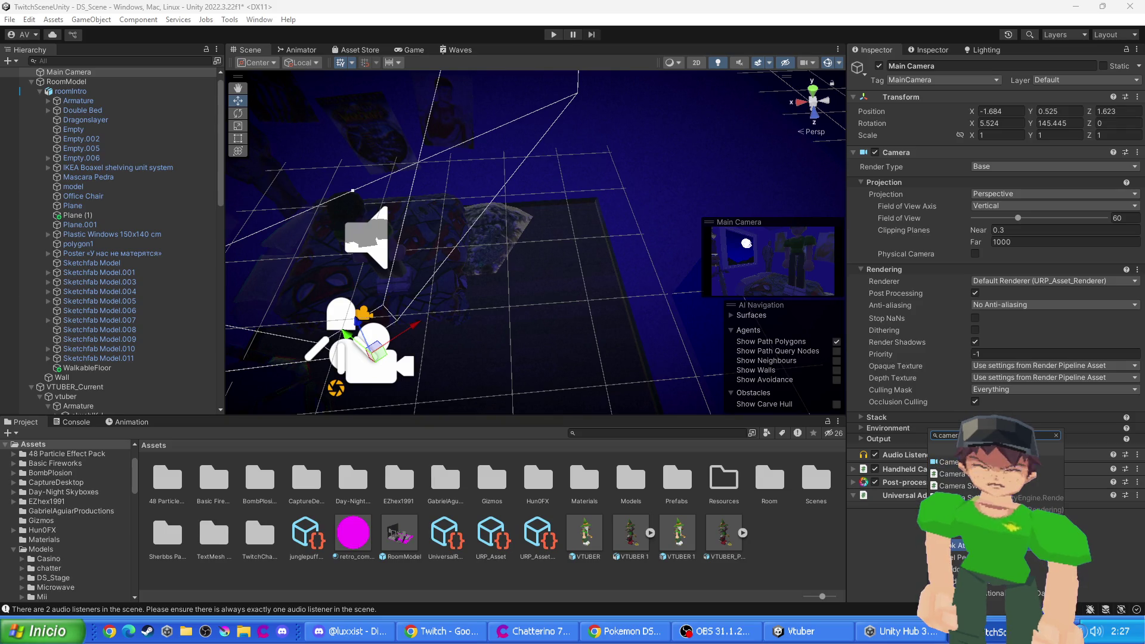
key("Escape")
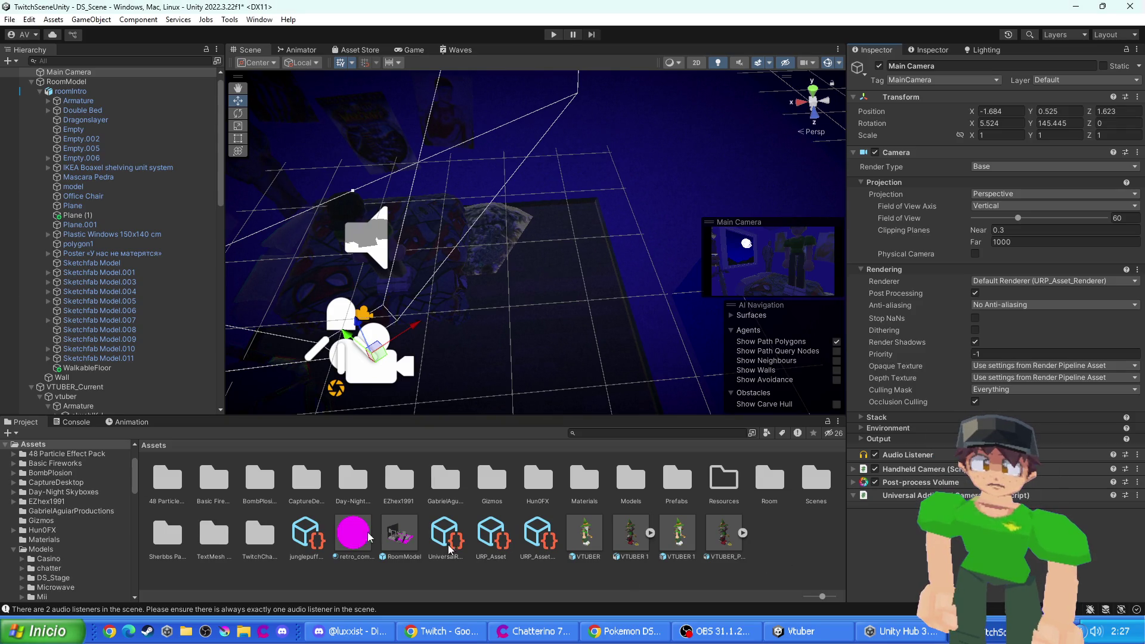
- Expand Main Camera's Handheld Camera component and open HandheldCamera.cs in Visual Studio
key("ctrl+t")
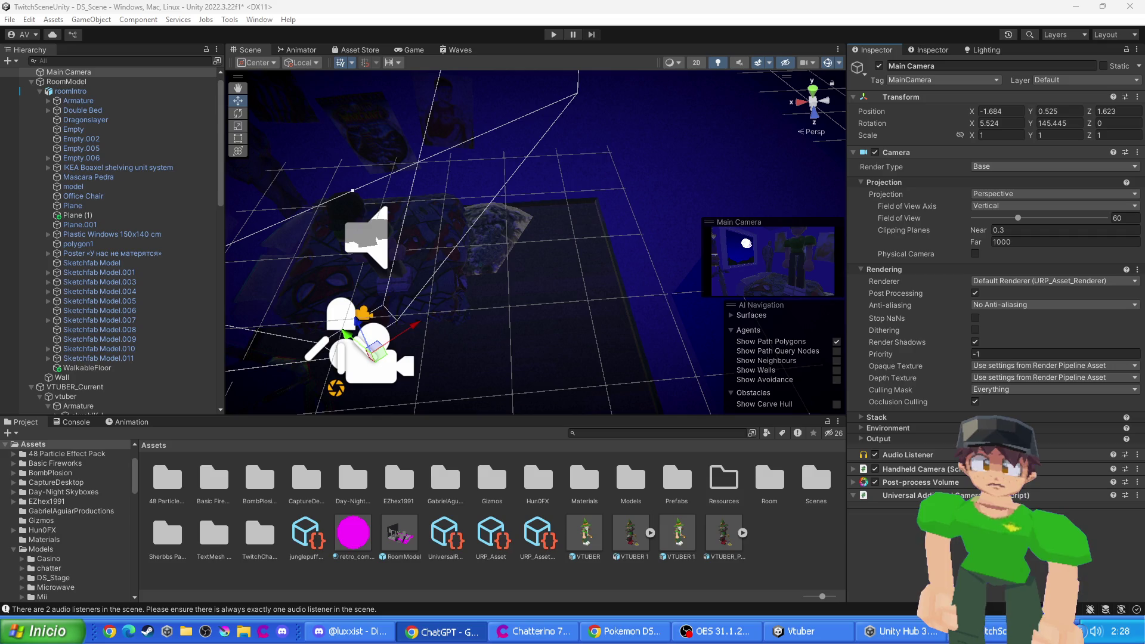
left_click(902, 469)
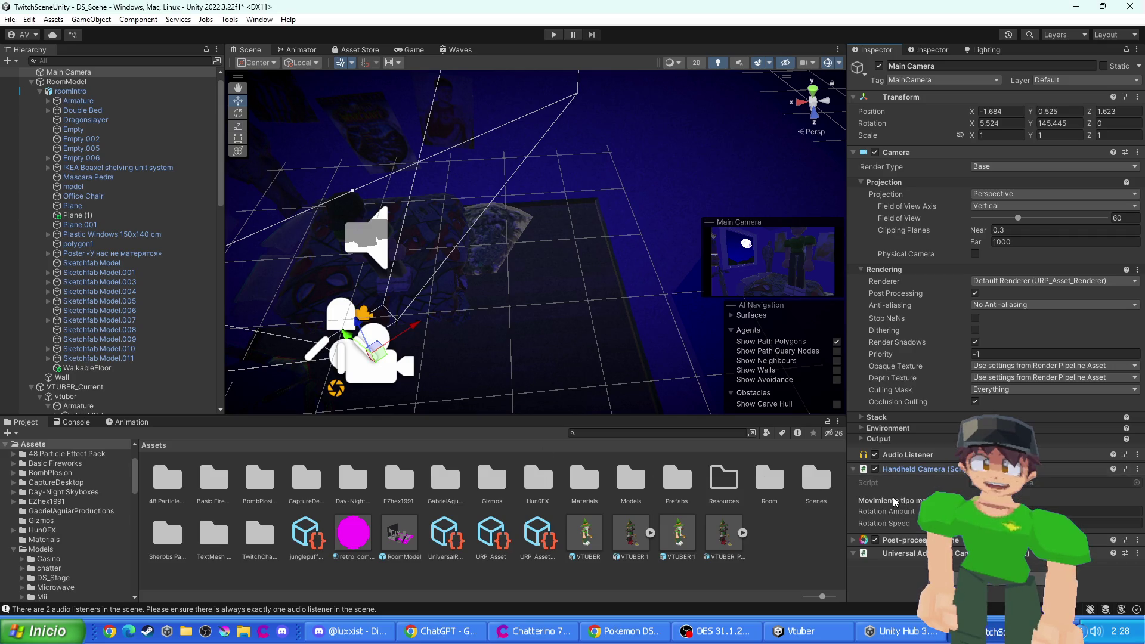
double_click(930, 482)
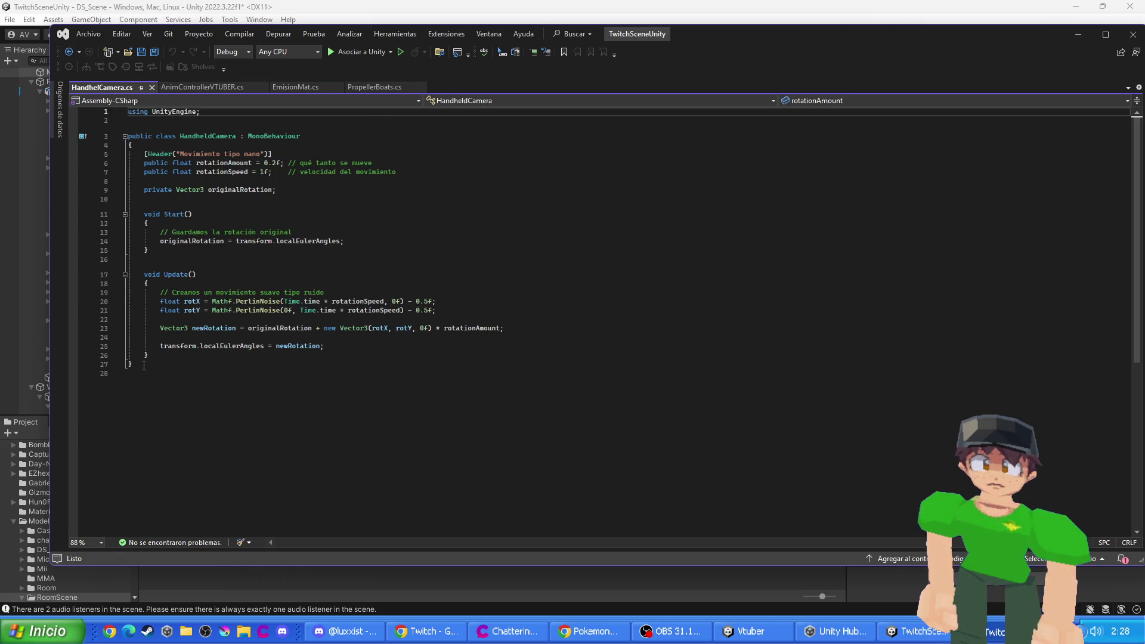
left_click_drag(160, 365, 127, 112)
left_click(217, 373)
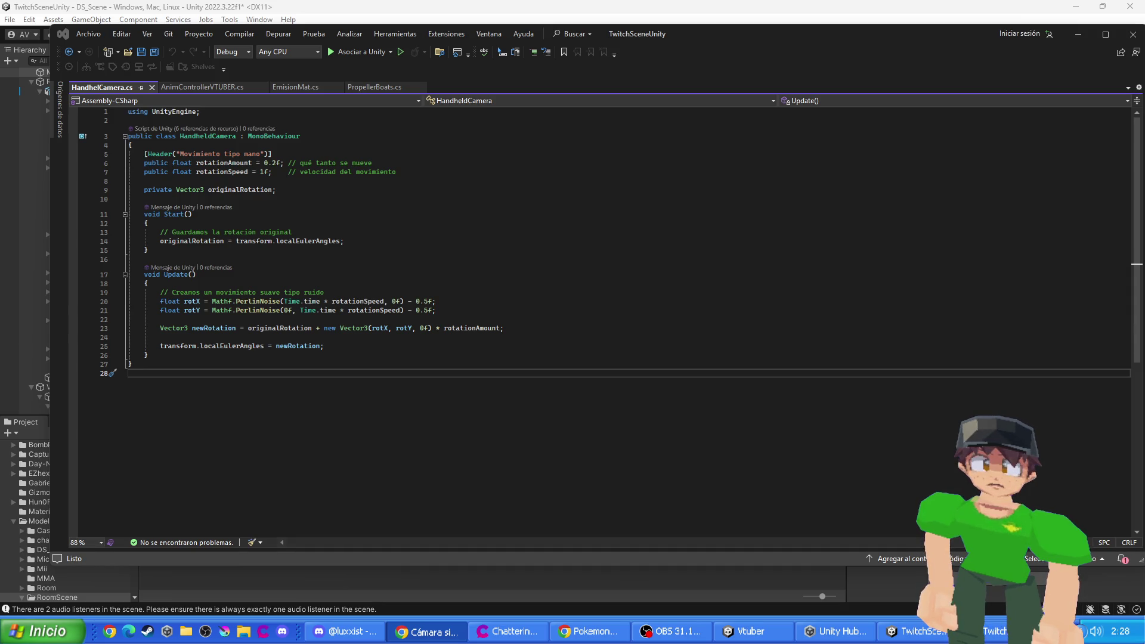
key("alt+Tab")
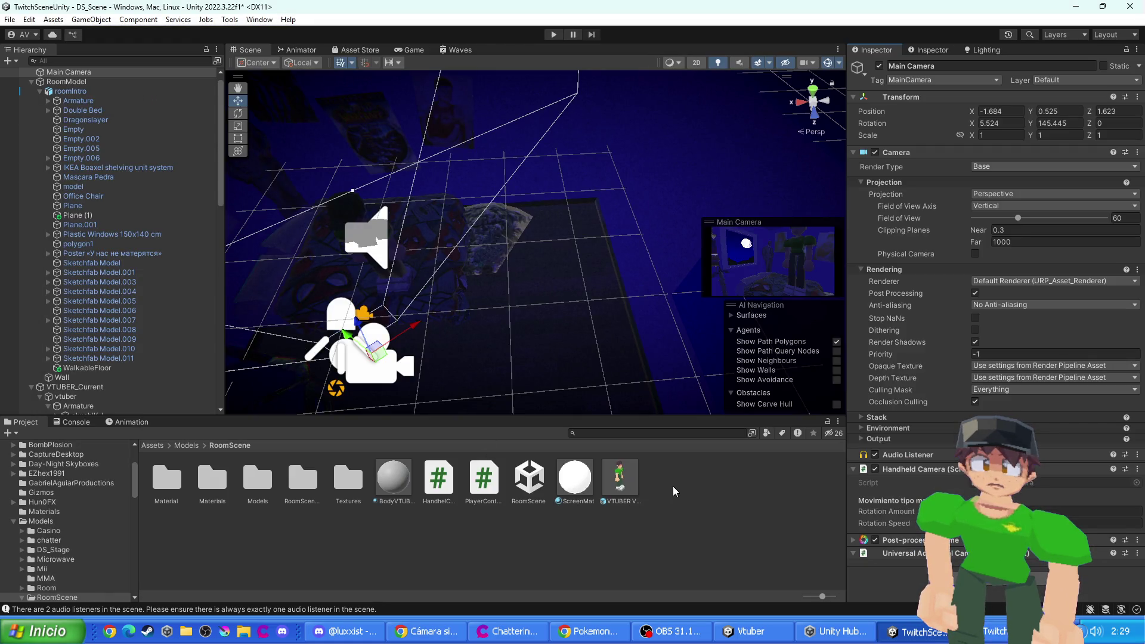
- Create a new C# script named CameraFollow in the RoomScene folder
right_click(675, 488)
mouse_move(725, 122)
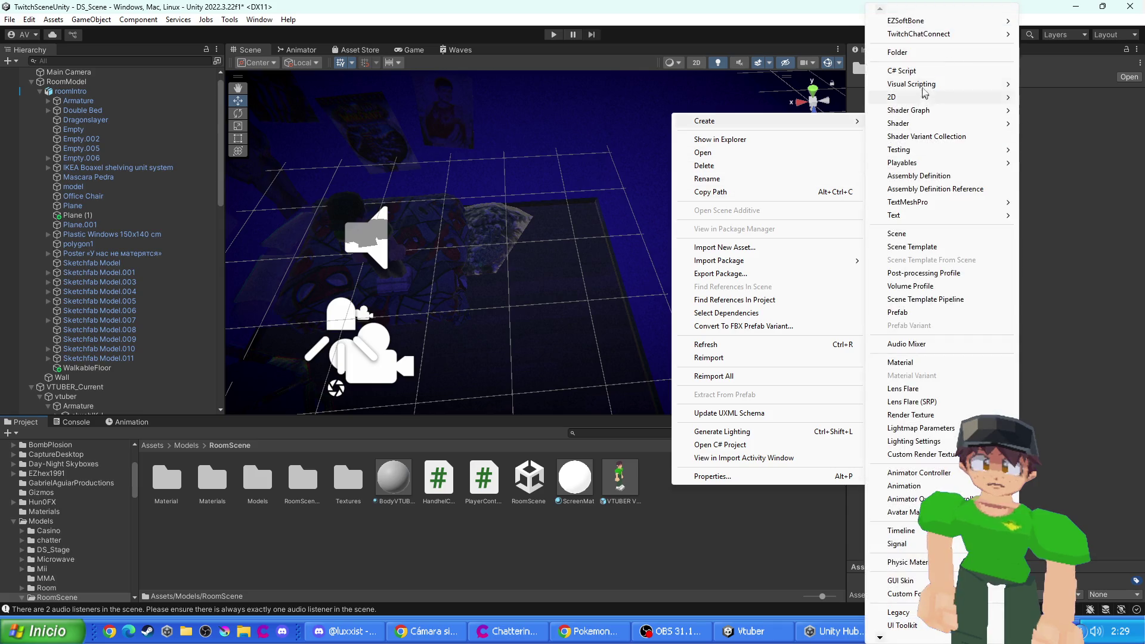
left_click(918, 72)
type("CameraFollow")
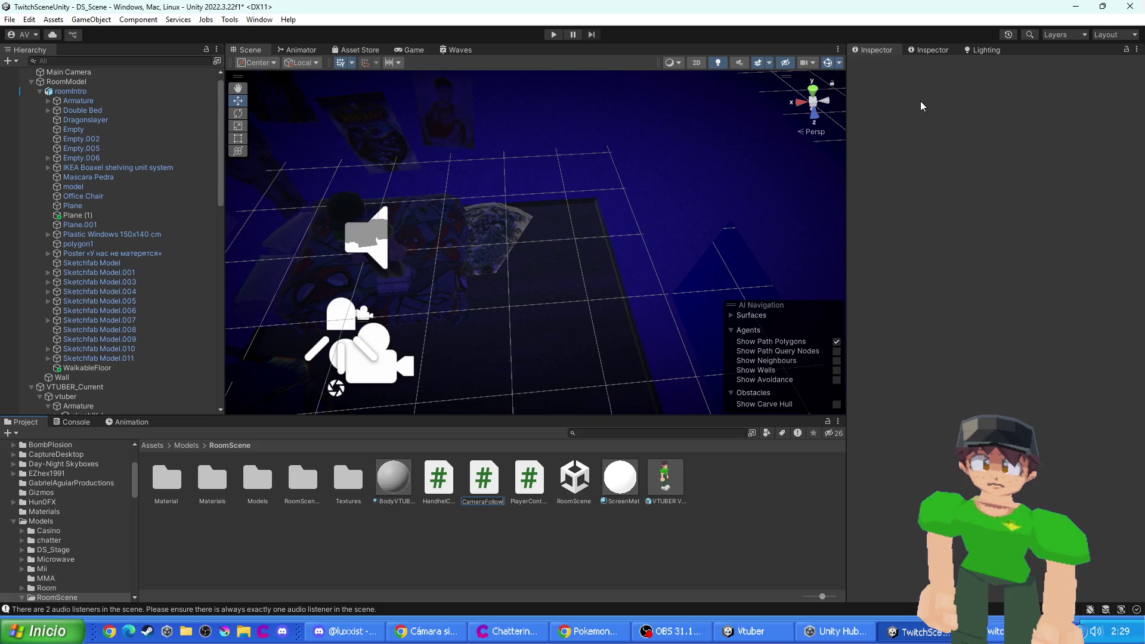
key("Return")
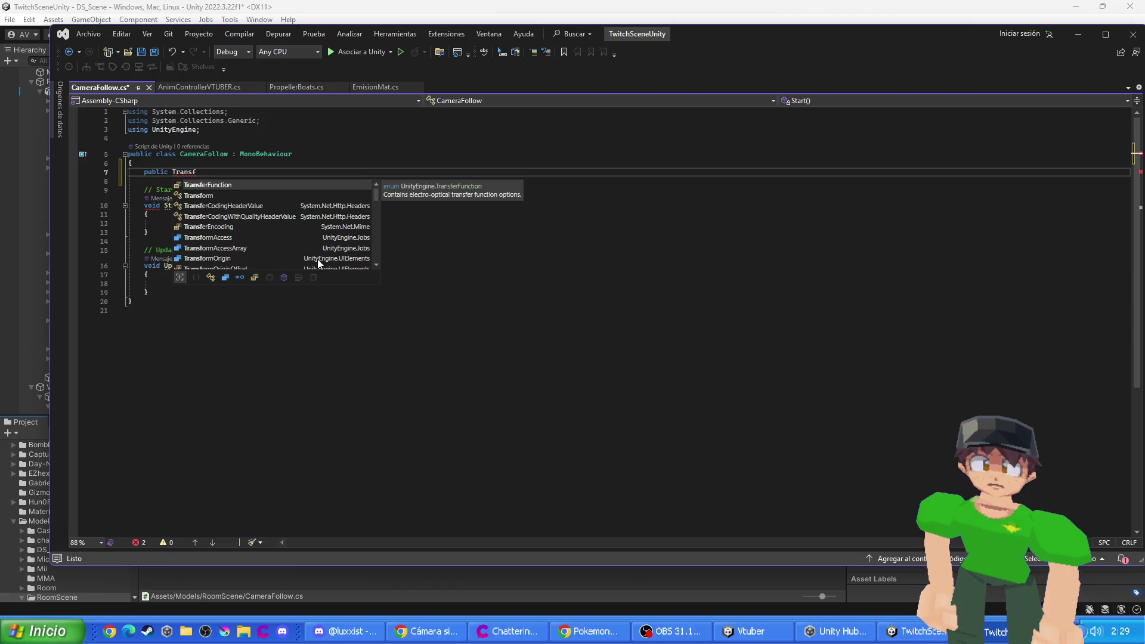
- Declare 'public Transform target;' and 'public float rSpeed = 5f;', then select the Start and Update methods
type("target;")
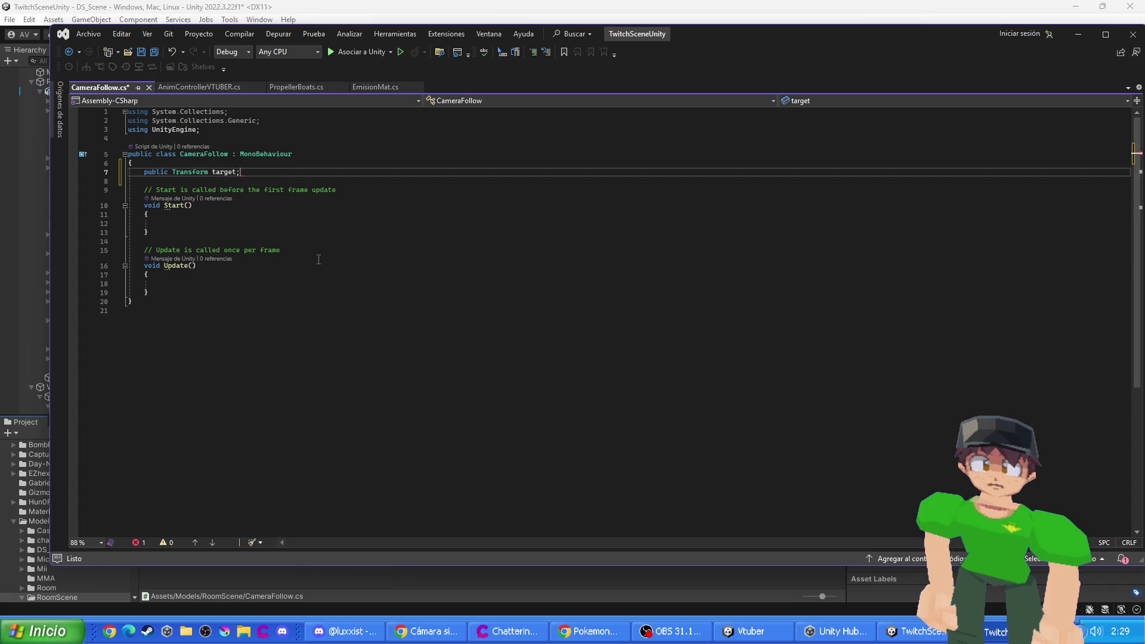
key("Return")
key("Return")
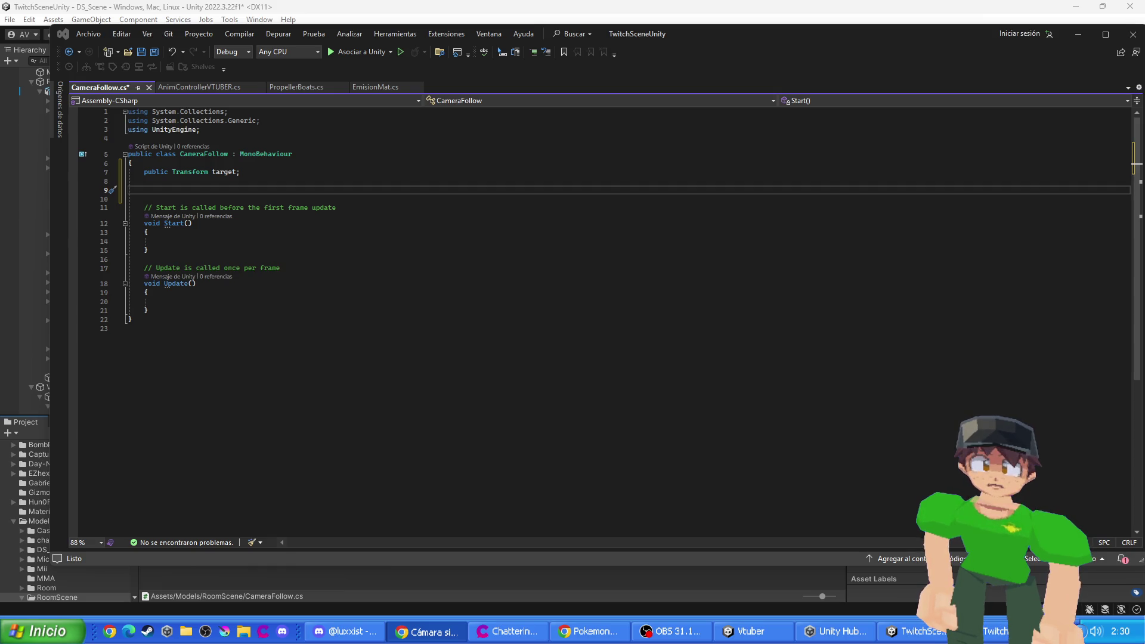
left_click(248, 191)
key("Up")
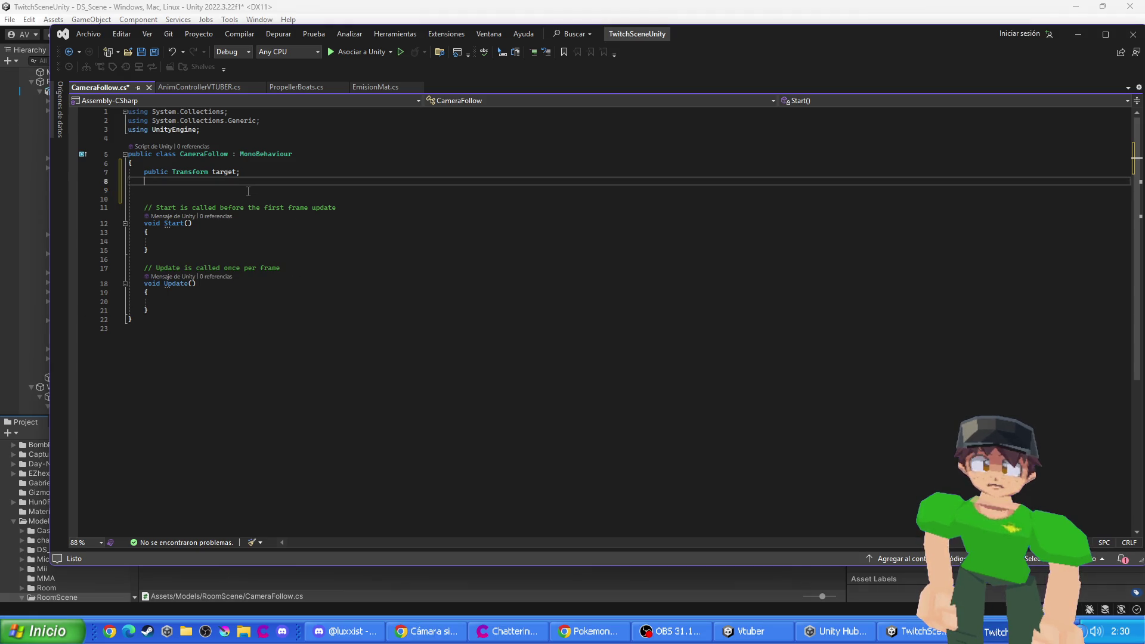
type("public float ")
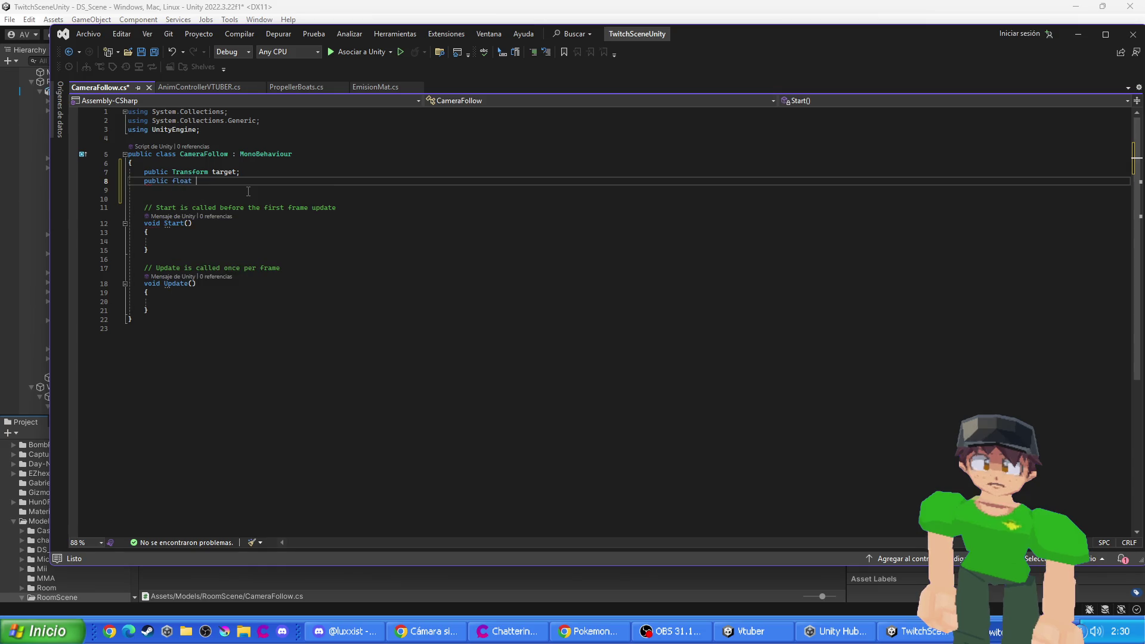
type("rSpeed = ")
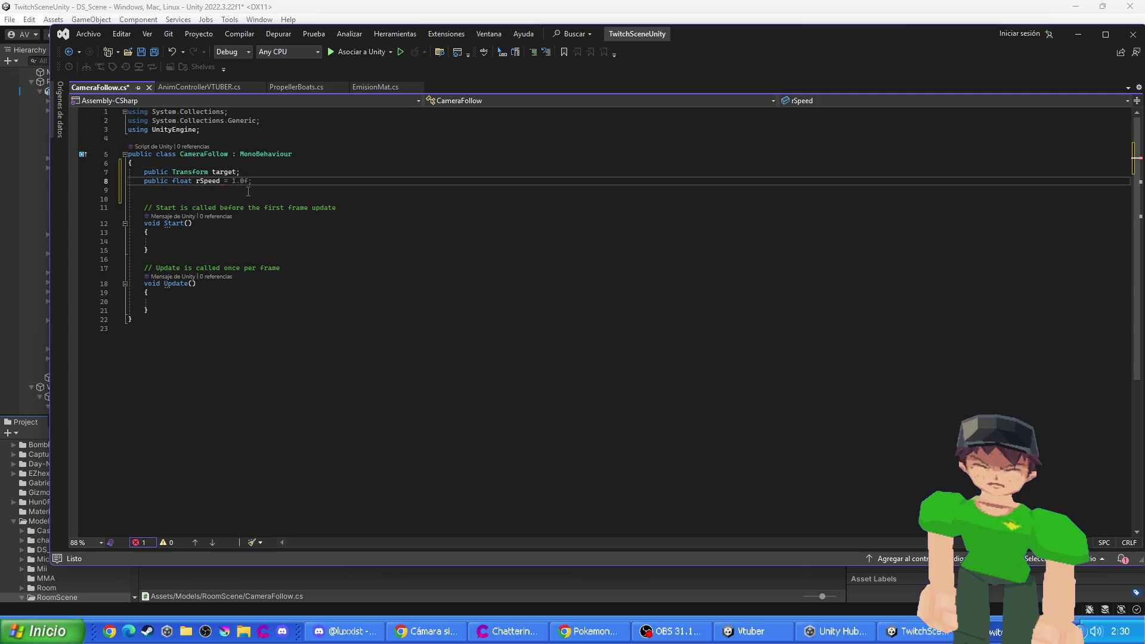
type("5f")
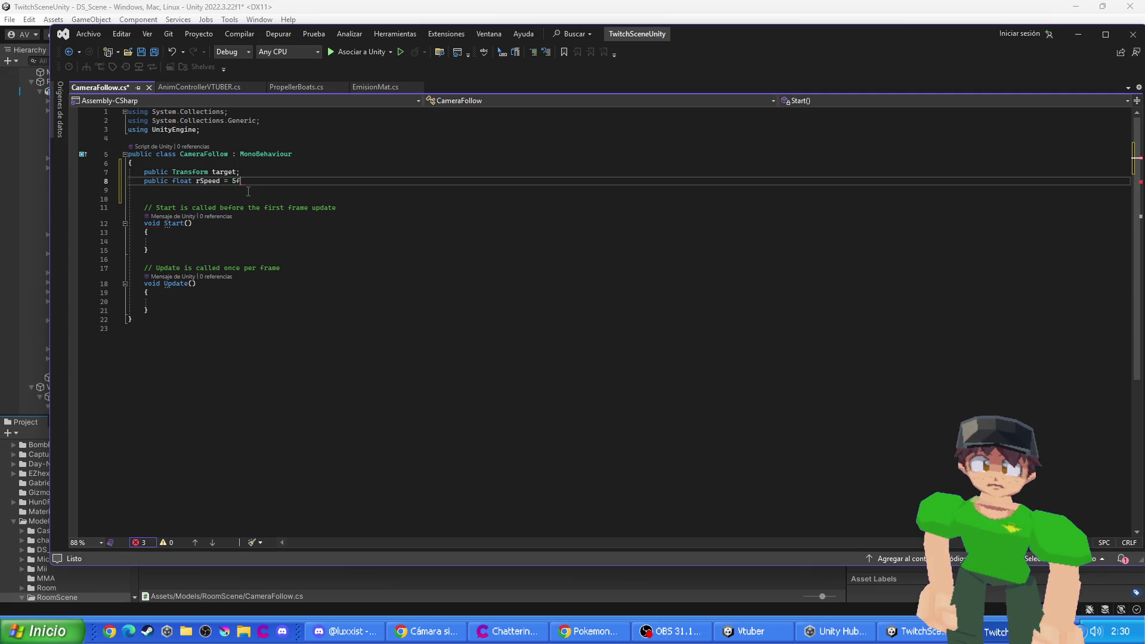
type(";")
key("Down")
key("Down")
key("Down")
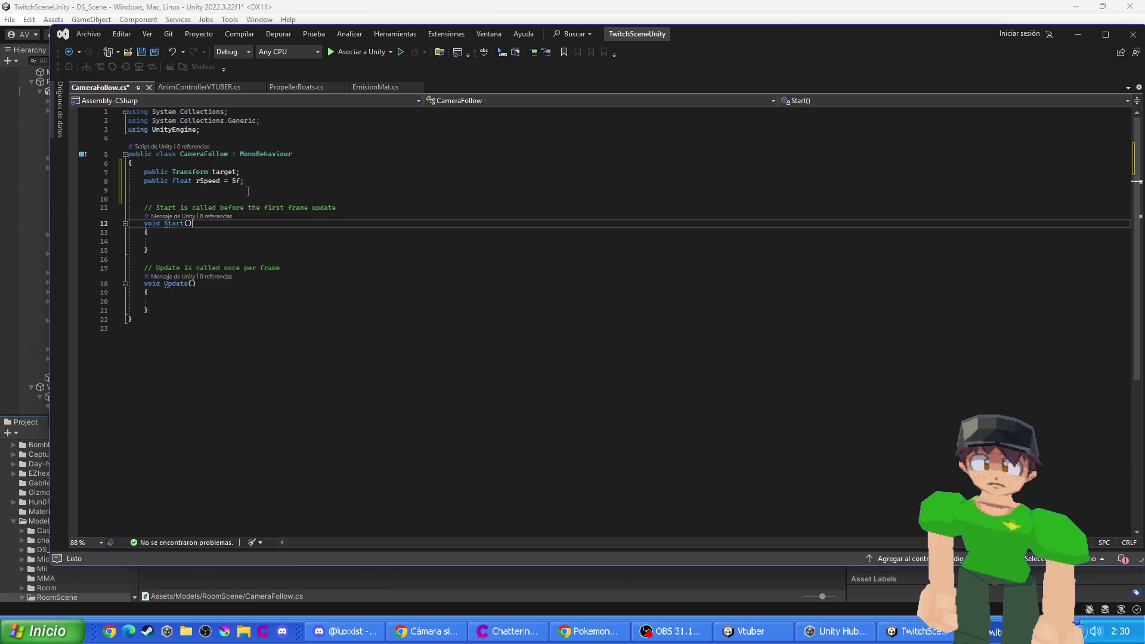
key("Down")
key("Down")
key("Down")
key("Down")
key("End")
key("shift+Up")
key("shift+Up")
key("shift+Up")
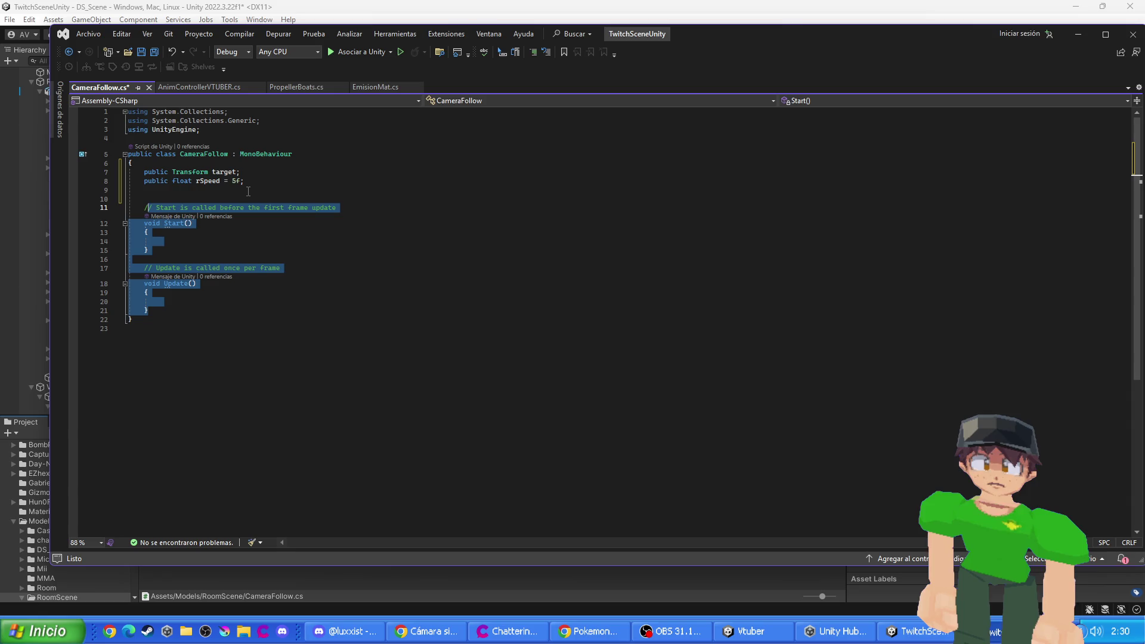
- Replace Start and Update with a LateUpdate that returns when target is null
key("BackSpace")
key("BackSpace")
type("void L")
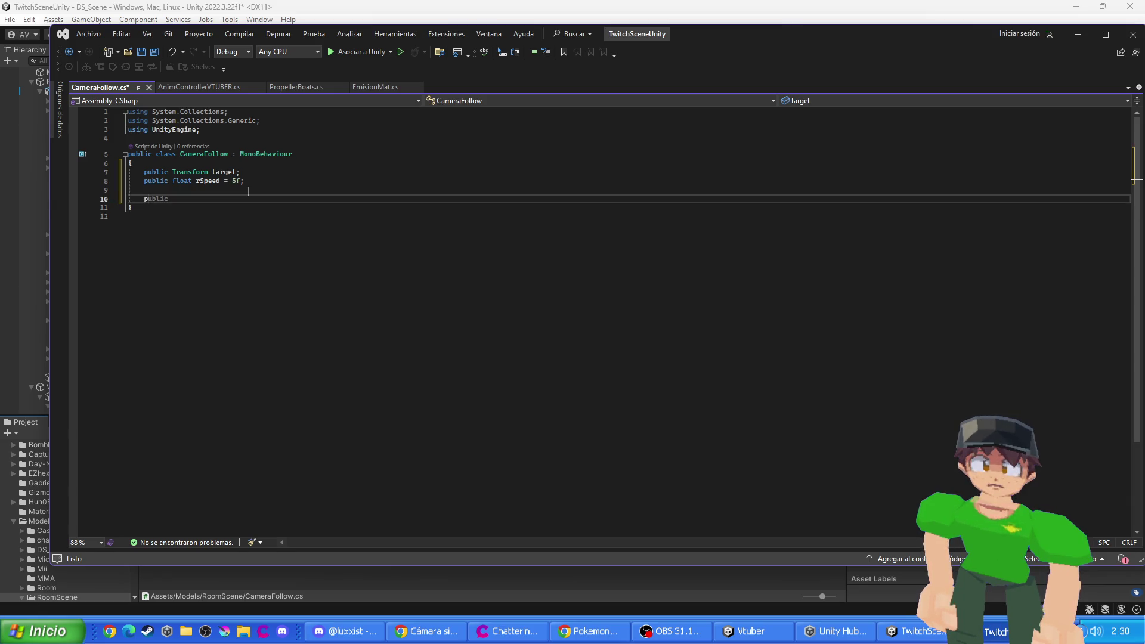
type("at")
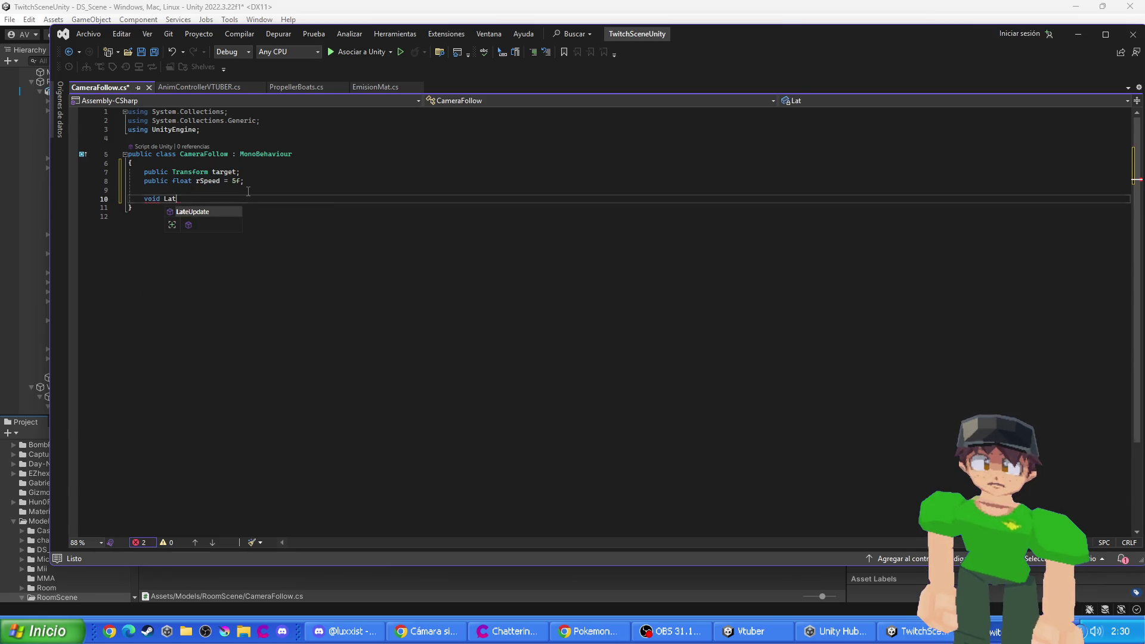
key("Tab")
type("if(ta")
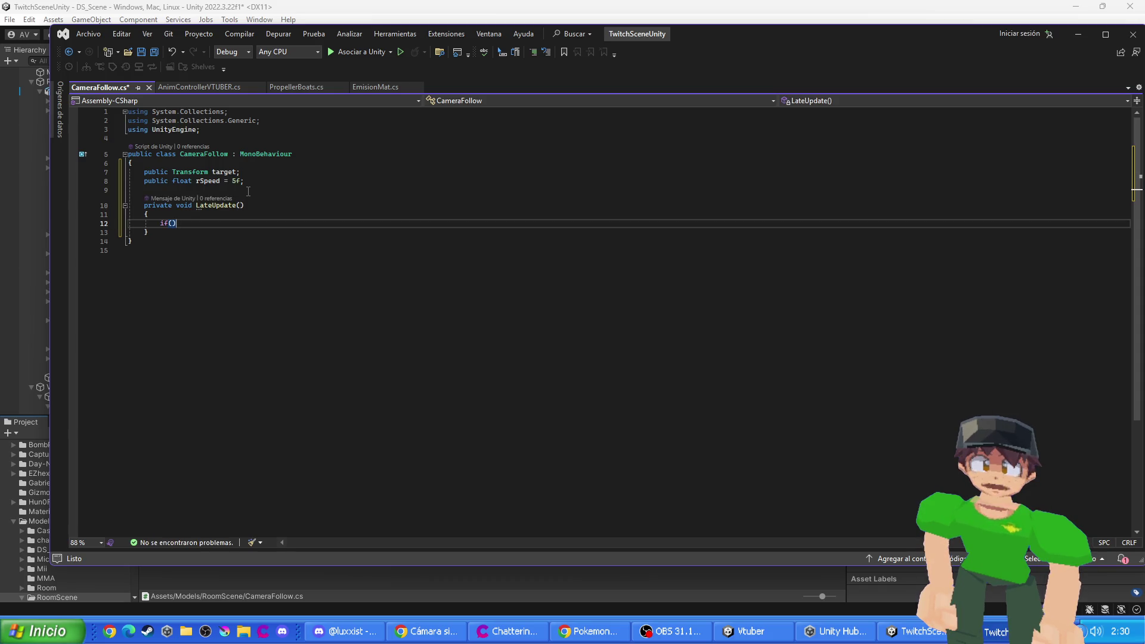
type("r")
key("Tab")
type("= null) ")
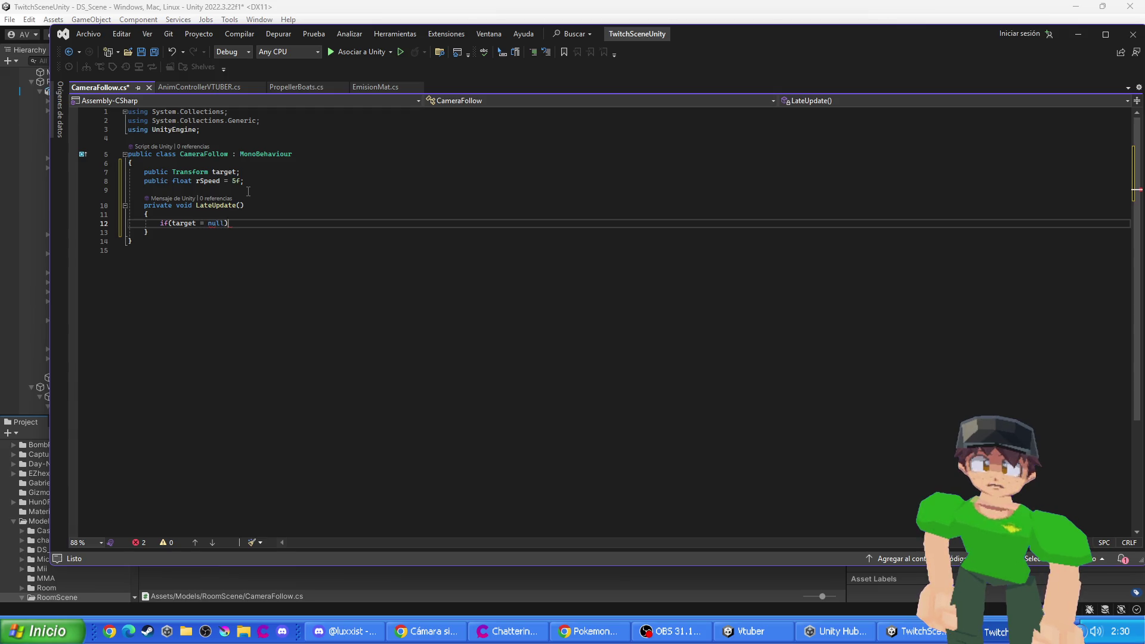
type("r")
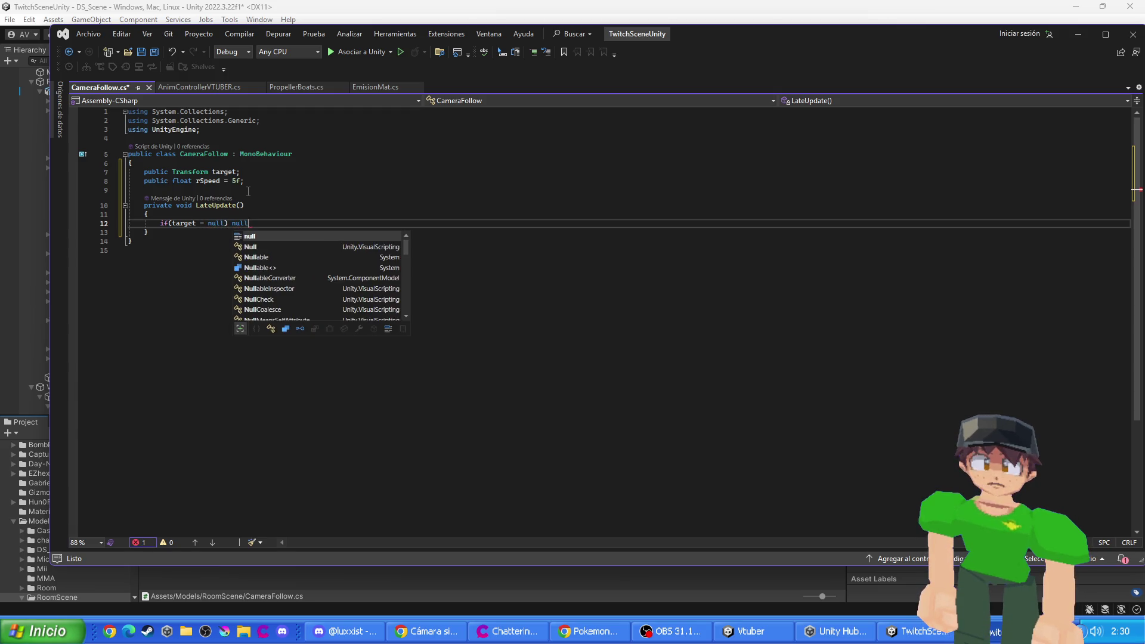
type("etur")
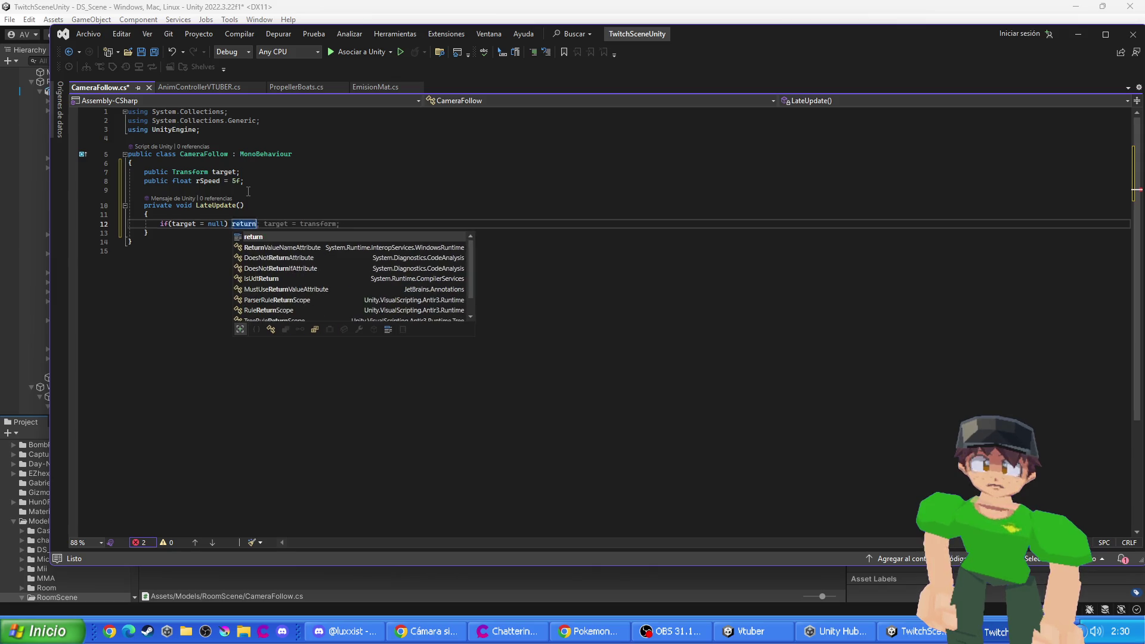
key("Tab")
type(";")
key("Return")
key("Return")
- Compute 'Vector3 direction = target.position - transform.position' and flatten it with direction.y = 0f
type("Vec")
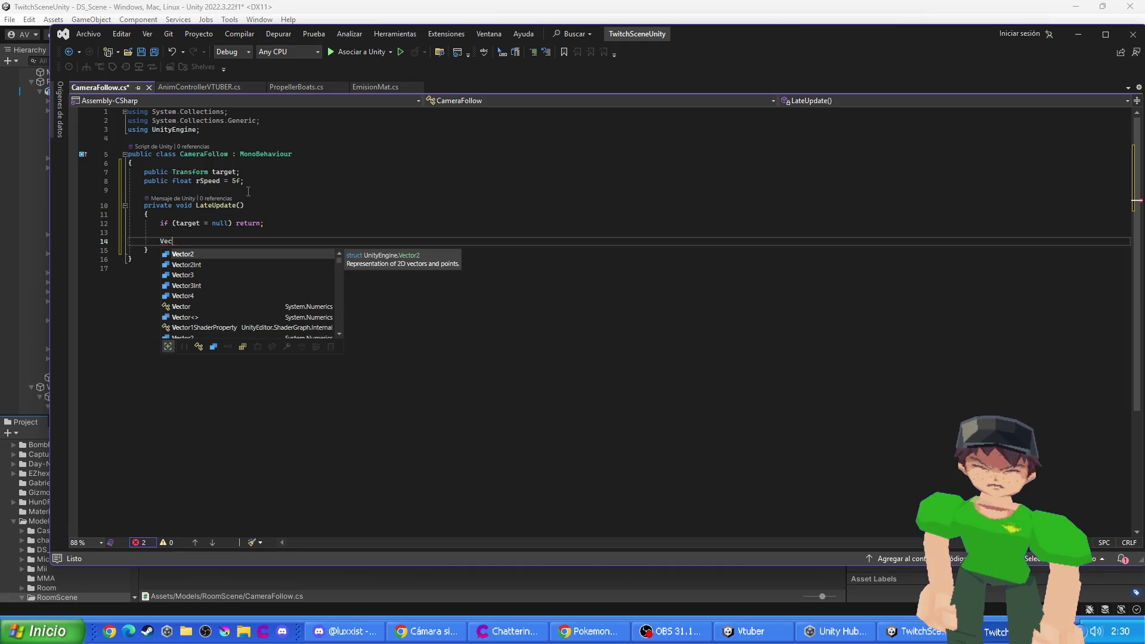
key("Down")
key("Down")
key("space")
type("tor3 direction = ")
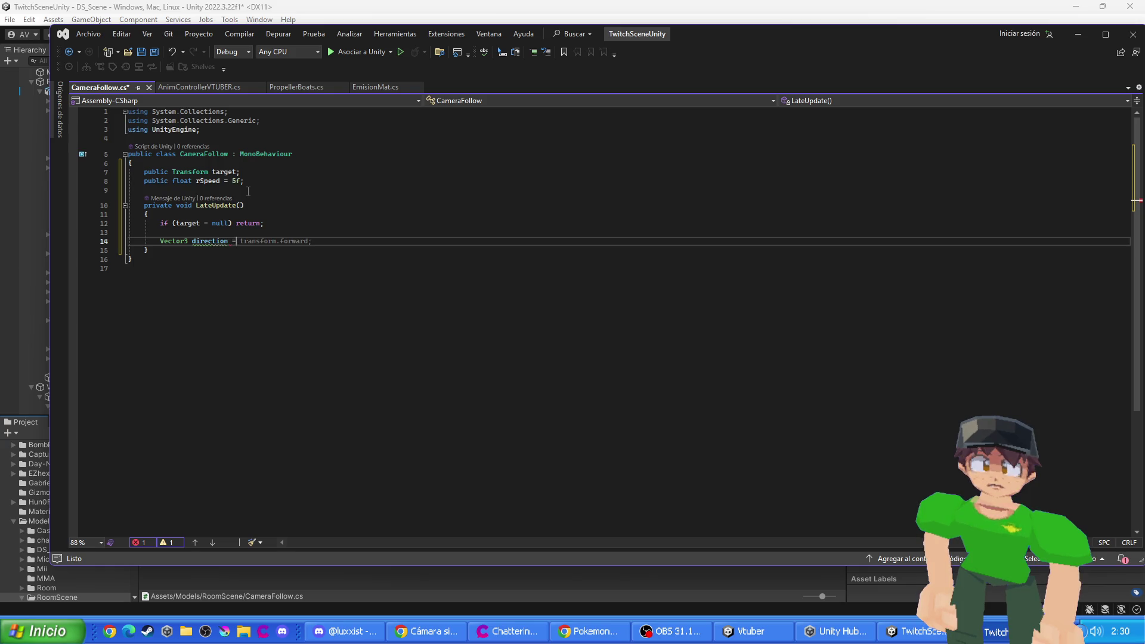
type("target")
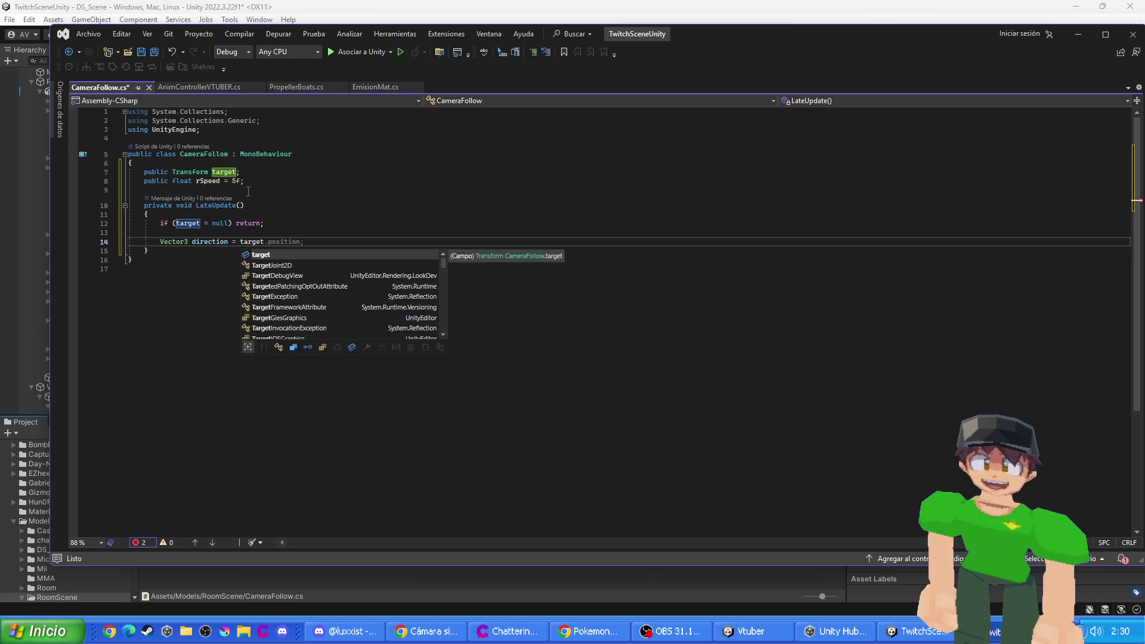
type(".po")
key("Tab")
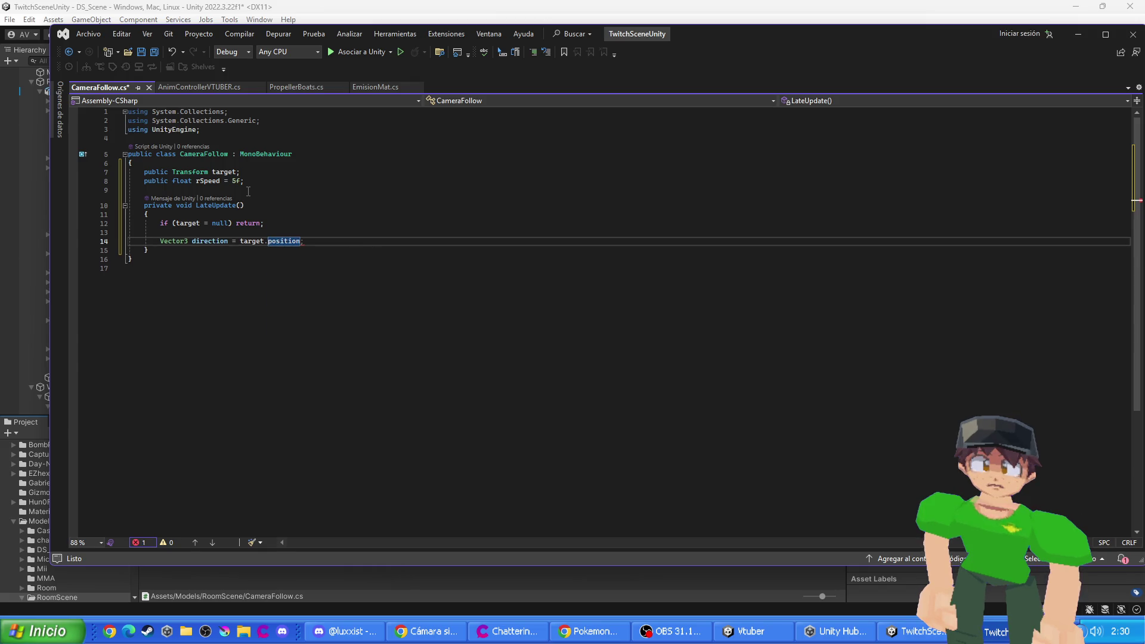
type("- tra")
key("Tab")
key("Return")
type("directio")
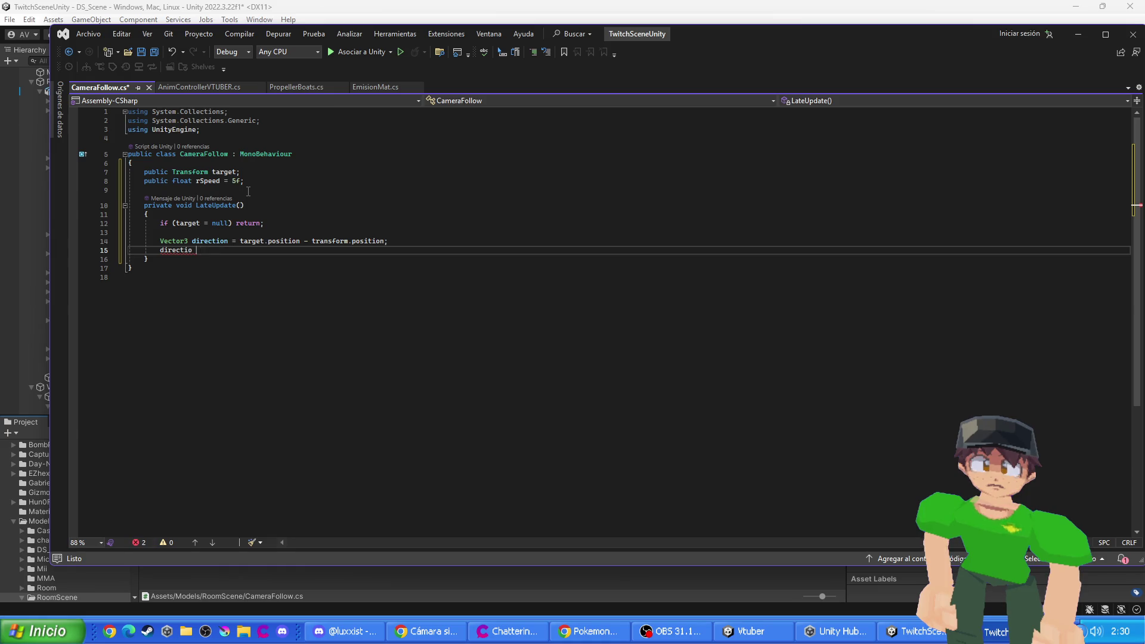
type("n .y ")
type("0f;")
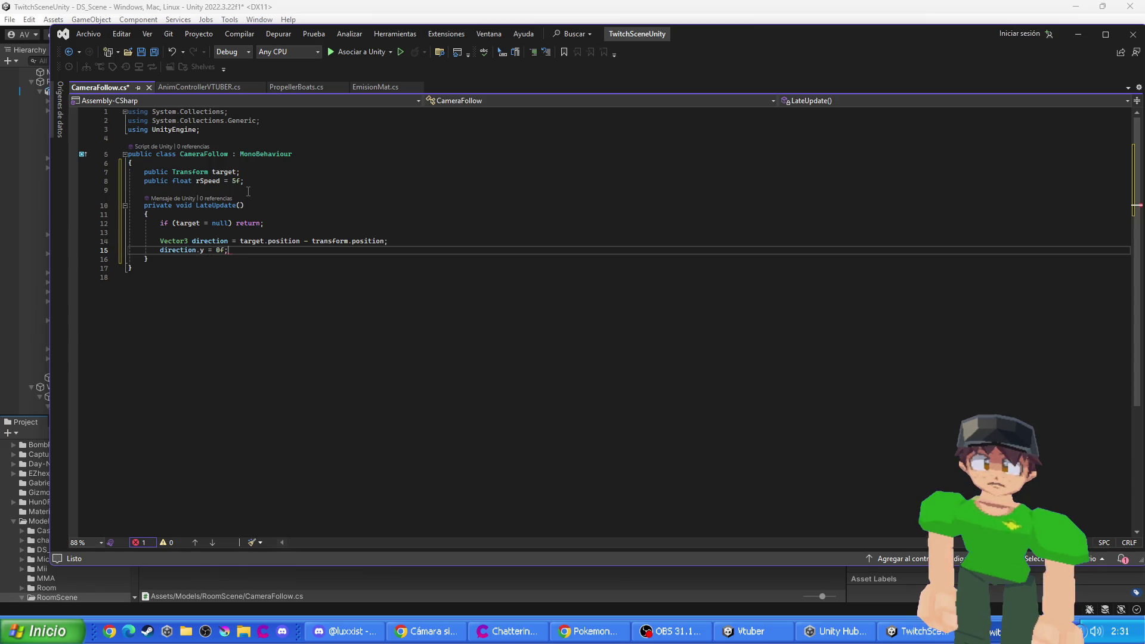
key("Return")
key("Return")
- Return early when direction equals Vector3.zero
type("if")
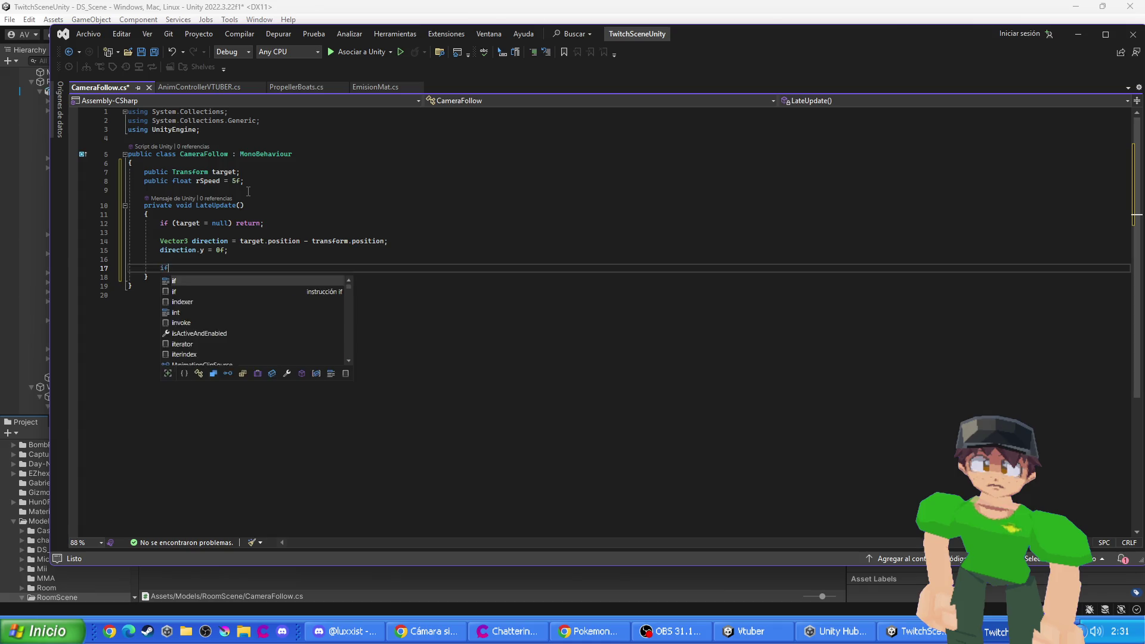
type("(dir")
key("Tab")
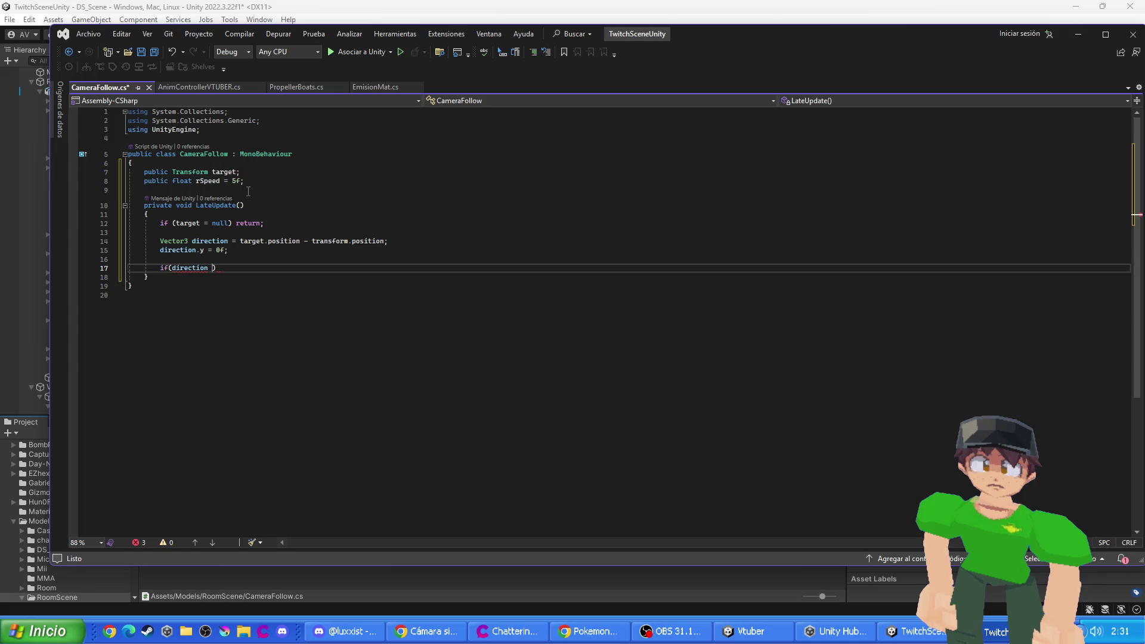
type("== Vector3.z")
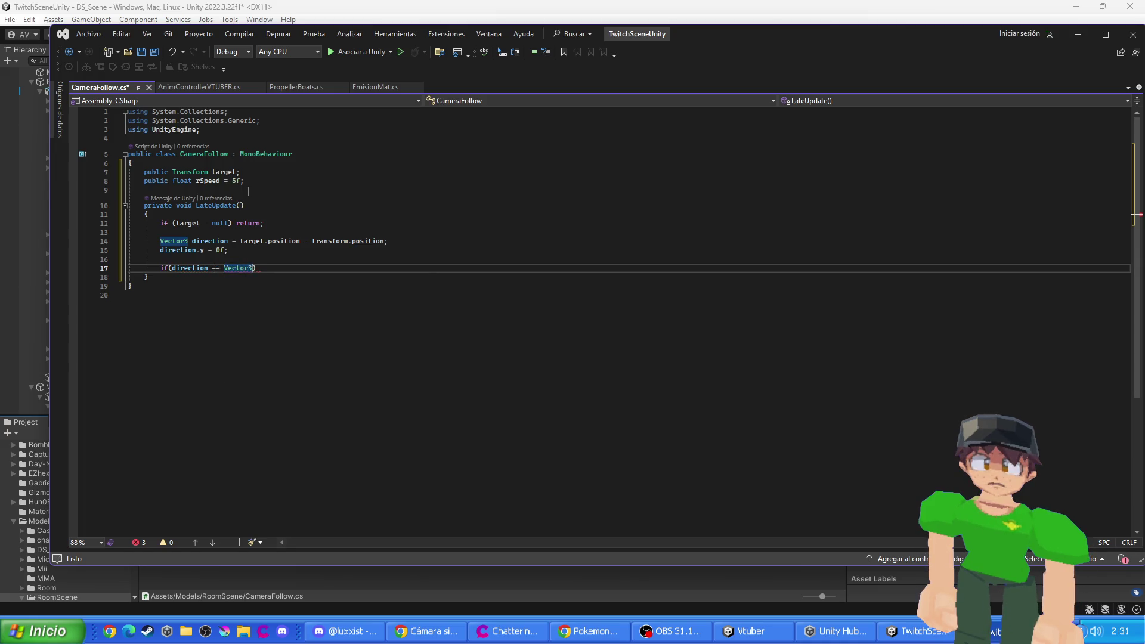
key("Tab")
key("End")
type("ret")
key("Tab")
type(";")
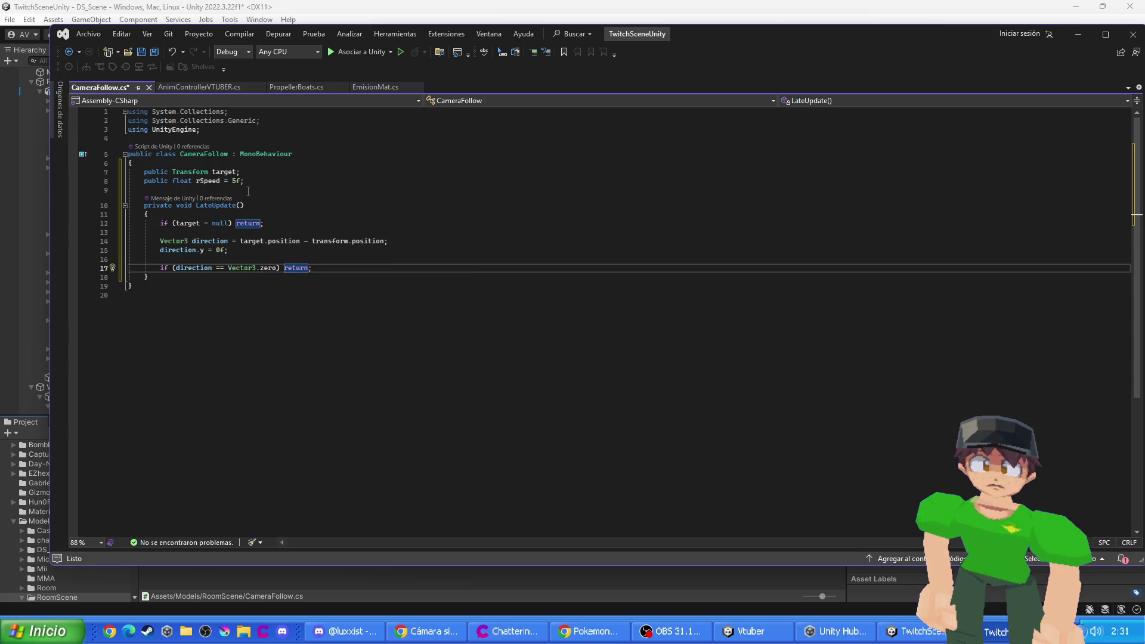
key("Return")
key("Return")
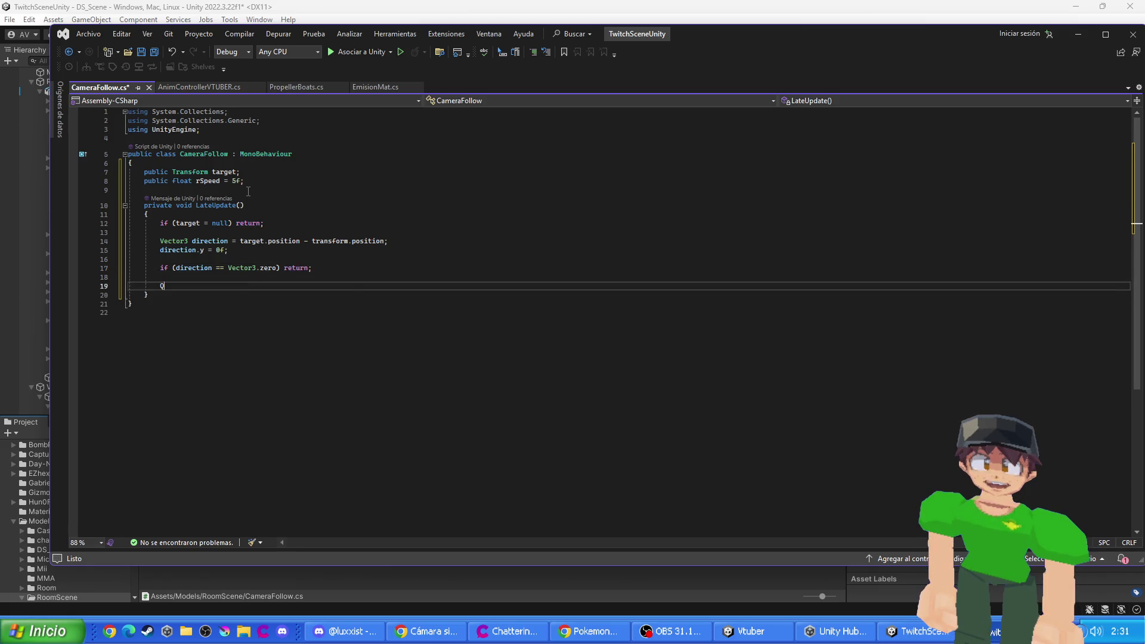
- Add 'Quaternion targetRotation = Quaternion.LookRotation(direction);'
type("Quatern")
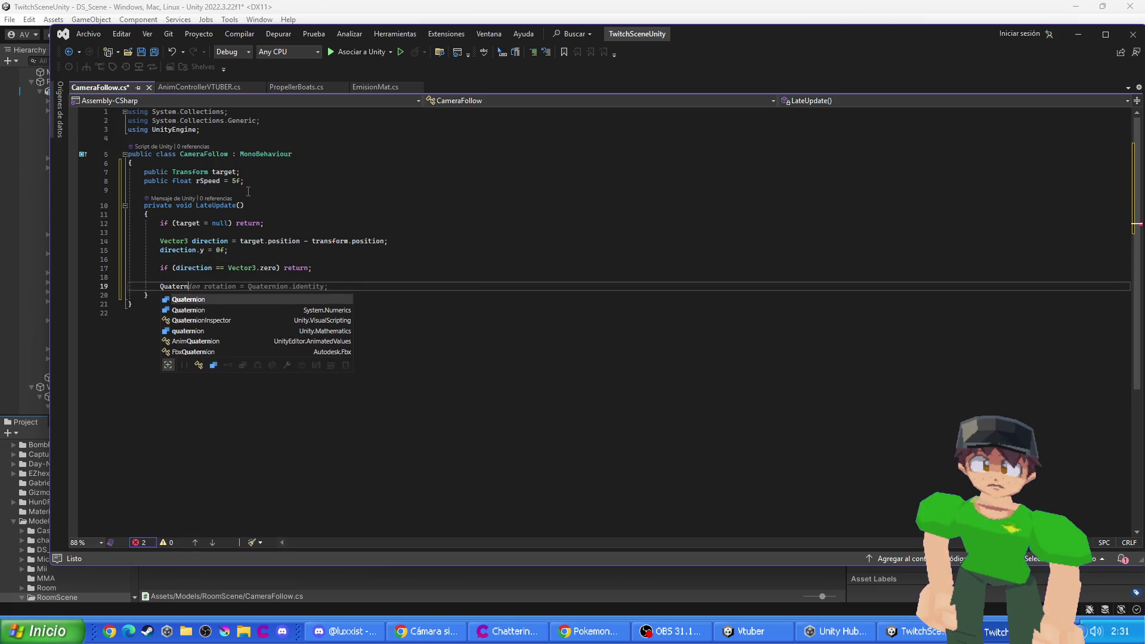
key("Tab")
type("target")
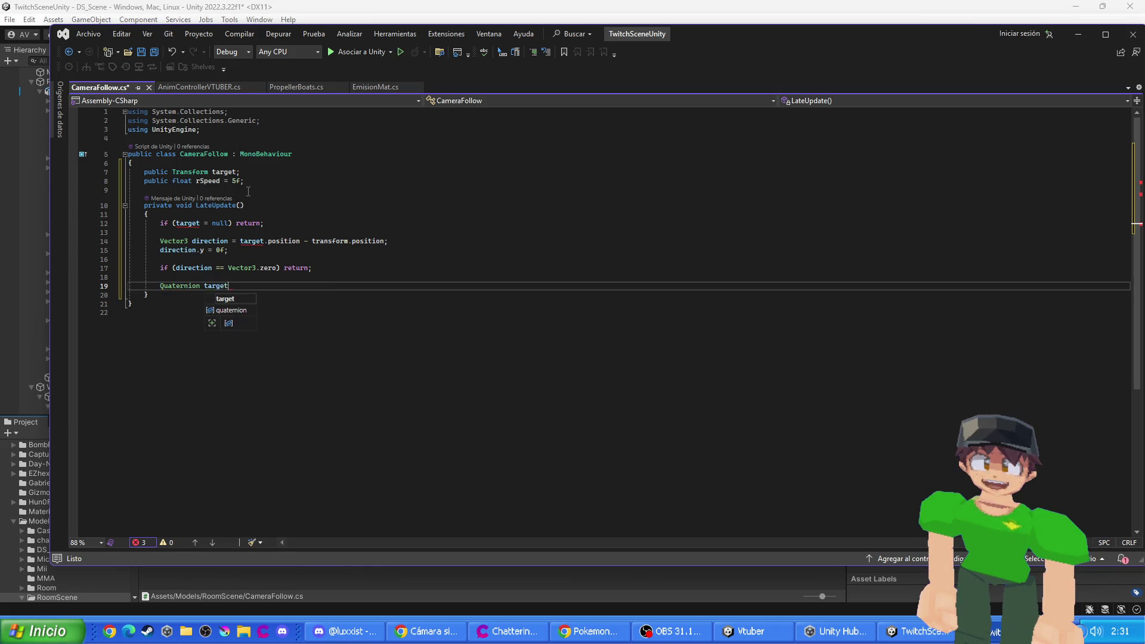
type("Rotation")
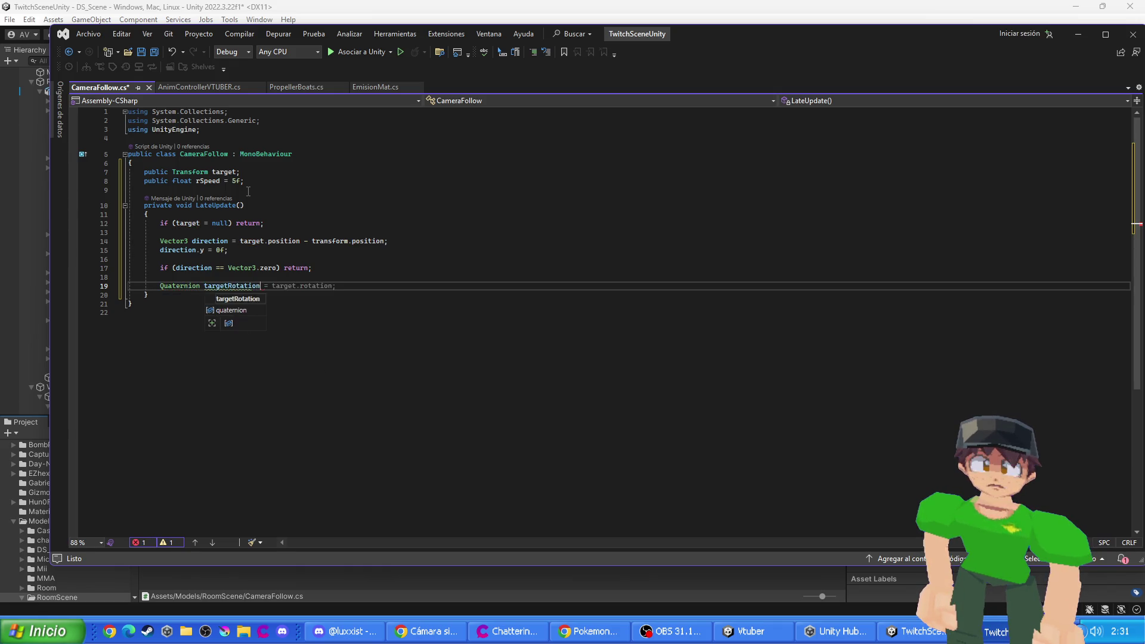
type(" = Quater")
key("Tab")
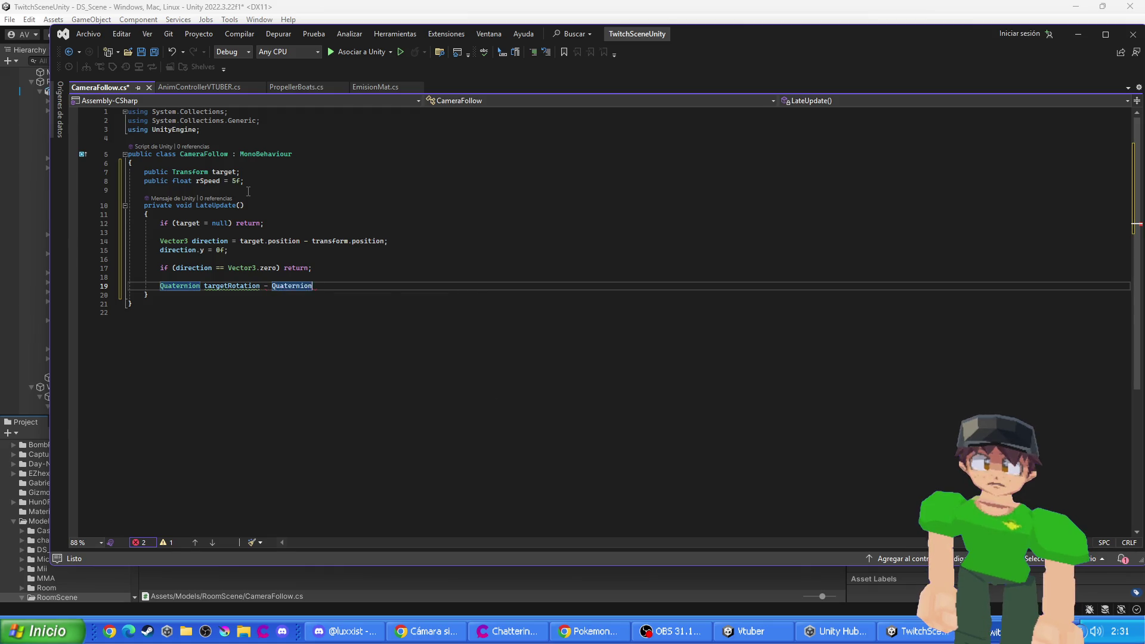
type(".Loo")
key("Tab")
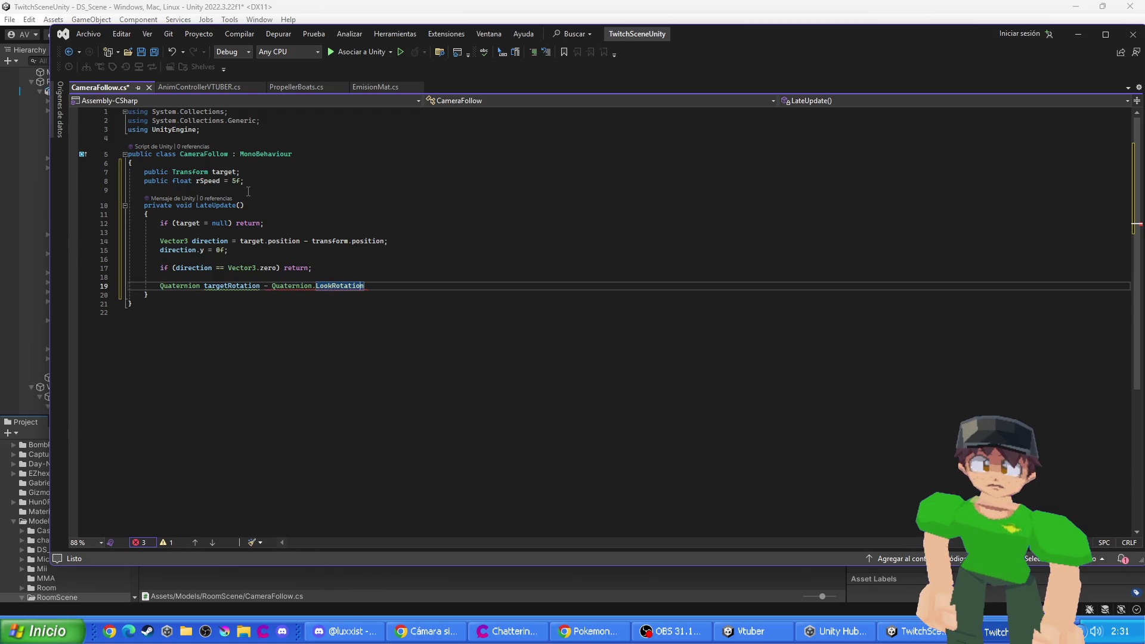
key("ctrl+Left")
key("ctrl+Left")
key("ctrl+Left")
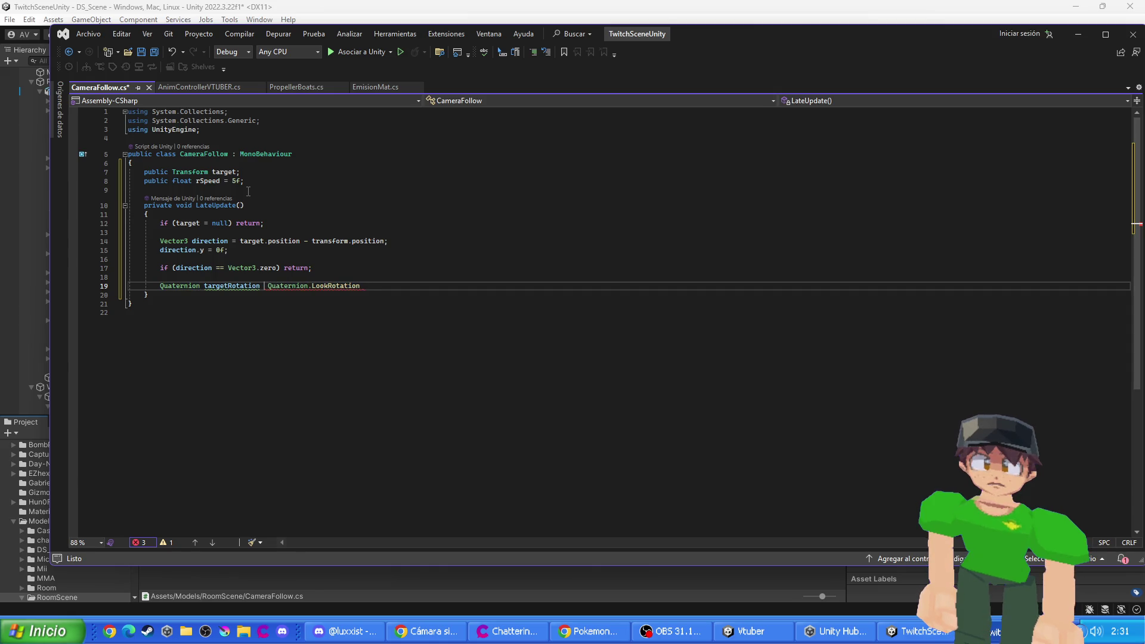
key("End")
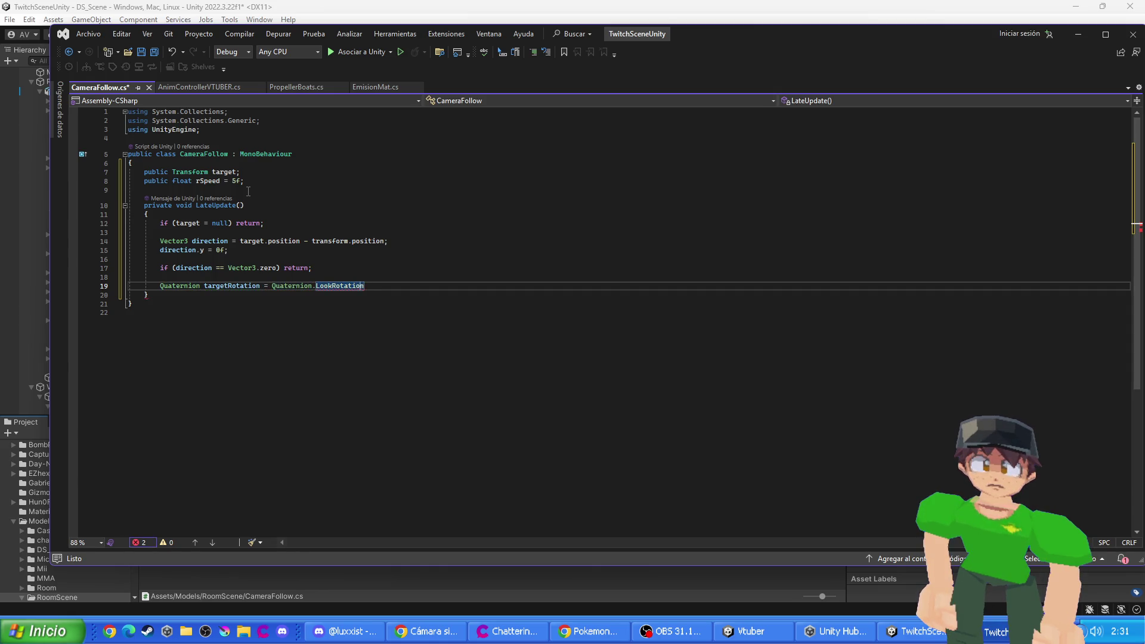
type("()")
type("i")
key("Tab")
type(";")
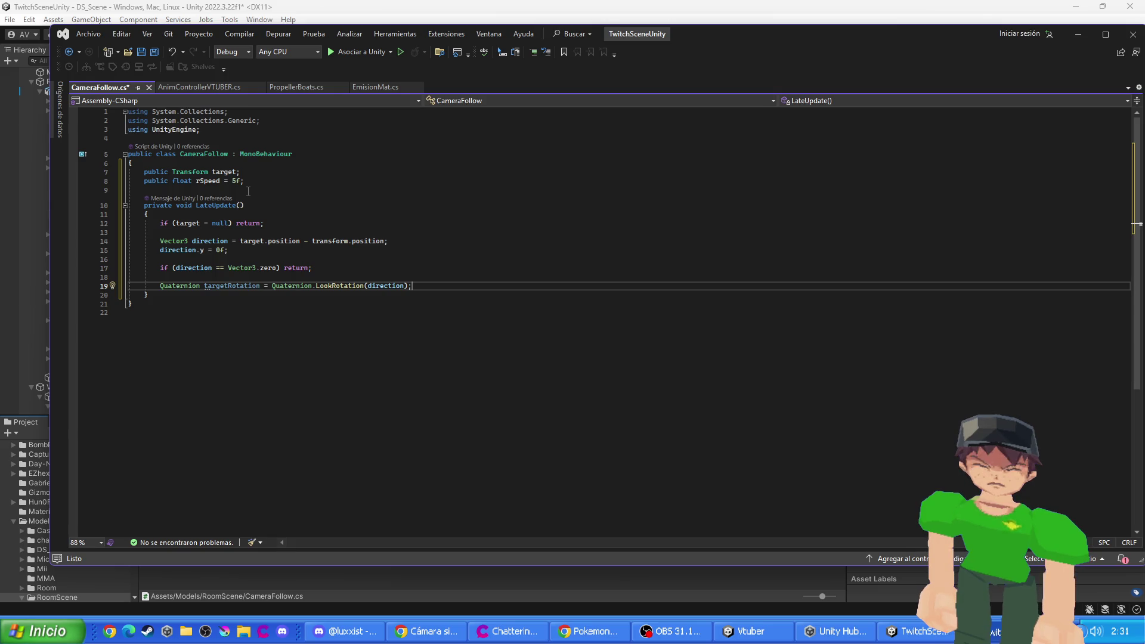
- Add 'Quaternion smoothRotation = Quaternion.Lerp(transform.rotation, targetRotation, rSpeed)'
key("Return")
type("u")
key("Tab")
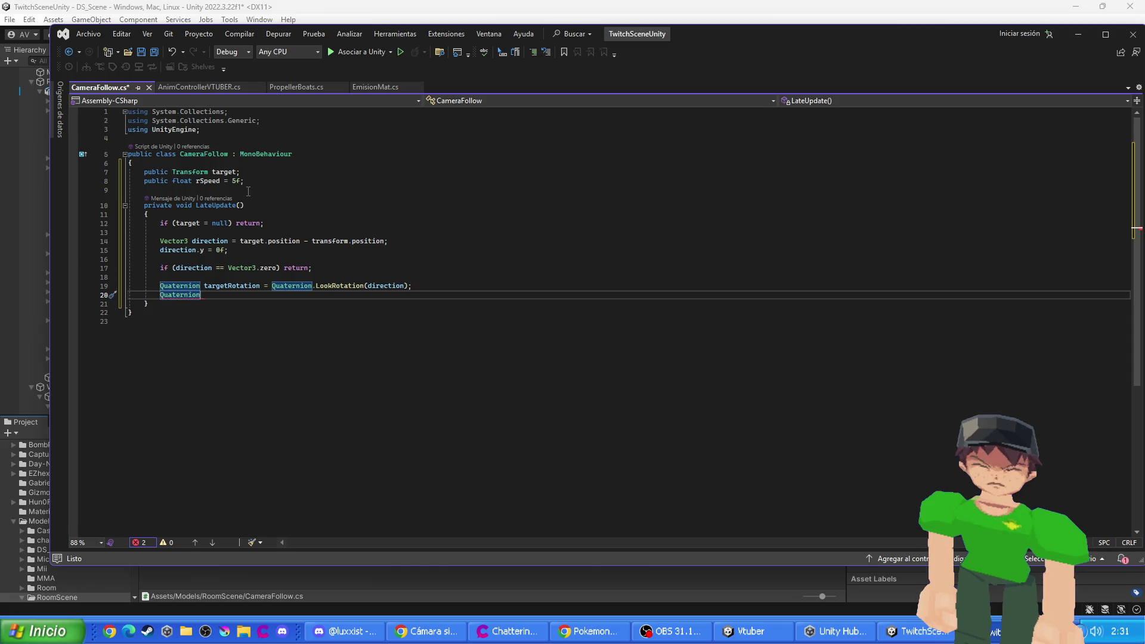
type("smooth")
key("BackSpace")
type("Rotation =")
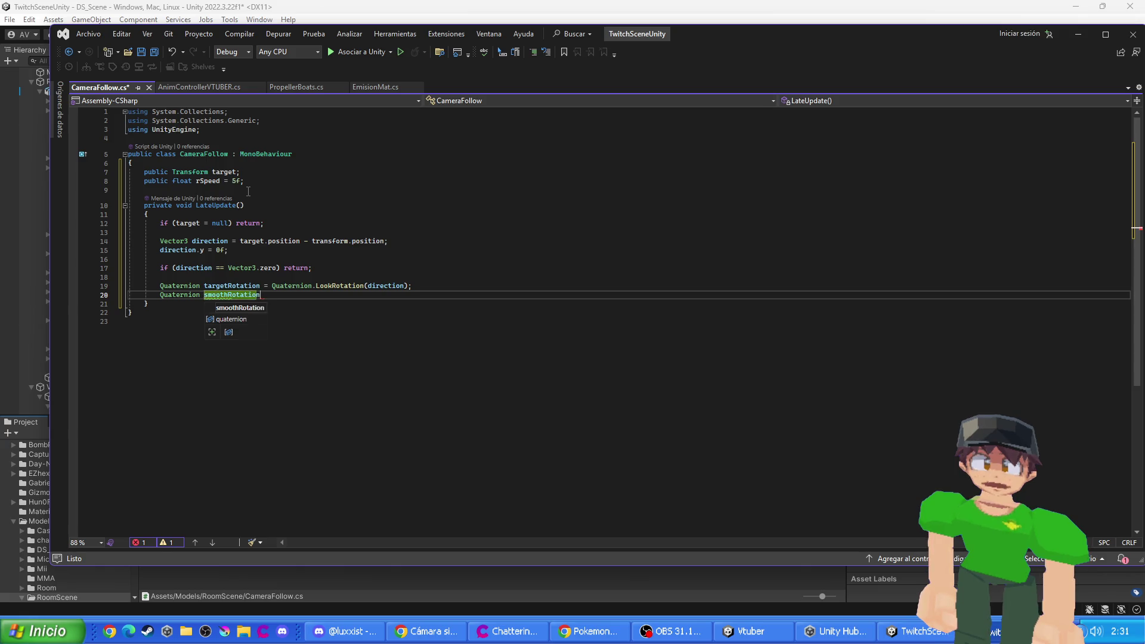
type(" Quaternion.Lerp")
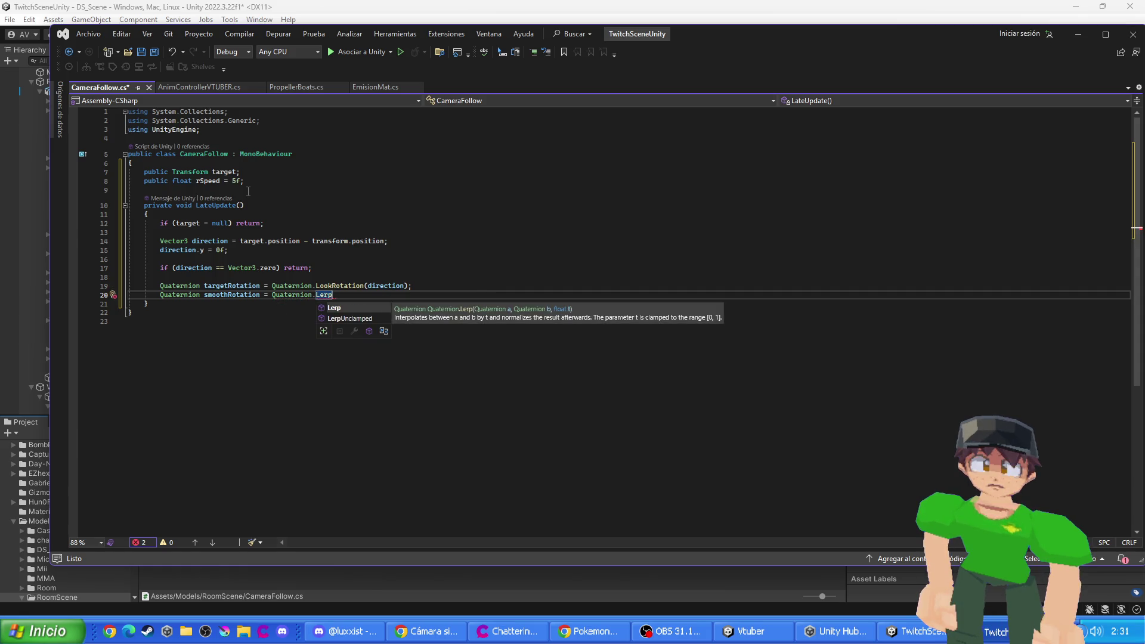
type("(")
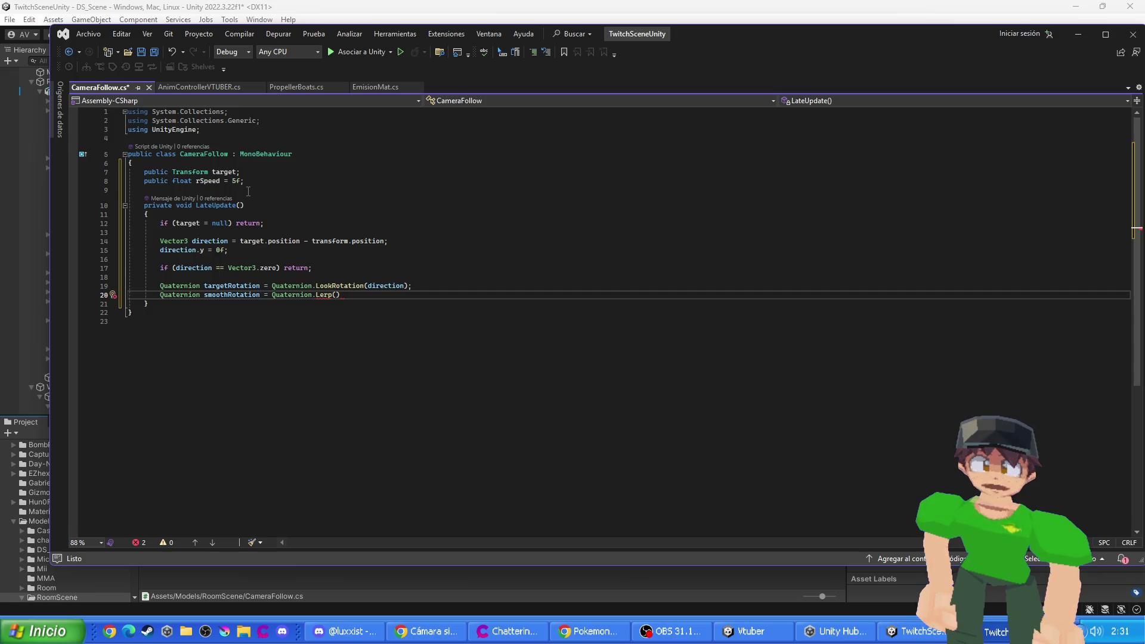
type("transform.")
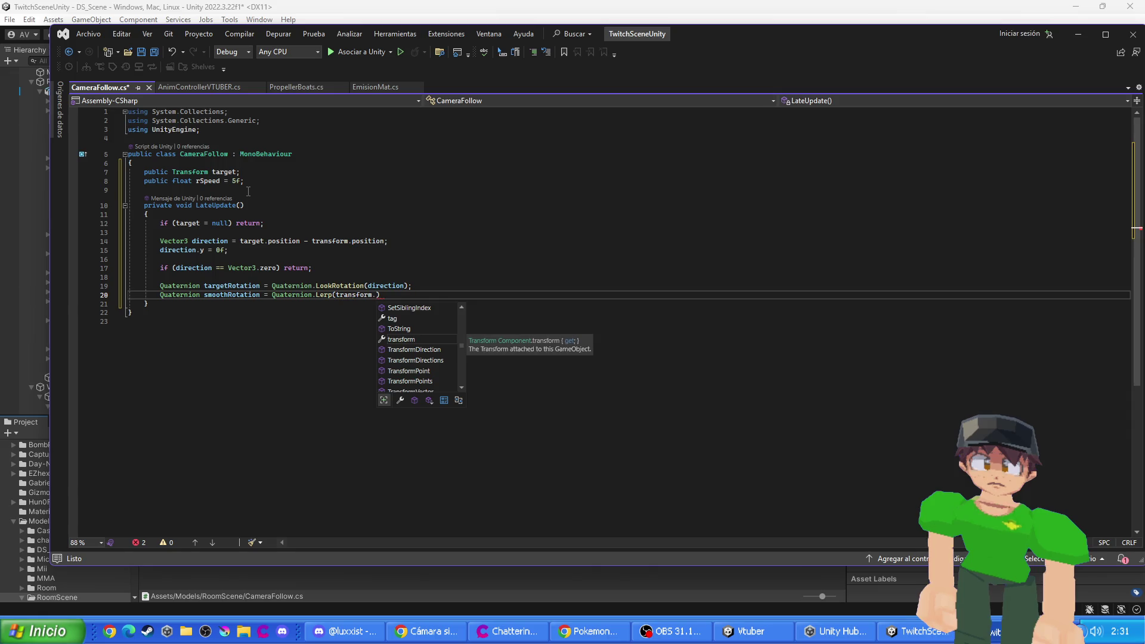
type("rot")
key("Tab")
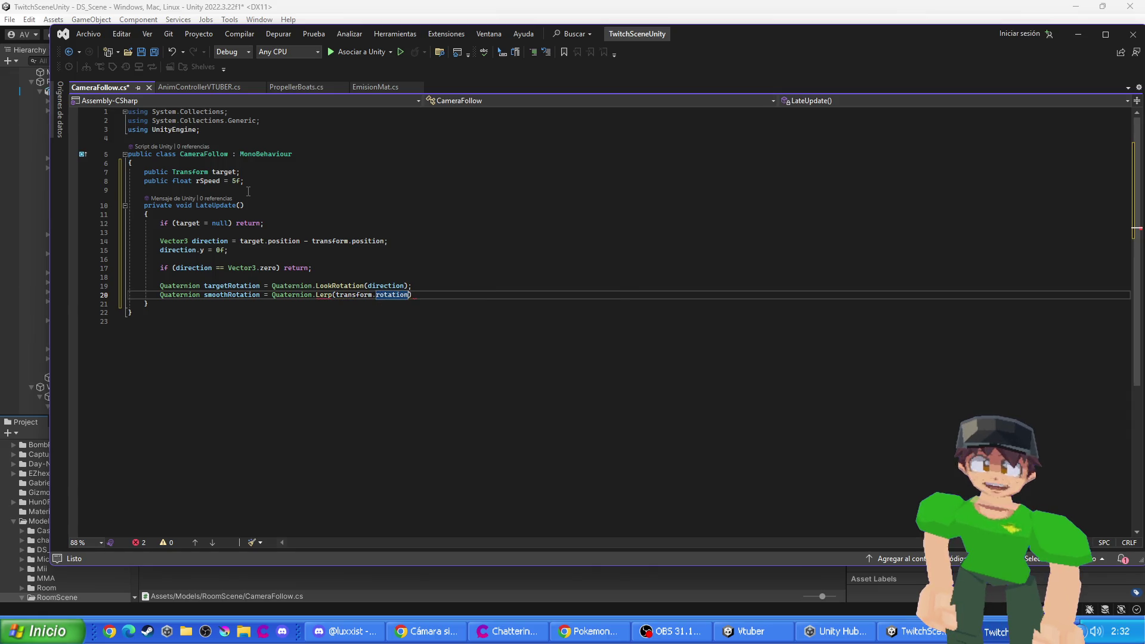
type(", targe")
type("tR")
key("Tab")
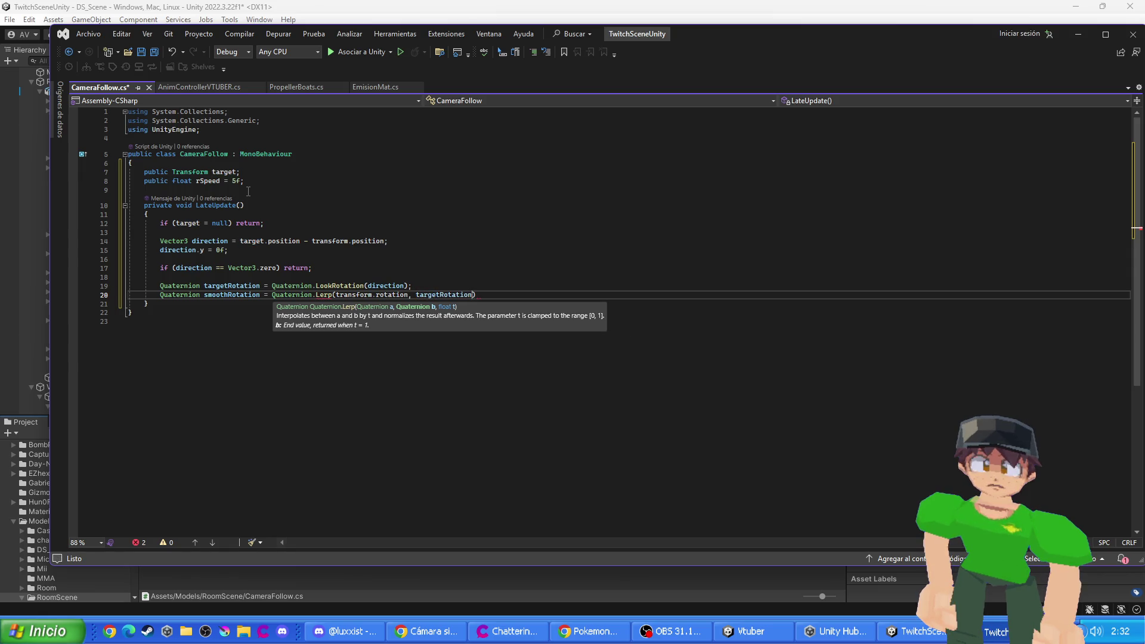
type(", r")
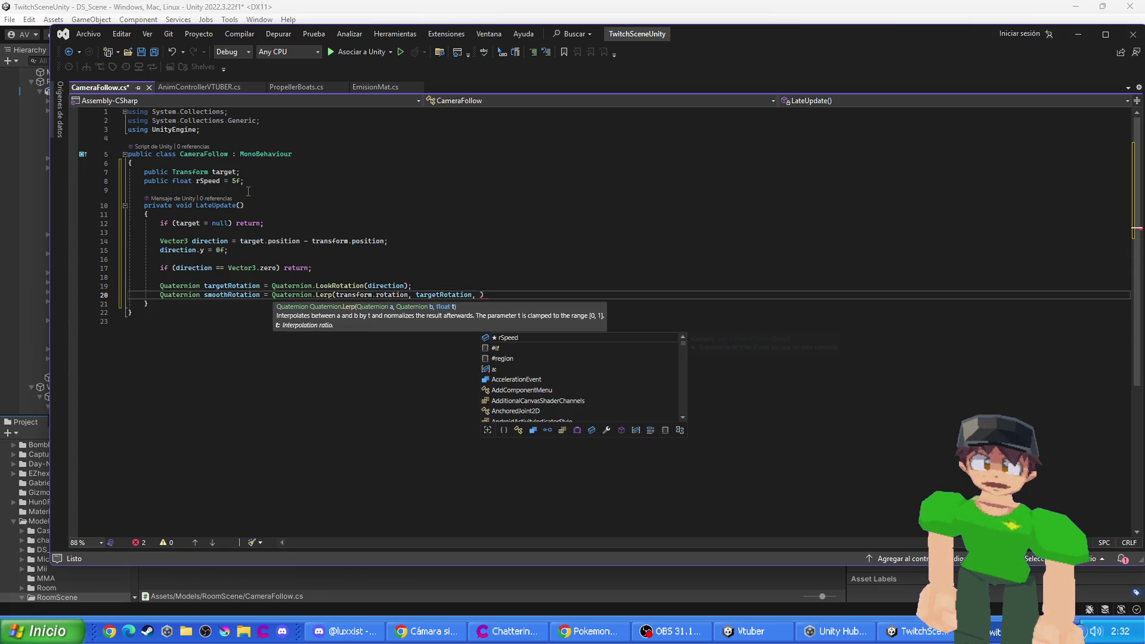
key("Tab")
type(")")
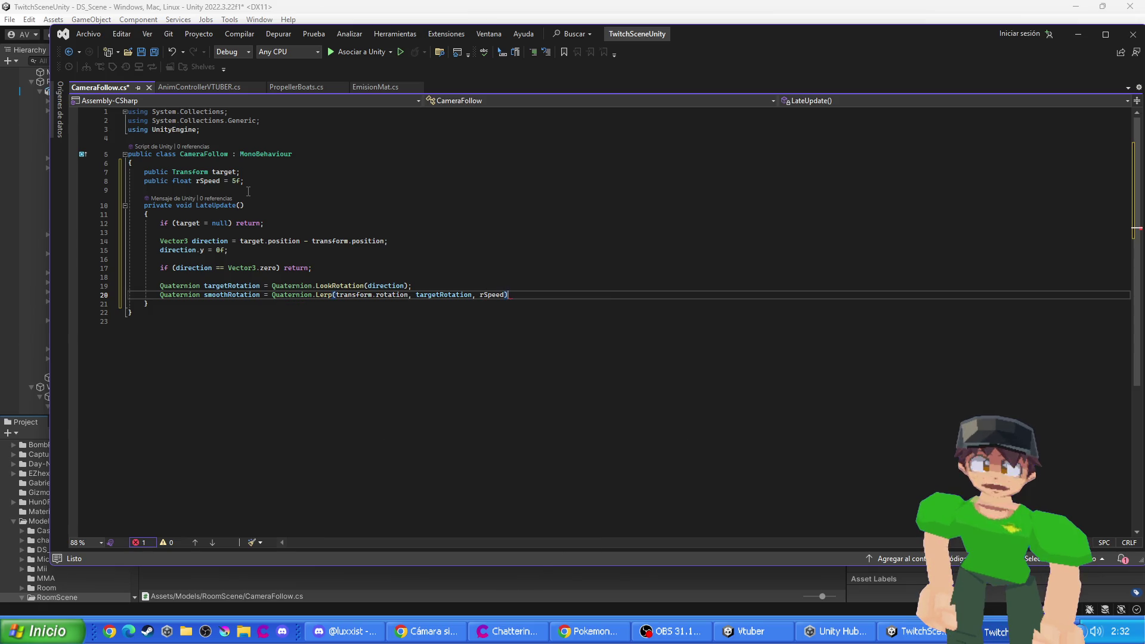
key("Return")
key("Return")
- Add 'Vector3 finalrotation = smoothRotation.eulerAngles;' to LateUpdate
type("V")
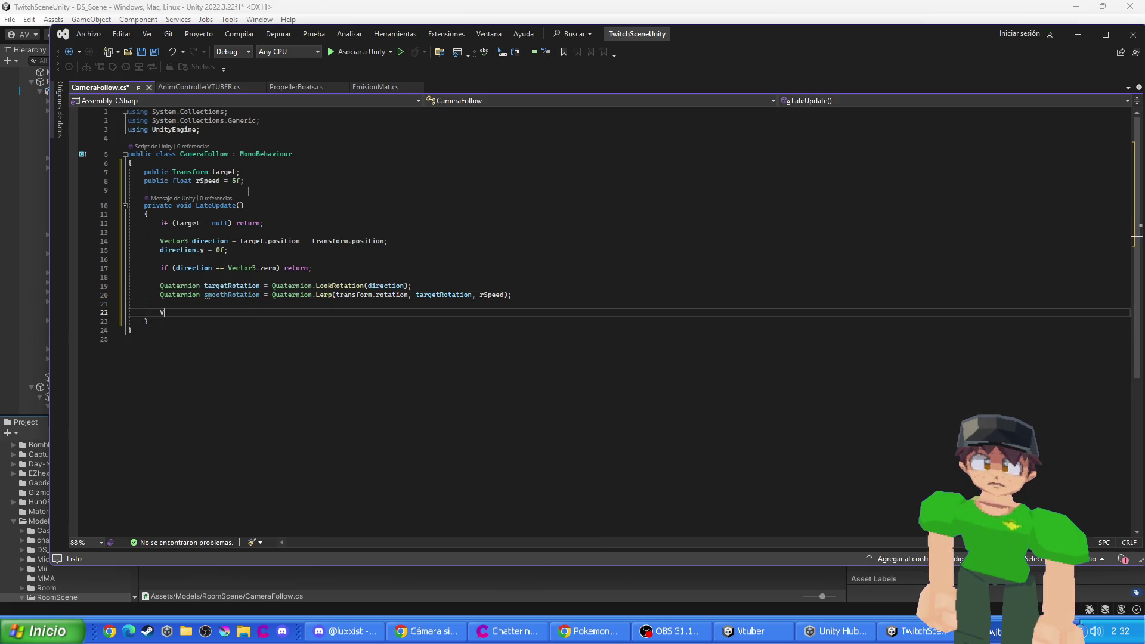
type("ector3")
key("Tab")
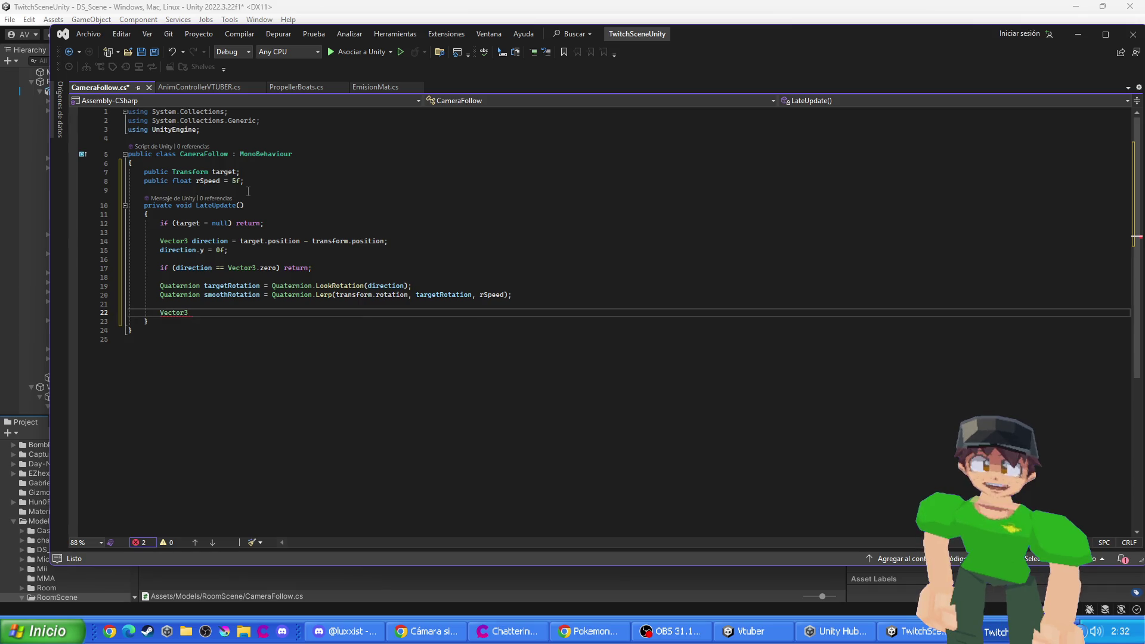
type("final")
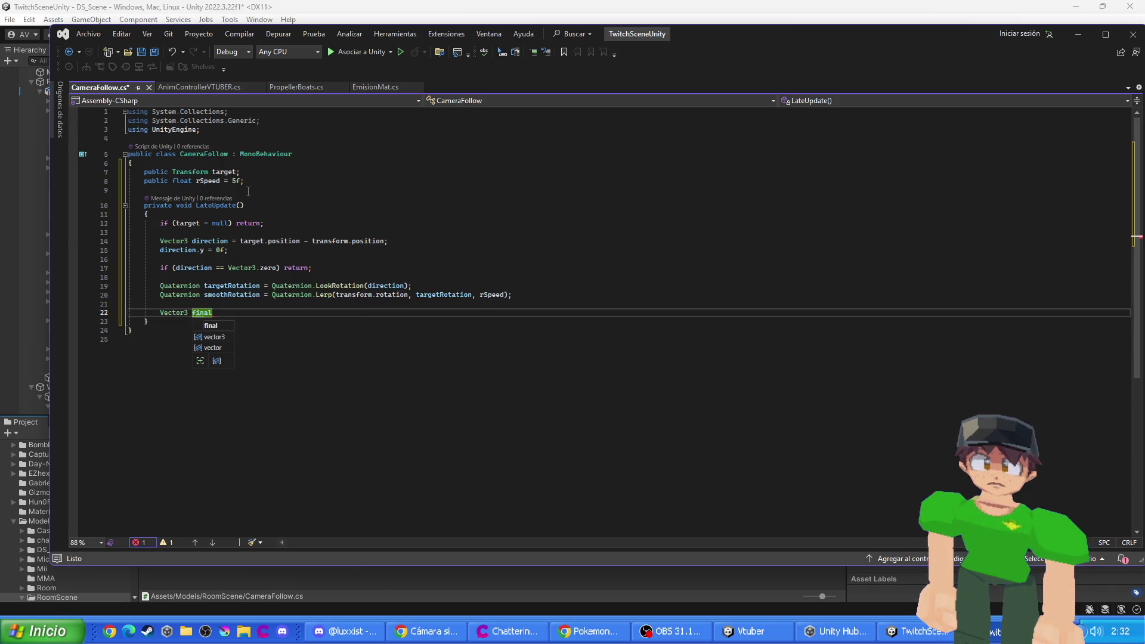
type("rotation =")
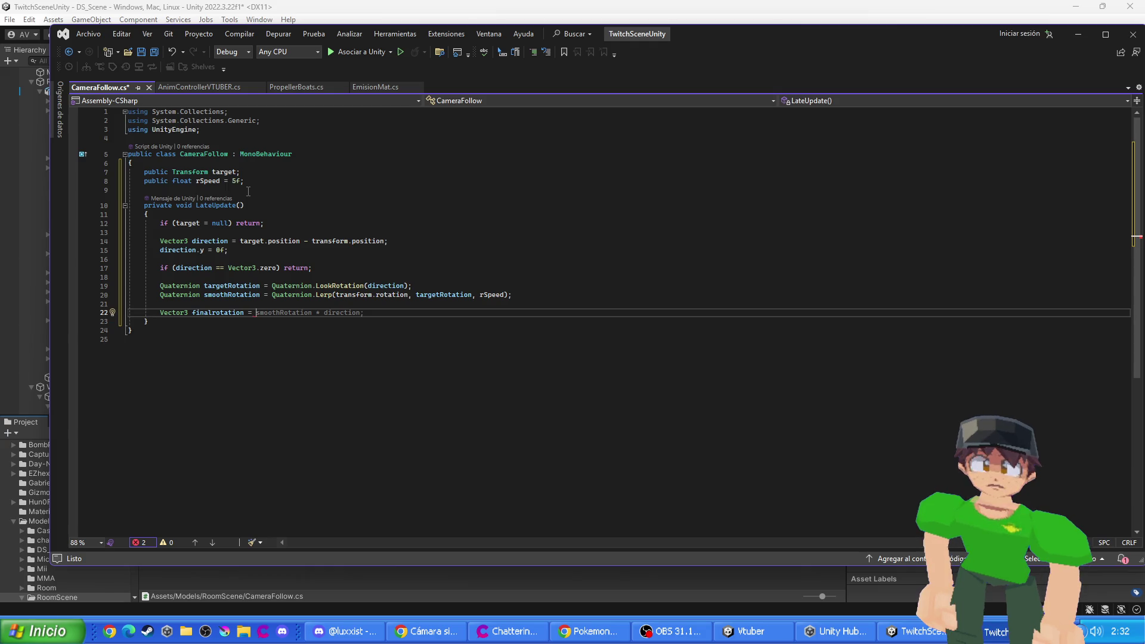
type(" sm")
key("Tab")
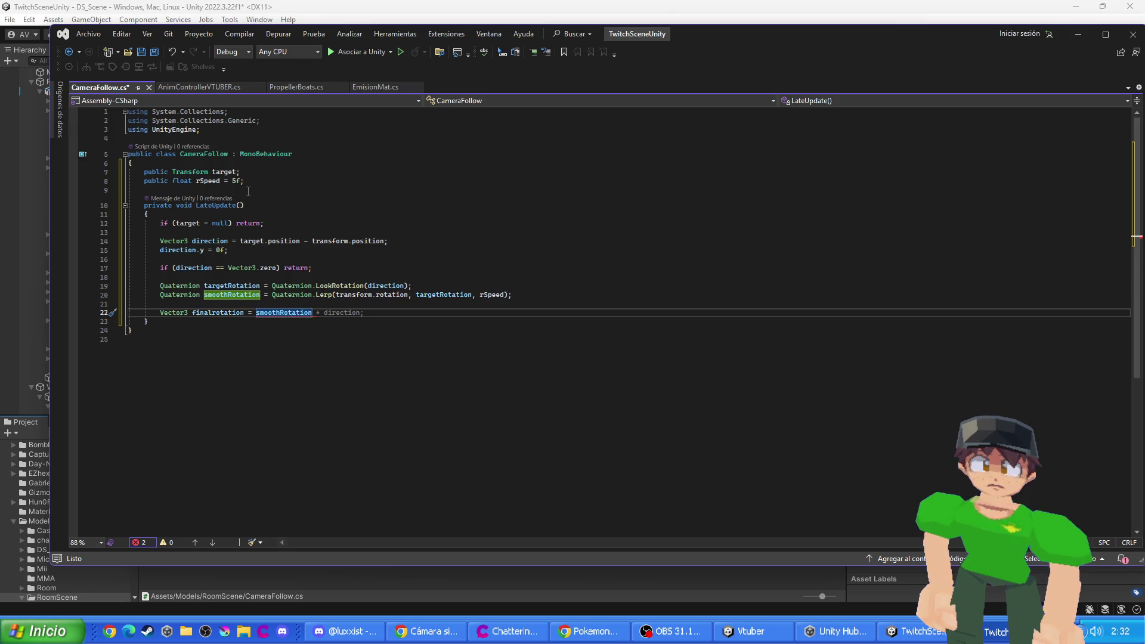
type(".eu")
key("Tab")
type(";")
key("Return")
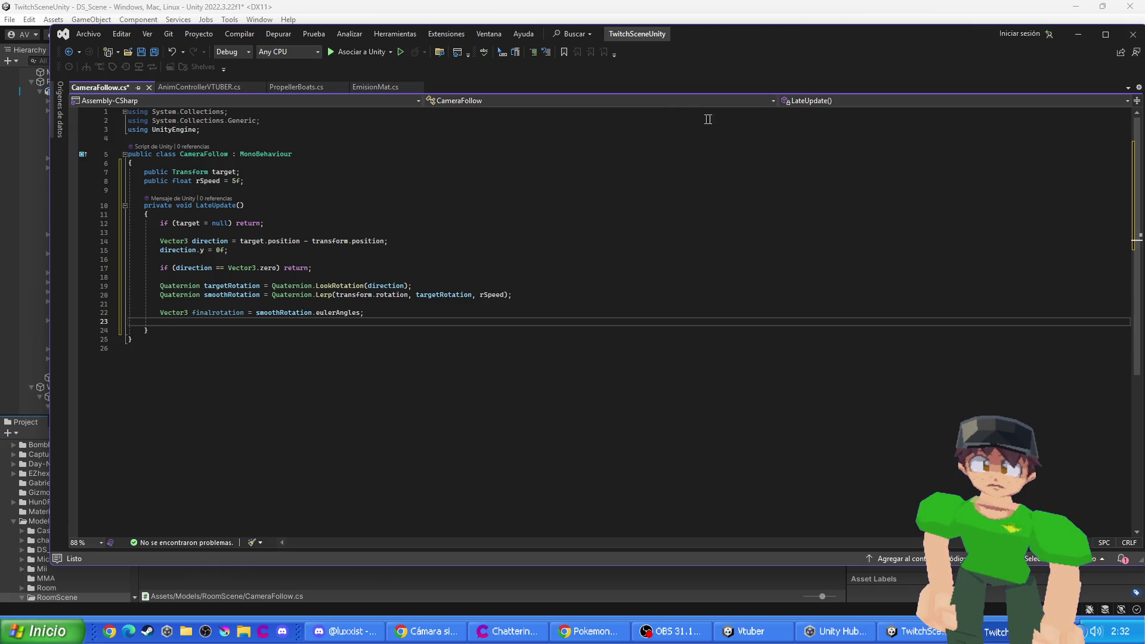
- Set transform.rotation = Quaternion.Euler(0f, finalrotation.y, 0f) and save CameraFollow.cs
left_click(510, 631)
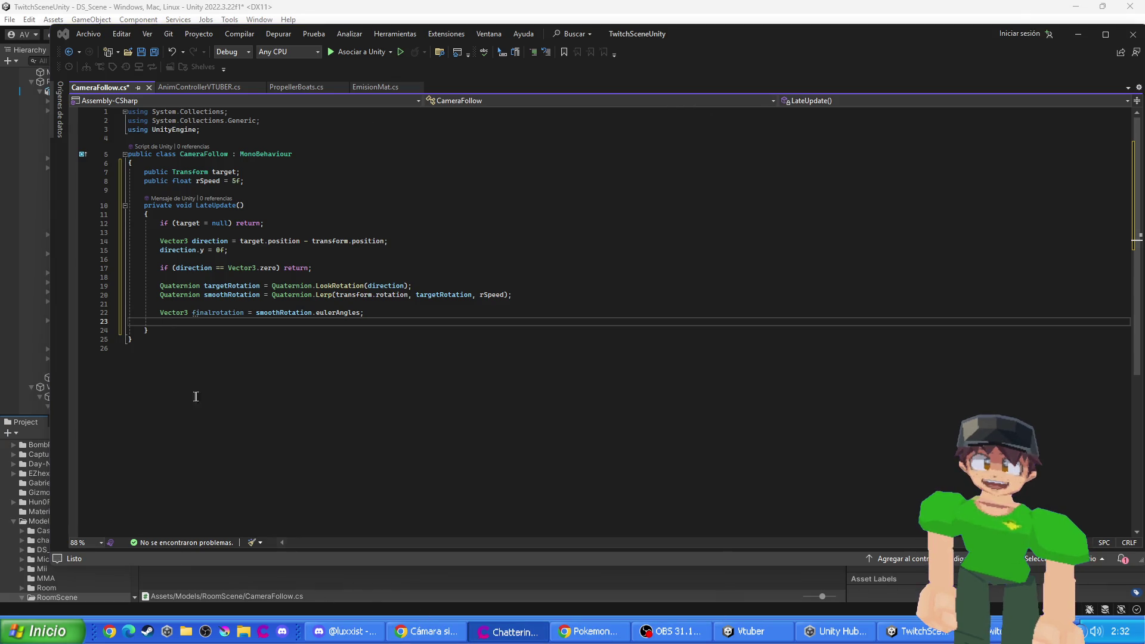
left_click(180, 325)
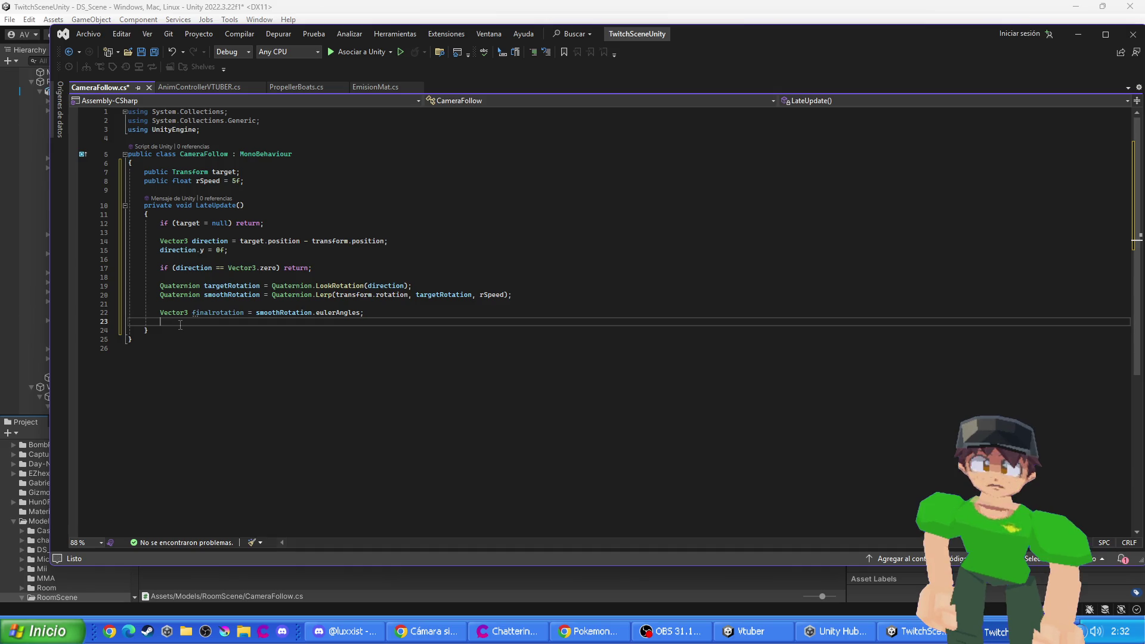
type("transform.")
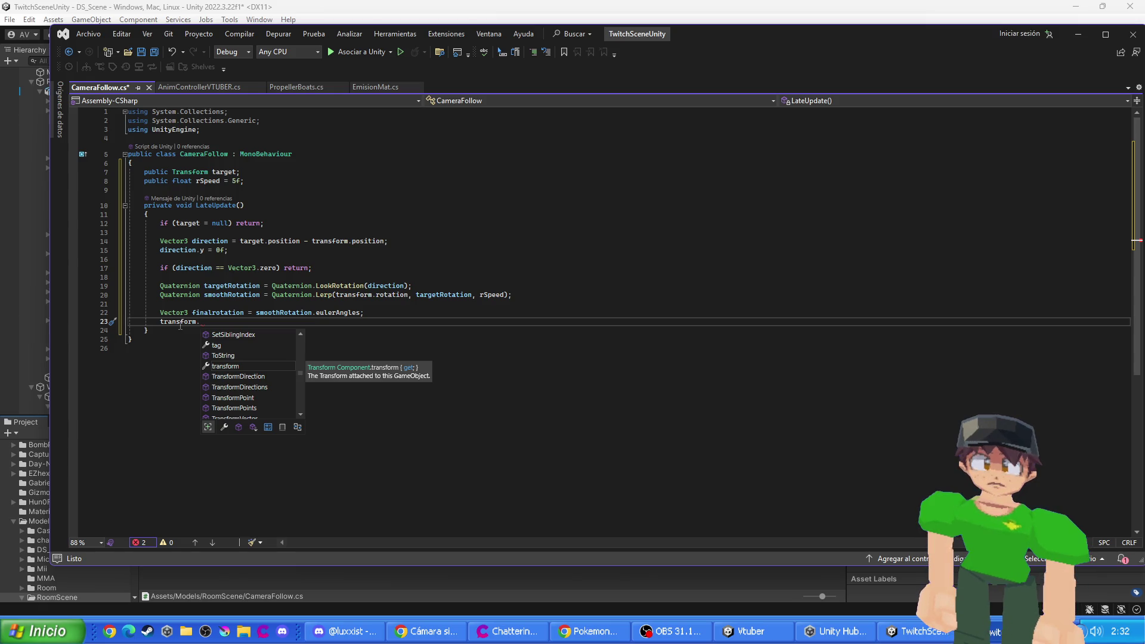
type("rot")
key("Tab")
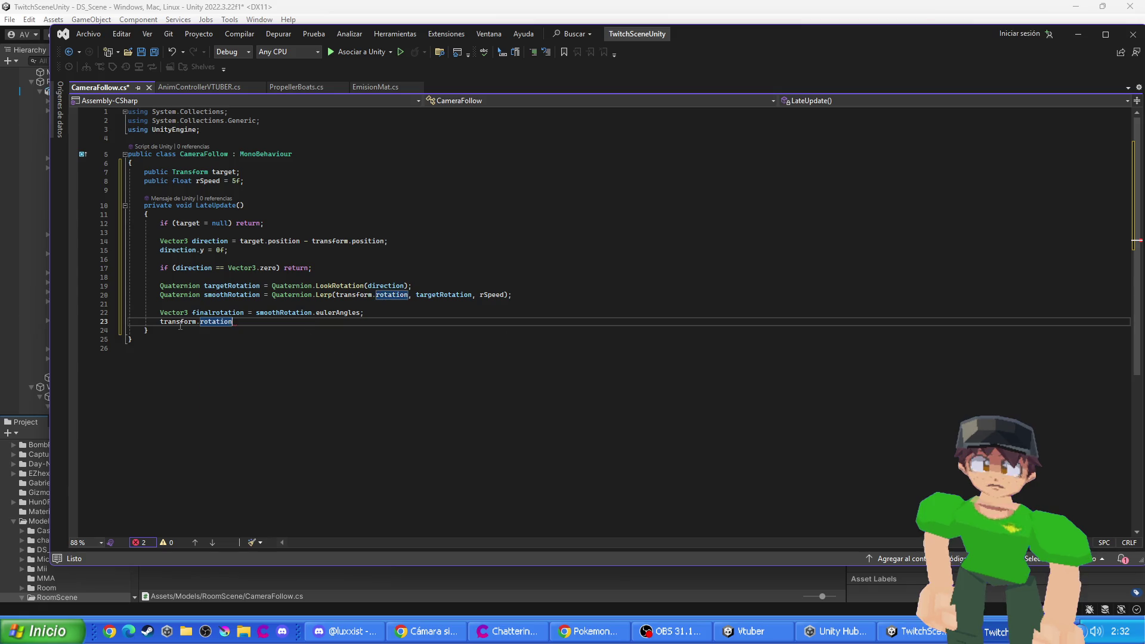
type(" = Qua")
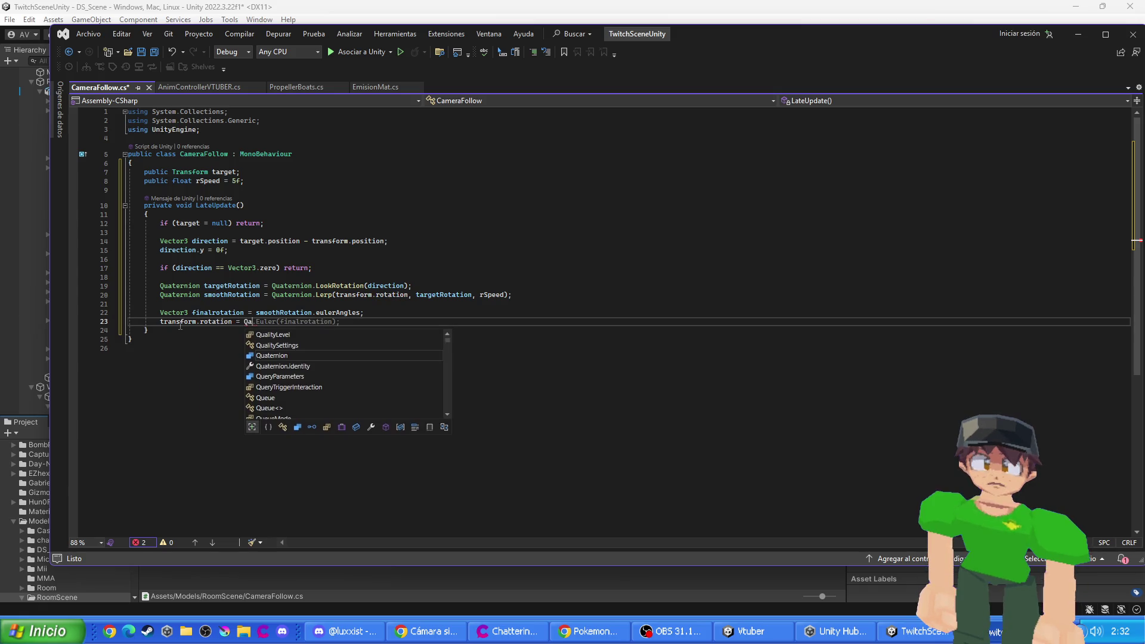
key("Tab")
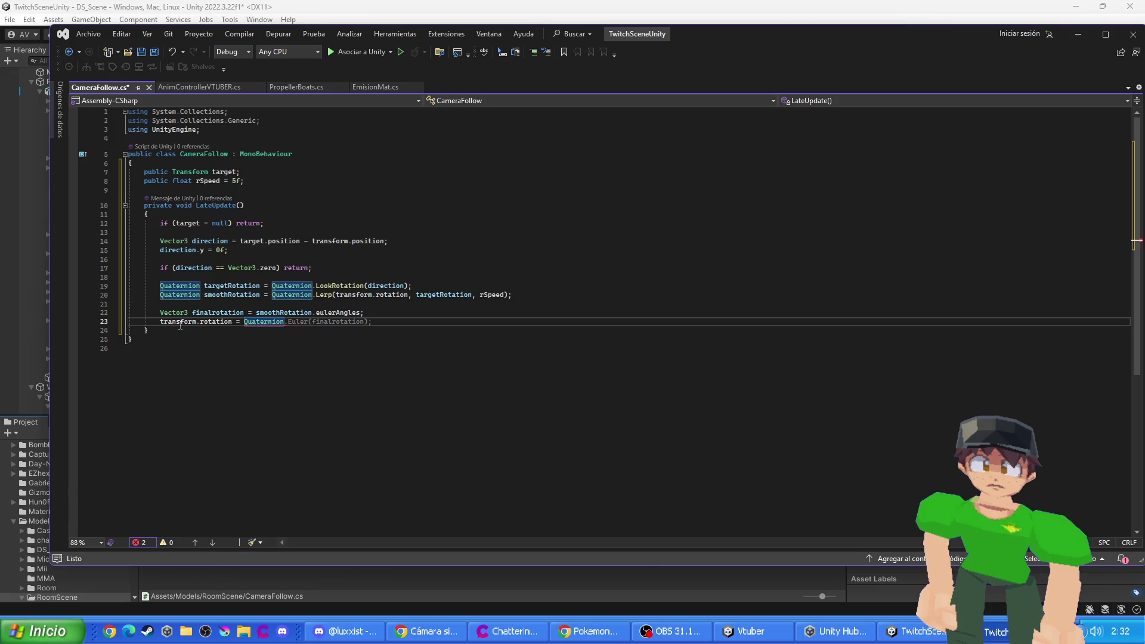
type(".Euler(0f")
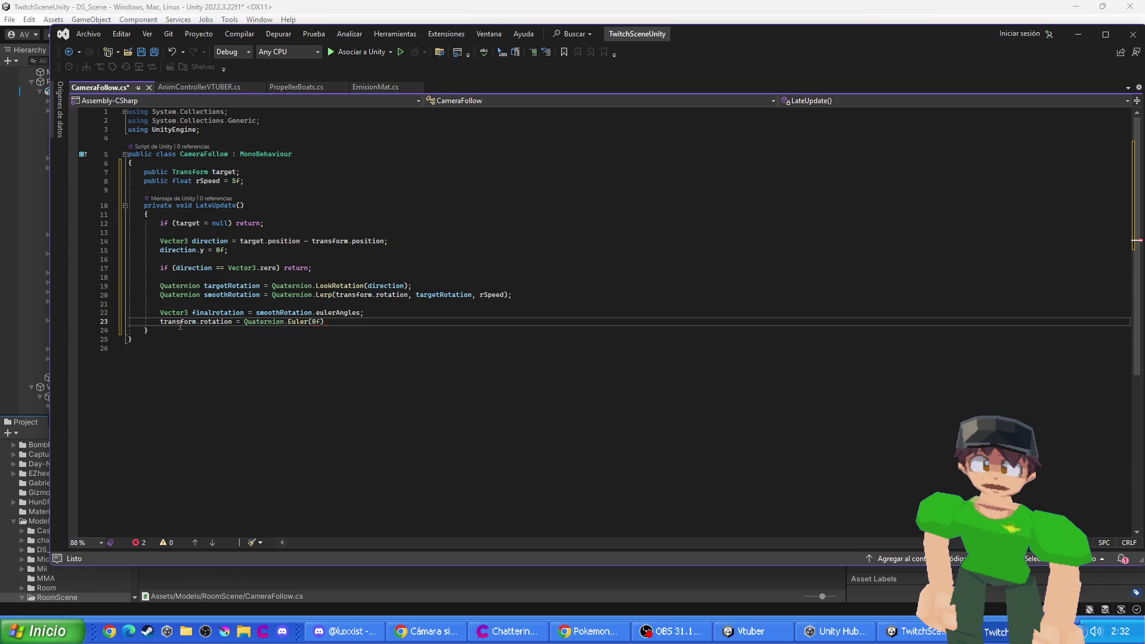
type(", fin")
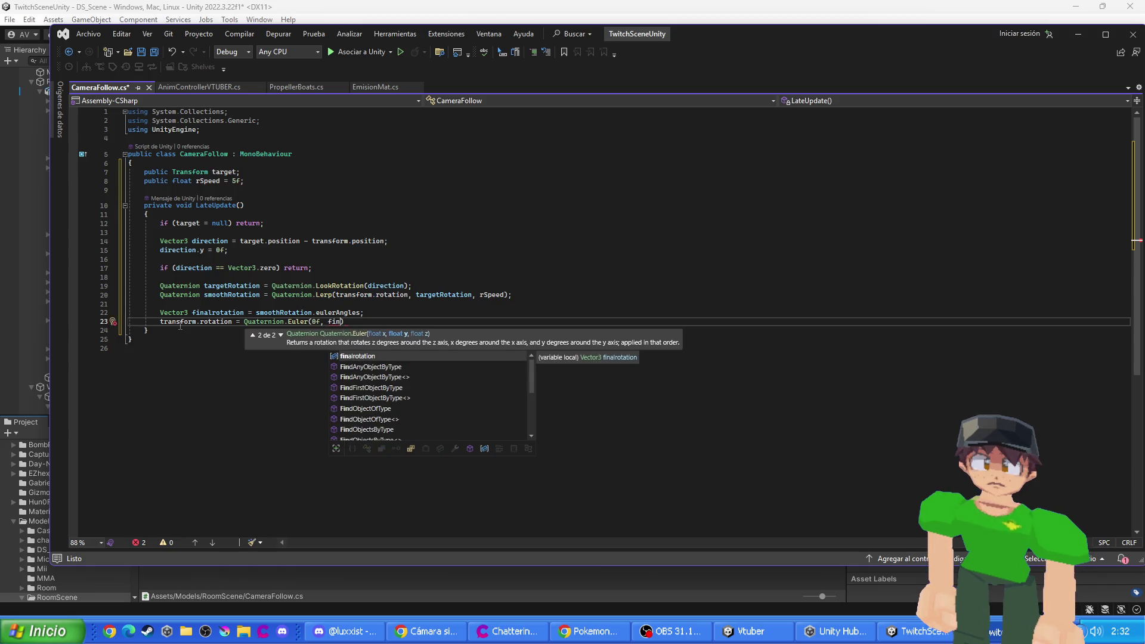
type("alrota")
key("Tab")
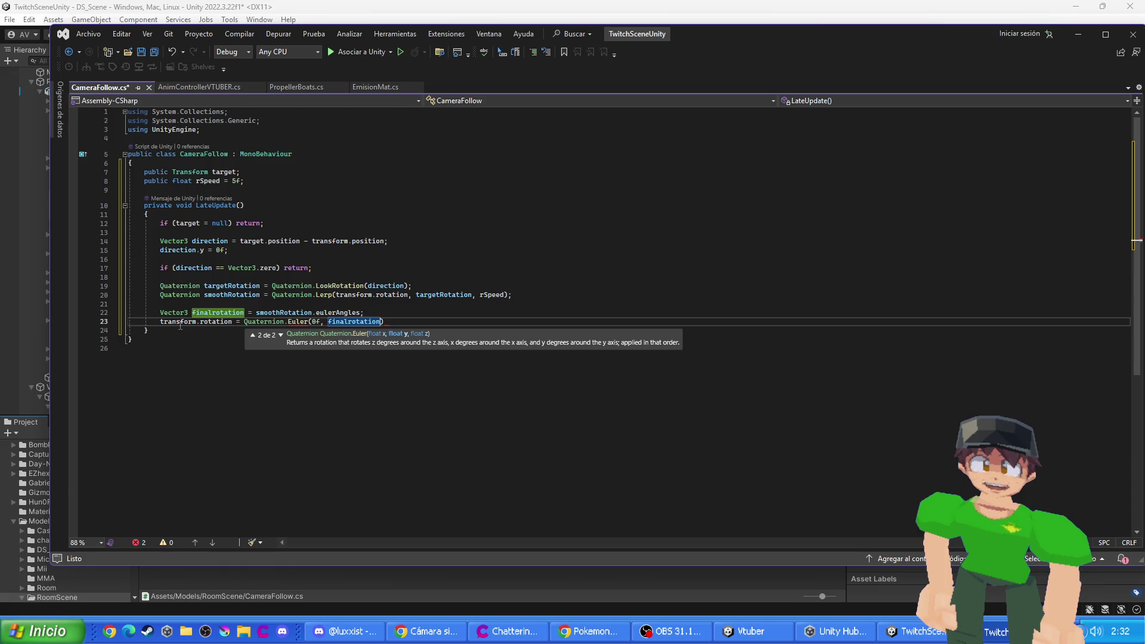
type(".y, 0f")
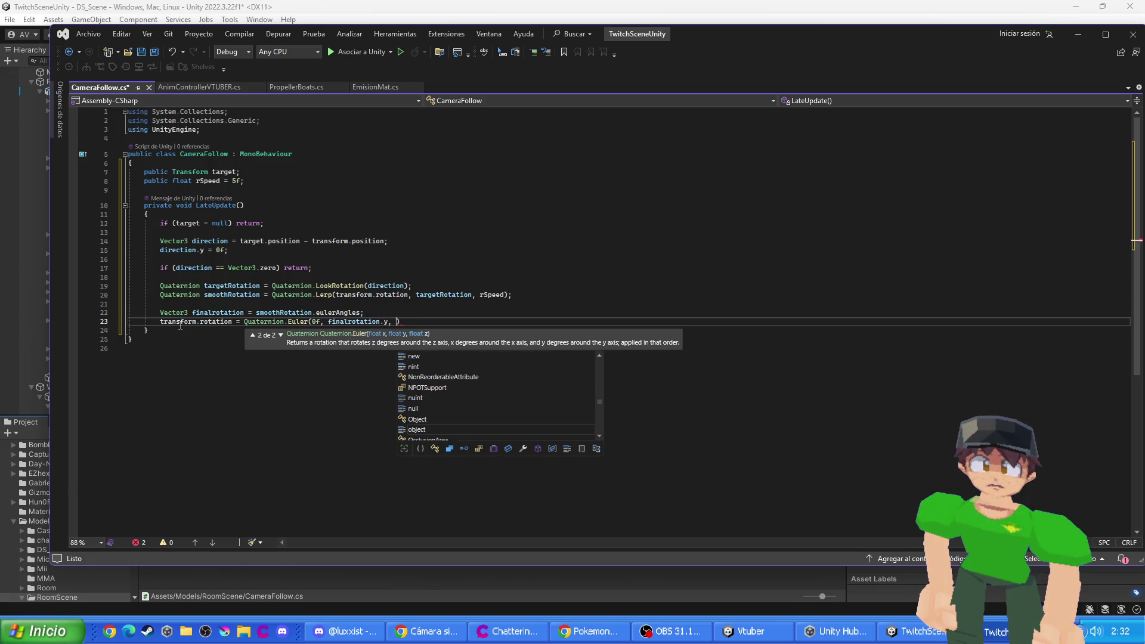
type(")")
key("ctrl+s")
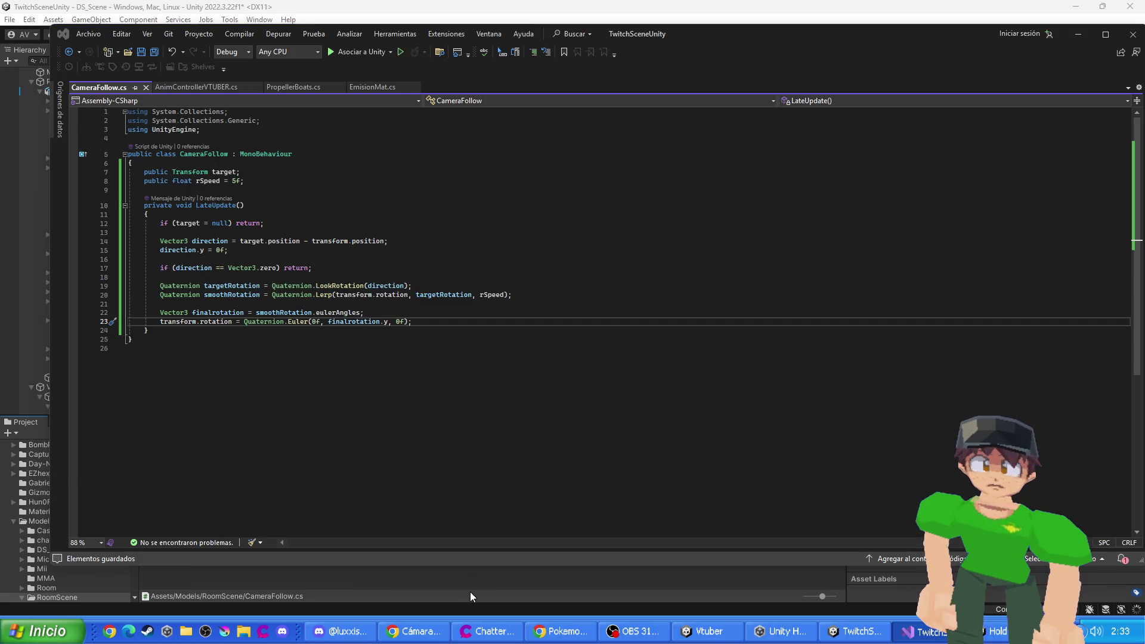
- Attach CameraFollow.cs to Main Camera and drag VTUBER_Current toward its Target field
left_click(470, 592)
left_click(68, 72)
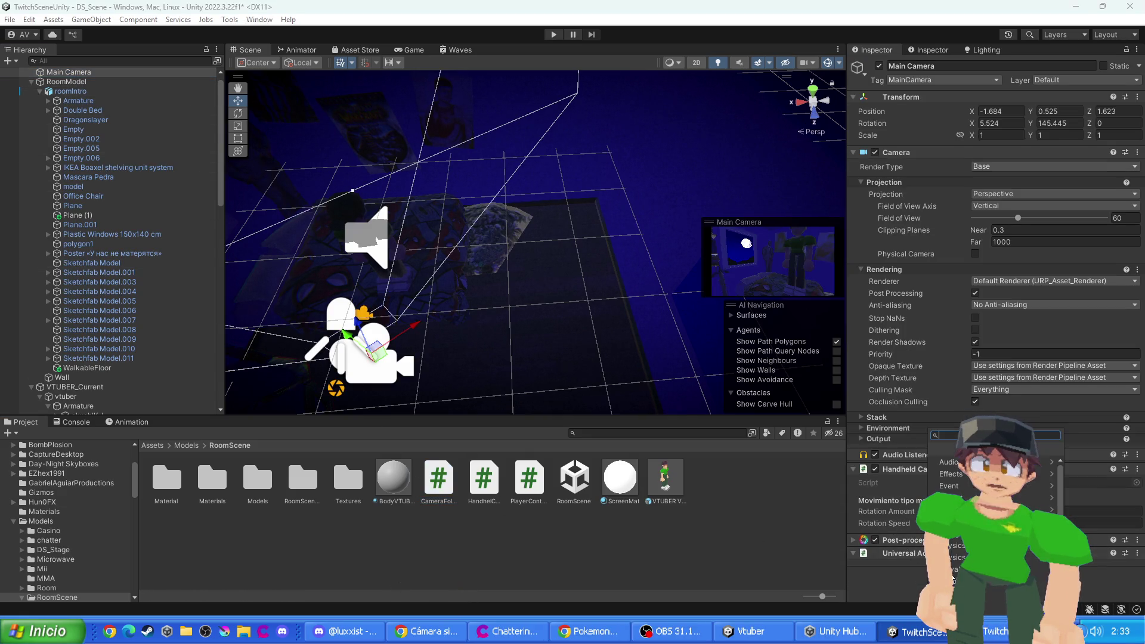
left_click(508, 534)
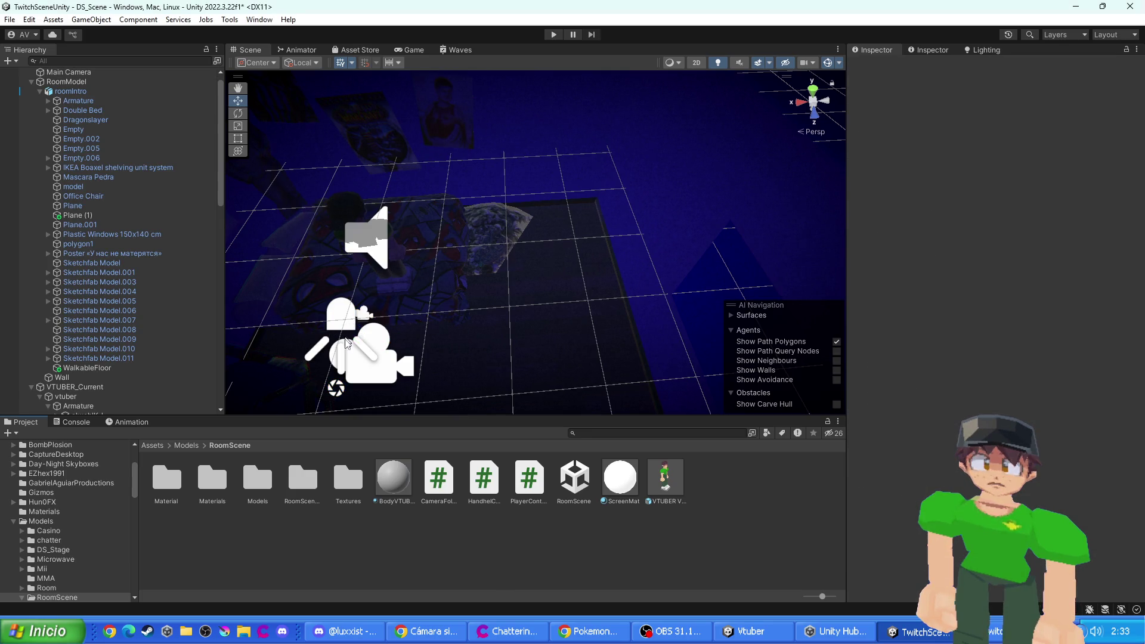
left_click(366, 353)
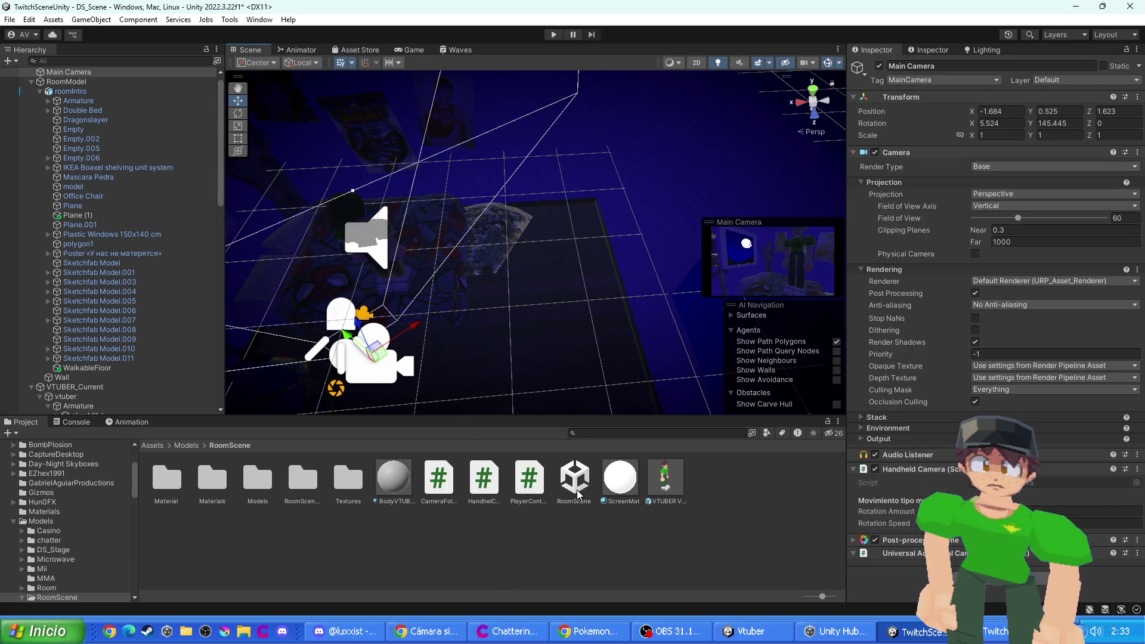
left_click_drag(438, 484, 953, 576)
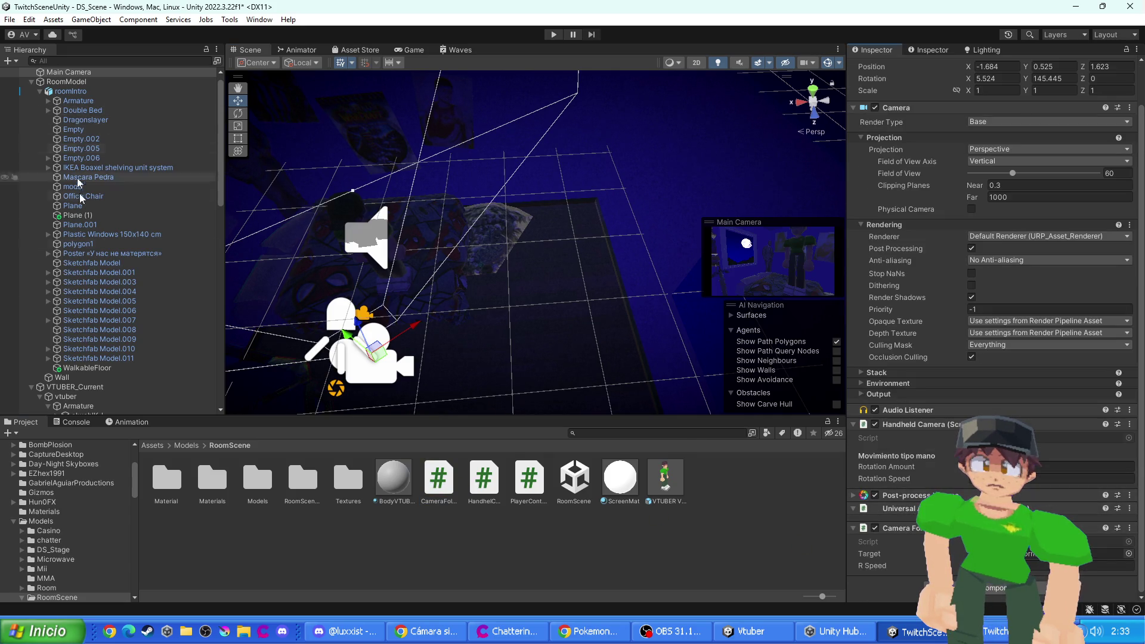
left_click_drag(74, 391, 1050, 554)
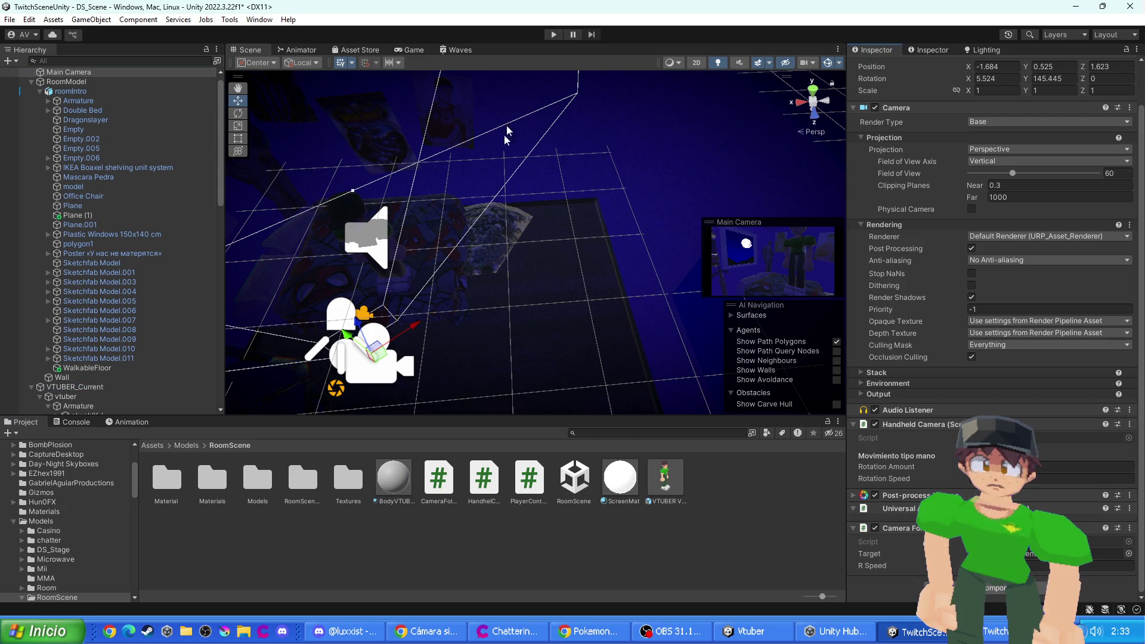
- Play-test the scene, read CameraFollow's NullReferenceException errors in the Console, and stop playing
left_click(553, 36)
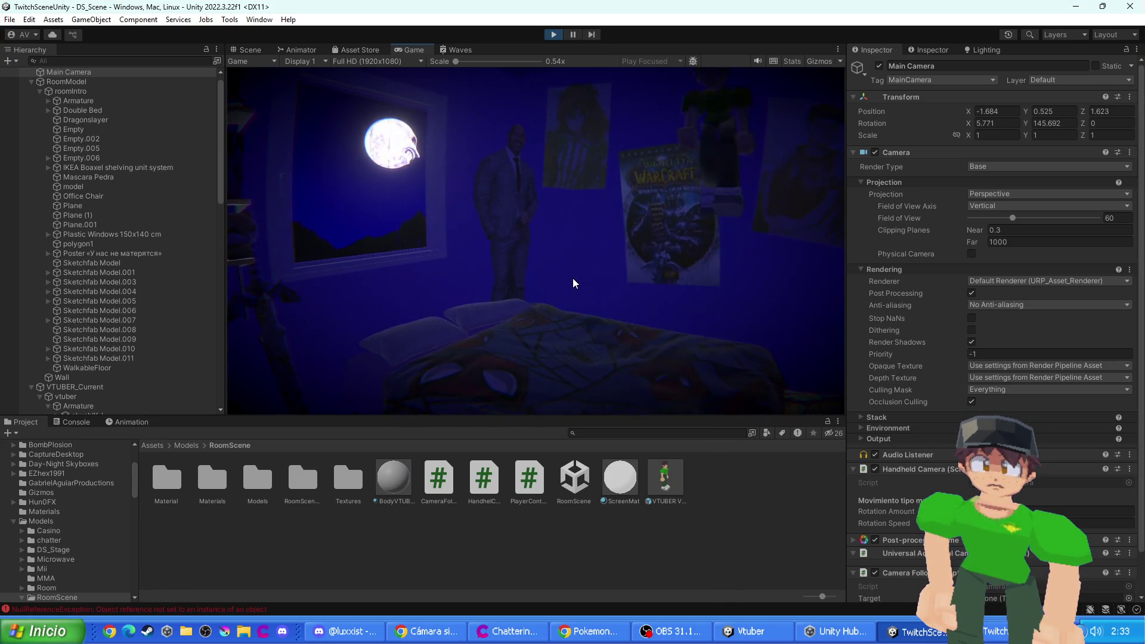
left_click(184, 607)
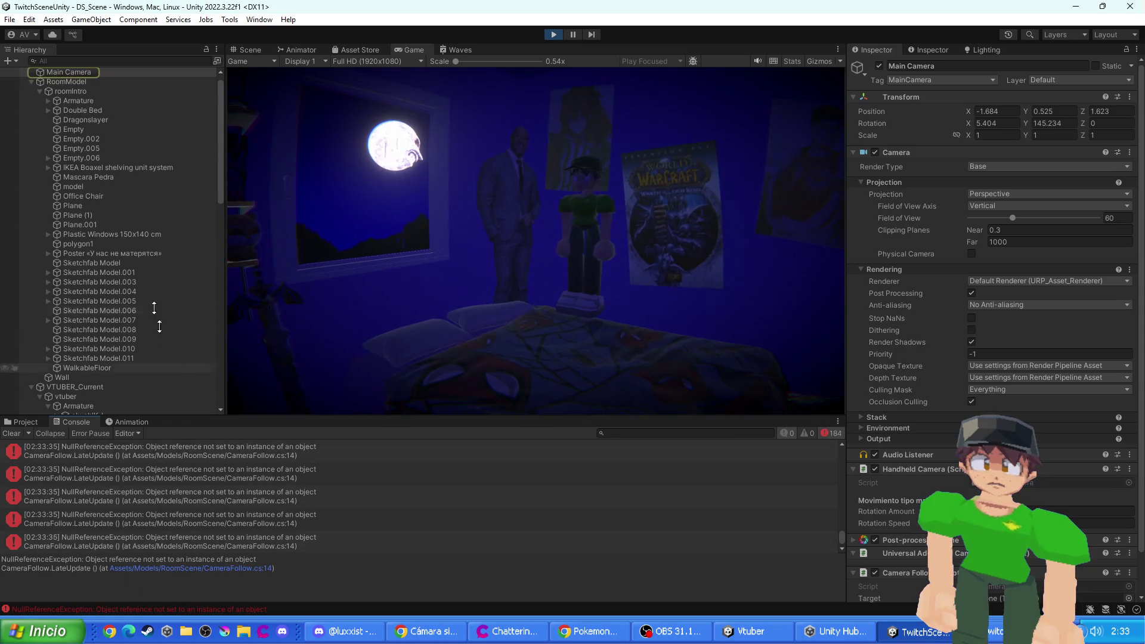
left_click(551, 36)
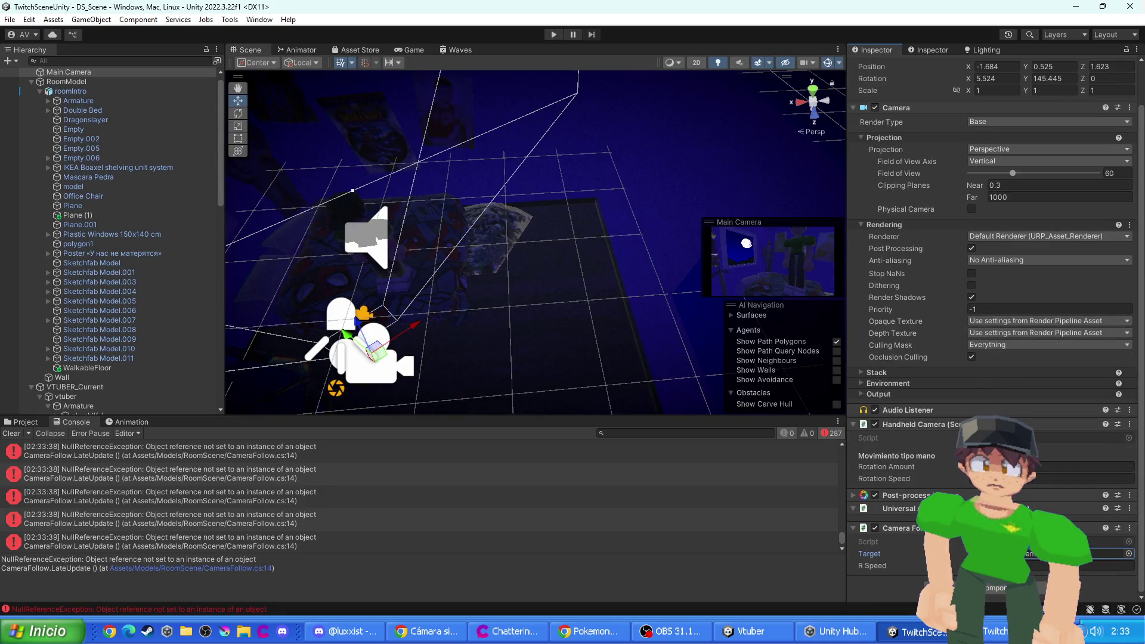
key("alt+Tab")
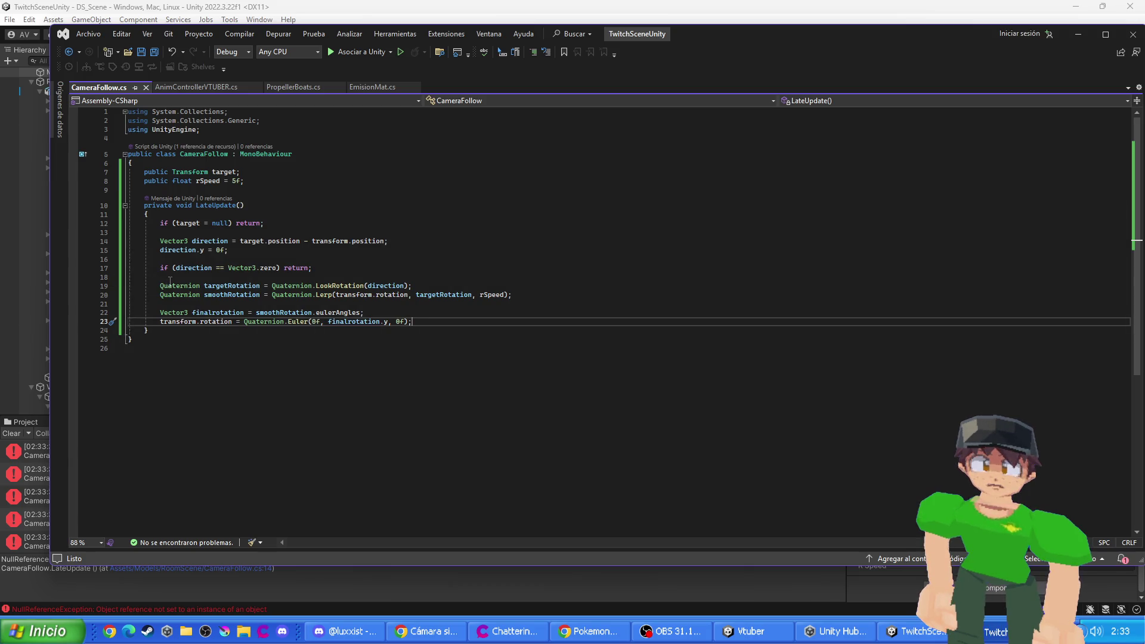
key("alt+Tab")
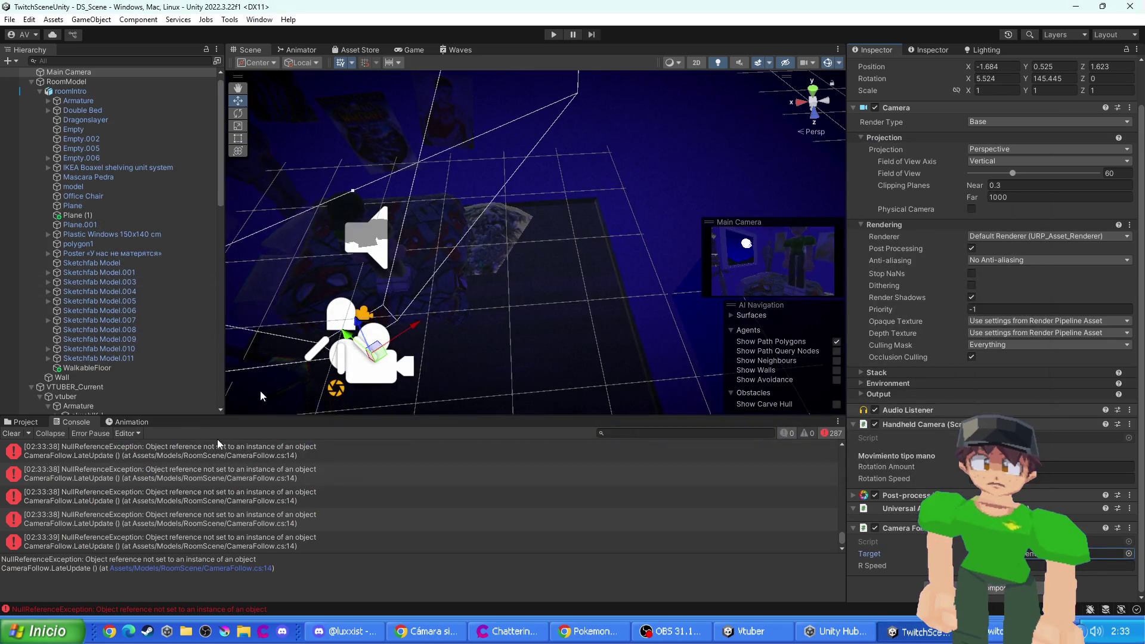
- Run the scene once more, stop it, and go back to CameraFollow.cs
left_click(545, 36)
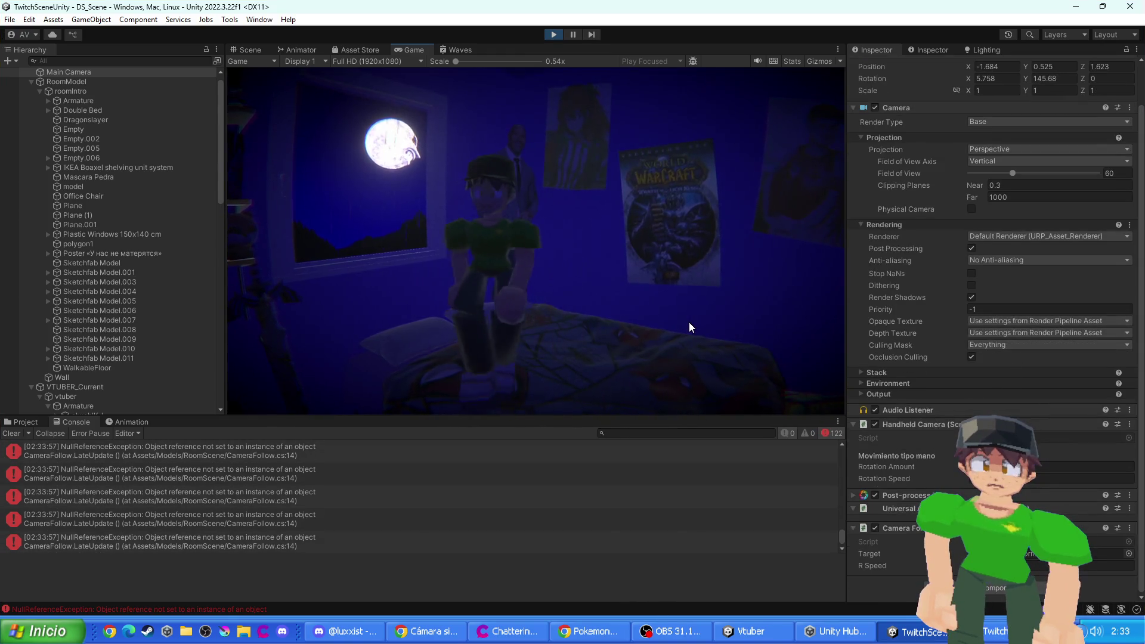
key("ctrl+p")
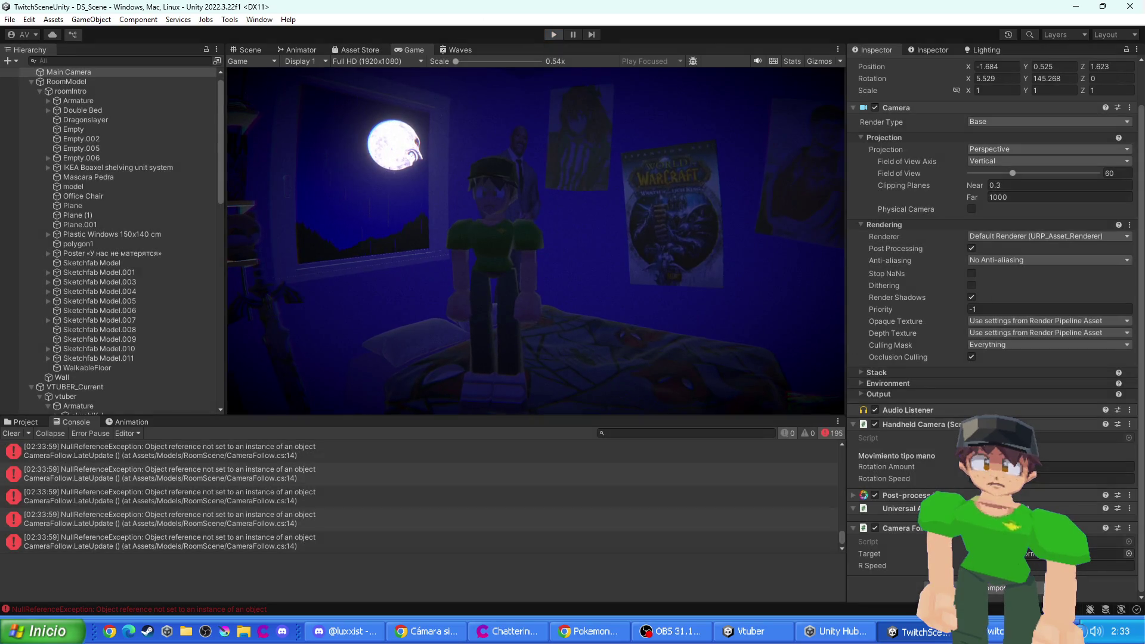
key("alt+Tab")
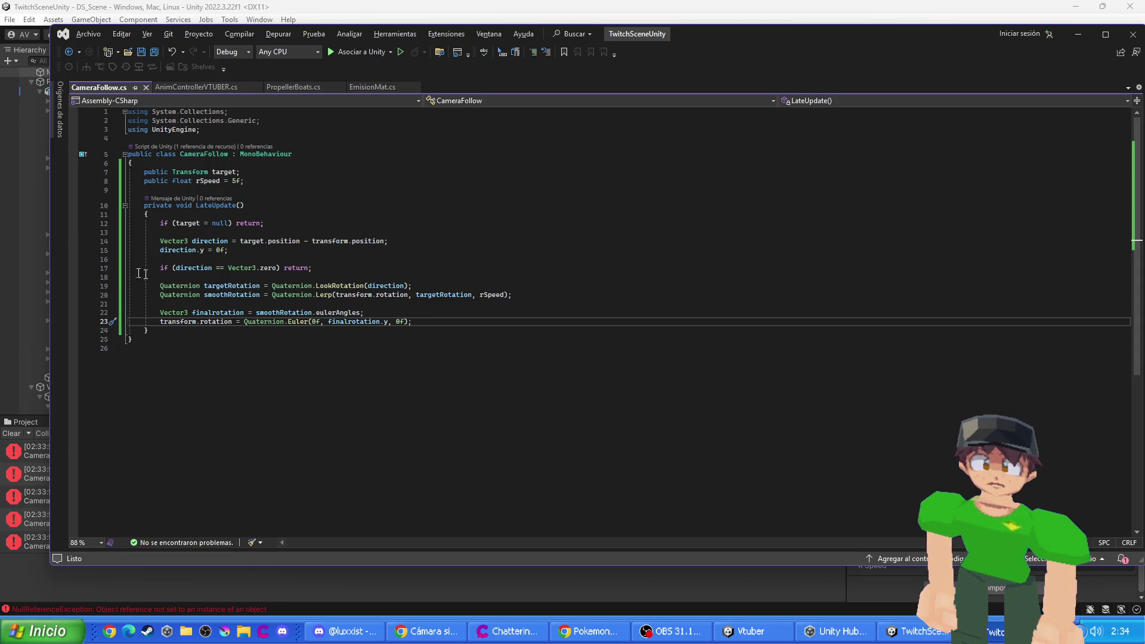
- Assign the vtuber as the Main Camera's Camera Follow target
key("alt+Tab")
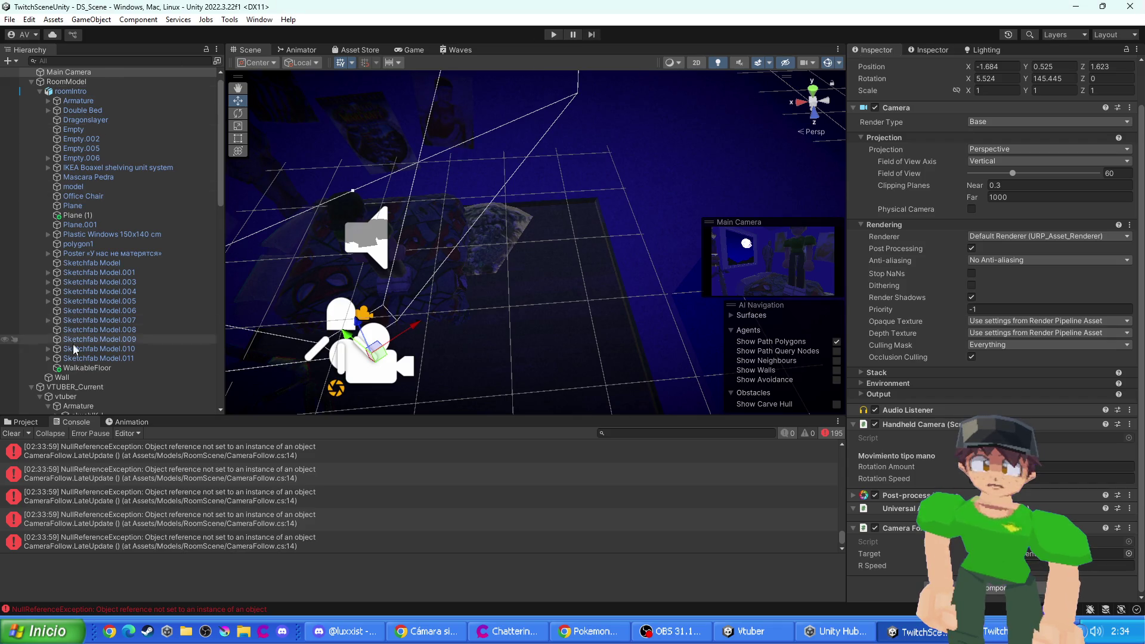
scroll(73, 344, "down", 3)
left_click(87, 315)
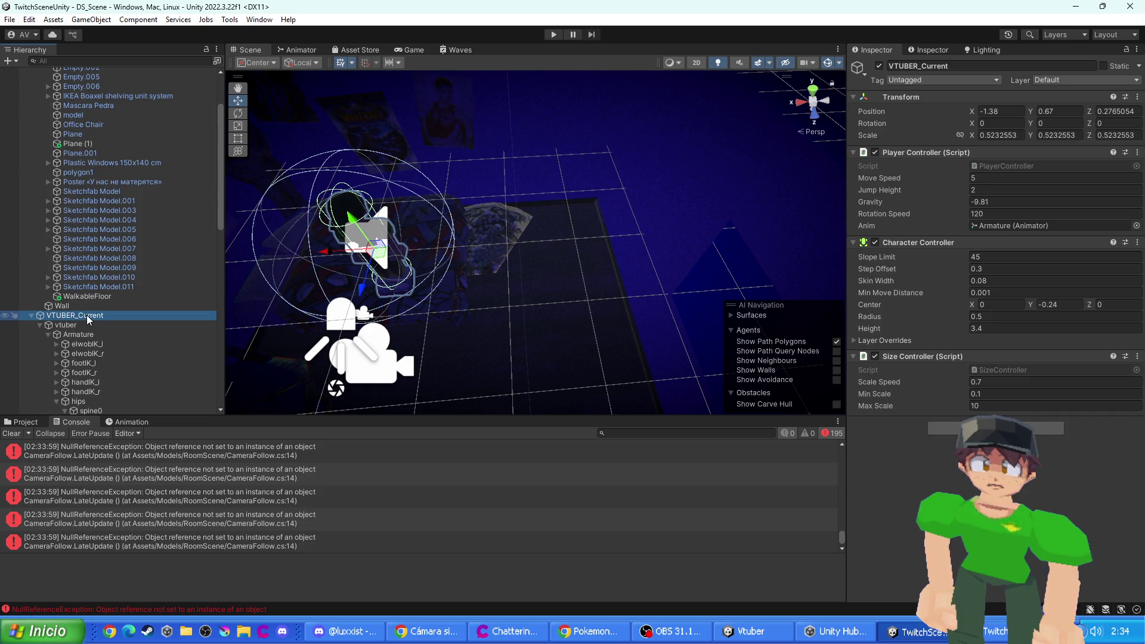
scroll(107, 238, "up", 4)
left_click(68, 81)
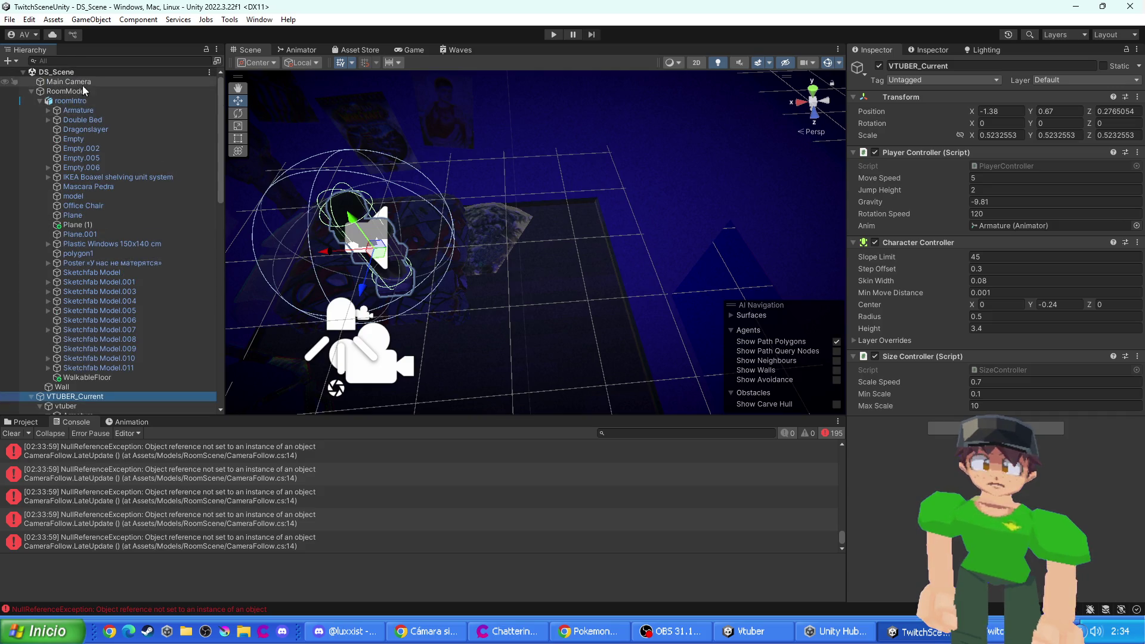
scroll(855, 430, "down", 2)
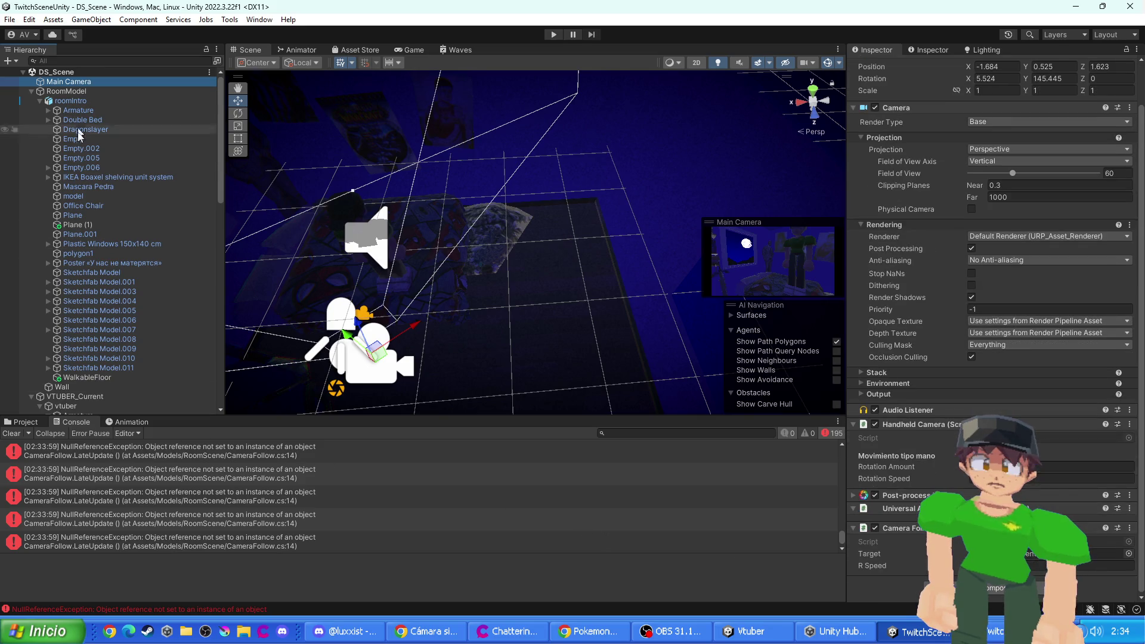
left_click_drag(74, 403, 946, 460)
- Reassign the vtuber to the Main Camera's follow target and start a play test
mouse_move(519, 339)
left_mouse_down()
mouse_move(549, 233)
mouse_move(592, 254)
mouse_move(592, 270)
mouse_move(526, 209)
mouse_move(517, 165)
left_mouse_up()
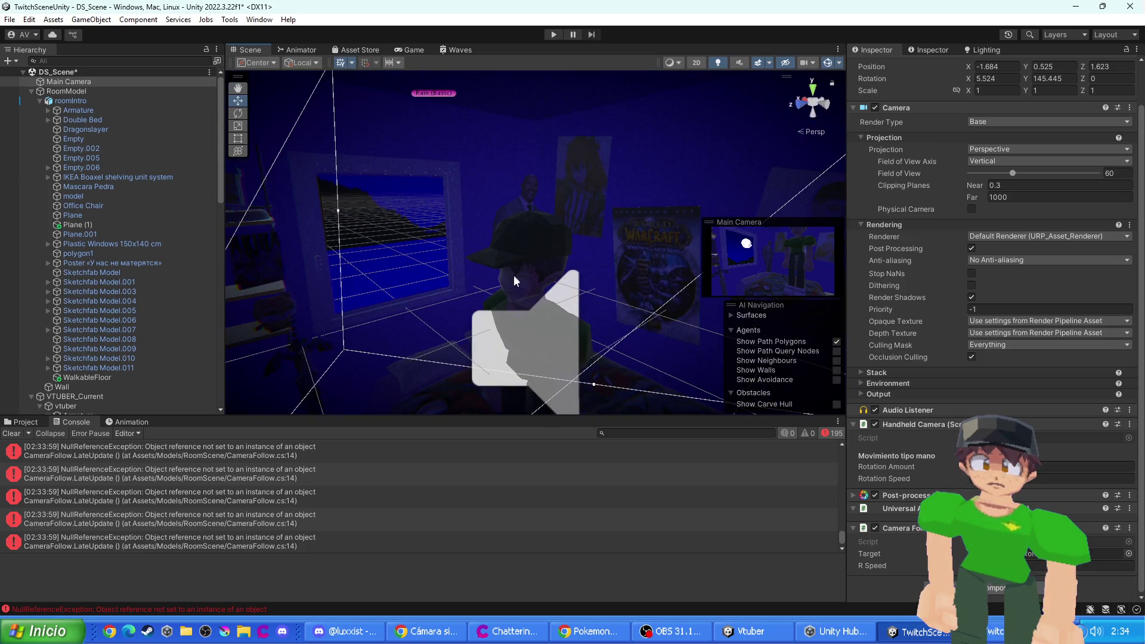
left_click(515, 278)
left_click(517, 280)
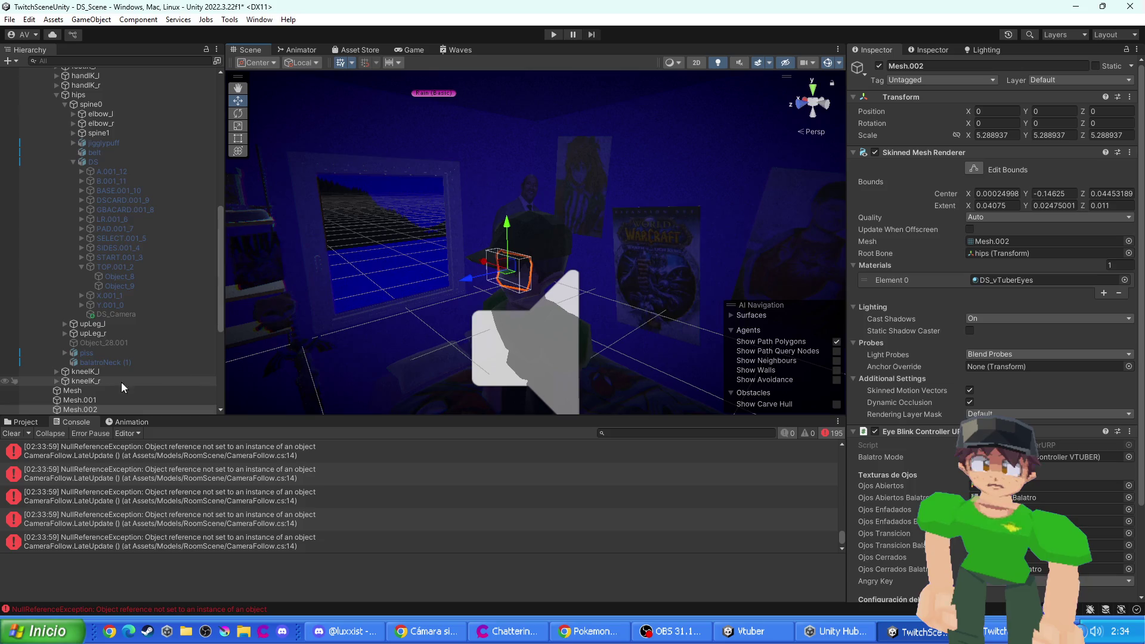
scroll(117, 124, "up", 15)
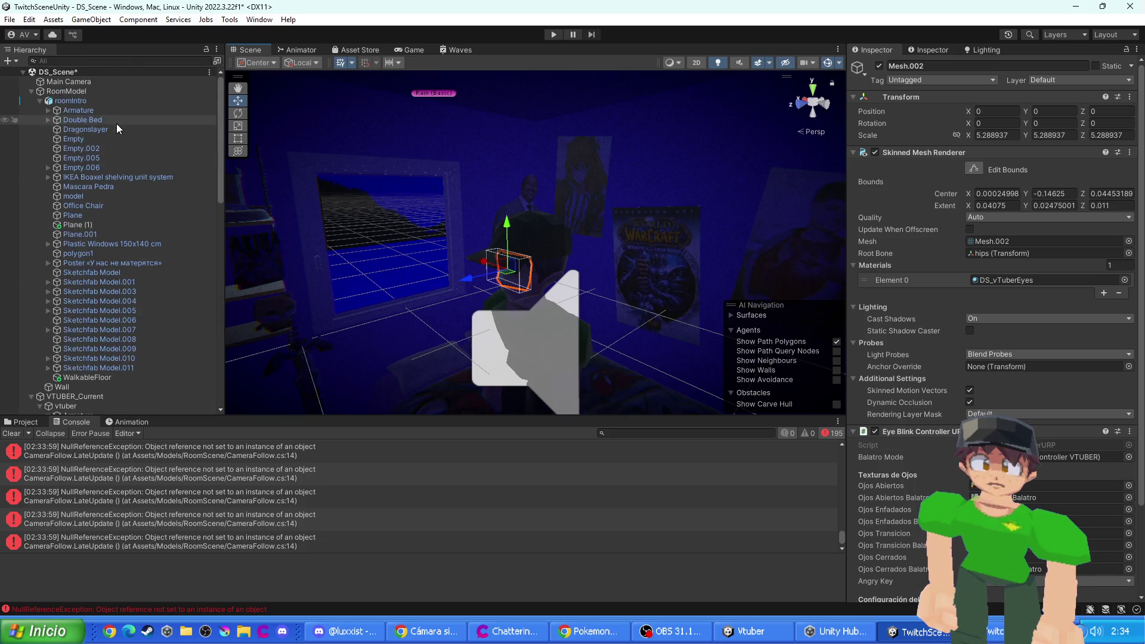
left_click(102, 83)
scroll(142, 230, "down", 15)
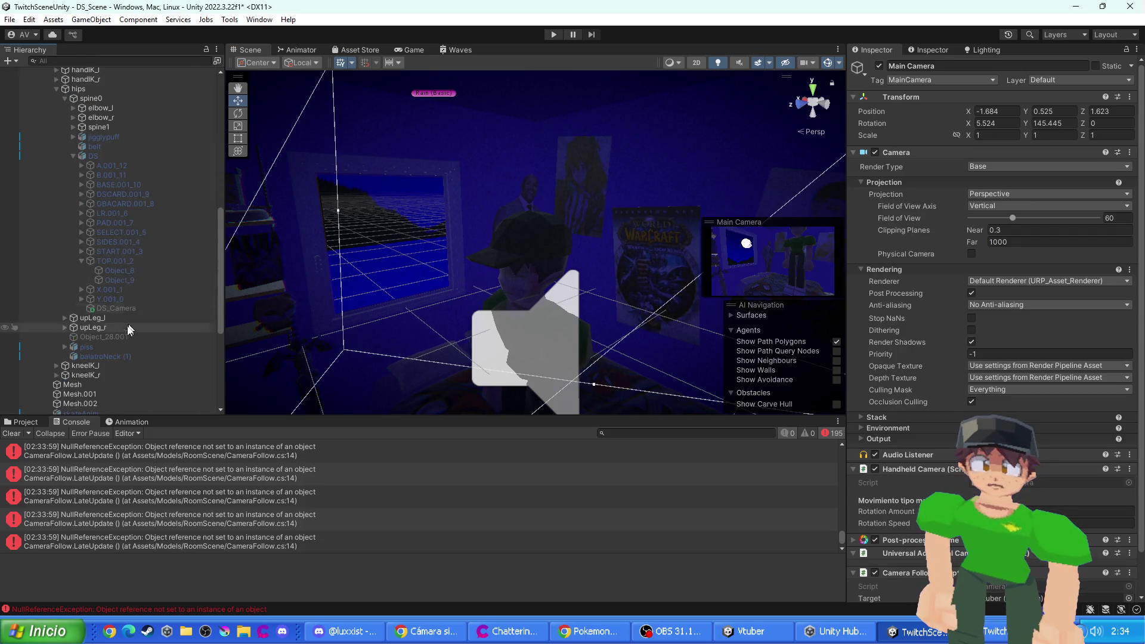
scroll(126, 329, "down", 3)
mouse_move(98, 330)
left_mouse_down()
mouse_move(266, 345)
mouse_move(1000, 591)
left_mouse_up()
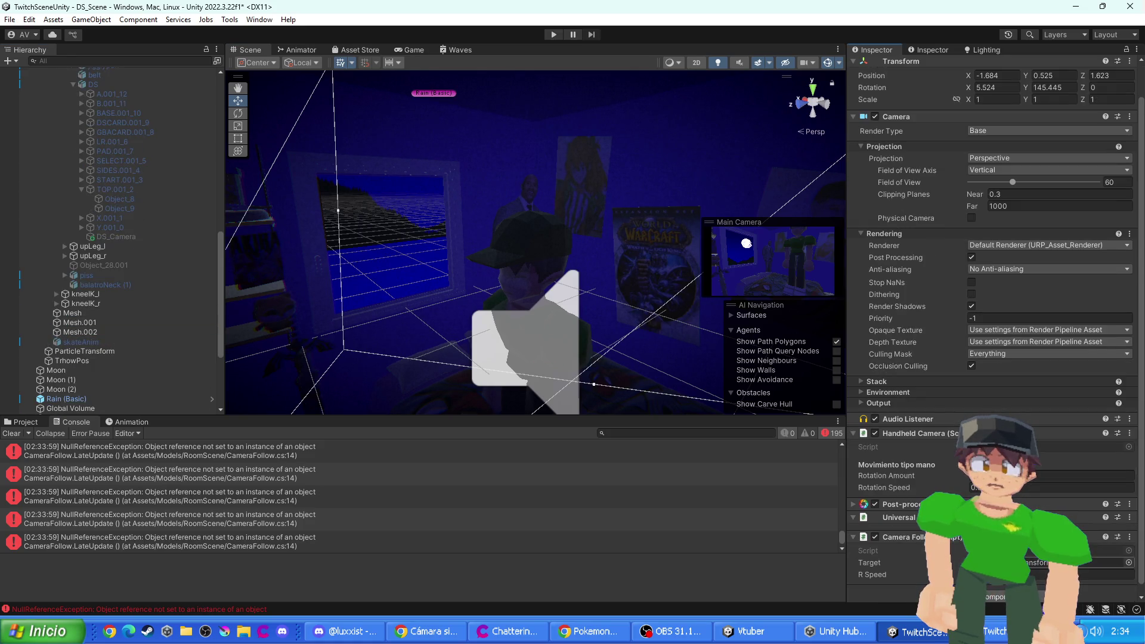
left_click(554, 34)
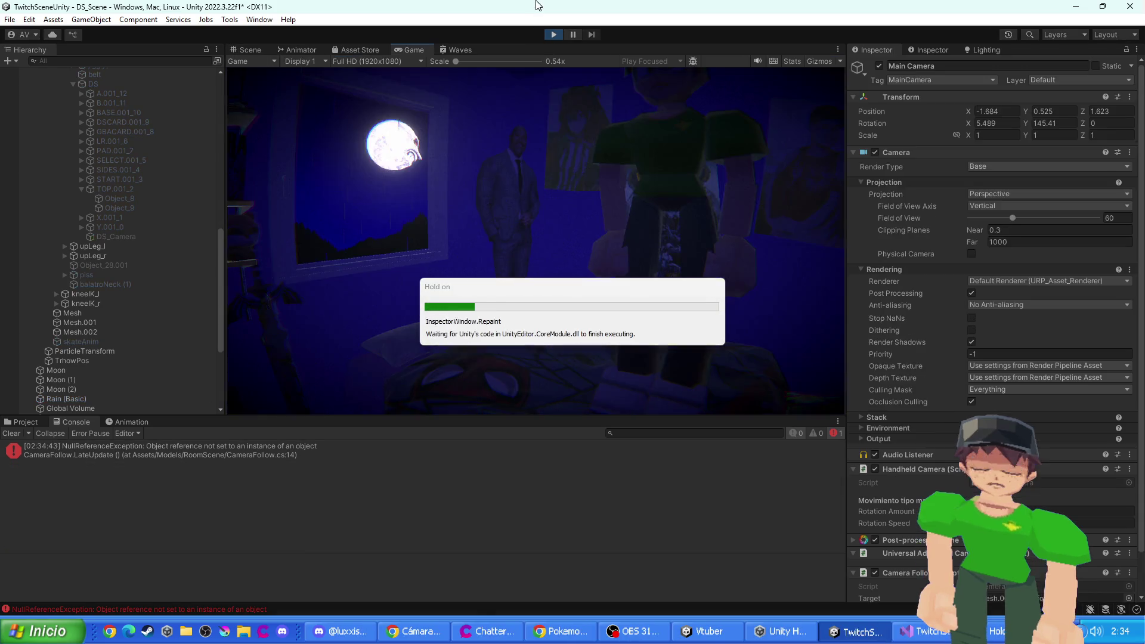
- Change 'target = null' to 'target == null' on line 12 of CameraFollow.cs and save
key("ctrl+p")
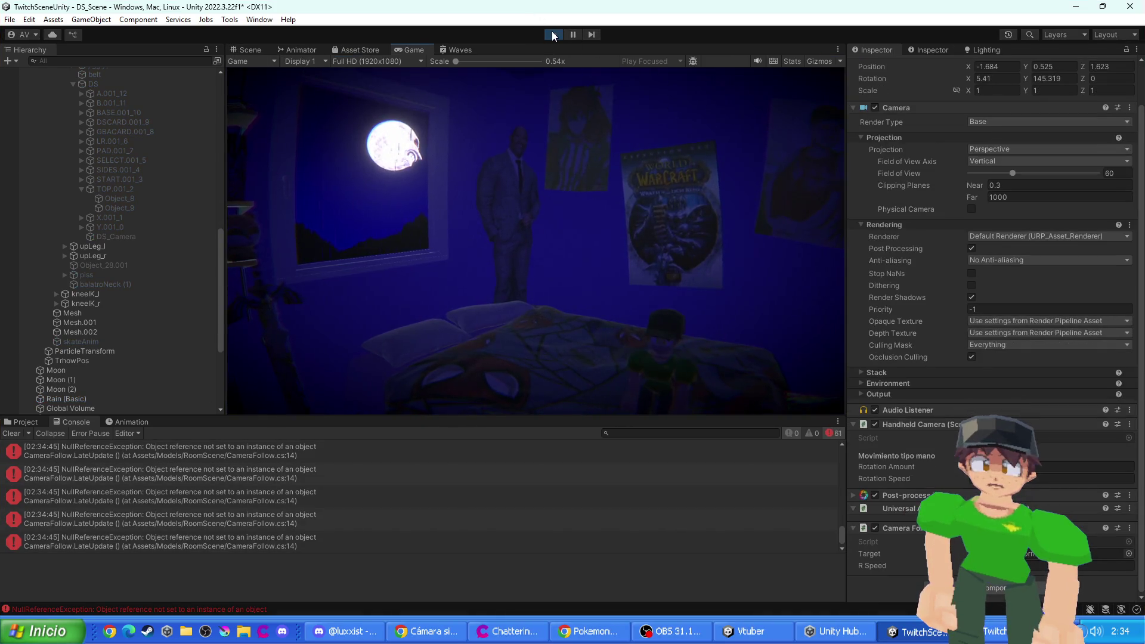
scroll(240, 503, "up", 3)
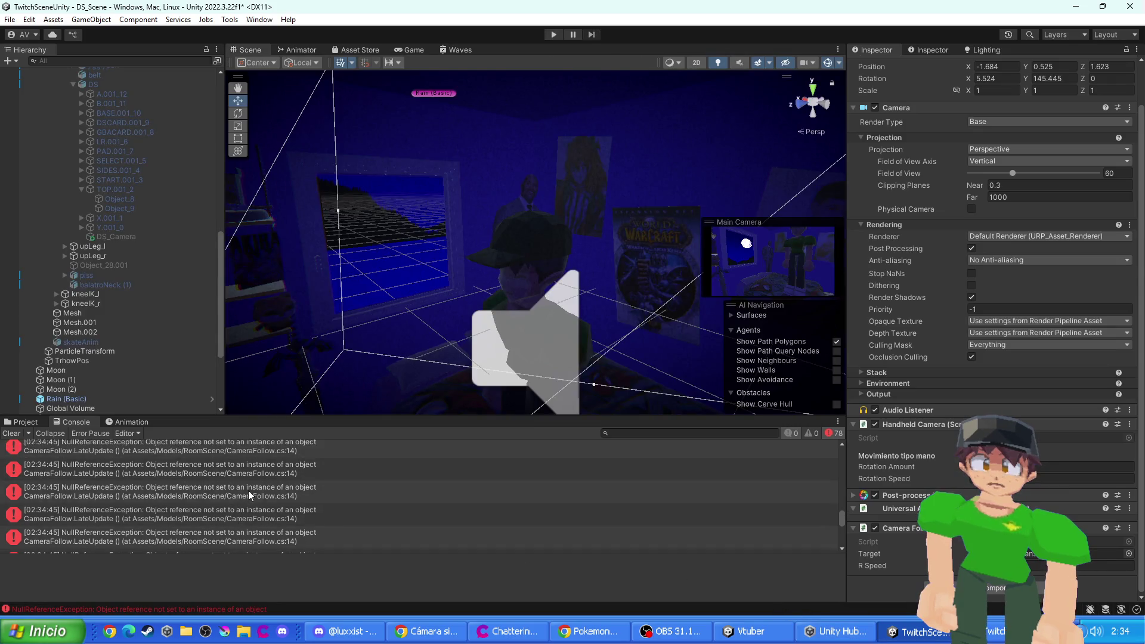
scroll(280, 516, "up", 3)
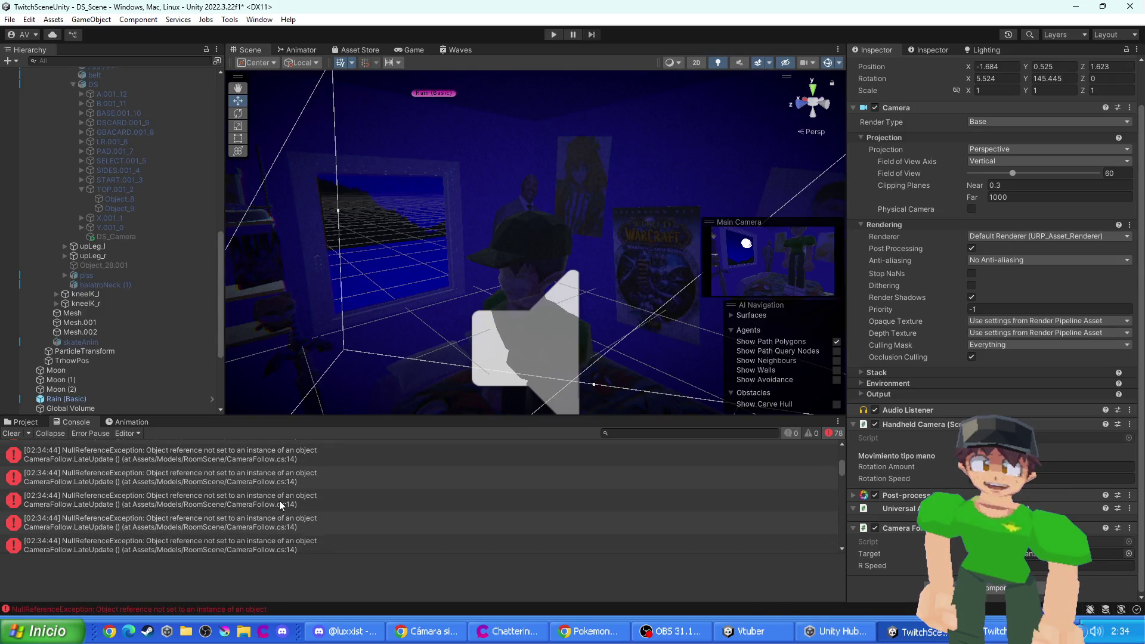
left_click(993, 641)
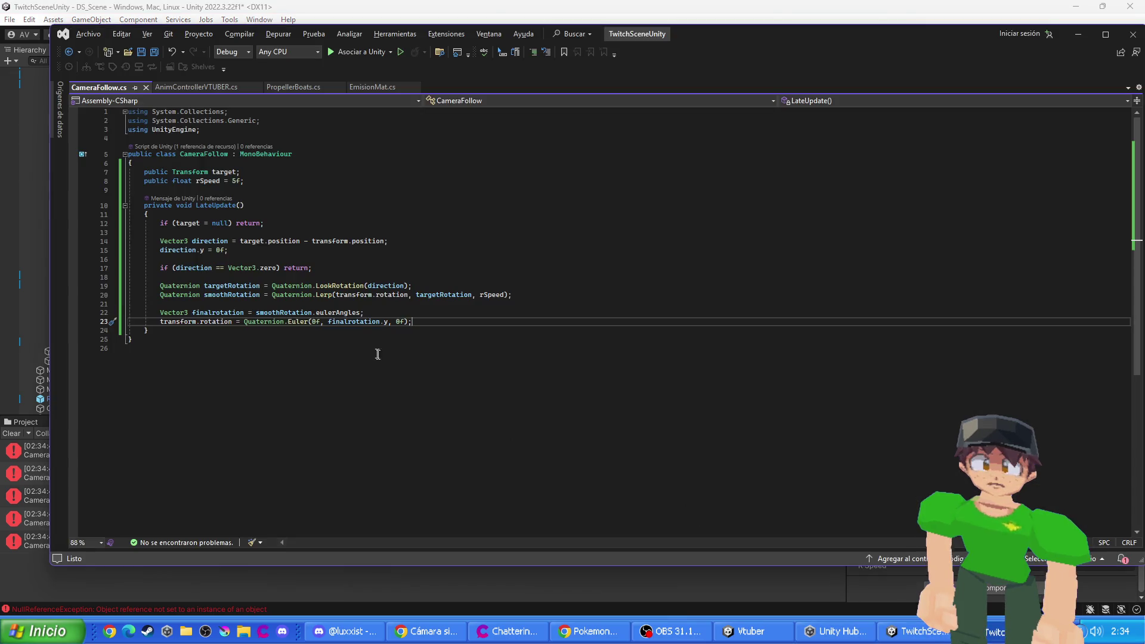
left_click(209, 223)
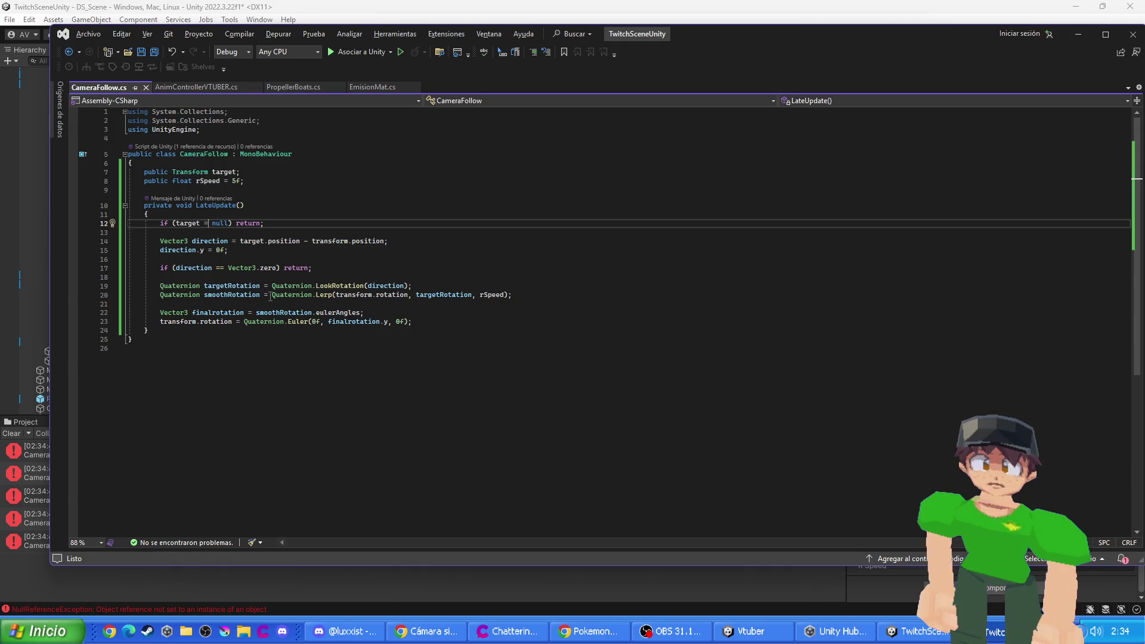
type("=")
key("ctrl+s")
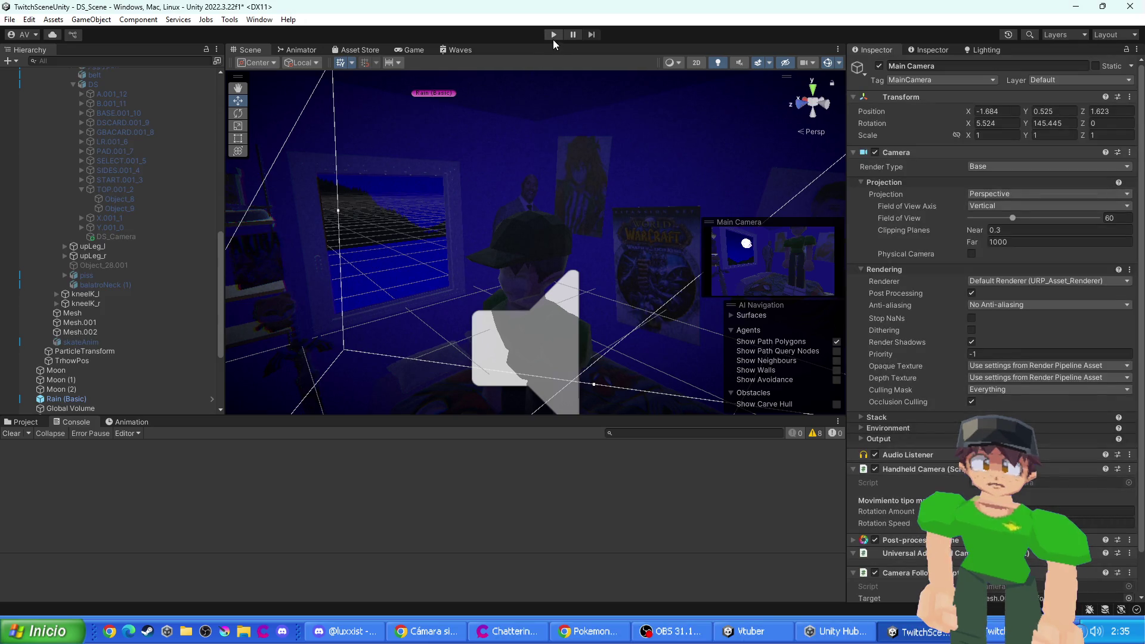
- Run the scene to watch the camera follow the vtuber error-free, then stop
left_click(553, 35)
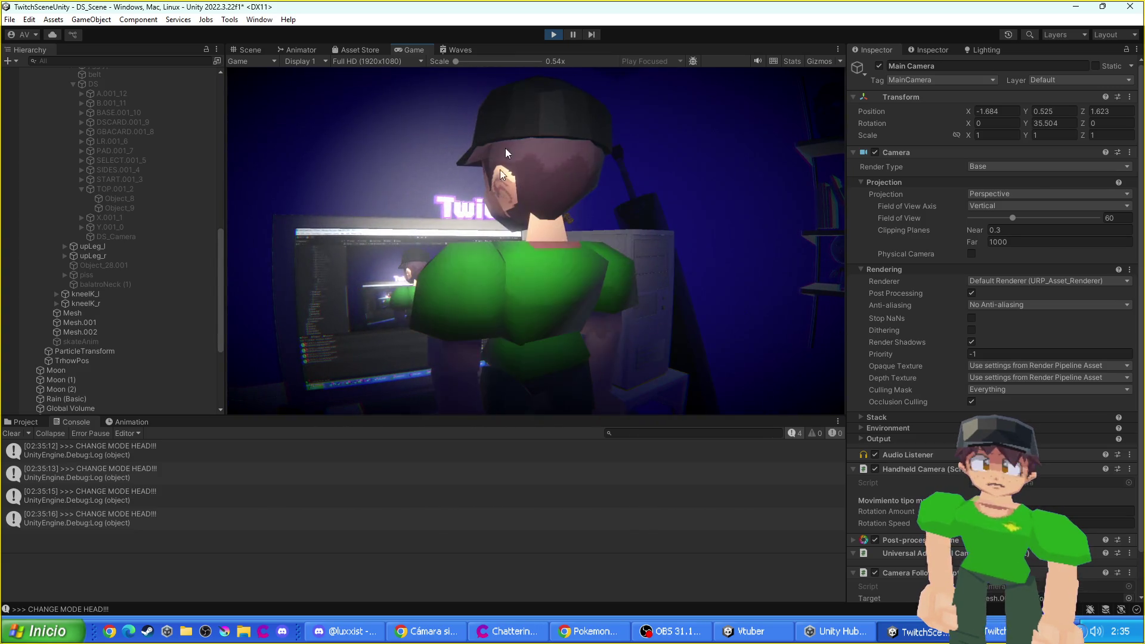
left_click(553, 36)
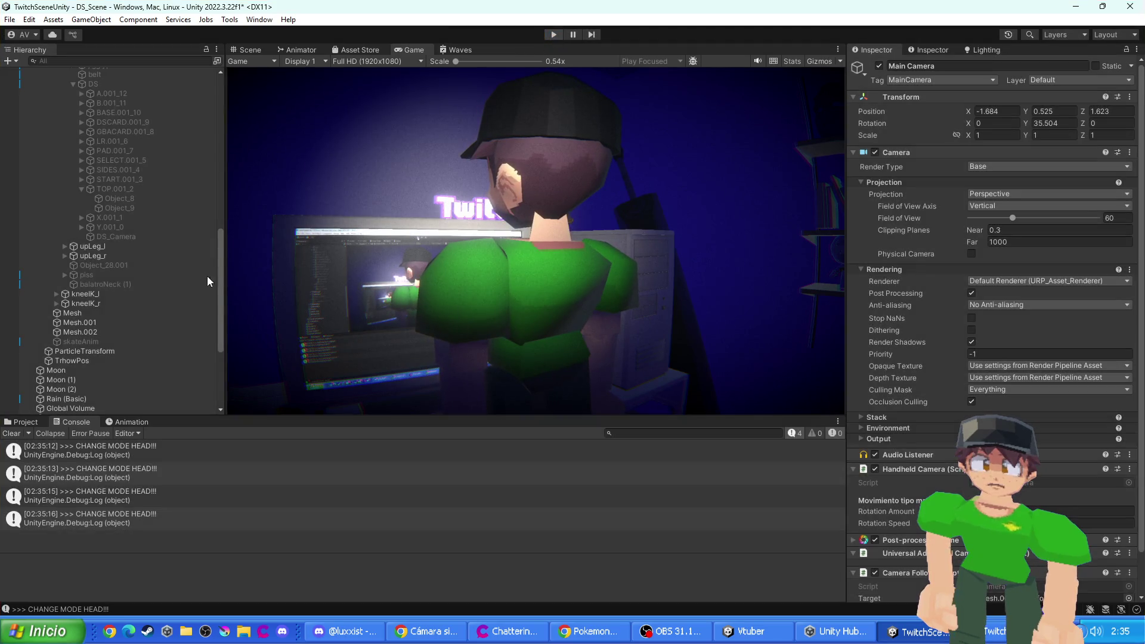
scroll(95, 179, "up", 2)
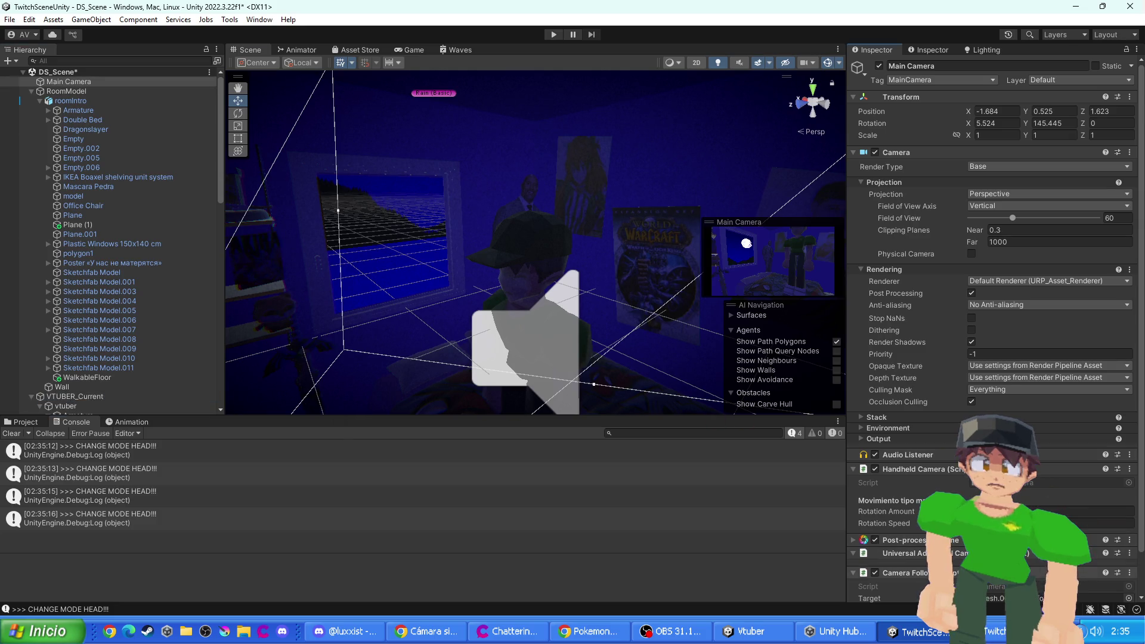
scroll(996, 328, "down", 2)
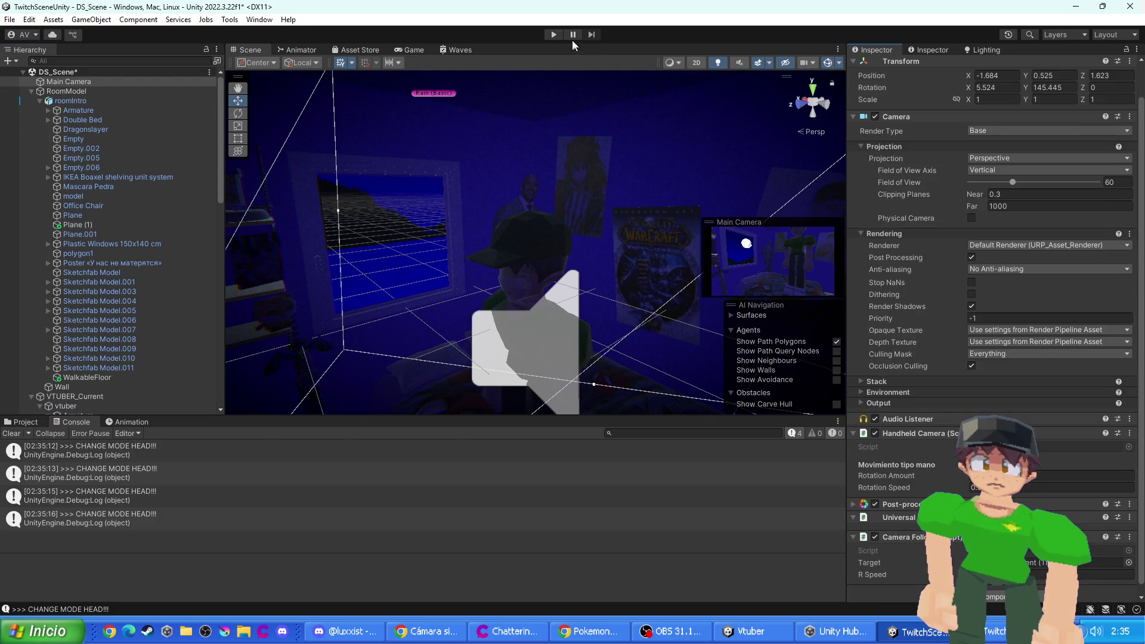
- Run a quick play test, then move the Main Camera to a new spot in the room
left_click(554, 34)
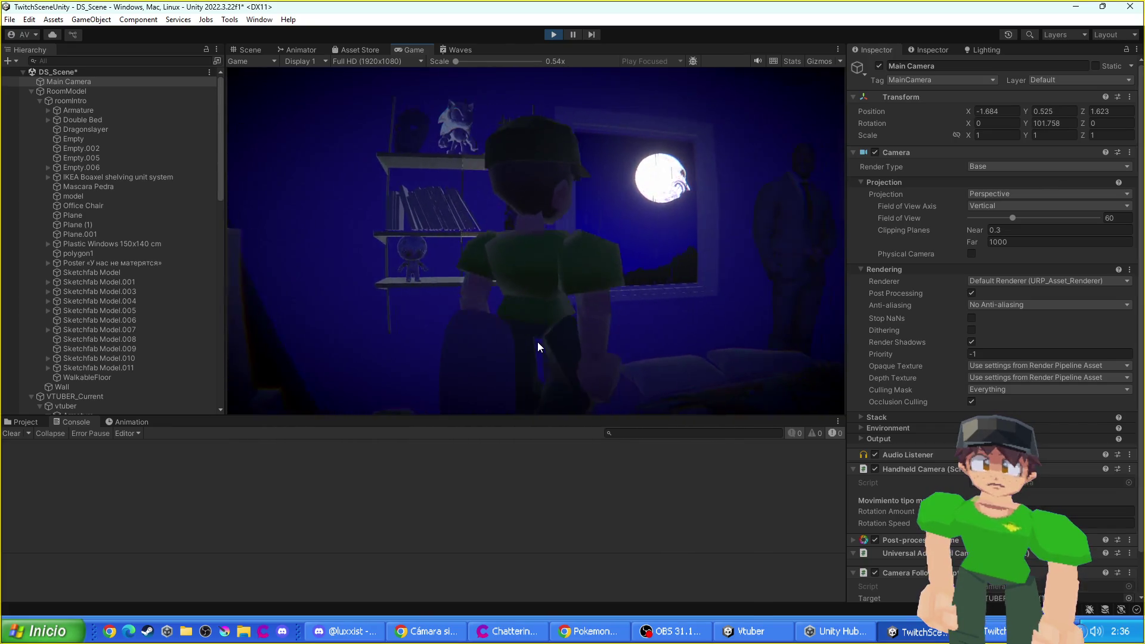
left_click(560, 34)
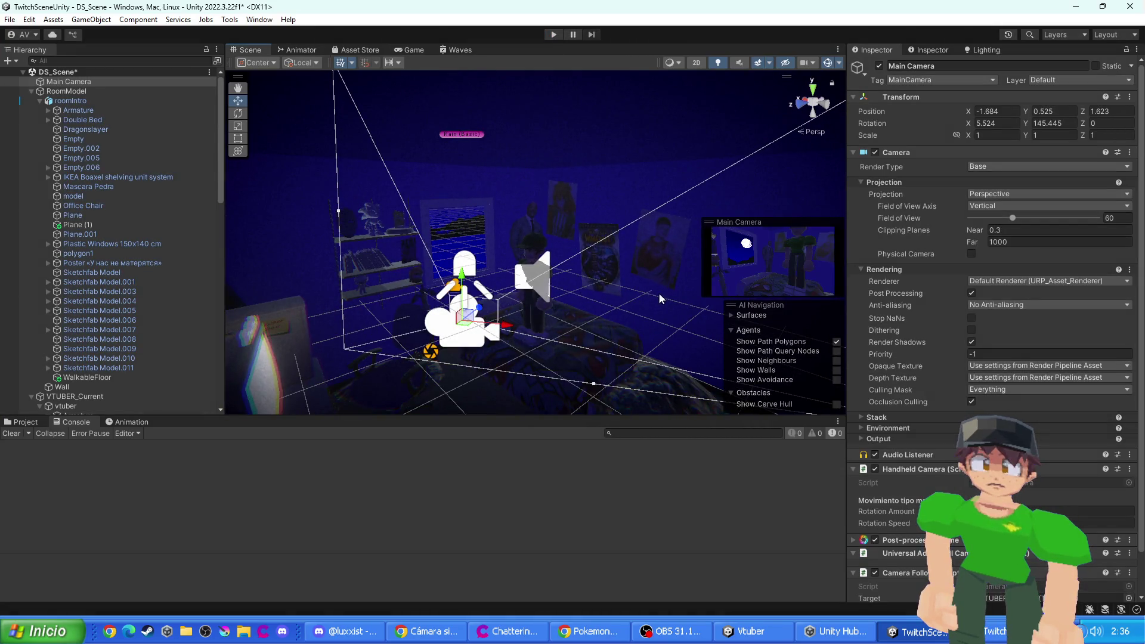
key("f")
mouse_move(446, 237)
left_mouse_down()
mouse_move(327, 256)
mouse_move(281, 248)
mouse_move(341, 312)
mouse_move(274, 209)
mouse_move(238, 194)
mouse_move(241, 218)
mouse_move(186, 268)
mouse_move(177, 235)
mouse_move(151, 317)
mouse_move(324, 288)
left_mouse_up()
key("f")
mouse_move(500, 252)
left_mouse_down()
mouse_move(577, 290)
mouse_move(539, 300)
mouse_move(615, 321)
mouse_move(624, 311)
left_mouse_up()
- Rotate the Main Camera to 3.718, 97.664, -4.088 and nudge it to -4.488, 0.677, 1.599
key("e")
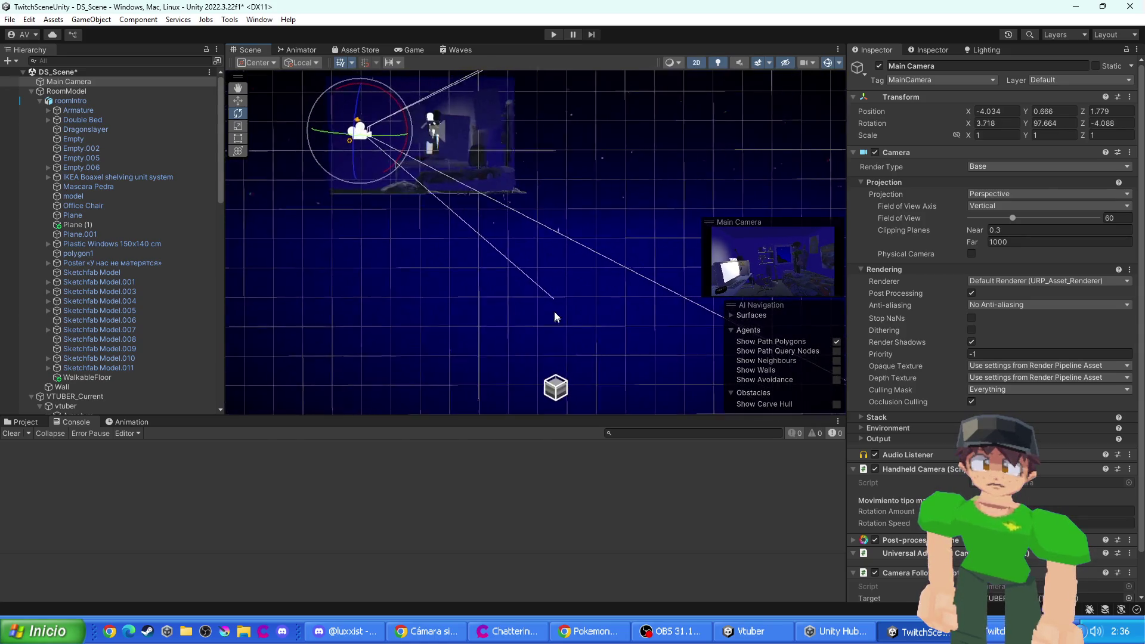
key("w")
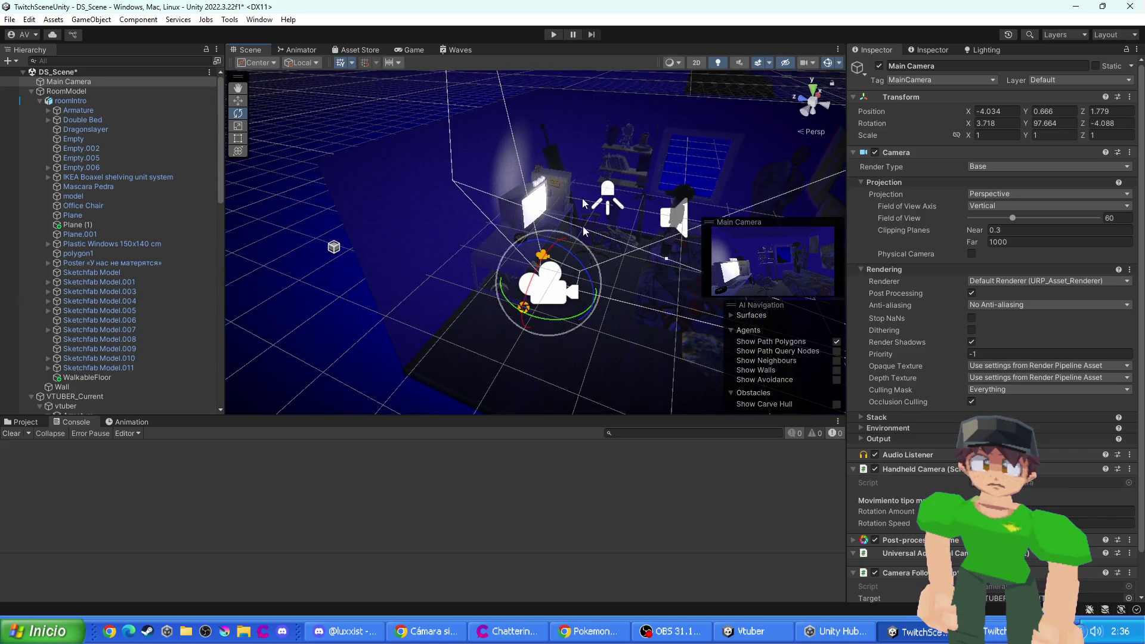
mouse_move(573, 303)
left_mouse_down()
mouse_move(599, 321)
mouse_move(564, 296)
mouse_move(550, 320)
left_mouse_up()
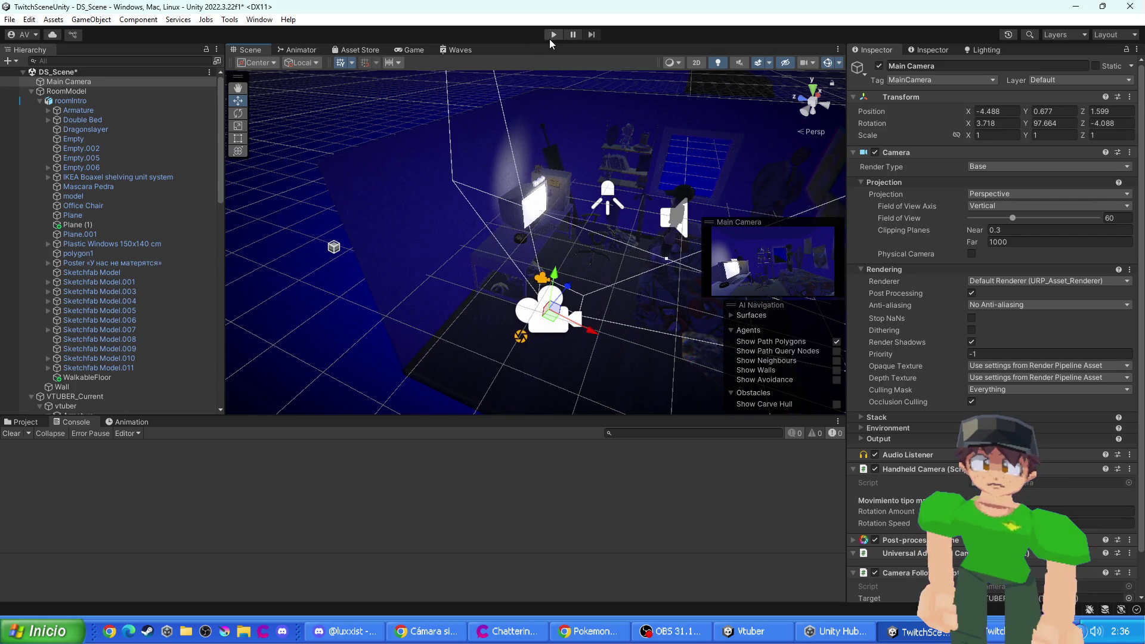
- Run the scene from the relocated Main Camera and stop the play test
left_click(551, 36)
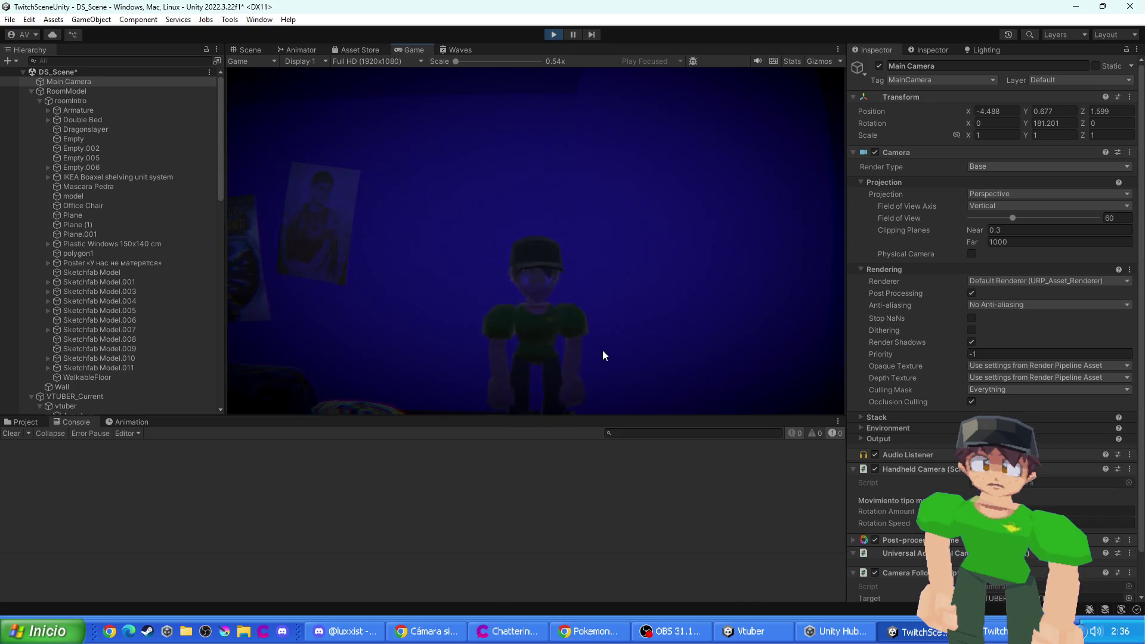
left_click(552, 35)
- Lower the vtuber eye material's smoothness to 0.06, then select the mouth mesh
mouse_move(589, 197)
left_mouse_down()
mouse_move(681, 266)
mouse_move(590, 248)
left_mouse_up()
left_click(554, 237)
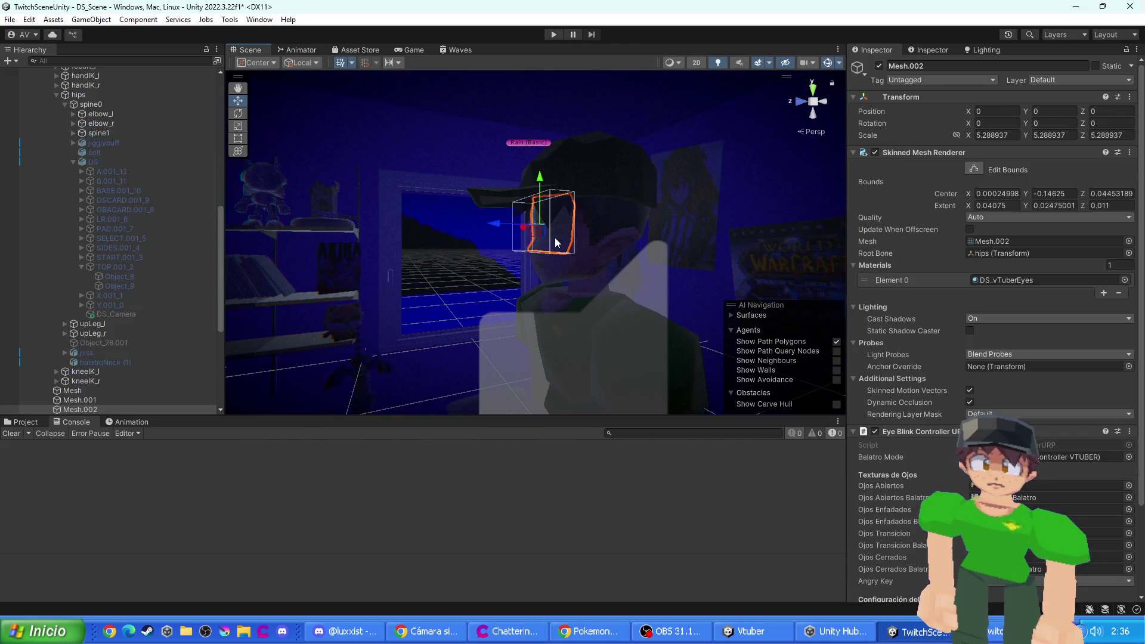
scroll(912, 389, "down", 6)
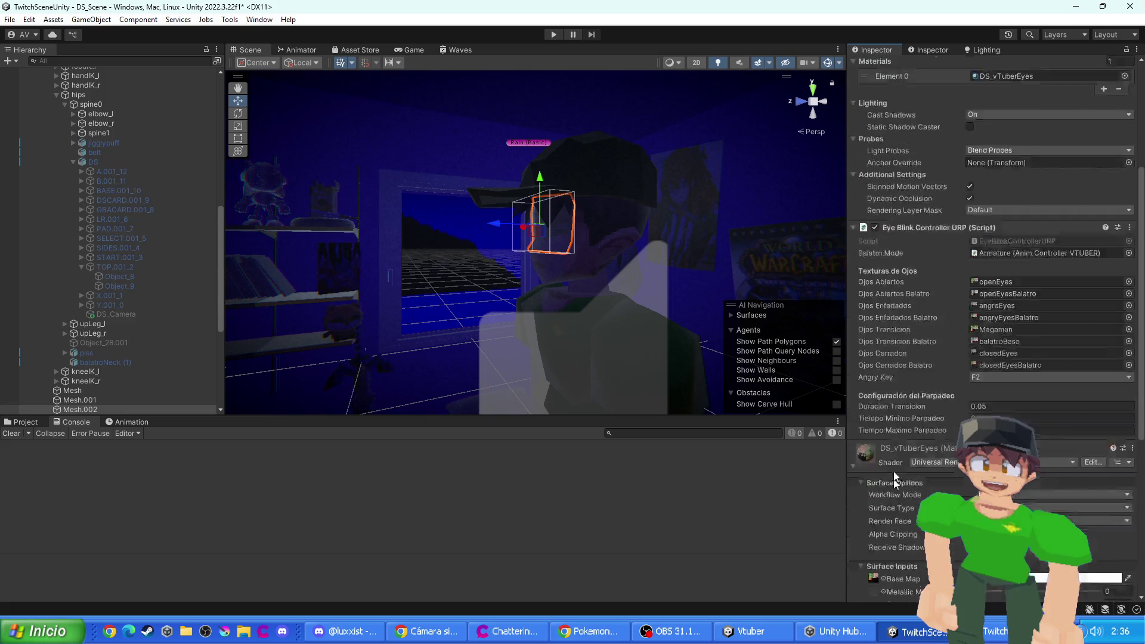
scroll(907, 469, "down", 7)
left_click_drag(994, 392, 986, 392)
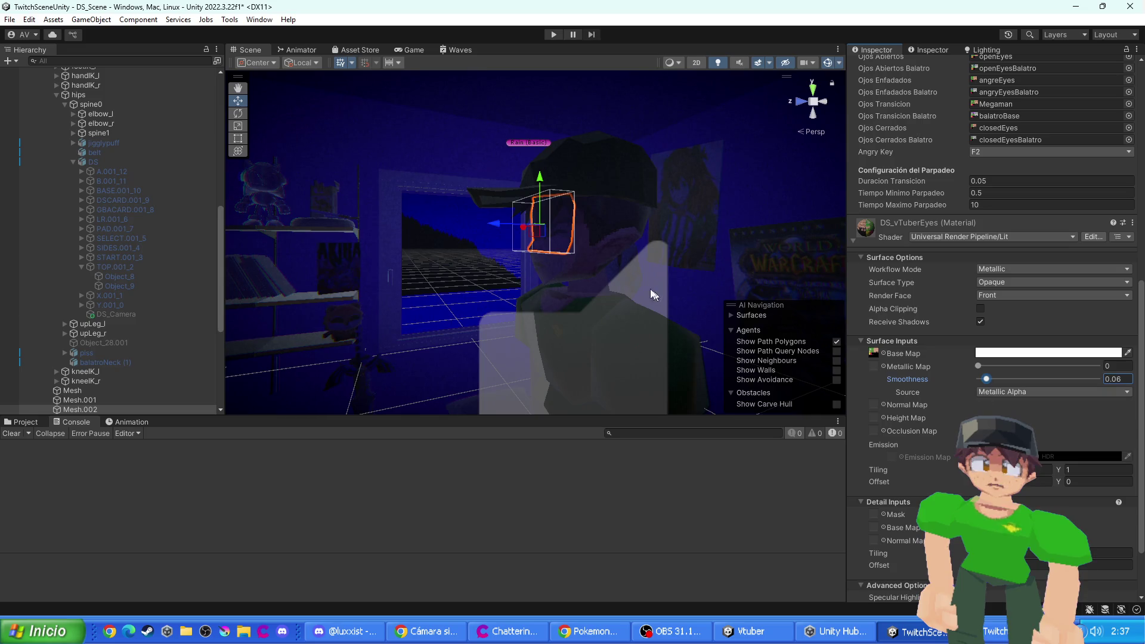
left_click(550, 276)
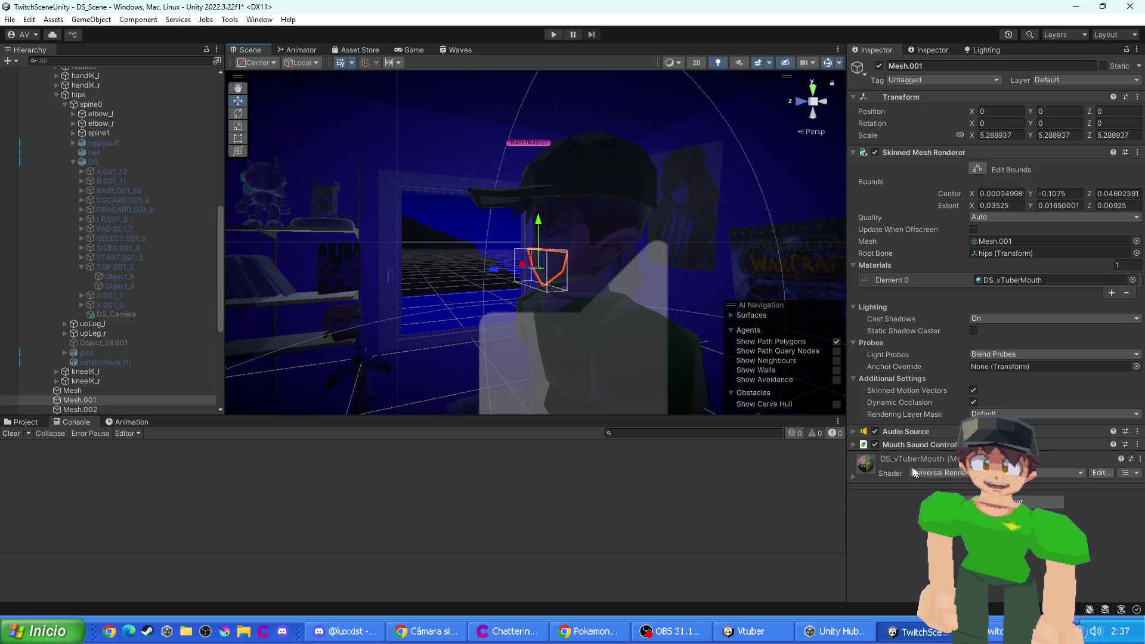
scroll(955, 420, "down", 2)
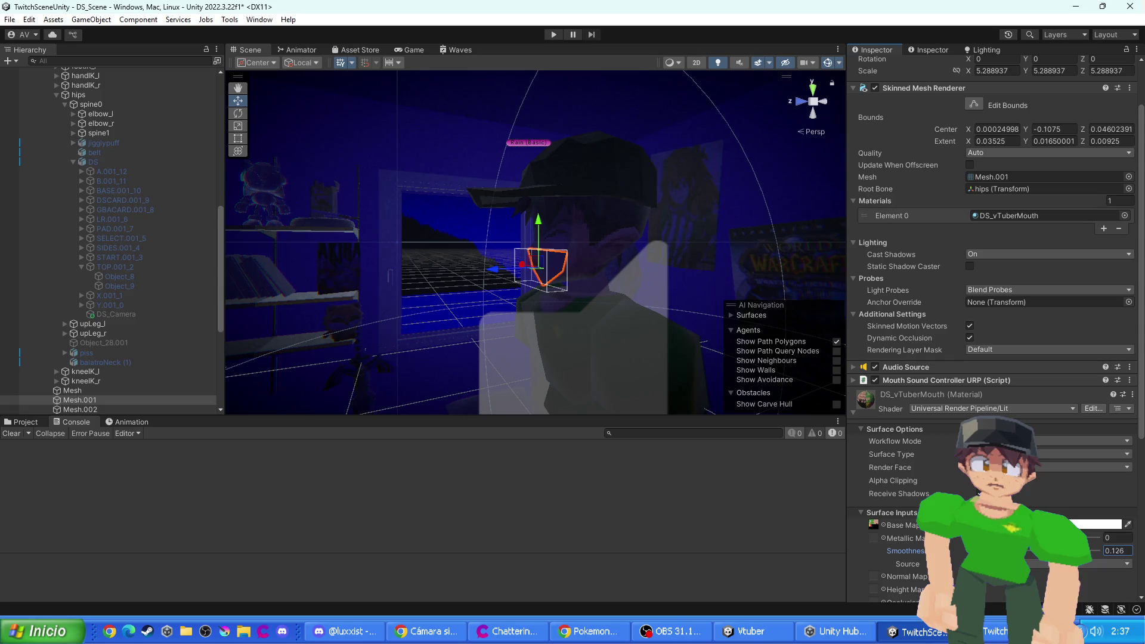
- Rotate Office Chair_REX to -5.281 on its Z axis
mouse_move(698, 341)
left_mouse_down()
mouse_move(661, 311)
mouse_move(589, 319)
mouse_move(621, 241)
mouse_move(605, 266)
mouse_move(635, 239)
left_mouse_up()
left_click(588, 321)
left_click(589, 322)
key("e")
key("w")
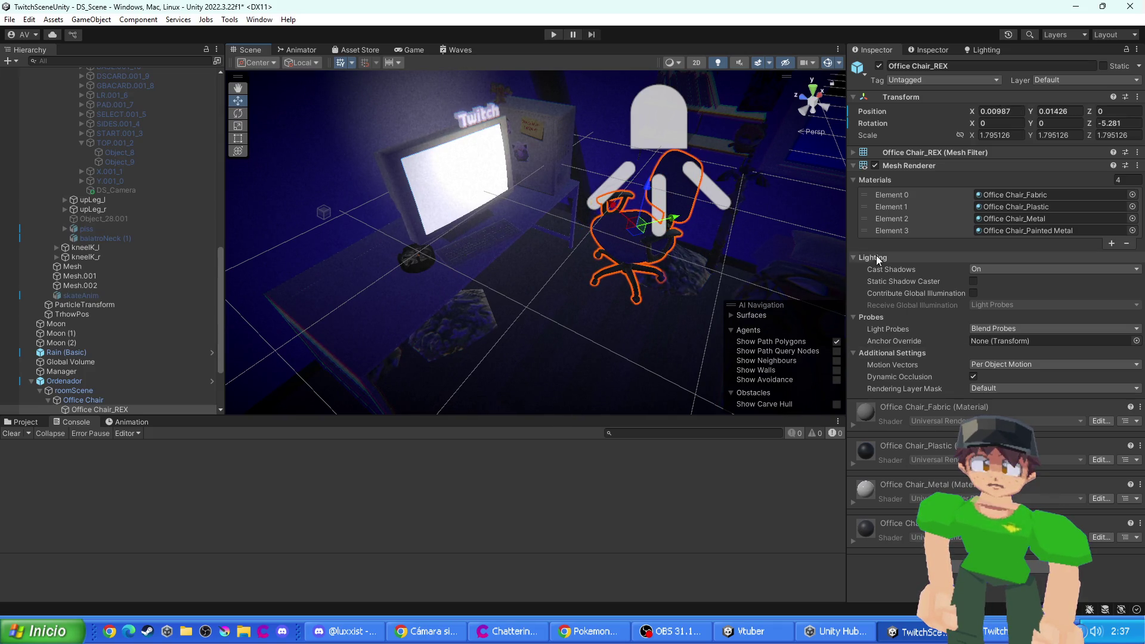
- Add a Capsule Collider to the office chair and expand its settings
left_click(991, 422)
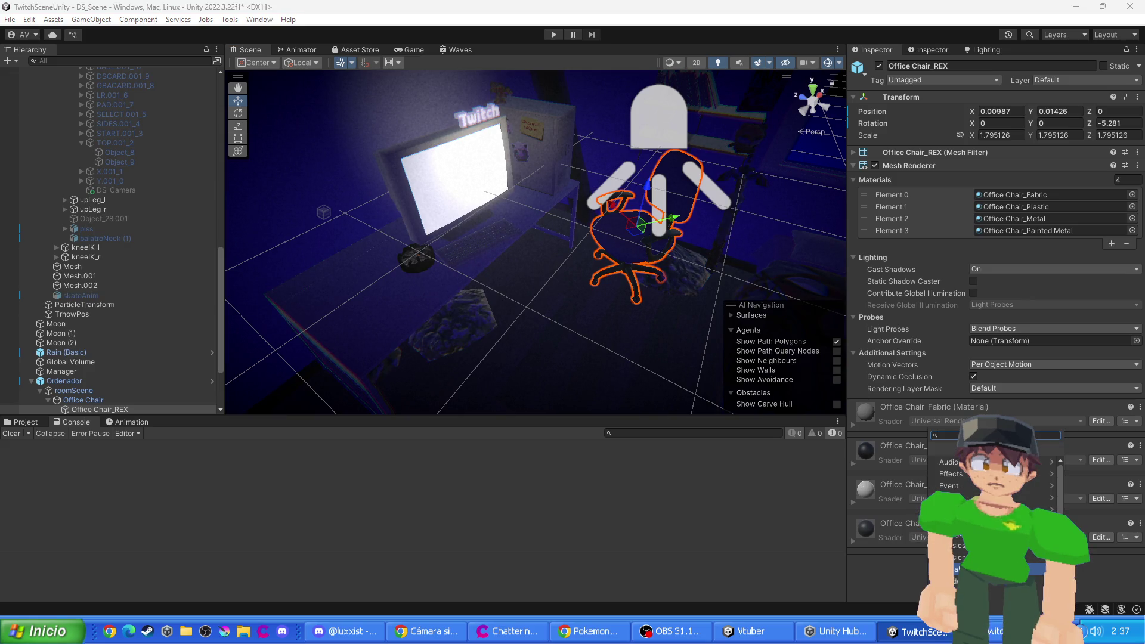
type("ca")
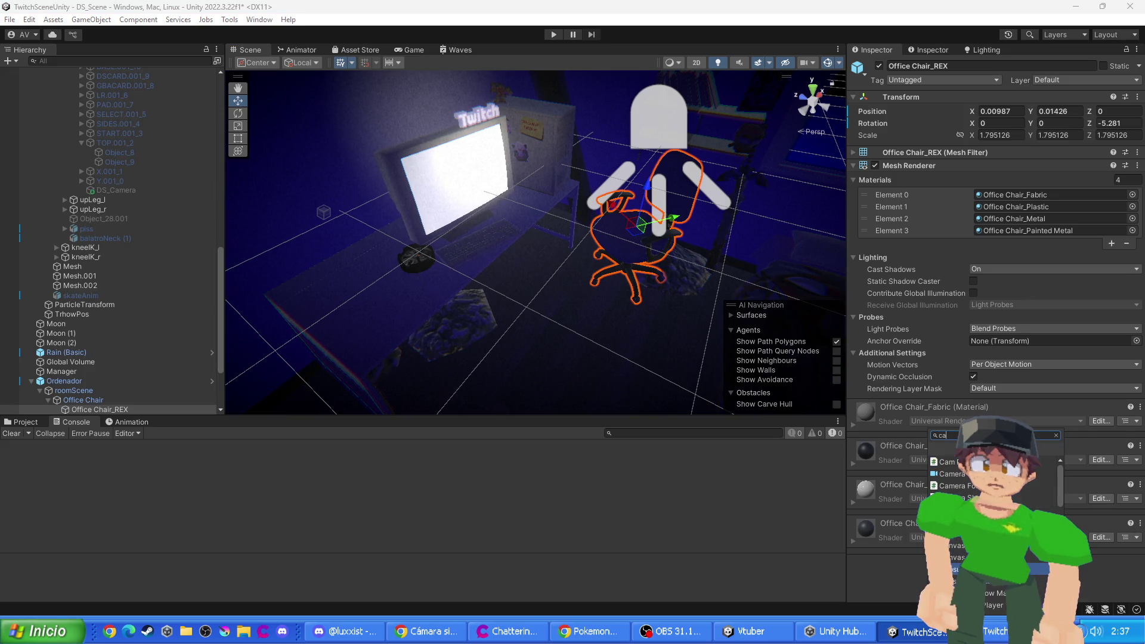
key("Return")
mouse_move(630, 285)
left_mouse_down()
mouse_move(671, 252)
mouse_move(650, 274)
left_mouse_up()
left_click(894, 408)
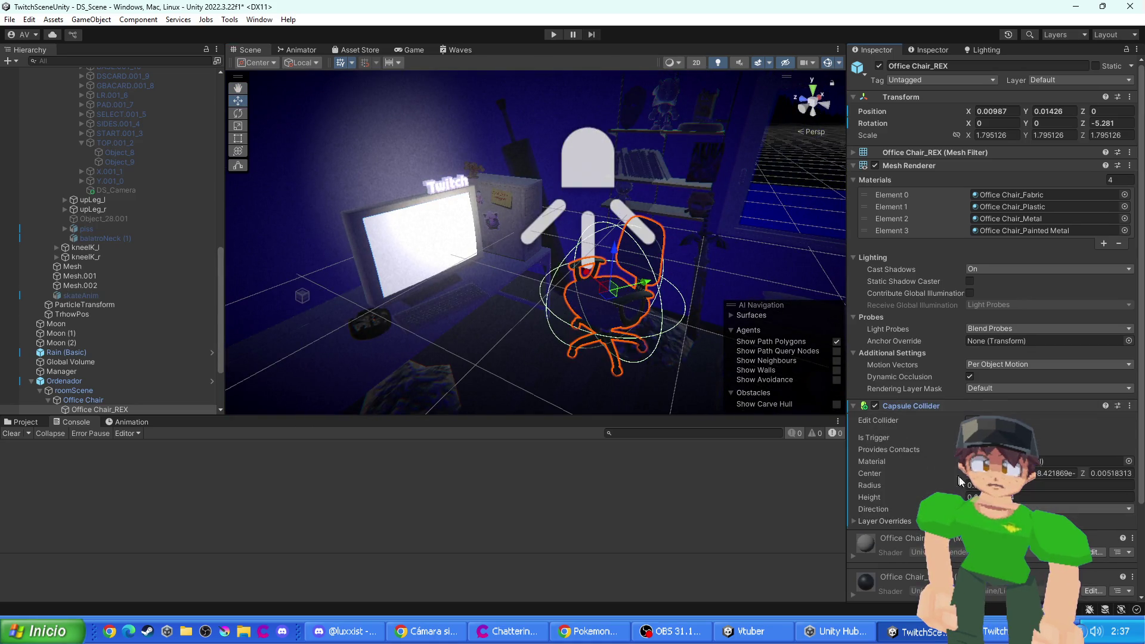
left_click(1041, 473)
type("0.18")
key("Escape")
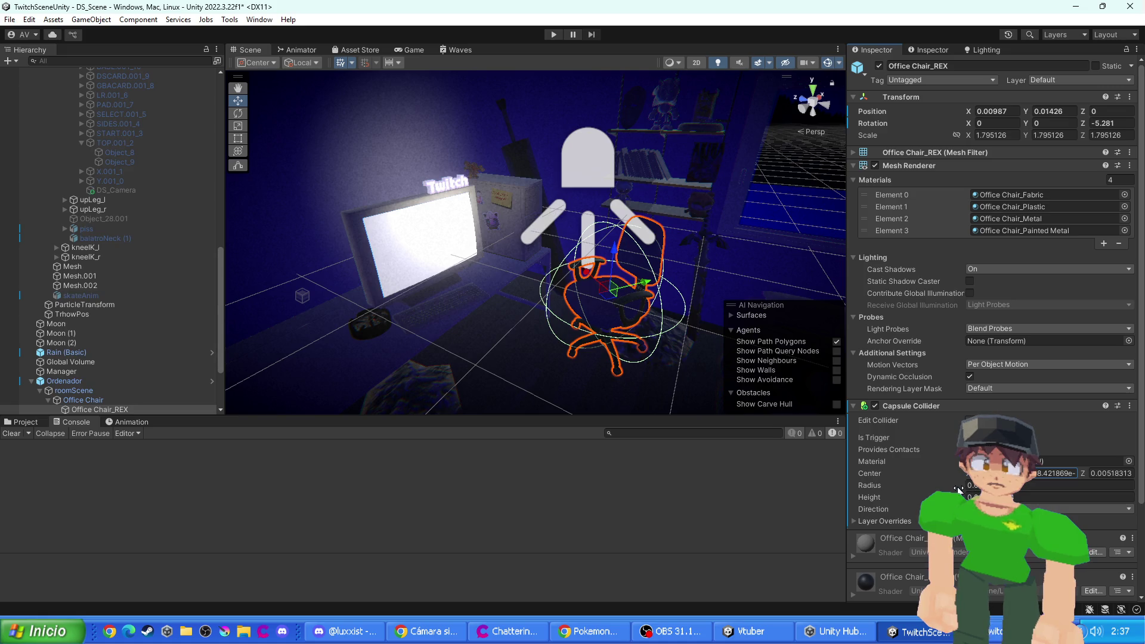
- Try a capsule radius of 5 and lay the collider horizontally
key("BackSpace")
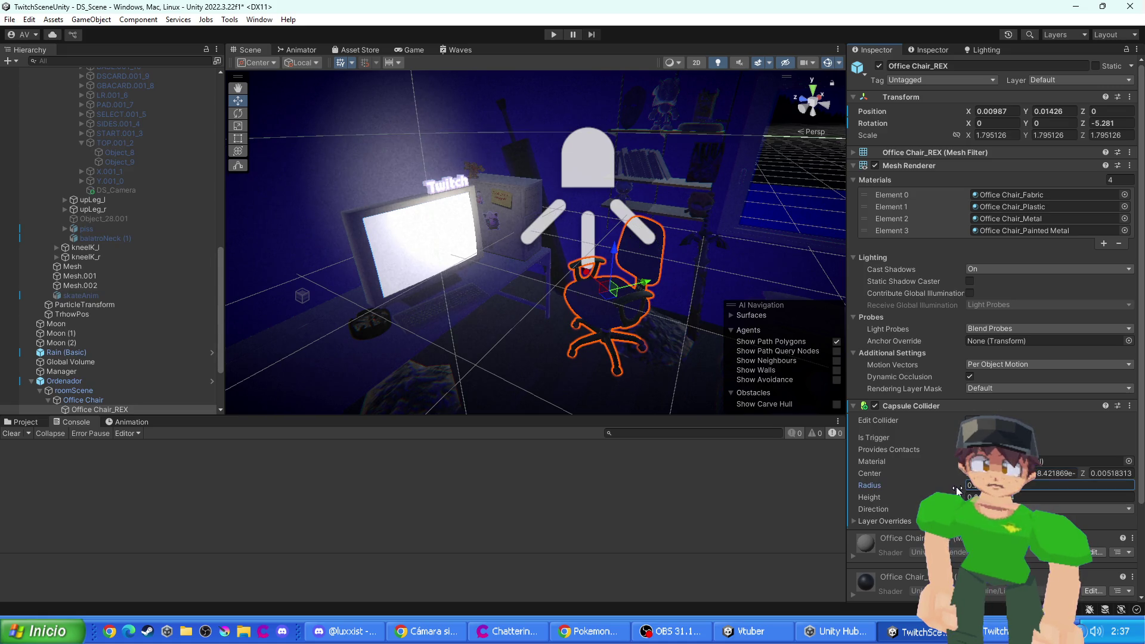
type("5")
left_click(969, 420)
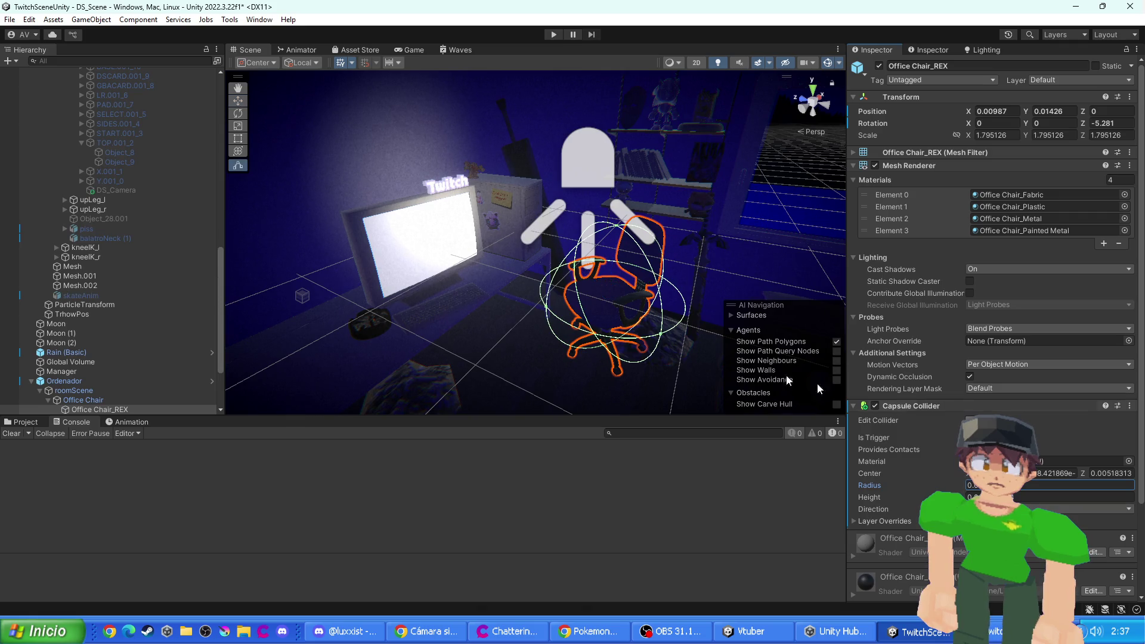
left_click(586, 316)
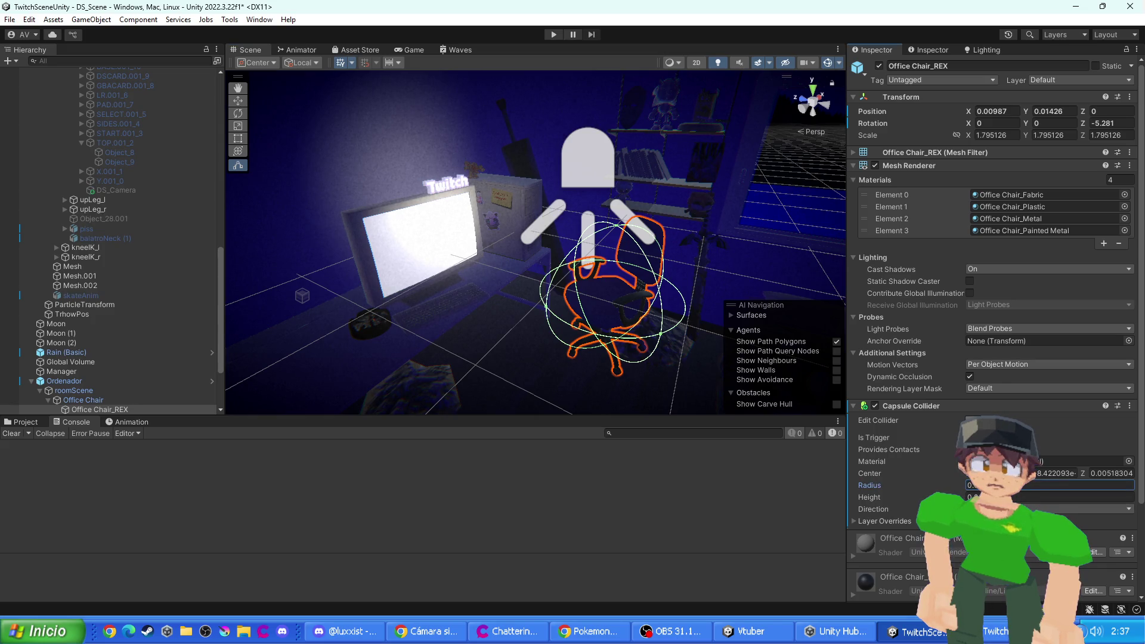
left_click(1050, 509)
left_click(1024, 499)
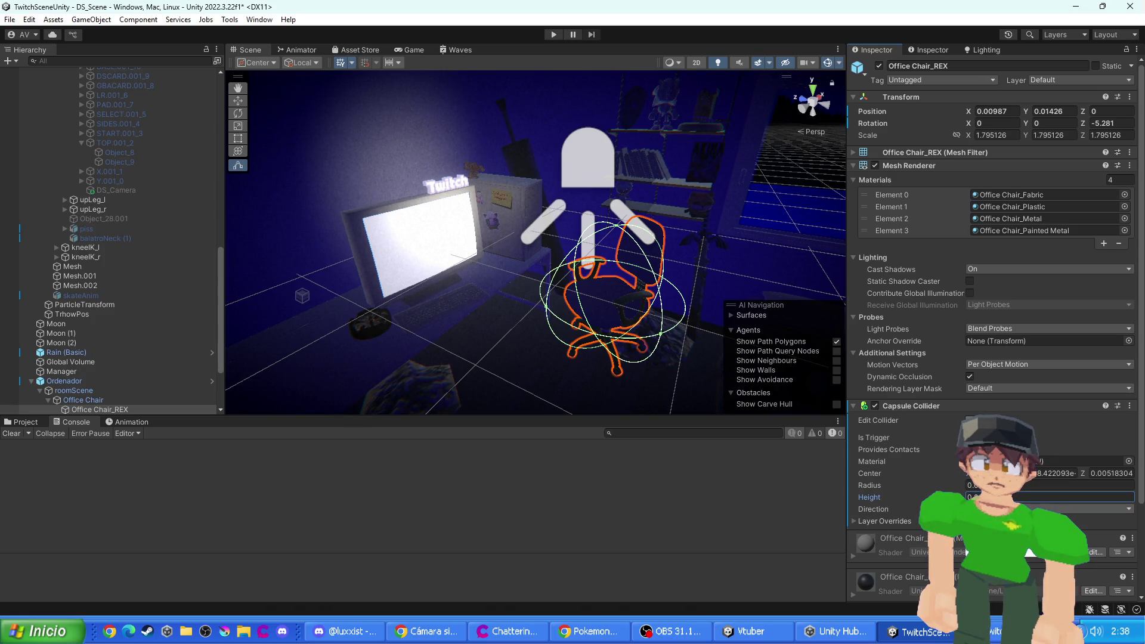
key("Tab")
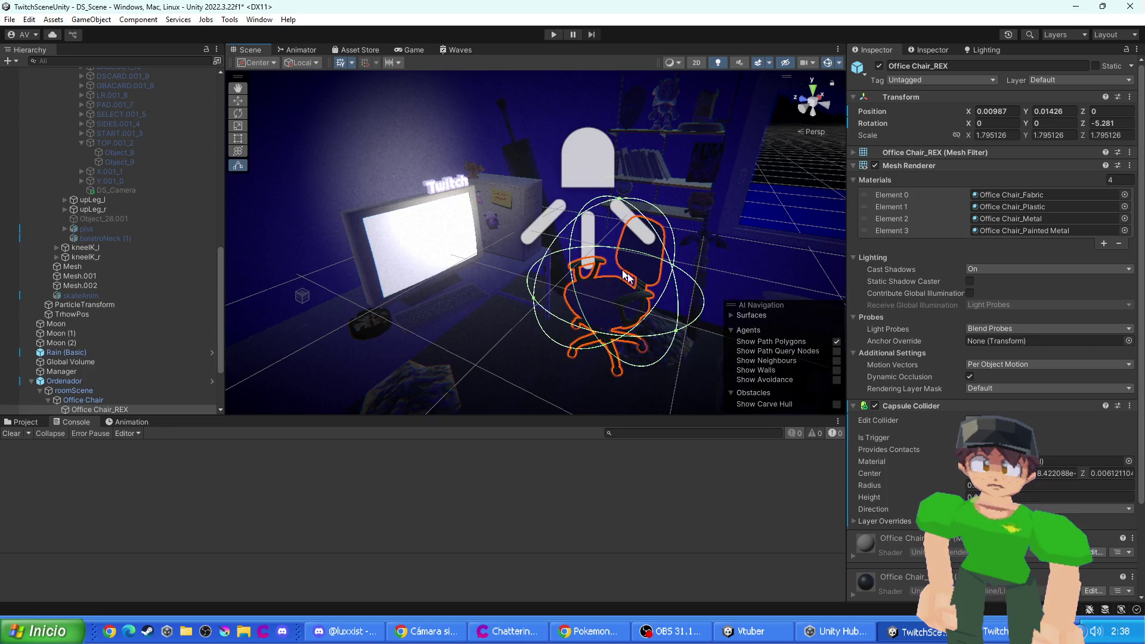
- Replace the capsule with a Box Collider narrowed to about 0.00439 on X
left_click(1129, 406)
left_click(1059, 451)
left_click(1002, 565)
type("c")
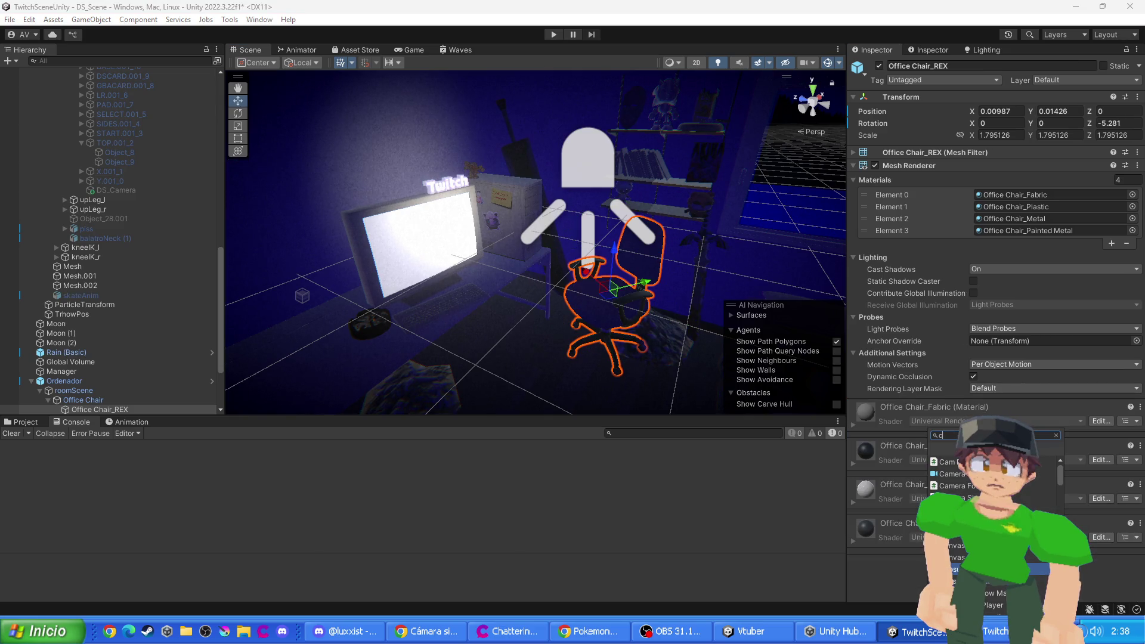
type("b")
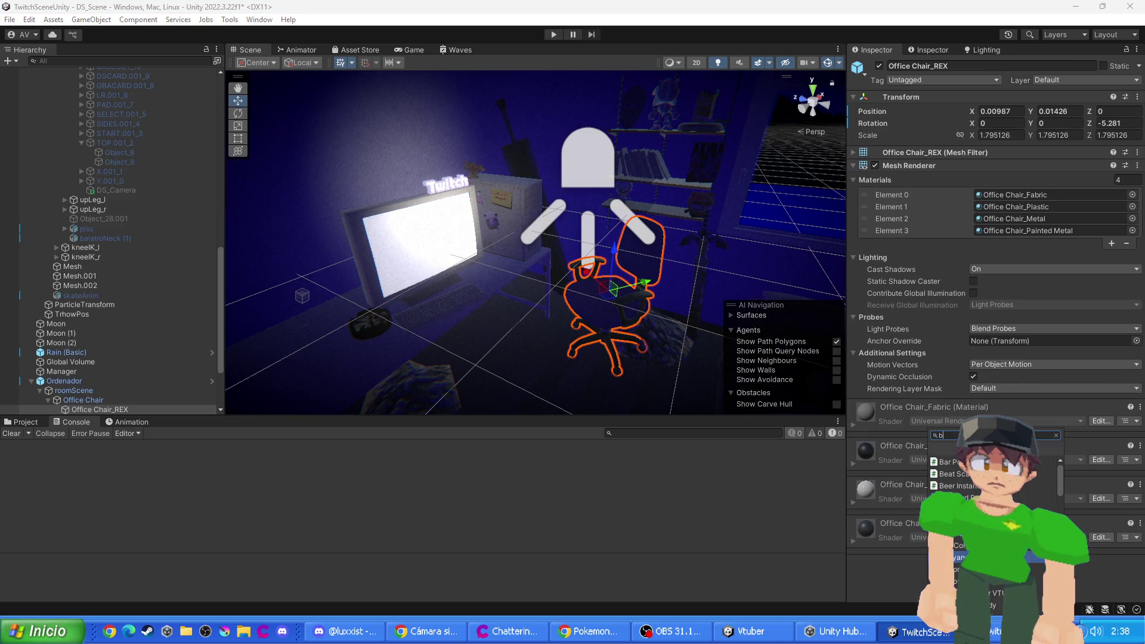
left_click(955, 545)
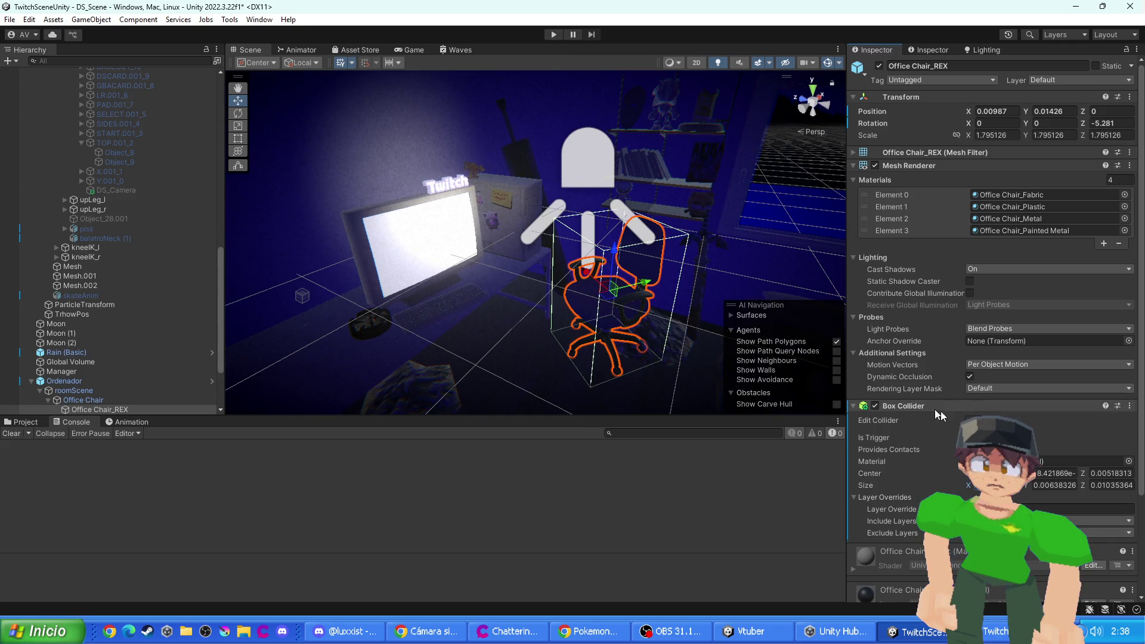
left_click(971, 421)
mouse_move(562, 305)
left_mouse_down()
mouse_move(634, 309)
mouse_move(621, 311)
left_mouse_up()
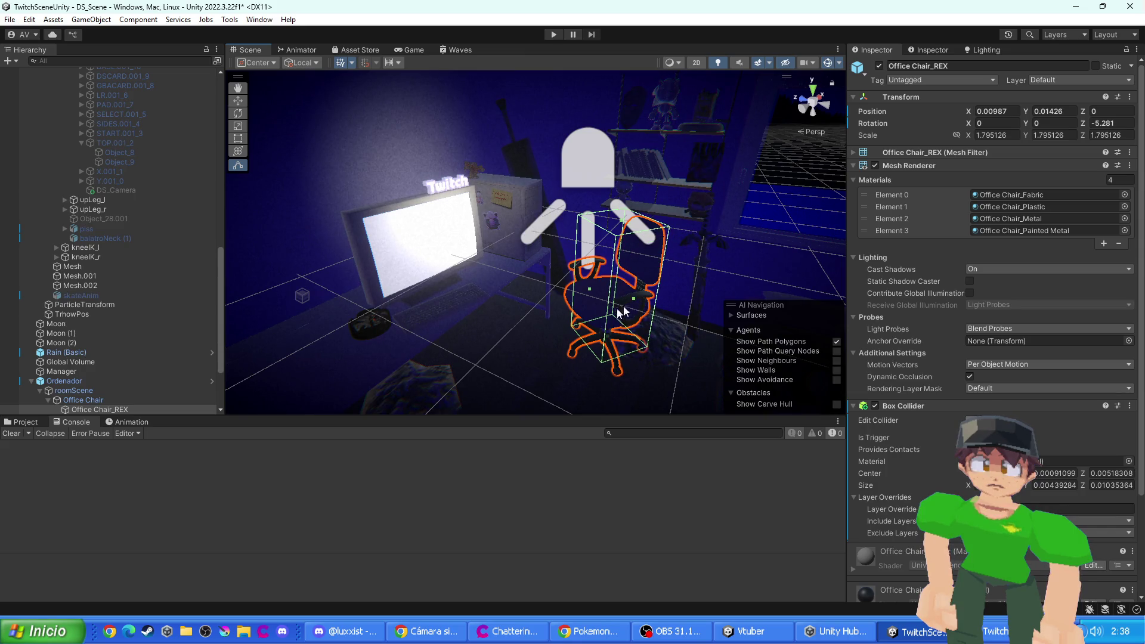
left_click(417, 353)
- Add a Box Collider to Ordenador and turn on Edit Collider
key("f")
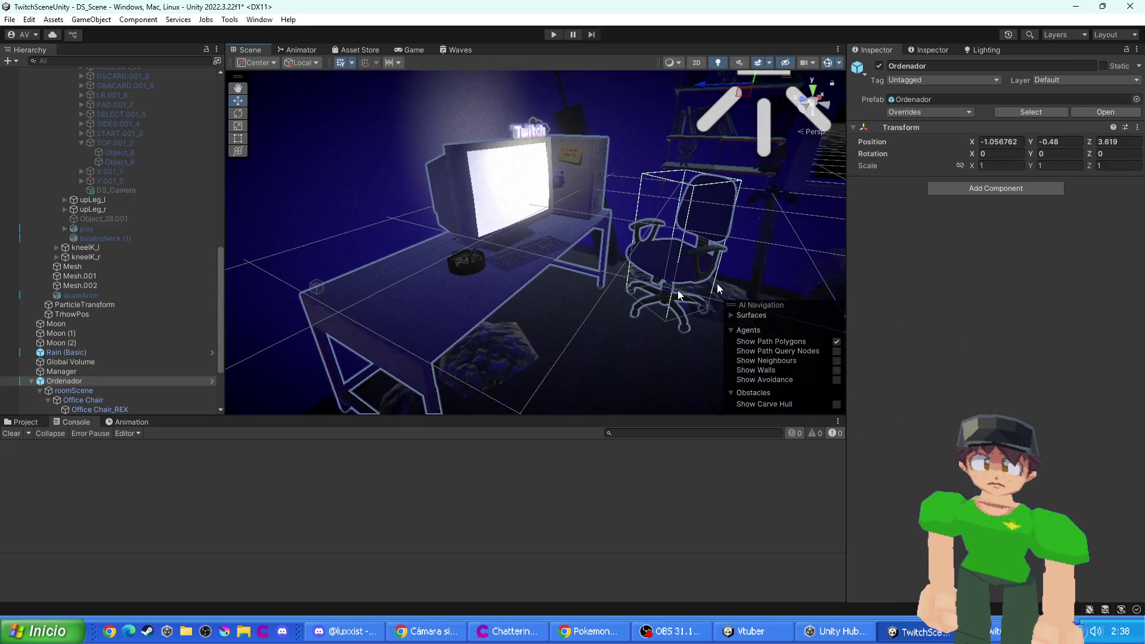
left_click(961, 188)
type("b")
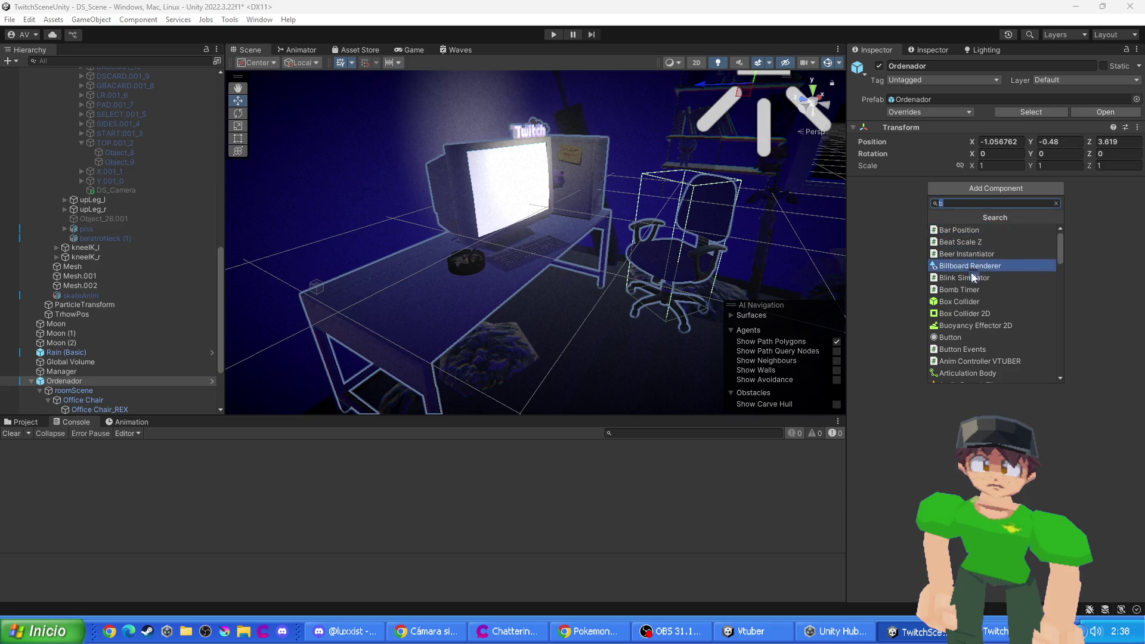
left_click(970, 302)
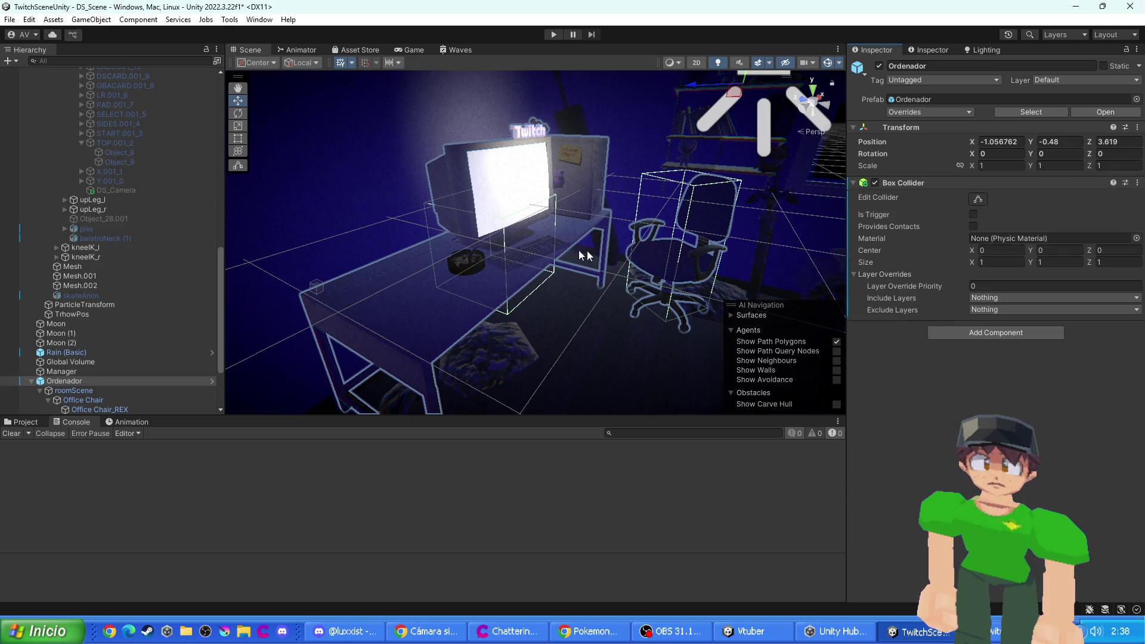
key("f")
left_click(978, 199)
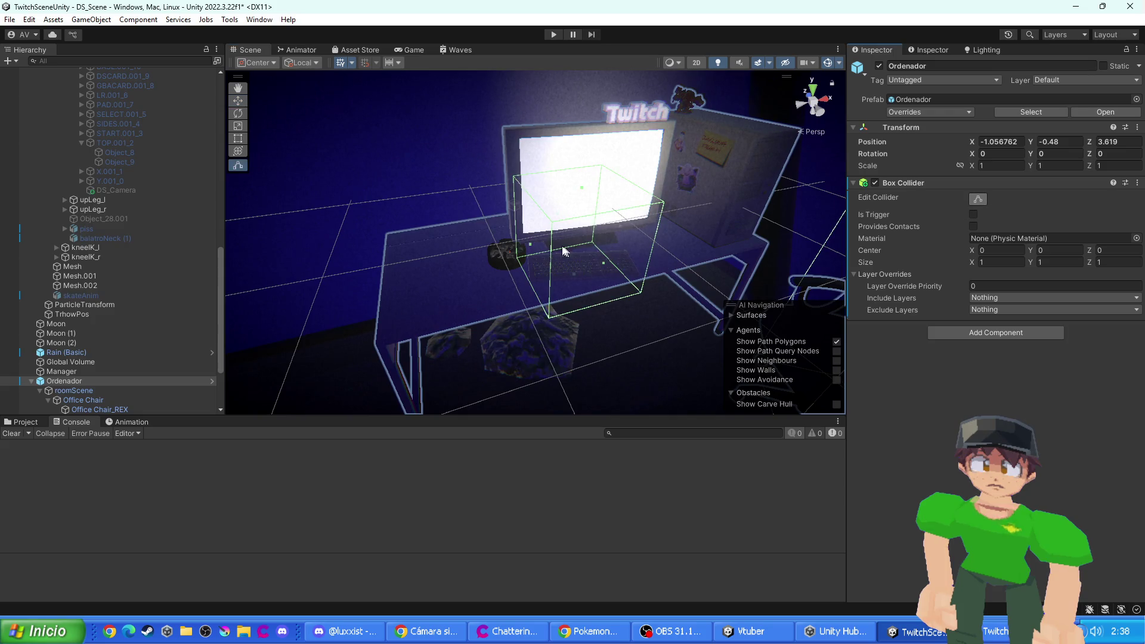
- Stretch the desk's collider to about 4.487 × 2.823 × 1.349, covering desk and monitor
left_click_drag(532, 246, 392, 314)
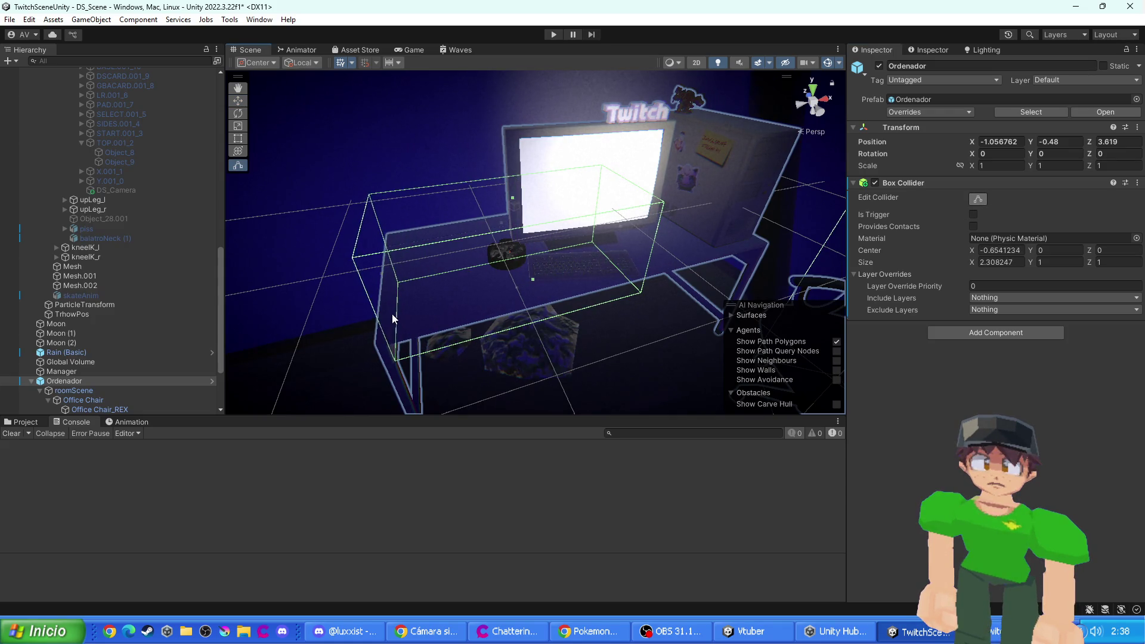
scroll(494, 300, "up", 3)
mouse_move(494, 300)
left_mouse_down()
mouse_move(664, 268)
mouse_move(503, 273)
mouse_move(520, 244)
mouse_move(570, 228)
mouse_move(707, 230)
left_mouse_up()
mouse_move(417, 281)
left_mouse_down()
mouse_move(442, 266)
mouse_move(437, 256)
mouse_move(388, 291)
mouse_move(555, 263)
mouse_move(632, 281)
mouse_move(529, 256)
mouse_move(551, 248)
left_mouse_up()
mouse_move(589, 187)
left_mouse_down()
mouse_move(612, 187)
mouse_move(648, 222)
mouse_move(631, 289)
mouse_move(567, 248)
mouse_move(542, 181)
mouse_move(528, 185)
mouse_move(529, 274)
left_mouse_up()
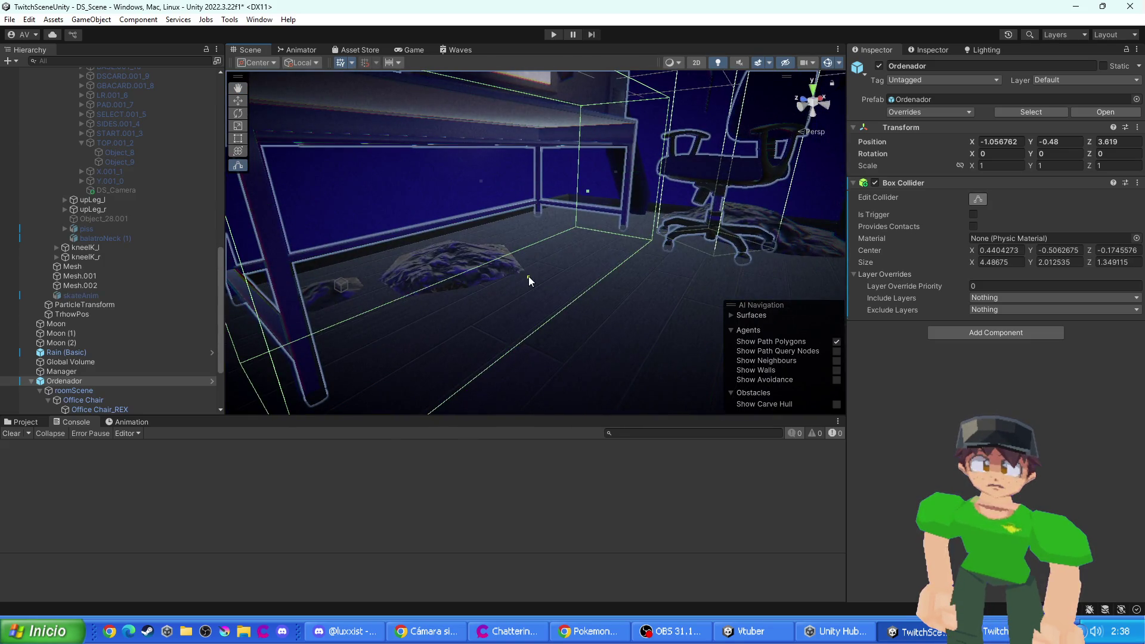
key("f")
left_click_drag(550, 222, 554, 126)
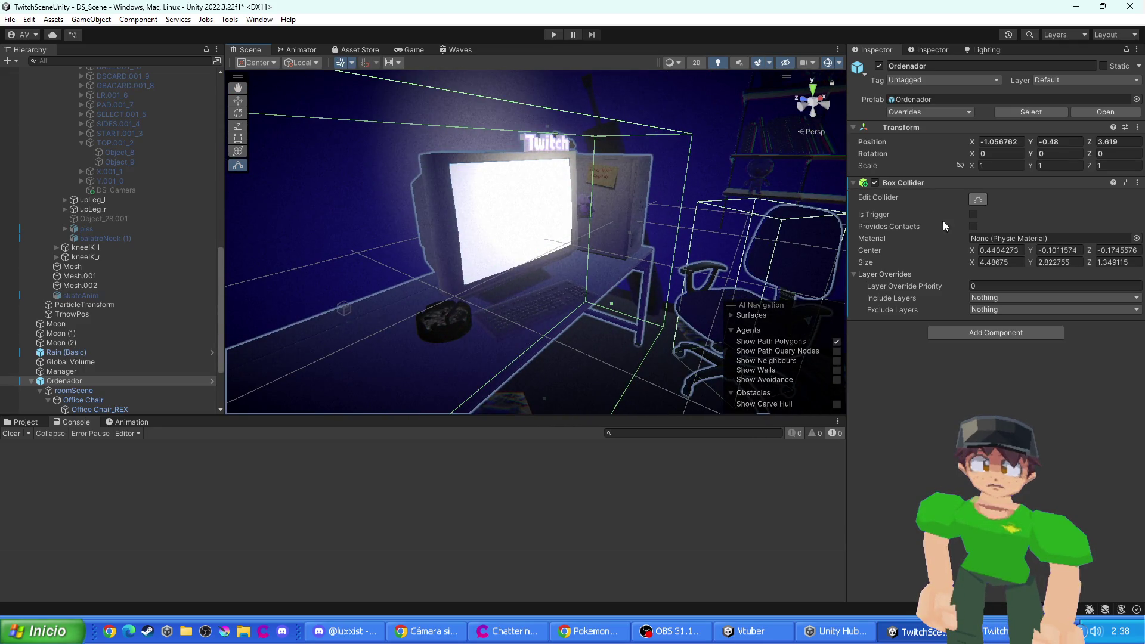
scroll(596, 268, "down", 3)
left_click(649, 302)
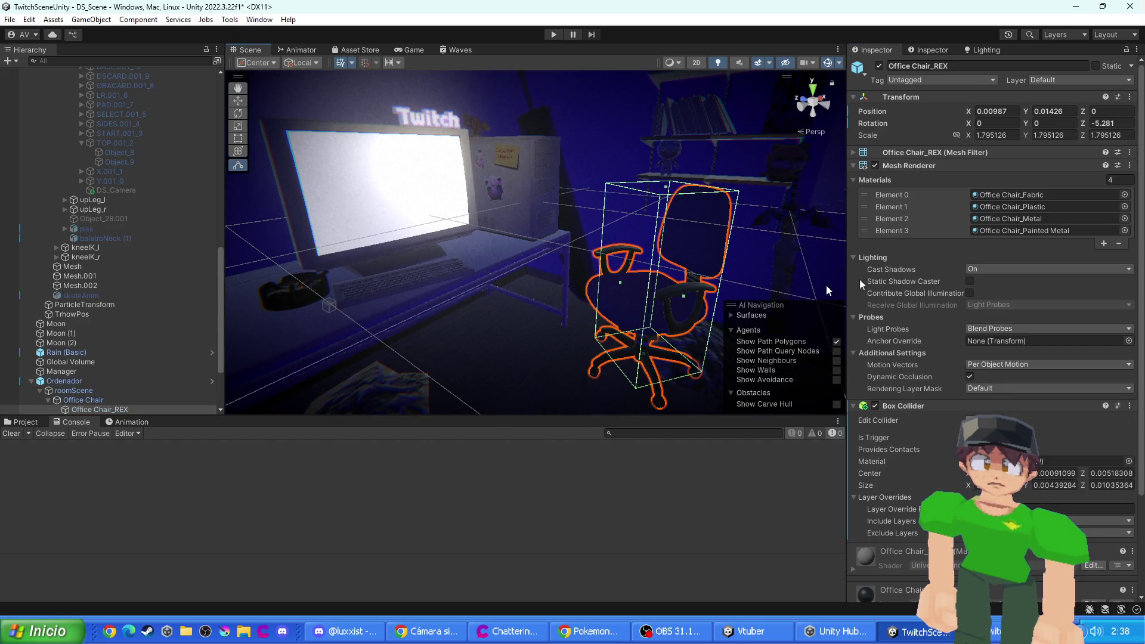
- Run the scene with the new chair and desk colliders, then stop
left_click(553, 34)
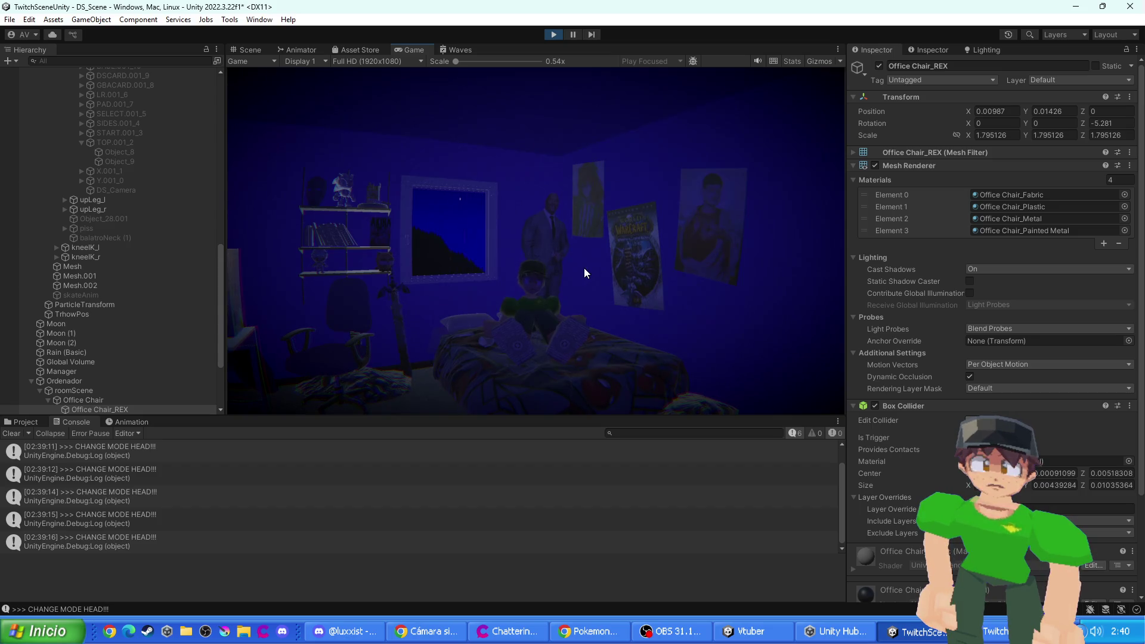
scroll(933, 465, "down", 3)
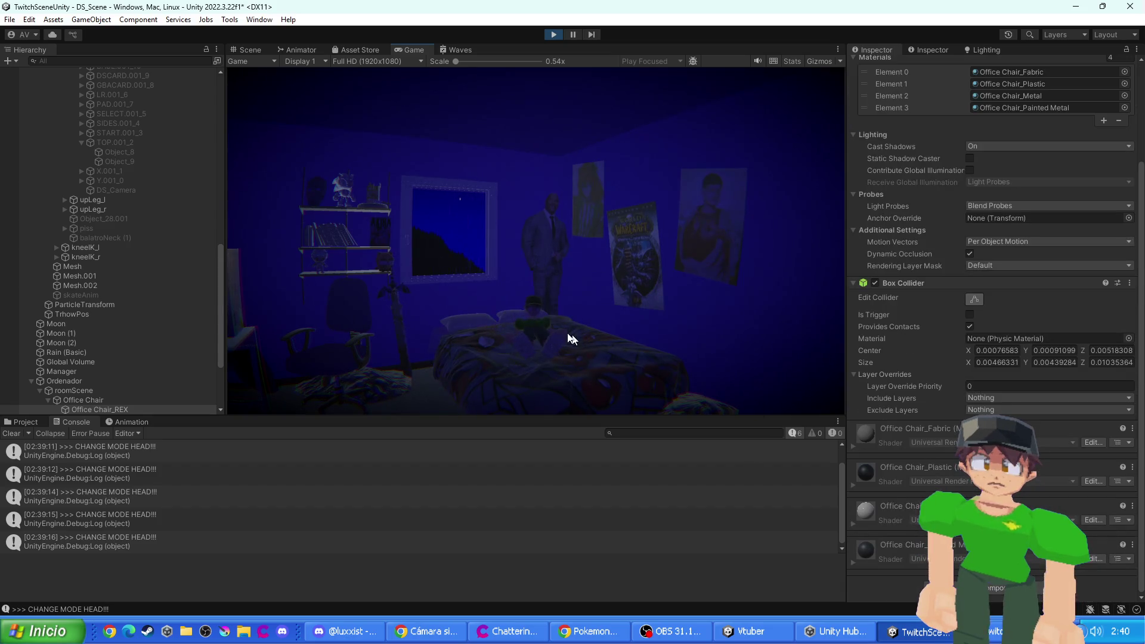
left_click(558, 36)
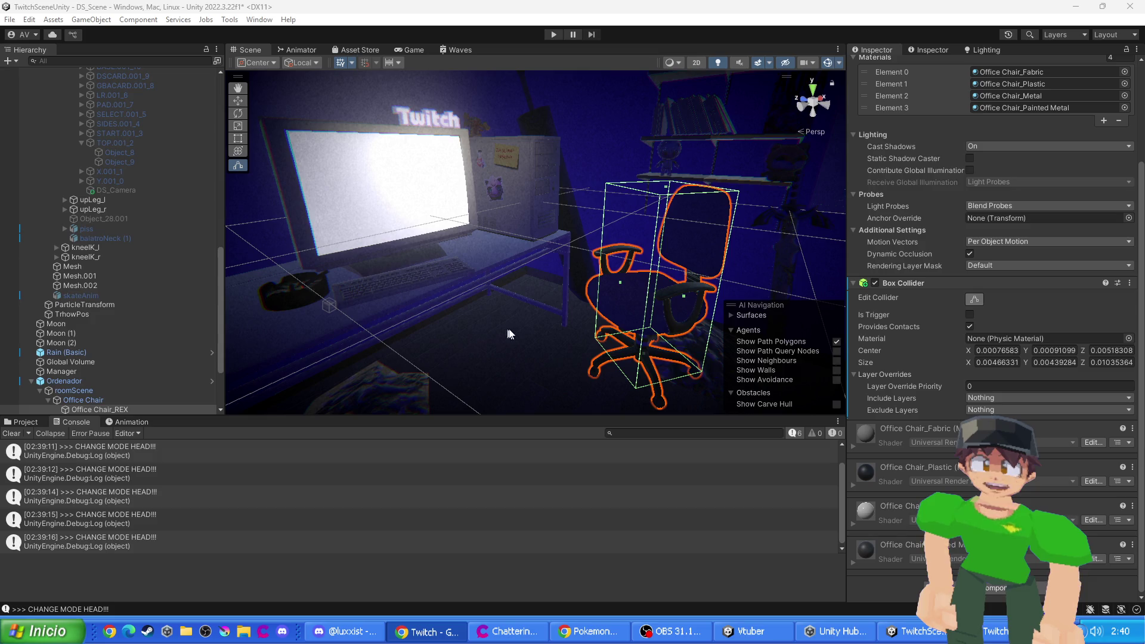
- Select the VTuber mesh, then its Armature, to show the vtuberAnim Animator and Anim Controller VTUBER settings
scroll(507, 288, "down", 5)
left_click_drag(506, 292, 609, 295)
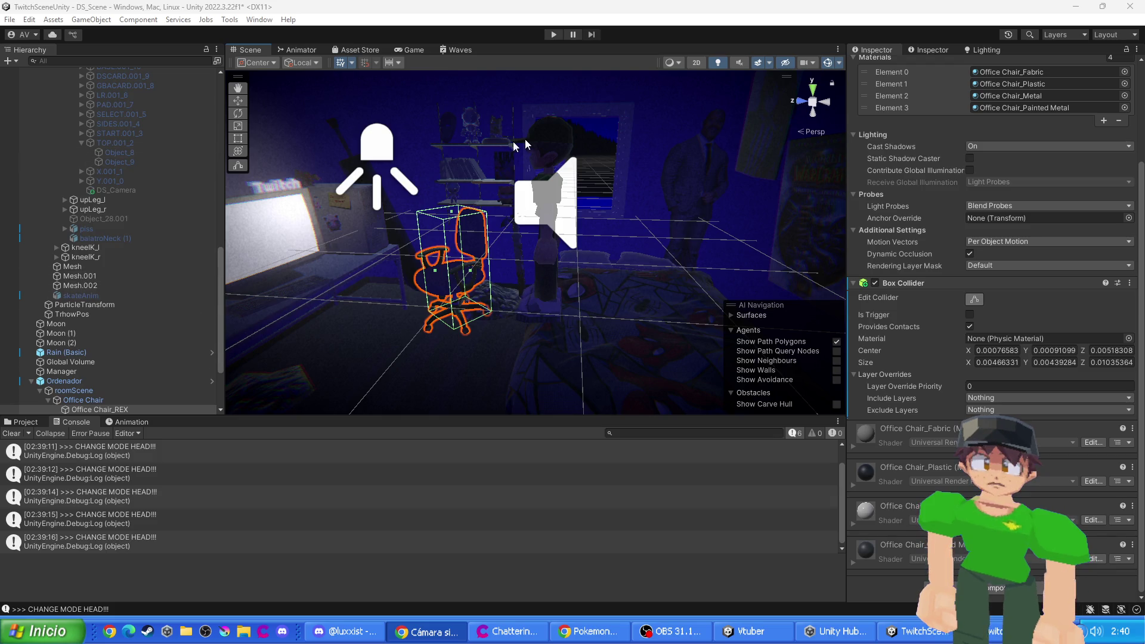
left_click(544, 169)
scroll(95, 220, "down", 5)
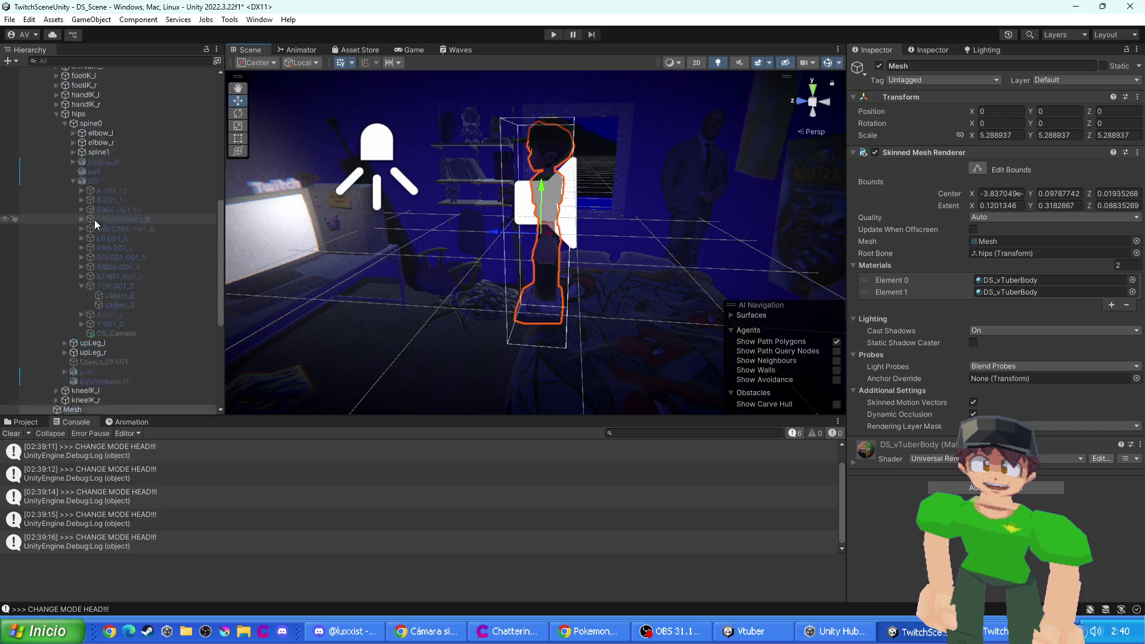
left_click(92, 334)
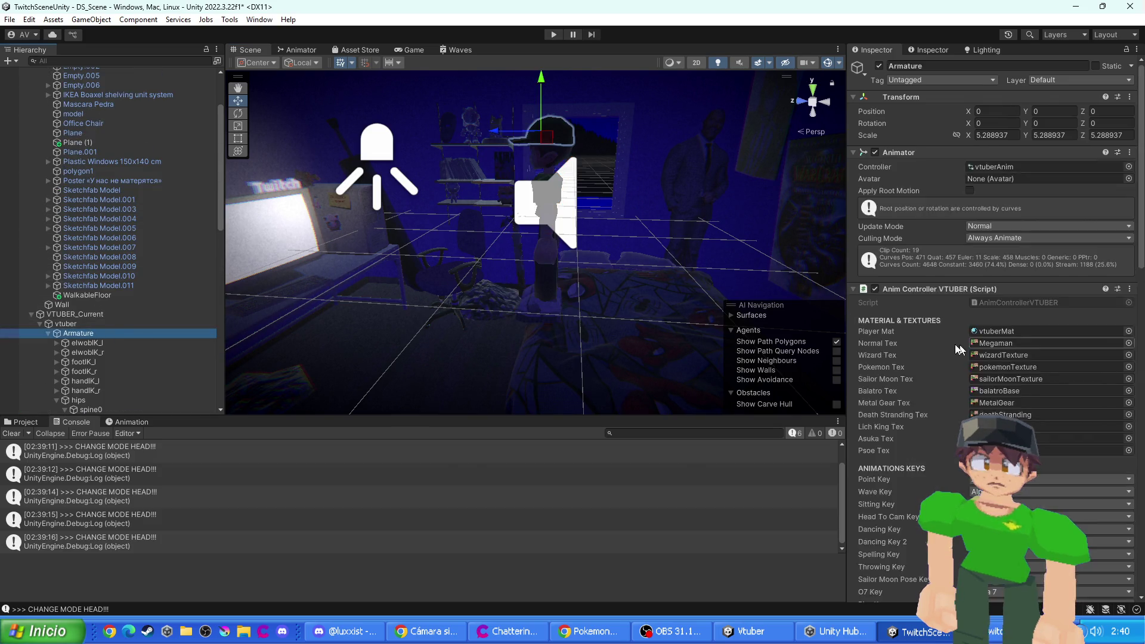
scroll(1012, 331, "down", 10)
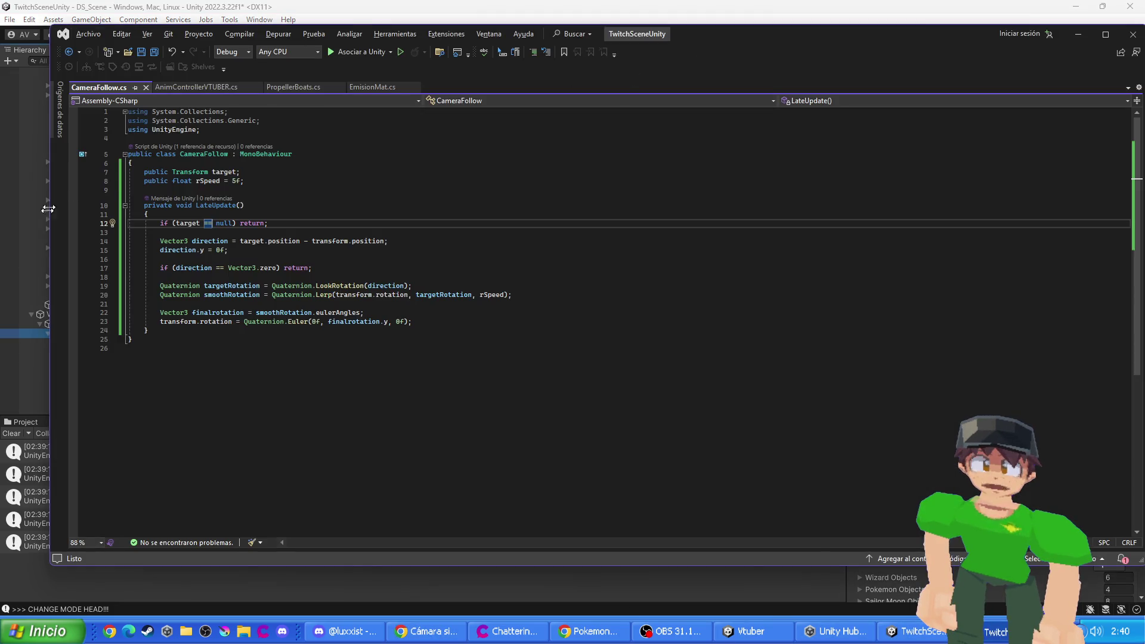
- Narrow the Visual Studio window showing CameraFollow.cs and bring Unity back to the front
left_click_drag(48, 219, 484, 219)
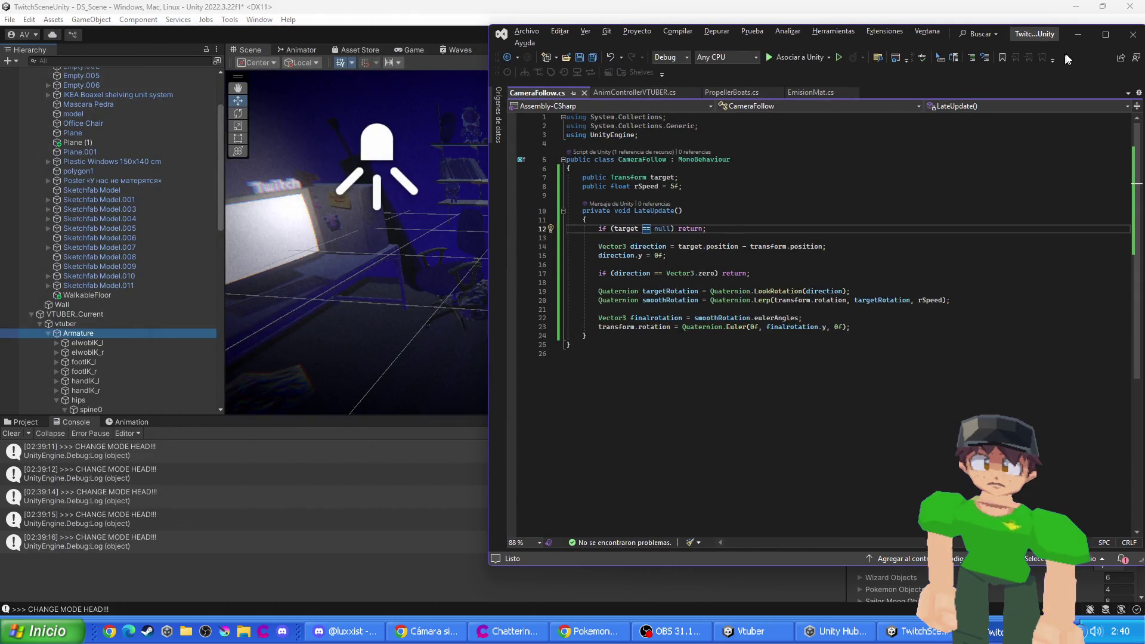
left_click(472, 219)
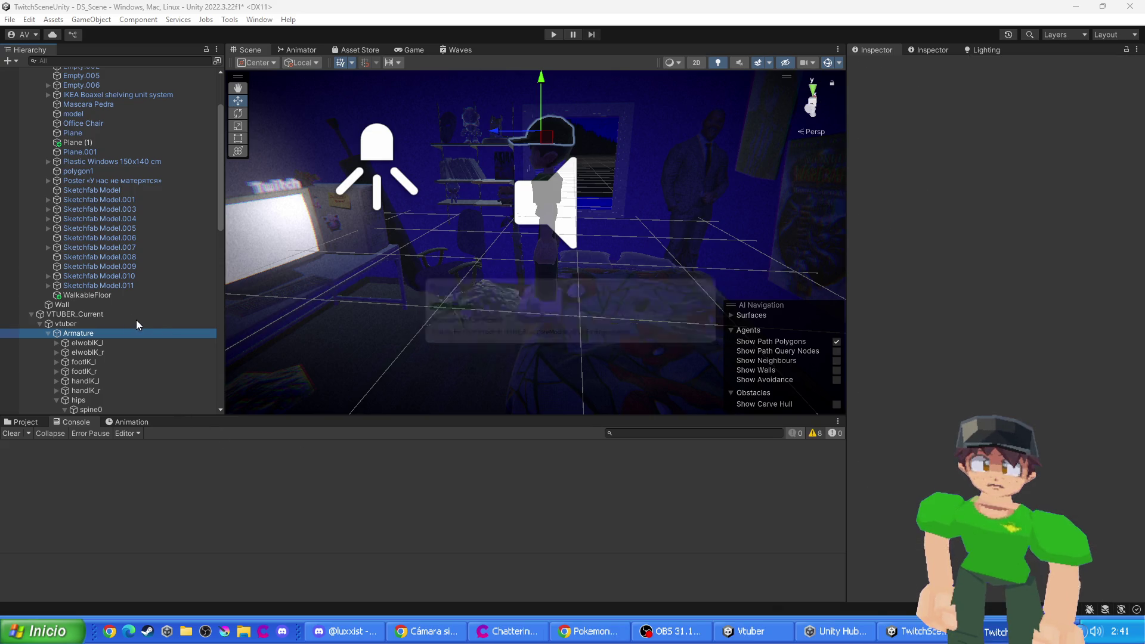
- Select Main Camera and run a play test to watch its handheld shake and follow
scroll(165, 247, "down", 5)
scroll(159, 235, "up", 8)
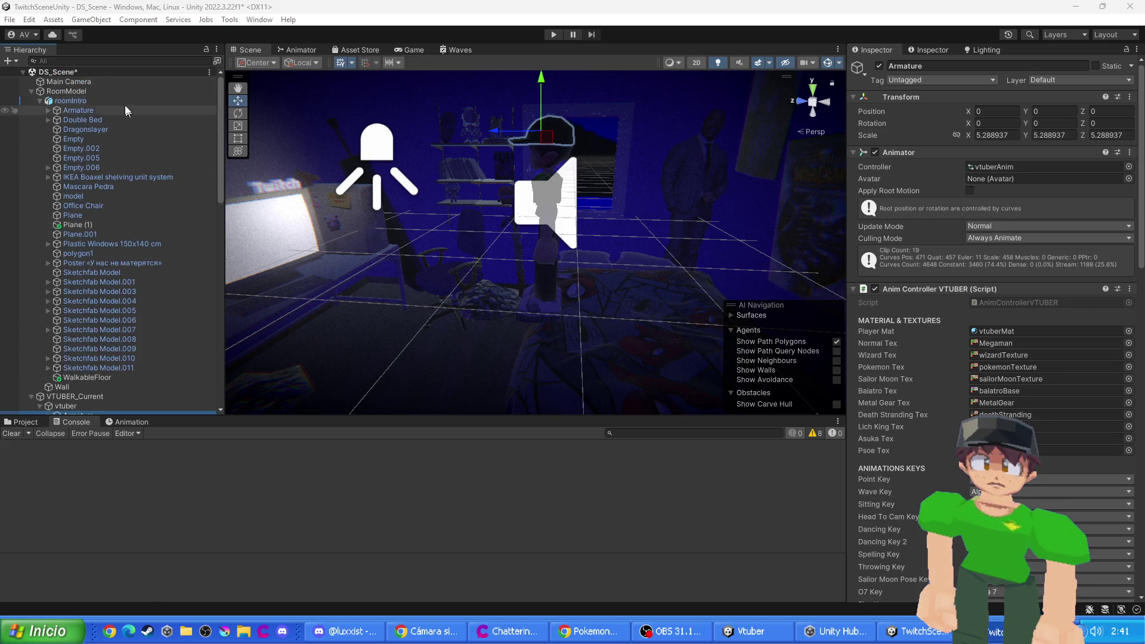
left_click(106, 84)
scroll(905, 411, "down", 3)
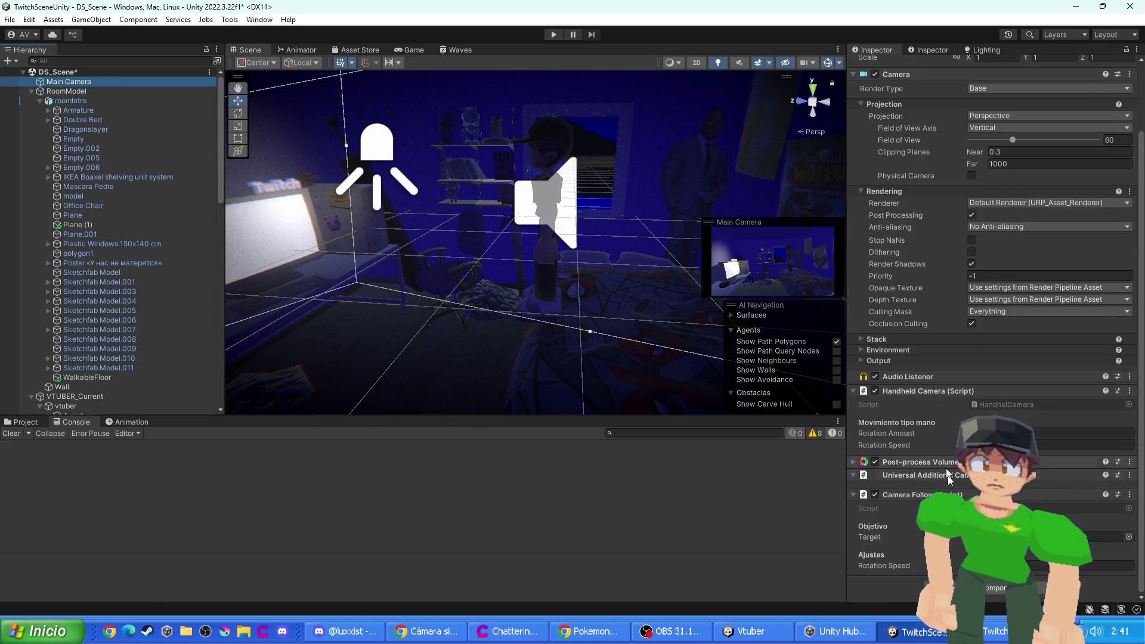
left_click(554, 34)
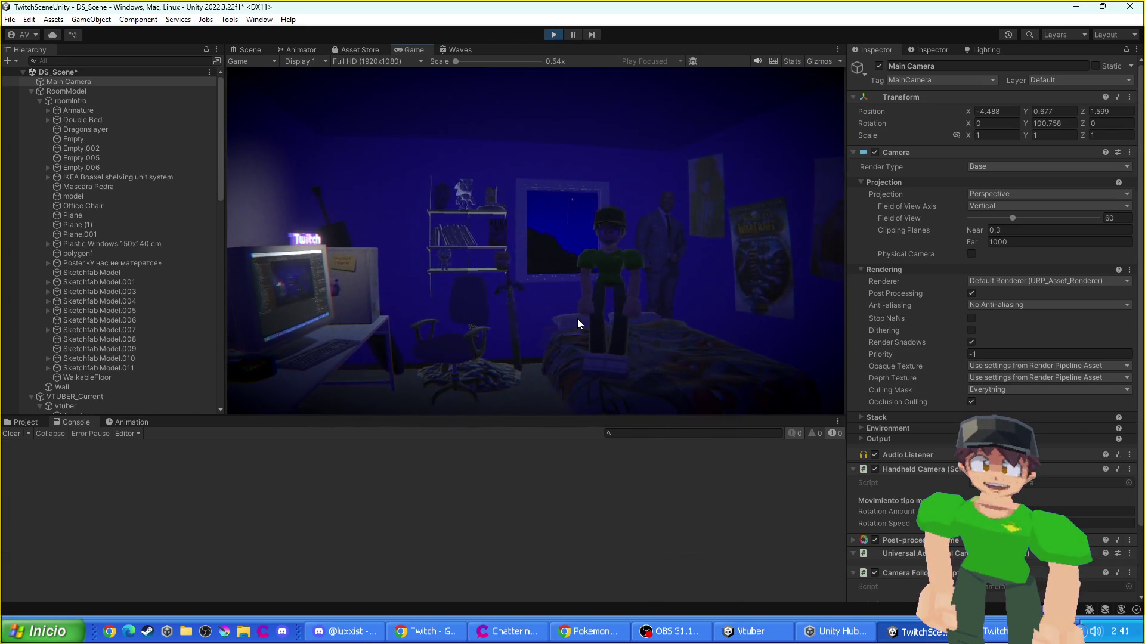
scroll(888, 399, "down", 3)
left_click(554, 34)
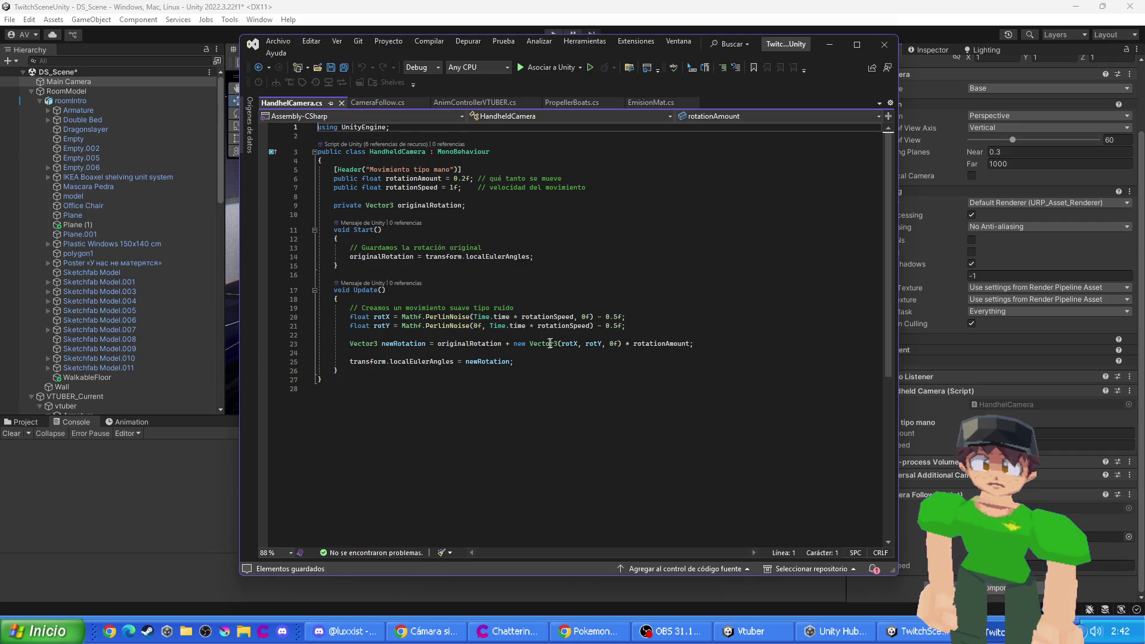
- Change line 23 of HandheldCamera.cs to Vector3(rotX, 0f, rotY), save, and return to Unity
left_click(592, 344)
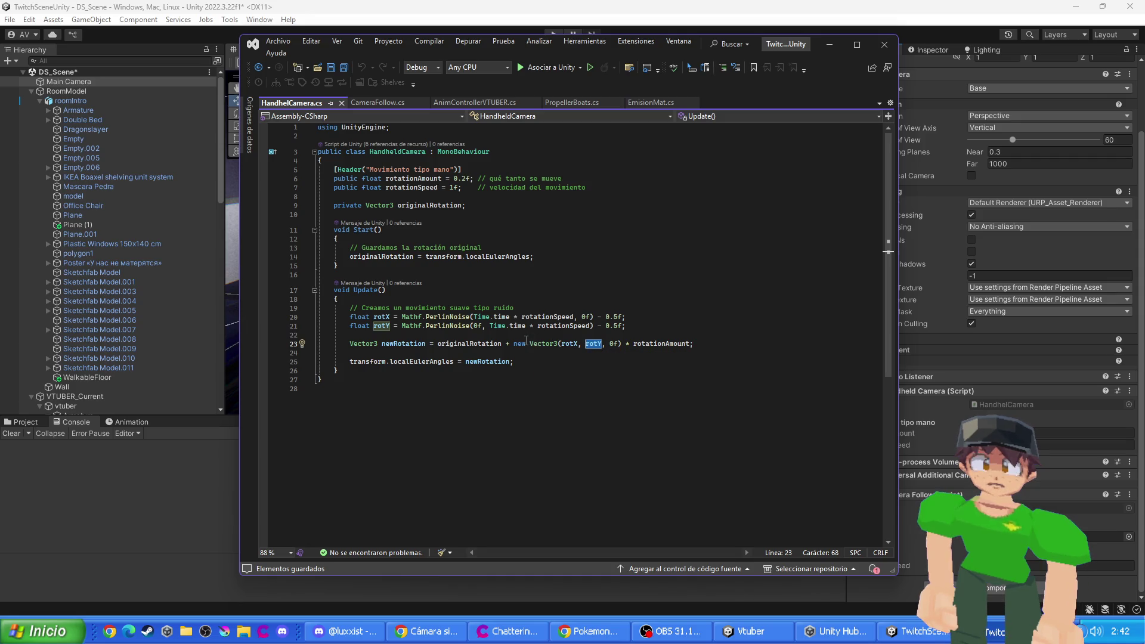
mouse_move(527, 340)
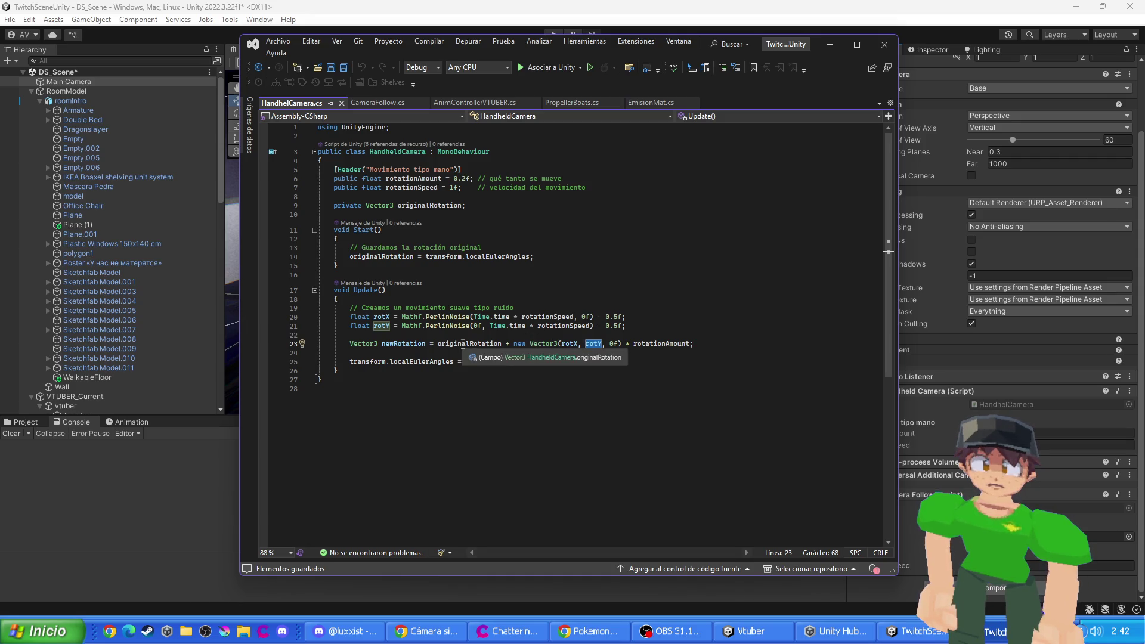
type("0f")
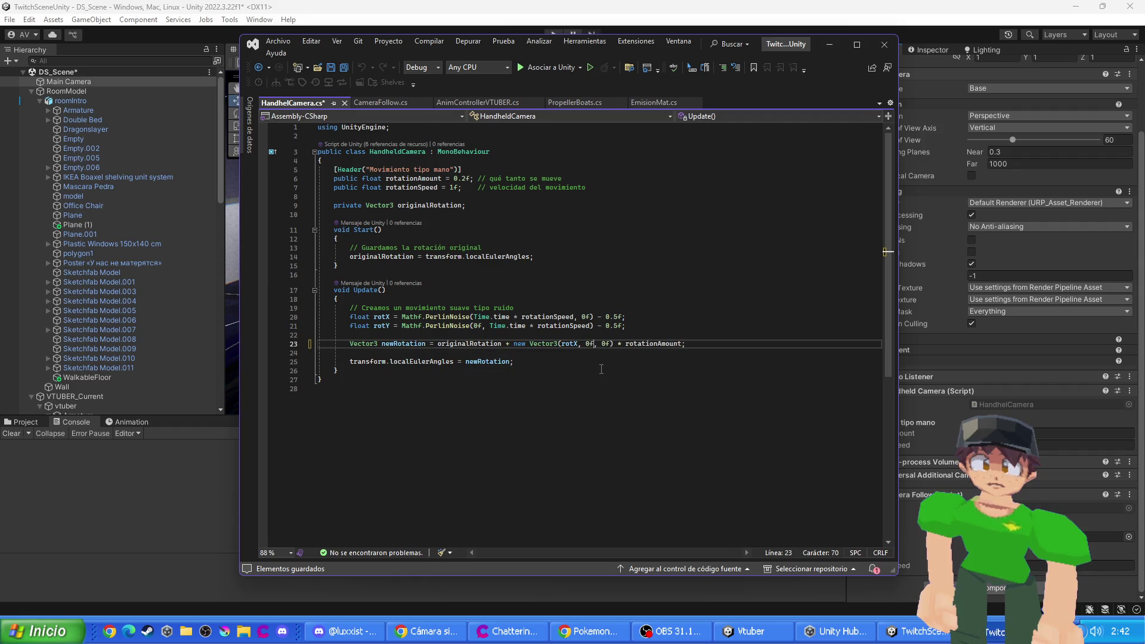
key("BackSpace")
key("BackSpace")
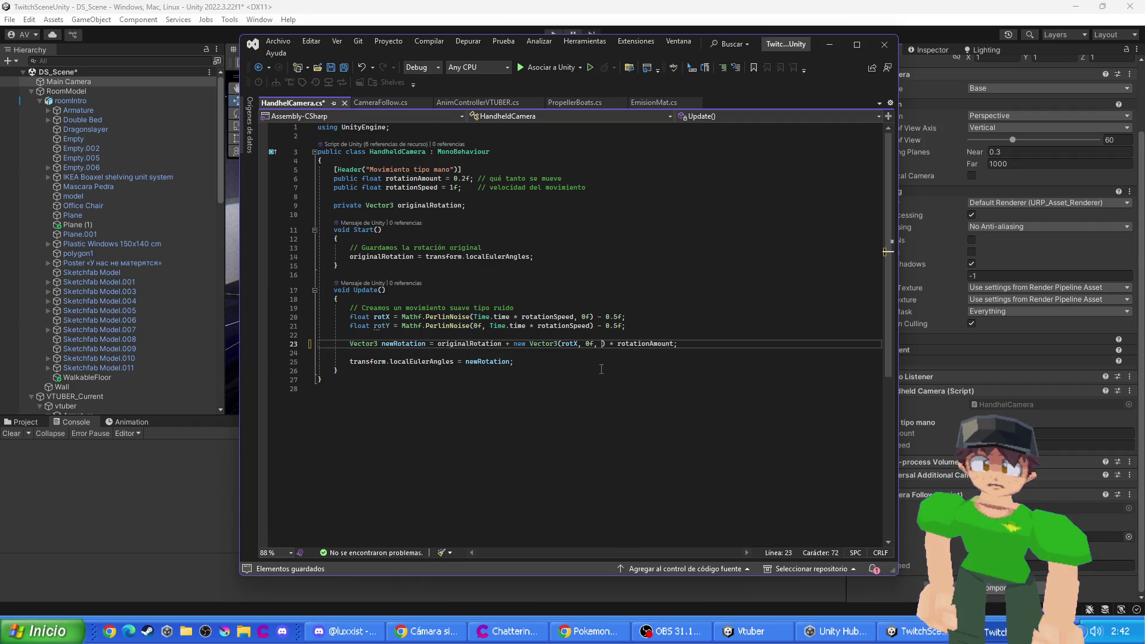
type("r")
key("Tab")
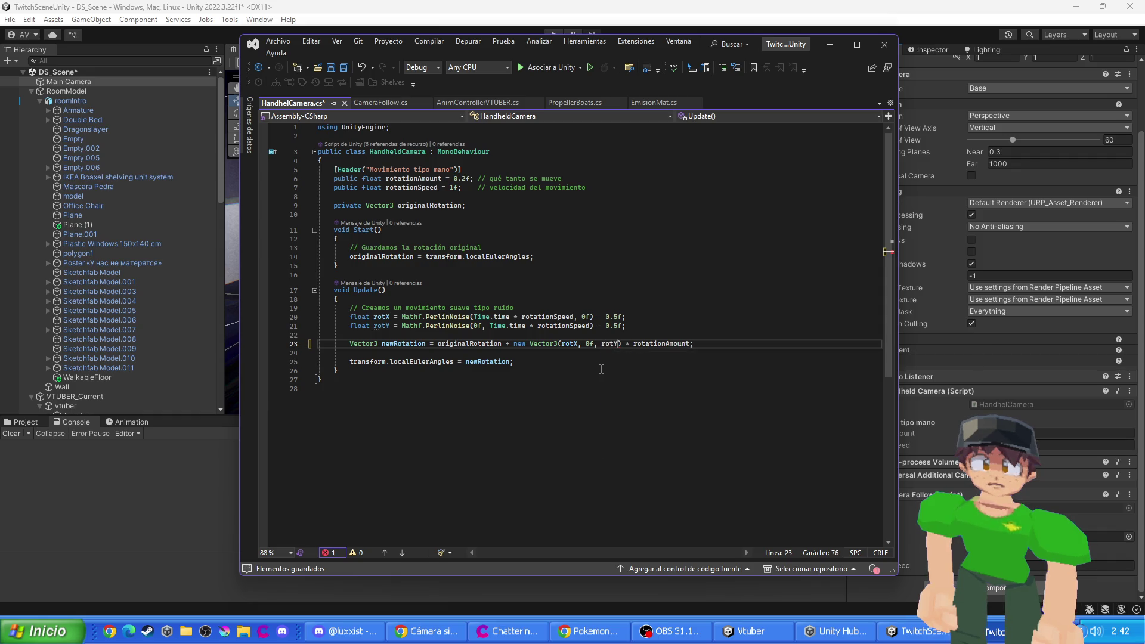
key("ctrl+s")
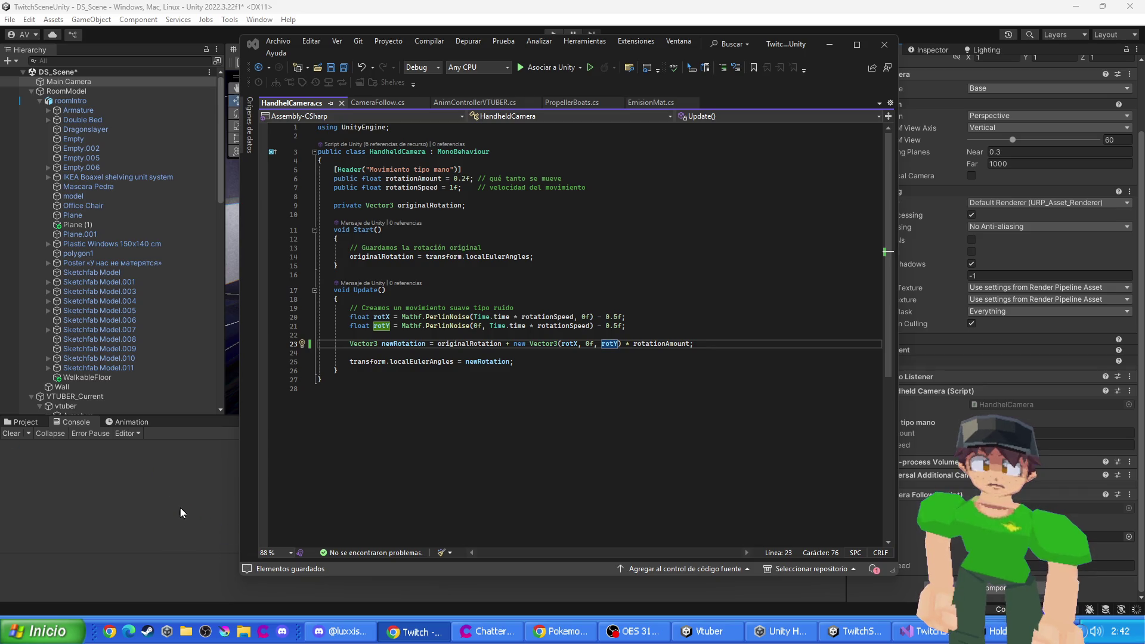
left_click(165, 513)
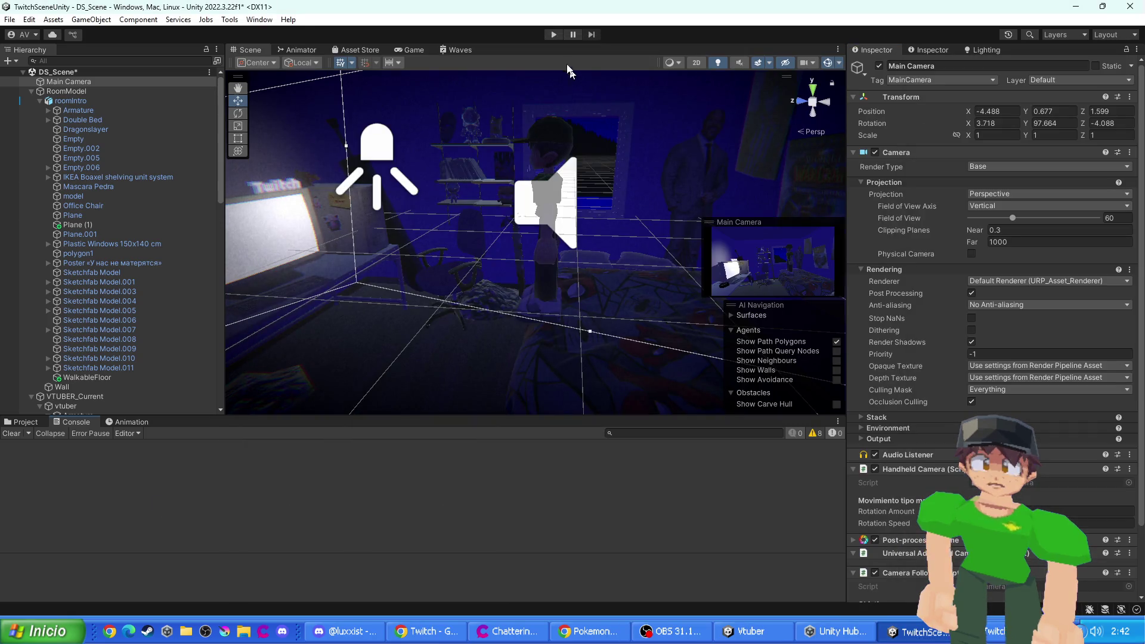
left_click(554, 34)
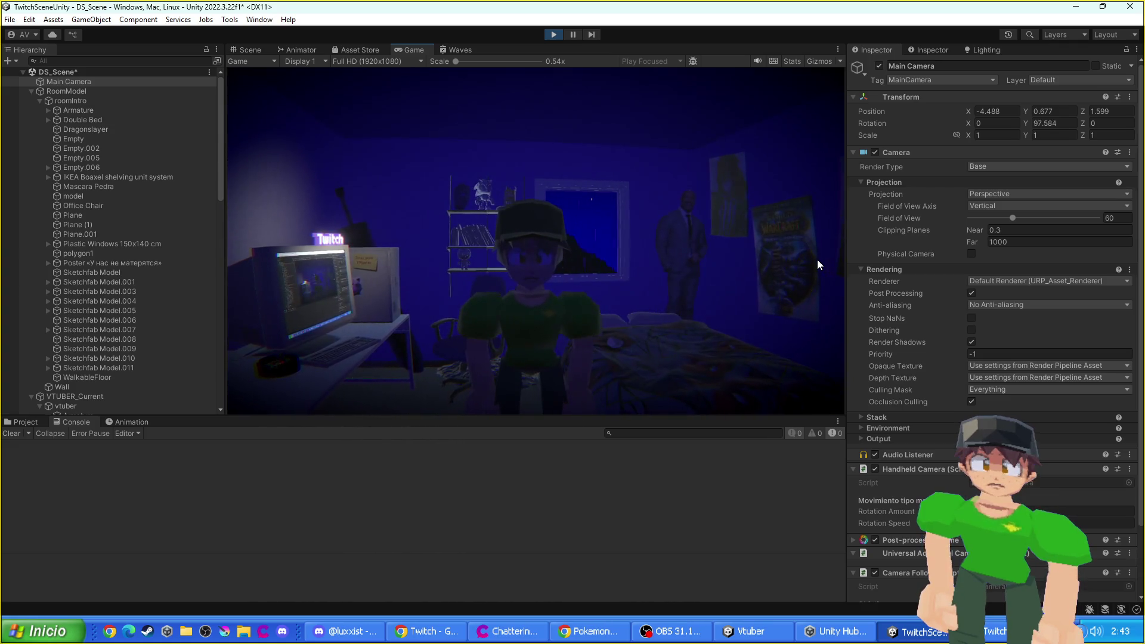
left_click(552, 36)
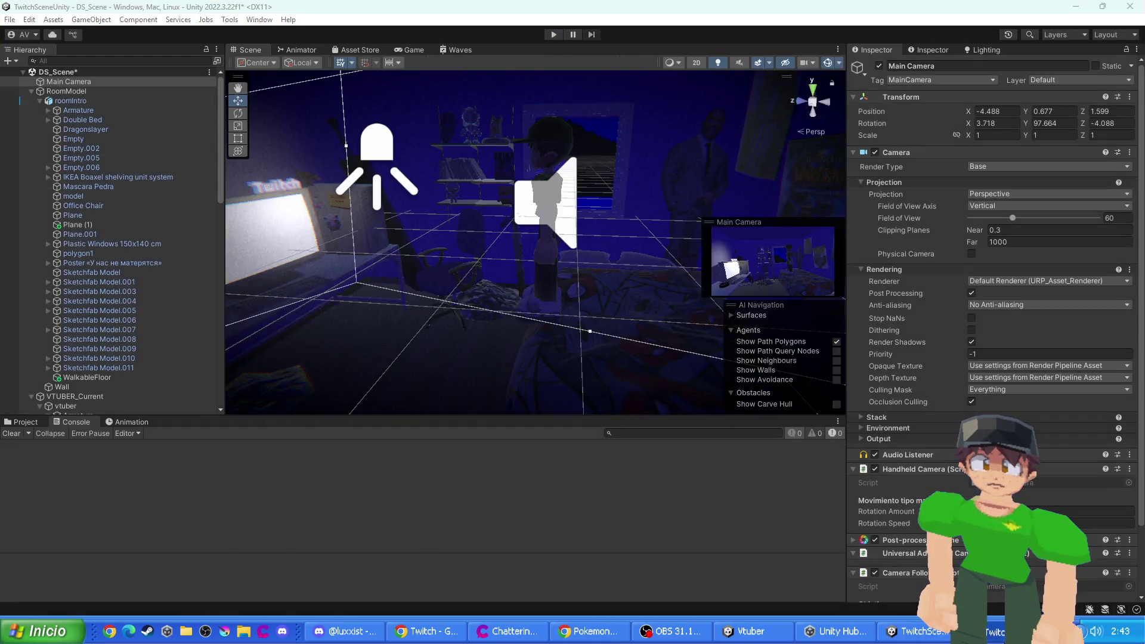
key("alt+Tab")
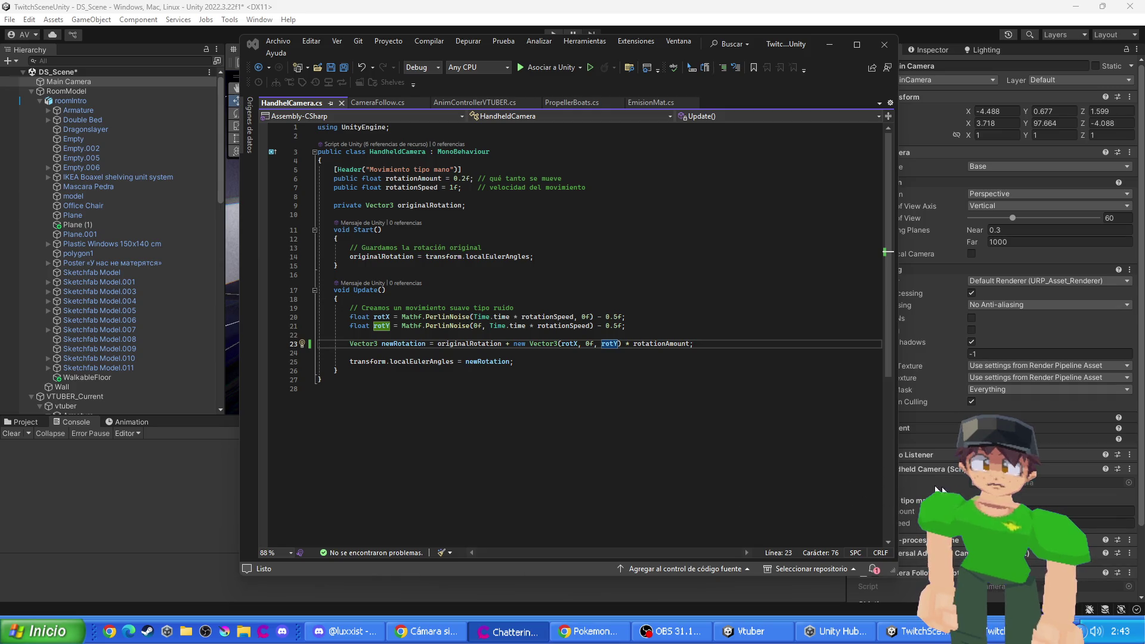
key("alt+Tab")
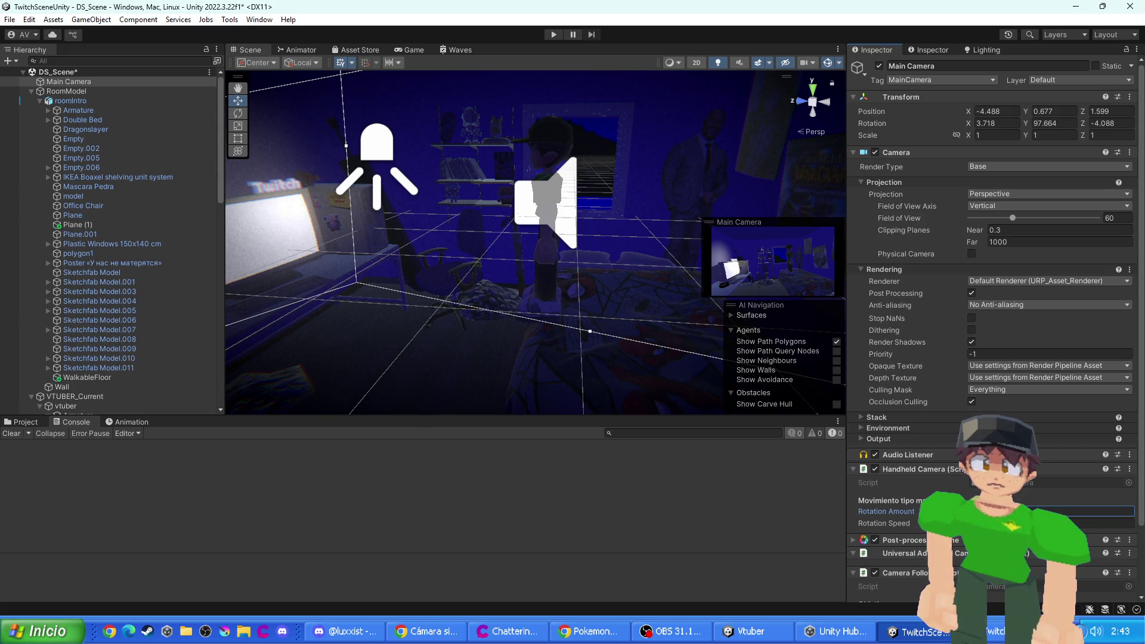
key("ctrl+p")
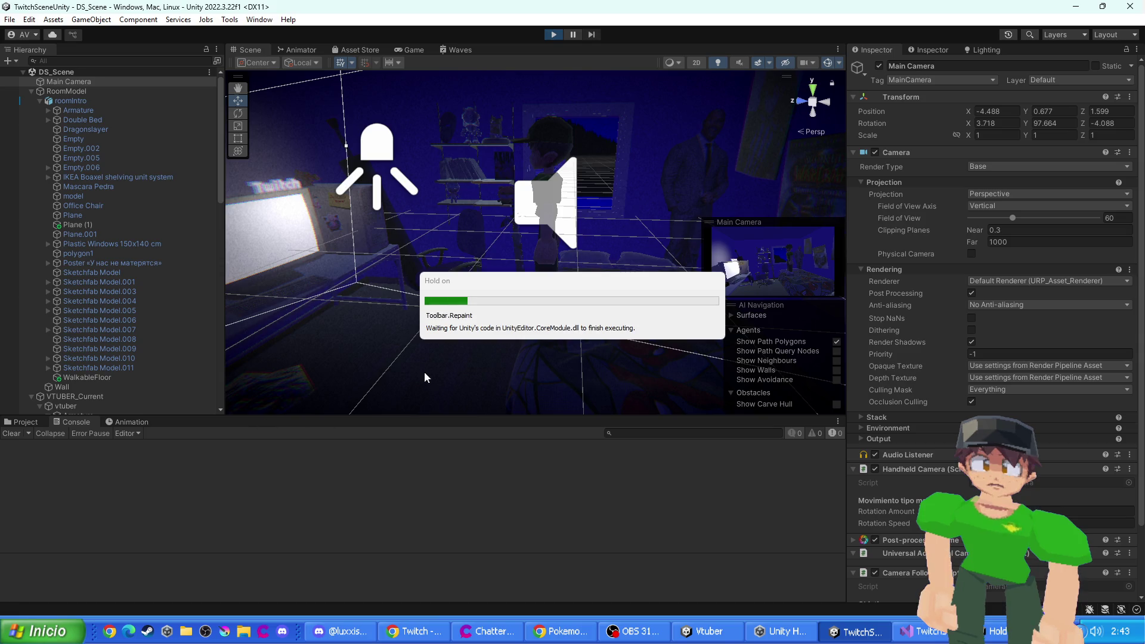
left_click(555, 33)
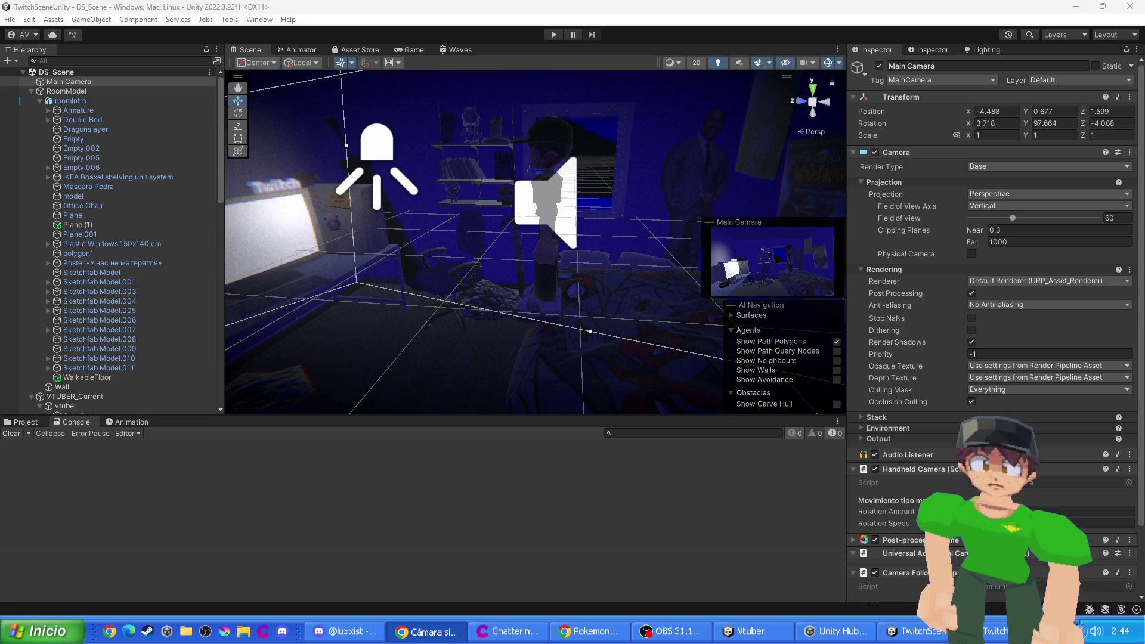
right_click(70, 82)
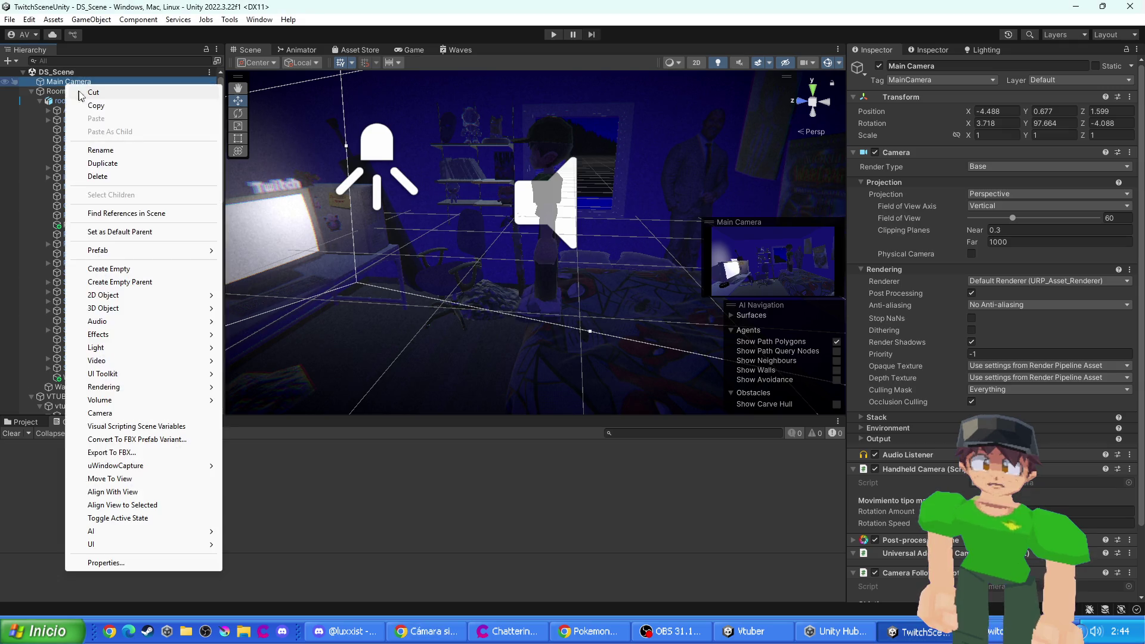
- Create an empty object under Main Camera and name it CameraPivot
left_click(132, 270)
type("CameraPivo")
key("Return")
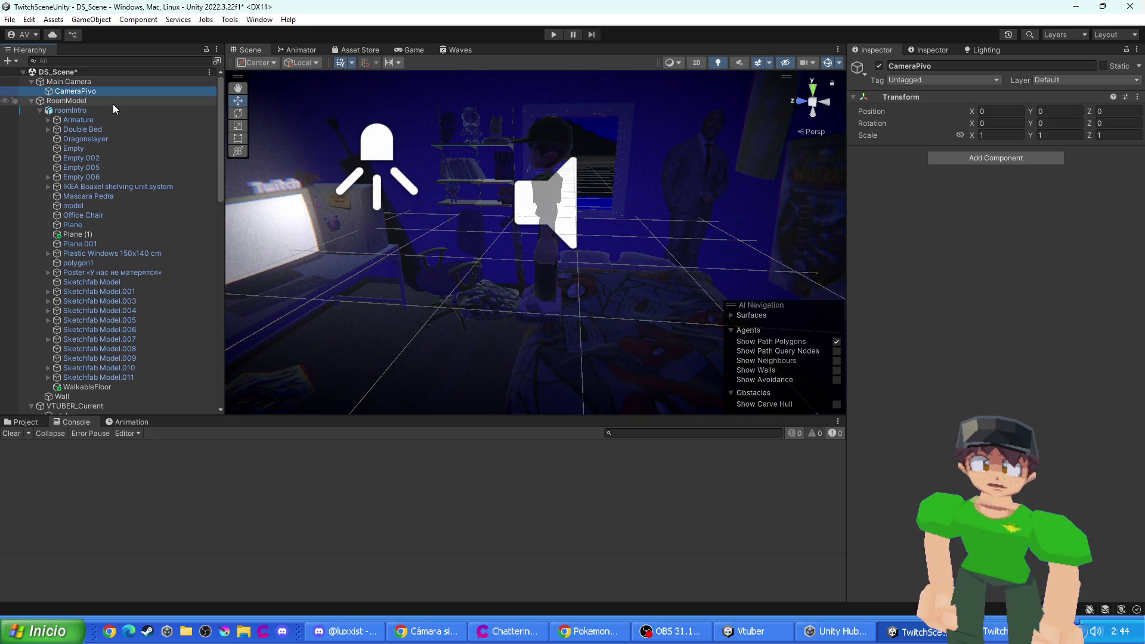
left_click(943, 66)
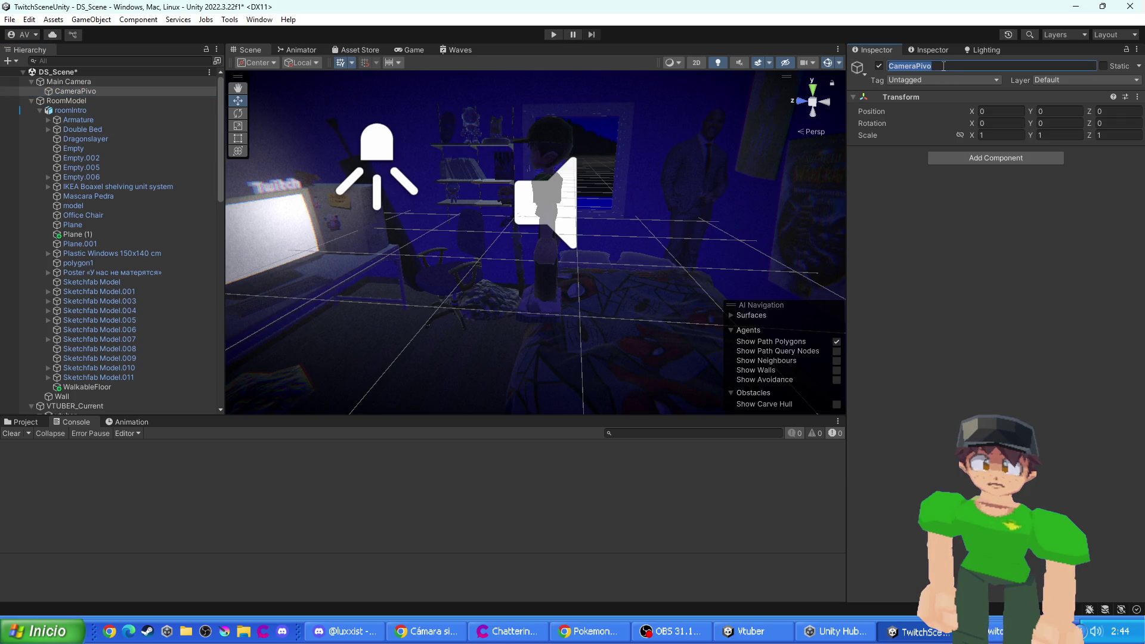
key("Return")
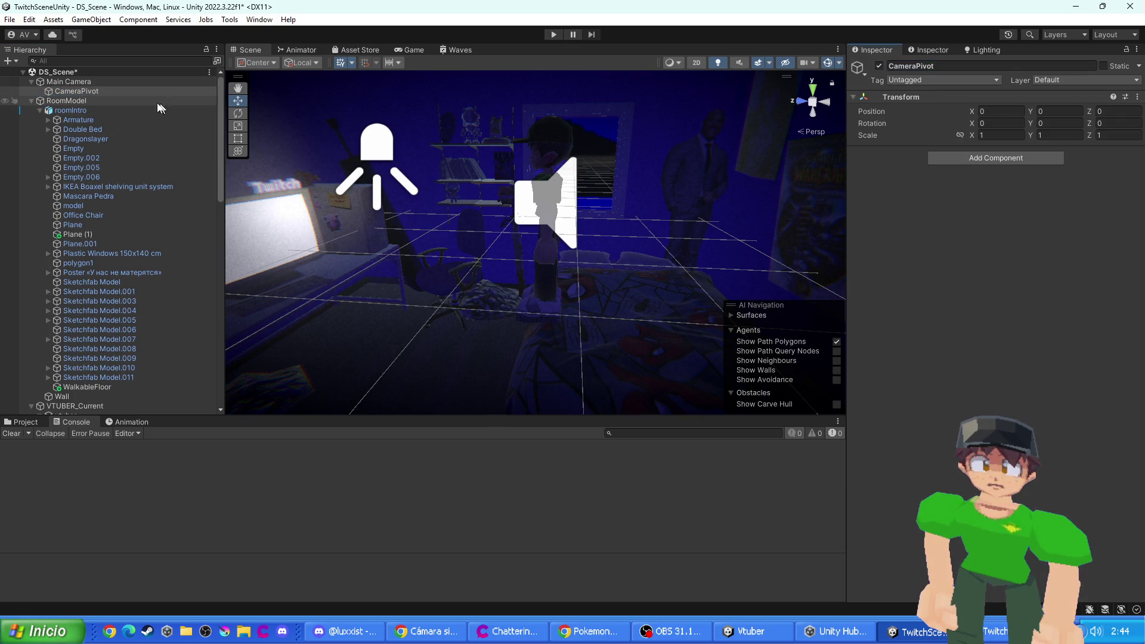
- Make CameraPivot the parent of Main Camera and inspect Main Camera's components
left_click(89, 90)
left_click_drag(85, 87, 81, 82)
left_click(92, 89)
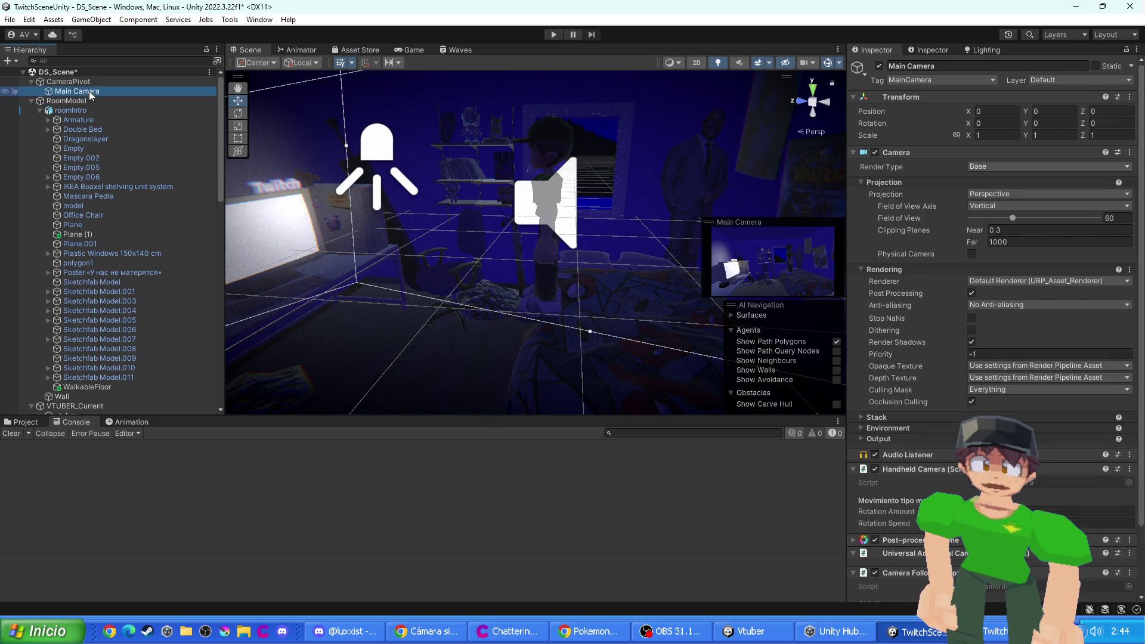
scroll(1014, 524, "down", 3)
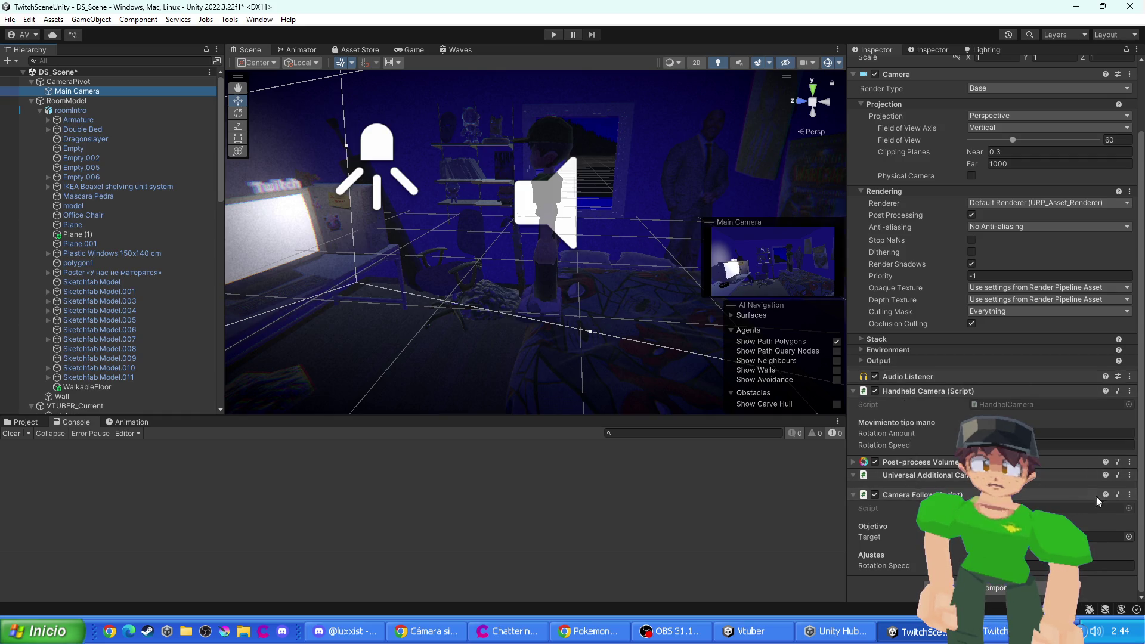
- Delete Main Camera's Camera Follow component, then switch to HandheldCamera.cs in Visual Studio
left_click(1132, 495)
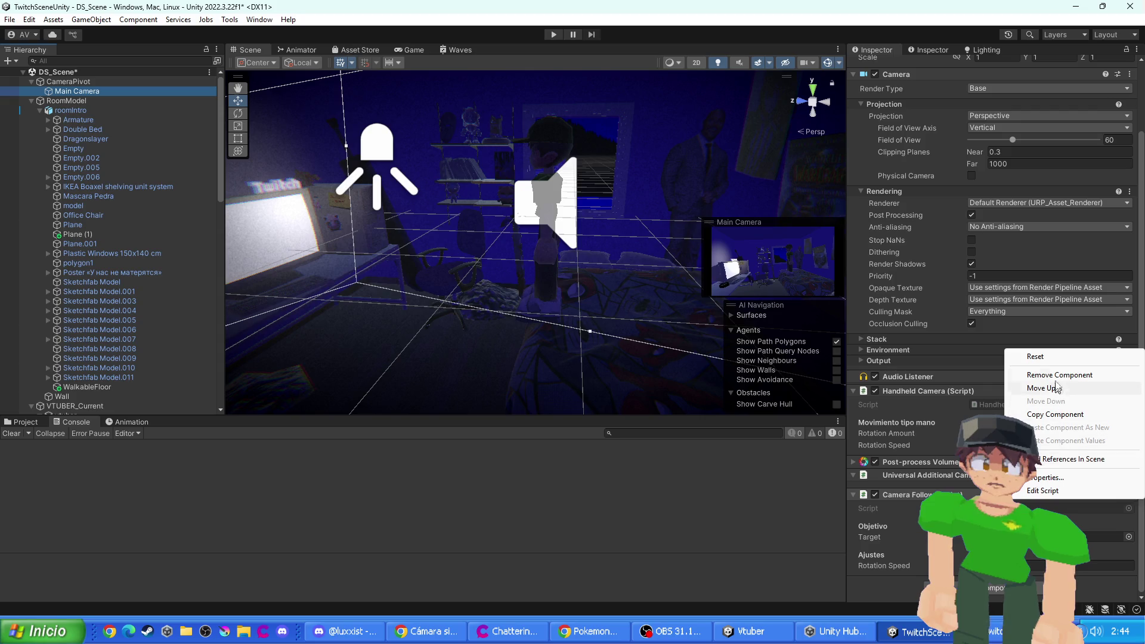
left_click(1060, 375)
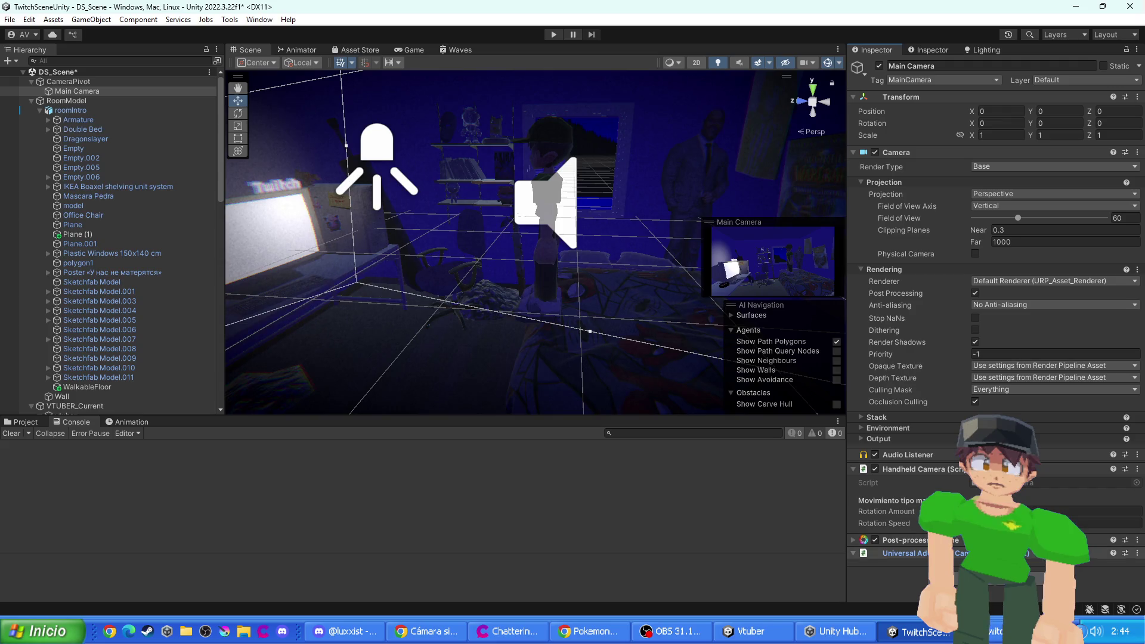
key("alt+Tab")
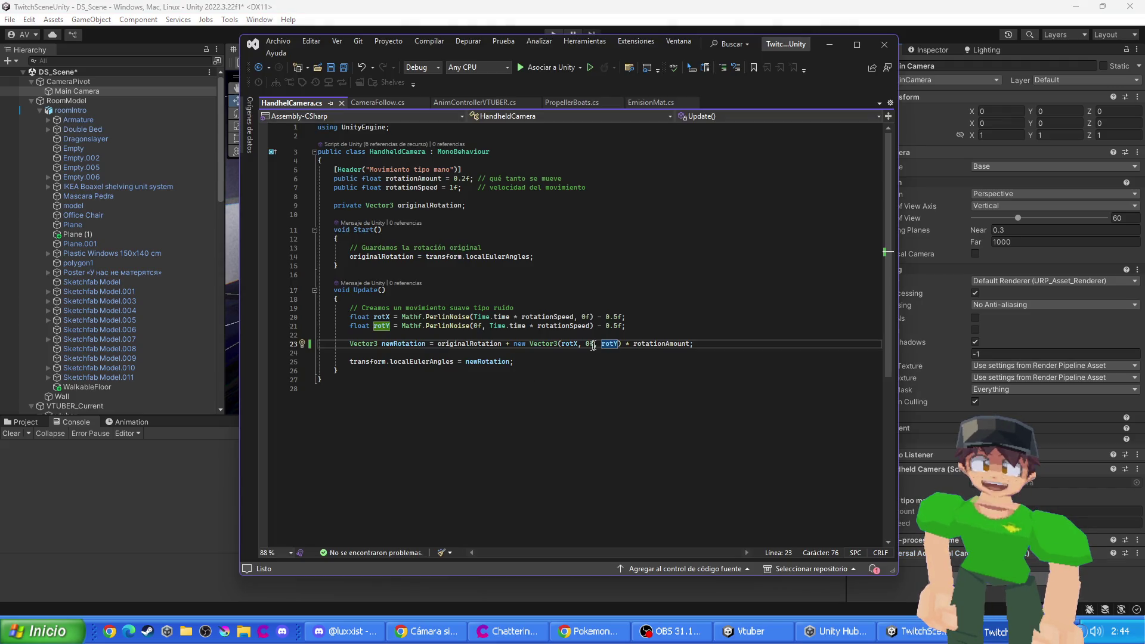
- Restore line 23 to Vector3(rotX, rotY, 0f), save the script, and return to Unity
type("r")
type("f")
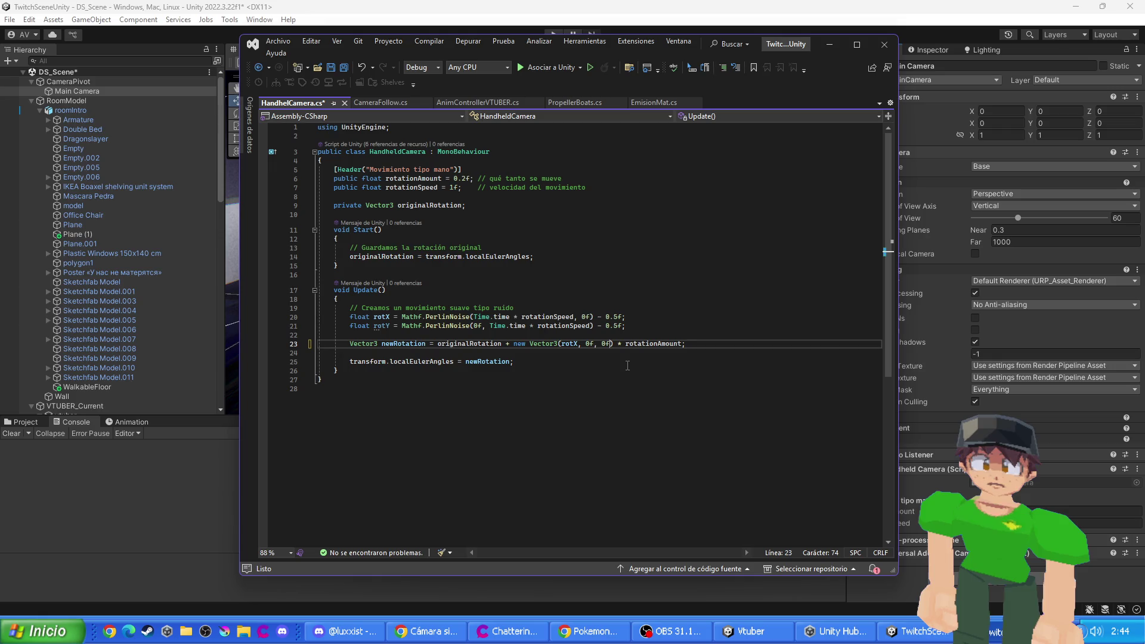
key("ctrl+z")
key("ctrl+s")
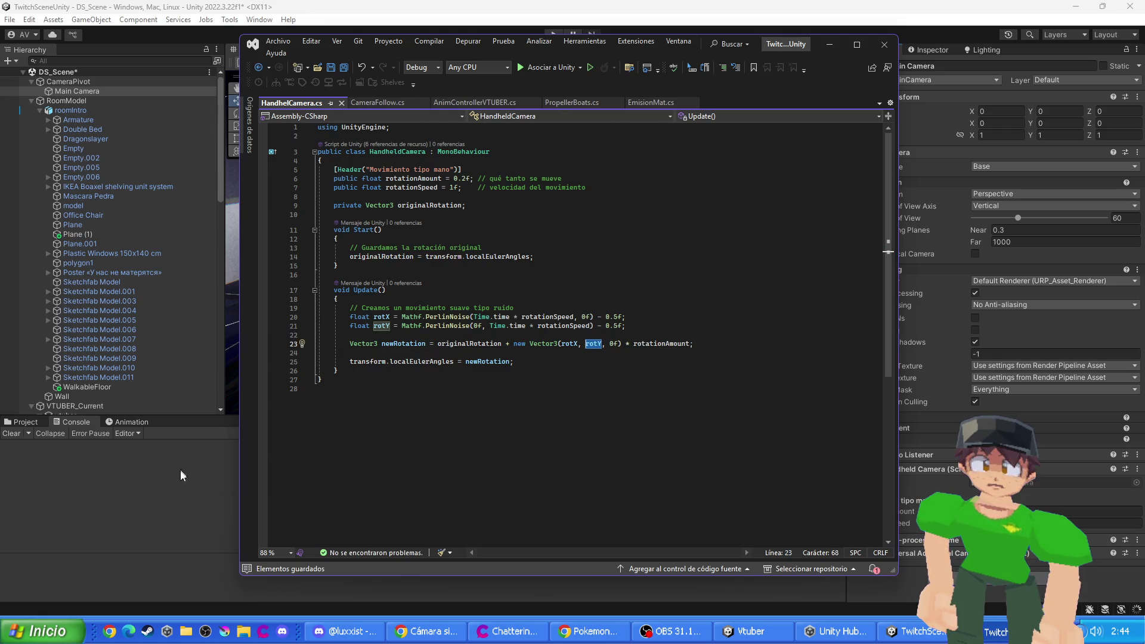
left_click(173, 486)
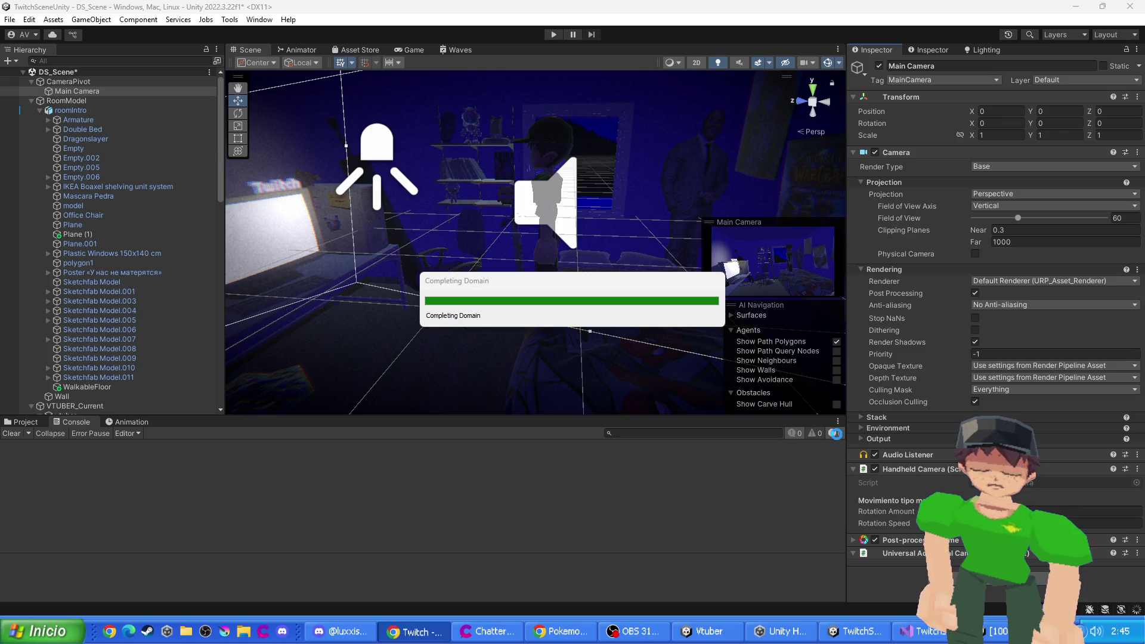
- Frame Main Camera in the Scene view, then reselect CameraPivot
left_click(191, 82)
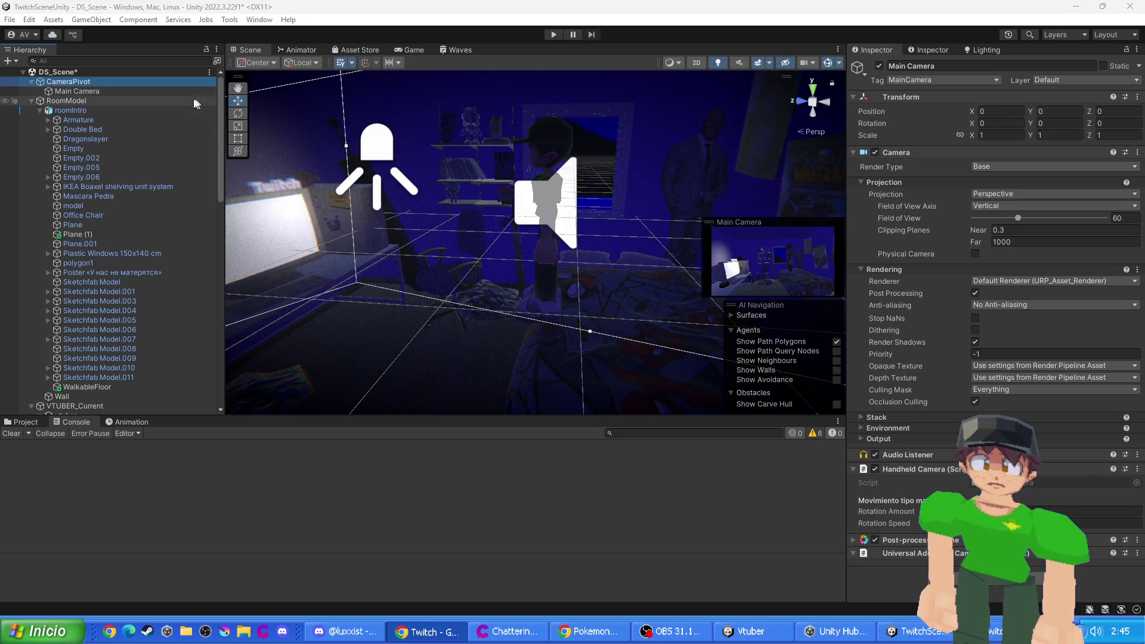
left_click(104, 91)
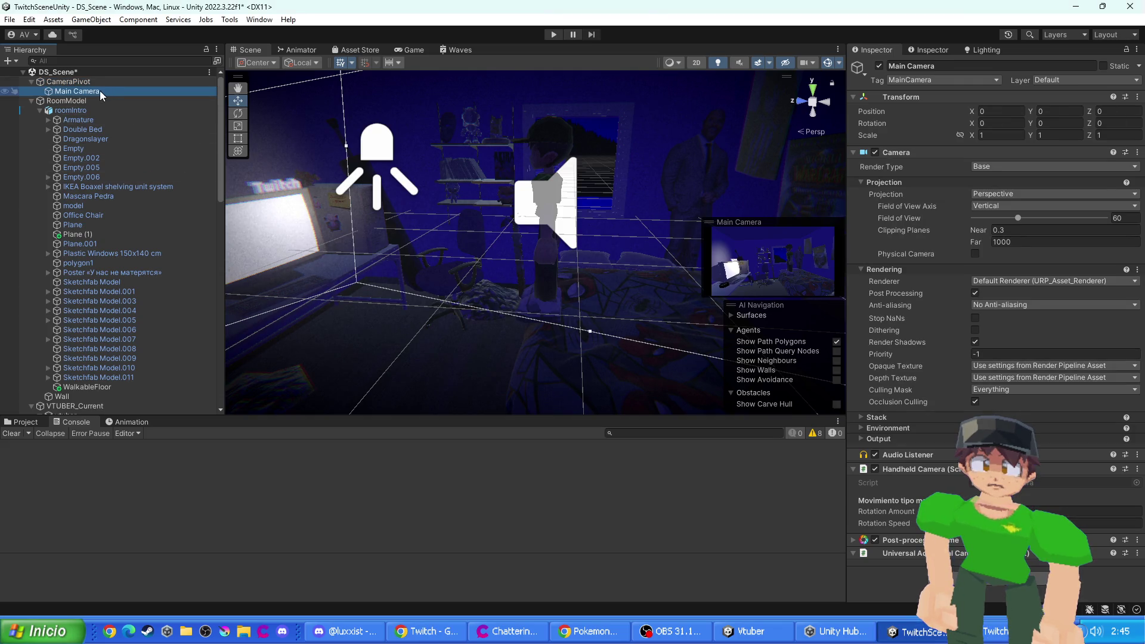
double_click(93, 91)
left_click(93, 92)
type("f")
key("Escape")
left_click(104, 81)
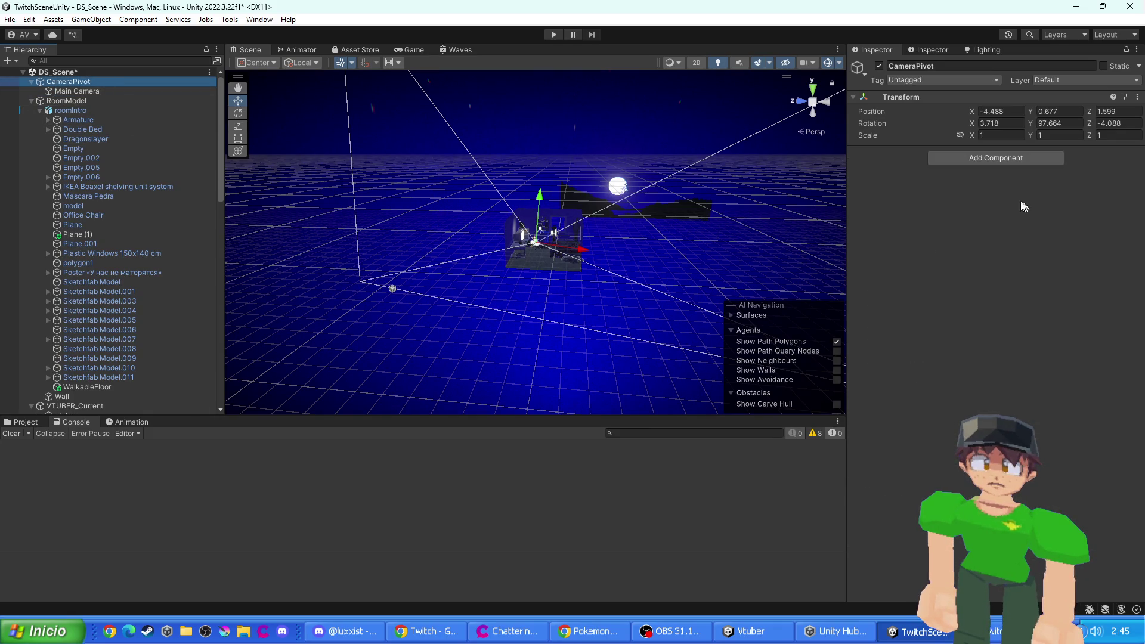
- Add the Camera Follow component to CameraPivot
left_click(1010, 156)
type("ca")
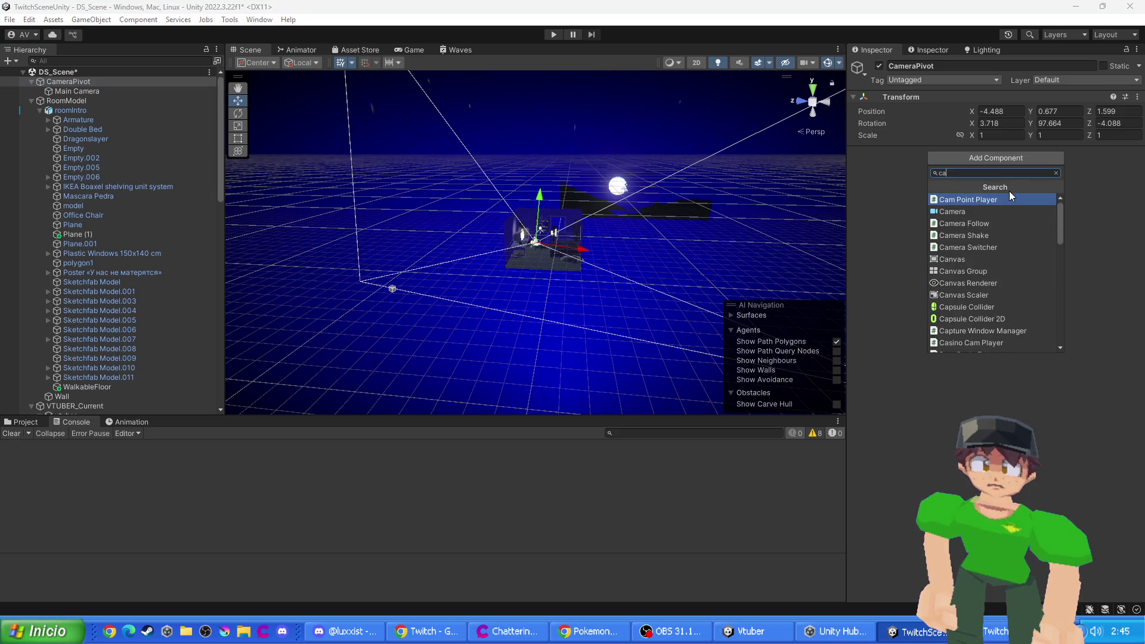
key("alt+Tab")
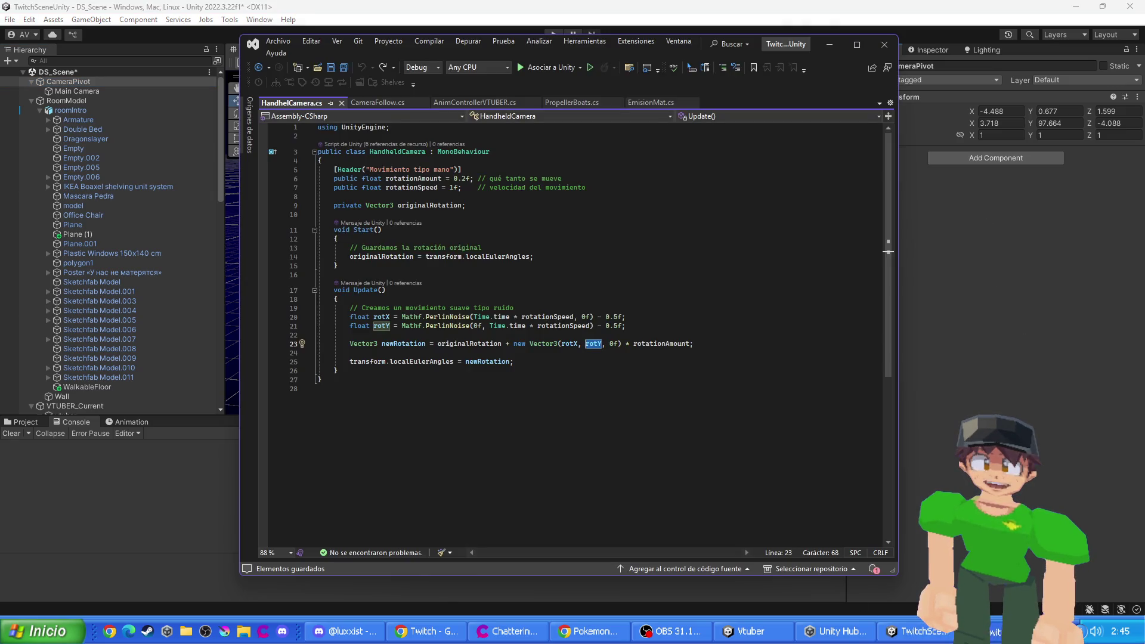
key("alt+Tab")
left_click(958, 159)
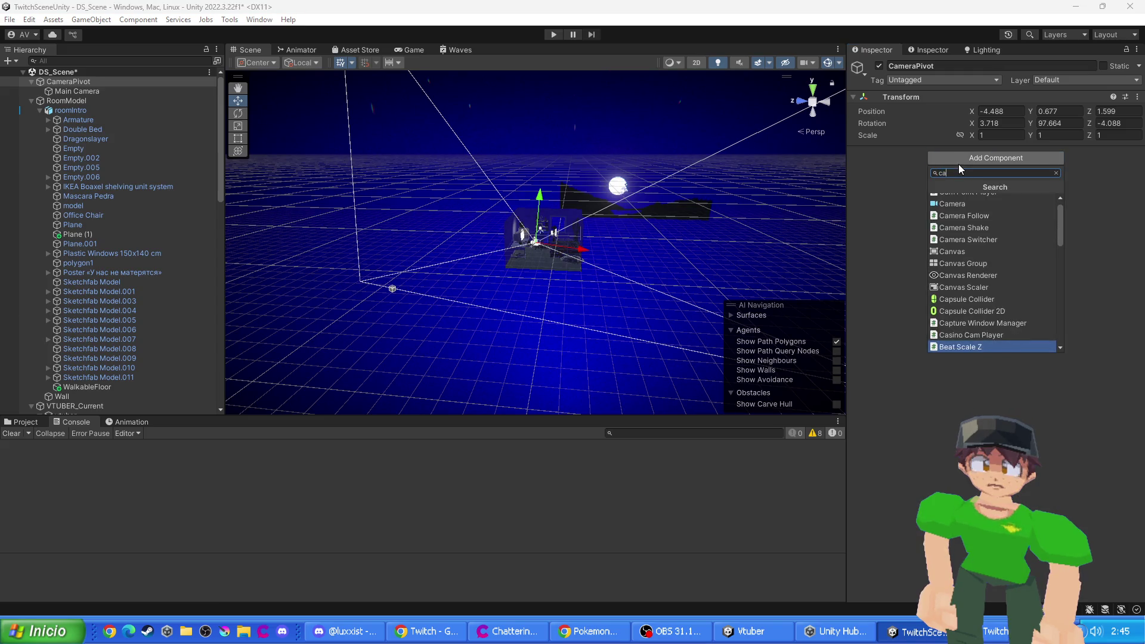
type("mera")
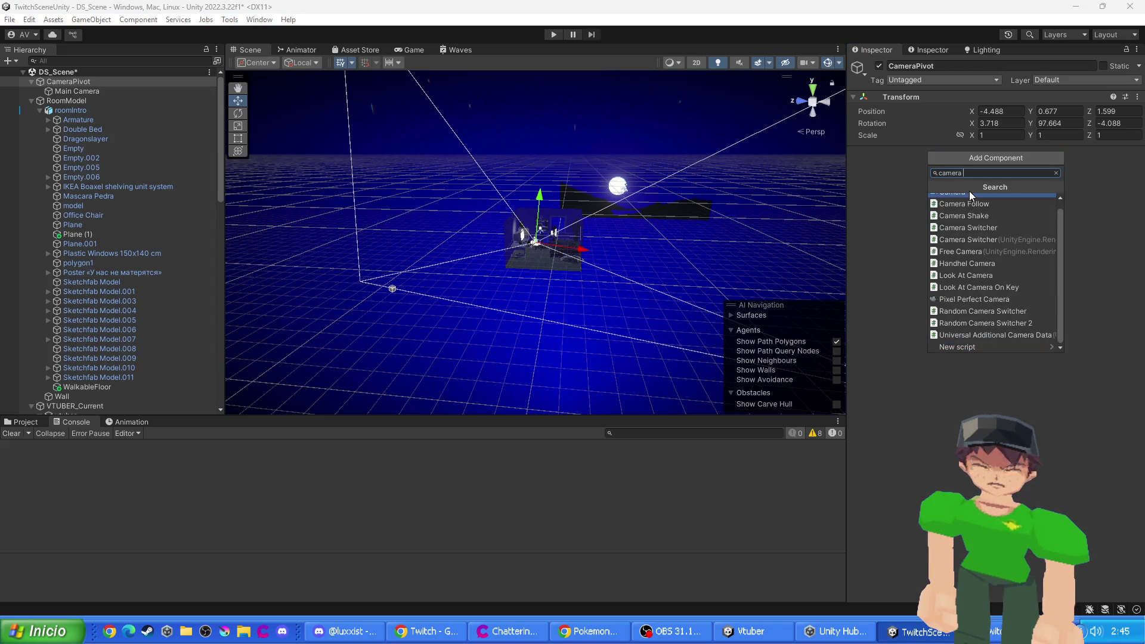
type(" f")
left_click(974, 201)
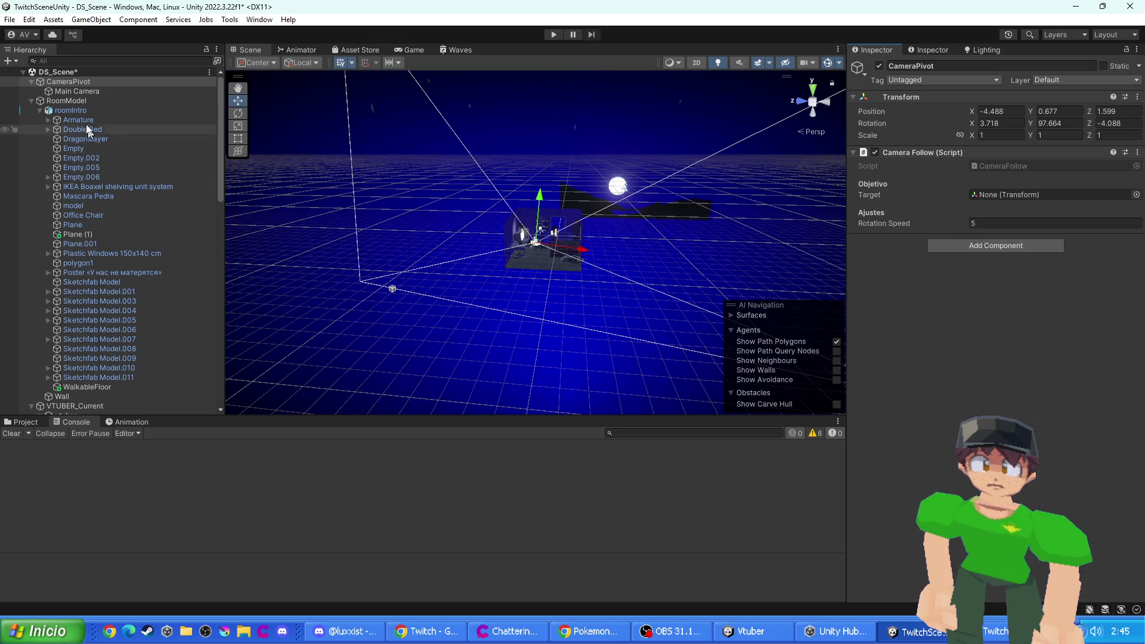
- Set VTUBER_Current as Camera Follow's target and start play mode
left_click(84, 406)
left_click_drag(132, 394, 1017, 197)
left_click(554, 34)
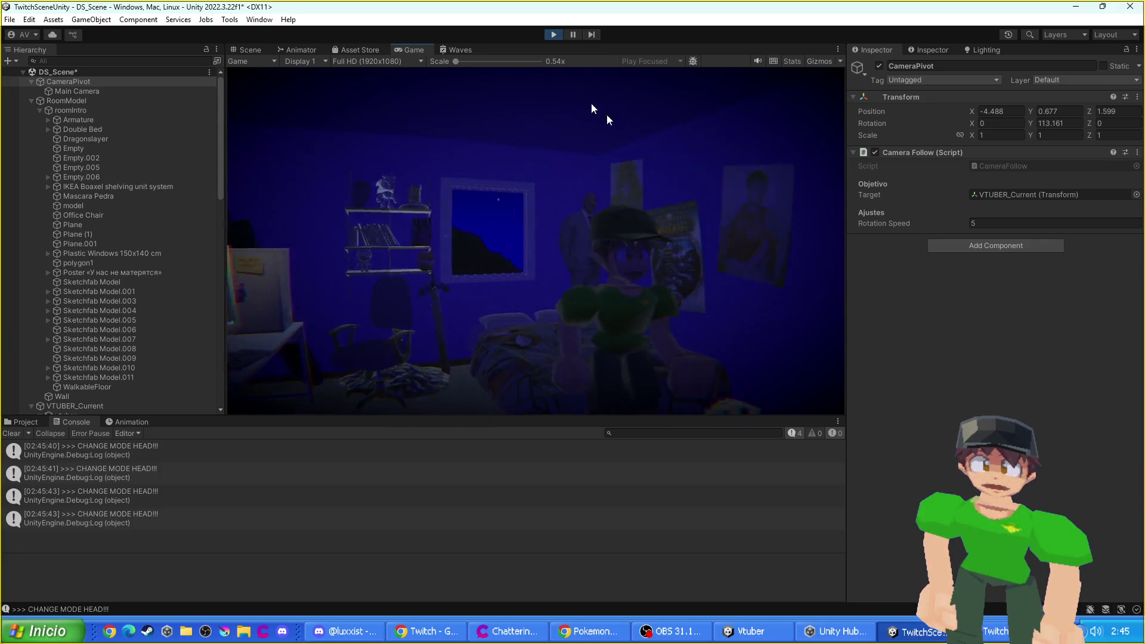
- Stop the play test after watching CameraPivot follow the VTuber at rotation speed 5
left_click(555, 34)
- Set Camera Follow's Rotation Speed to 8 and run a play test of it
left_click(1012, 223)
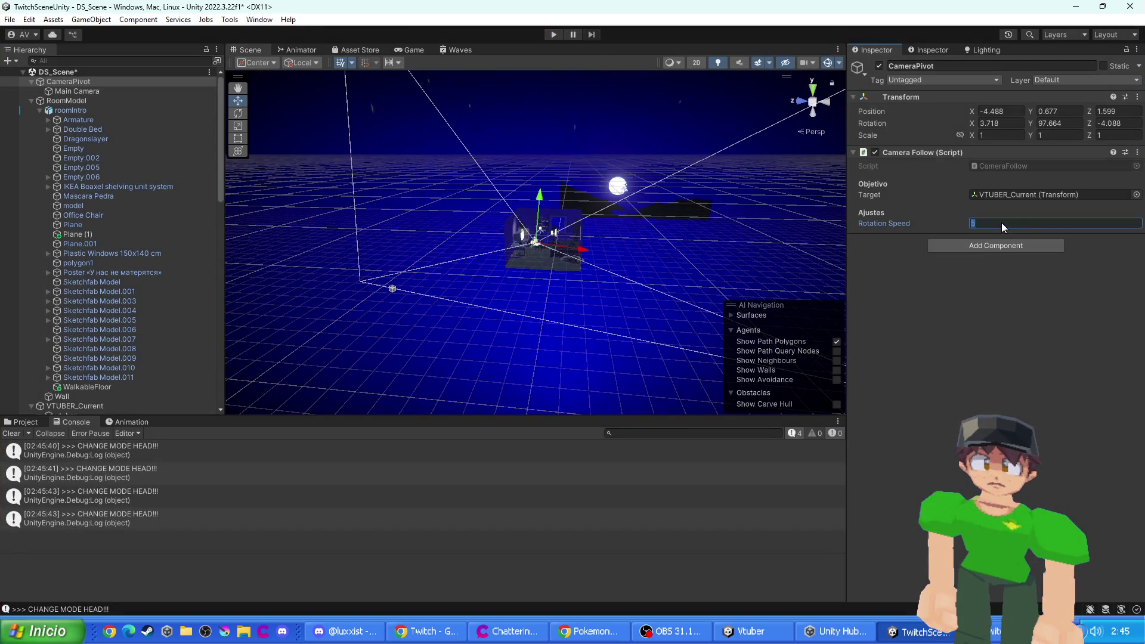
type("8")
left_click(556, 37)
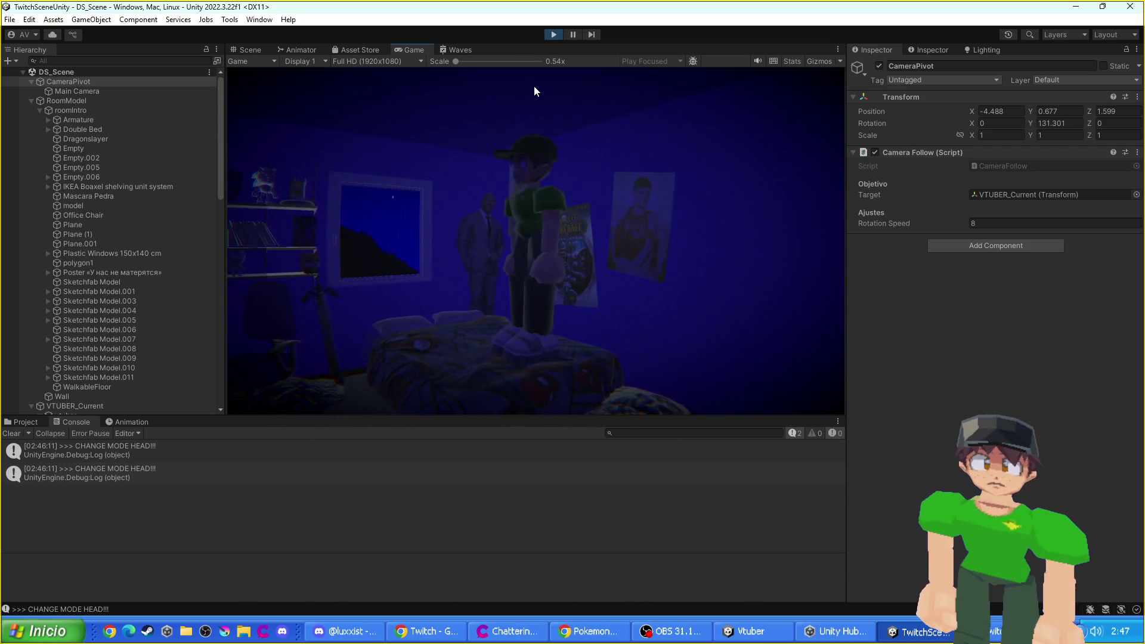
left_click(551, 34)
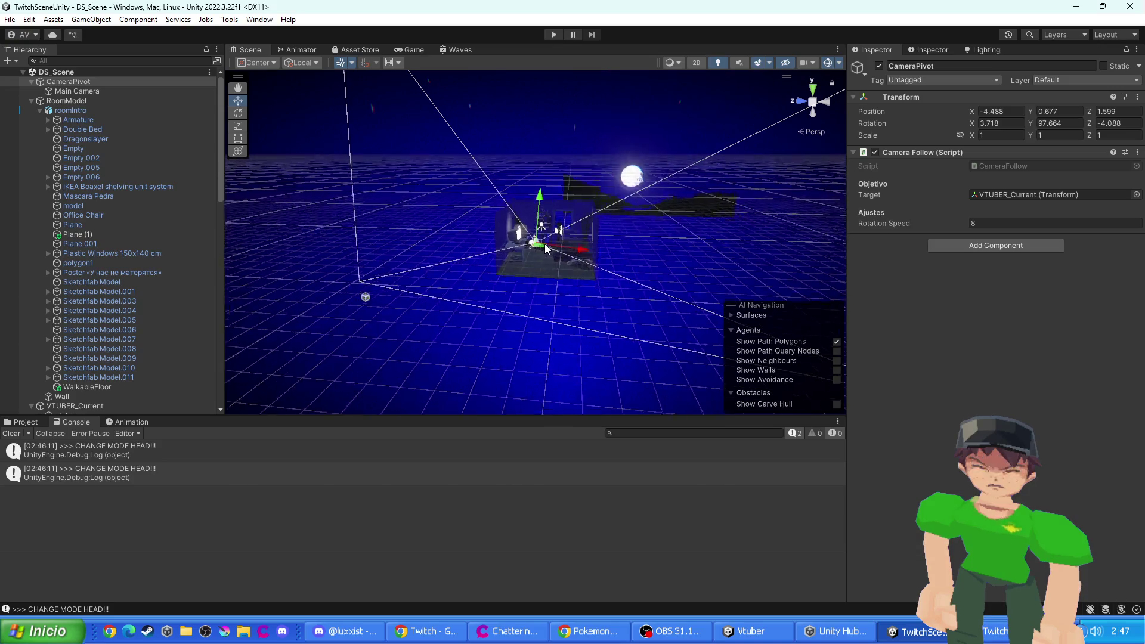
- Orbit the Scene view toward the desk and frame the view on the ashtray
scroll(546, 245, "up", 5)
scroll(545, 245, "up", 3)
left_click(561, 159)
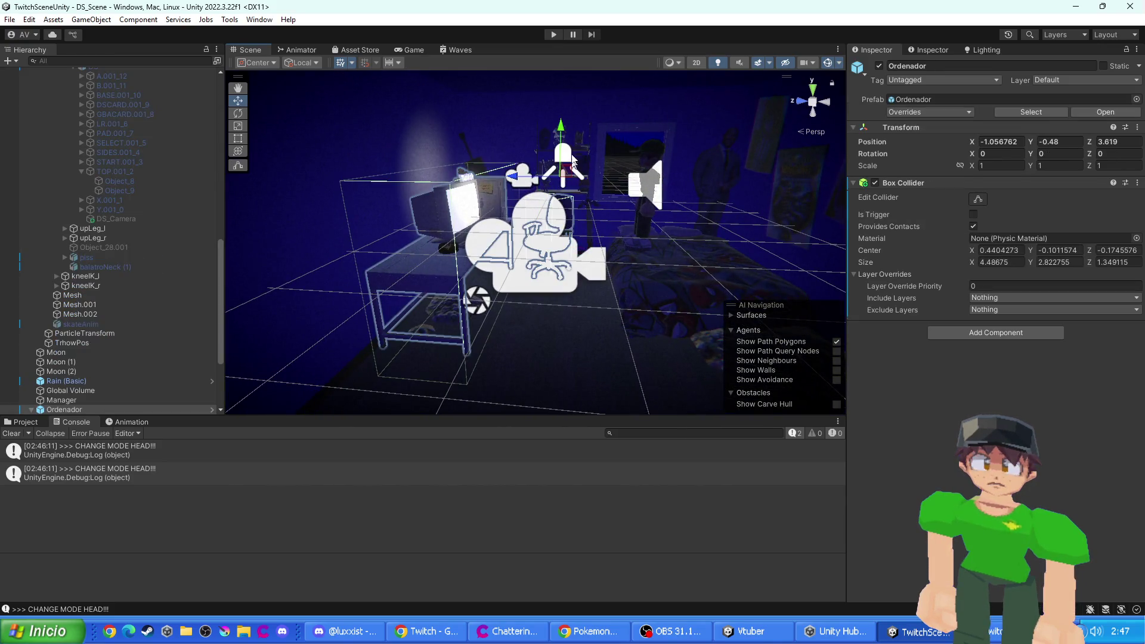
left_click(573, 160)
left_click(600, 176)
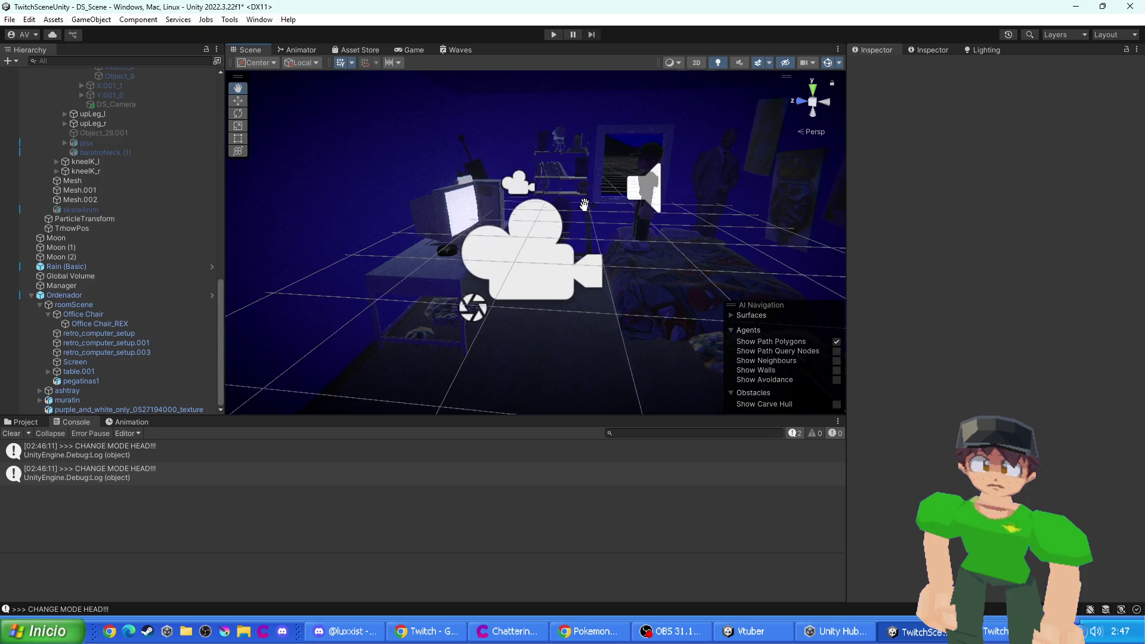
scroll(474, 350, "down", 3)
left_click_drag(507, 277, 192, 370)
scroll(568, 275, "up", 3)
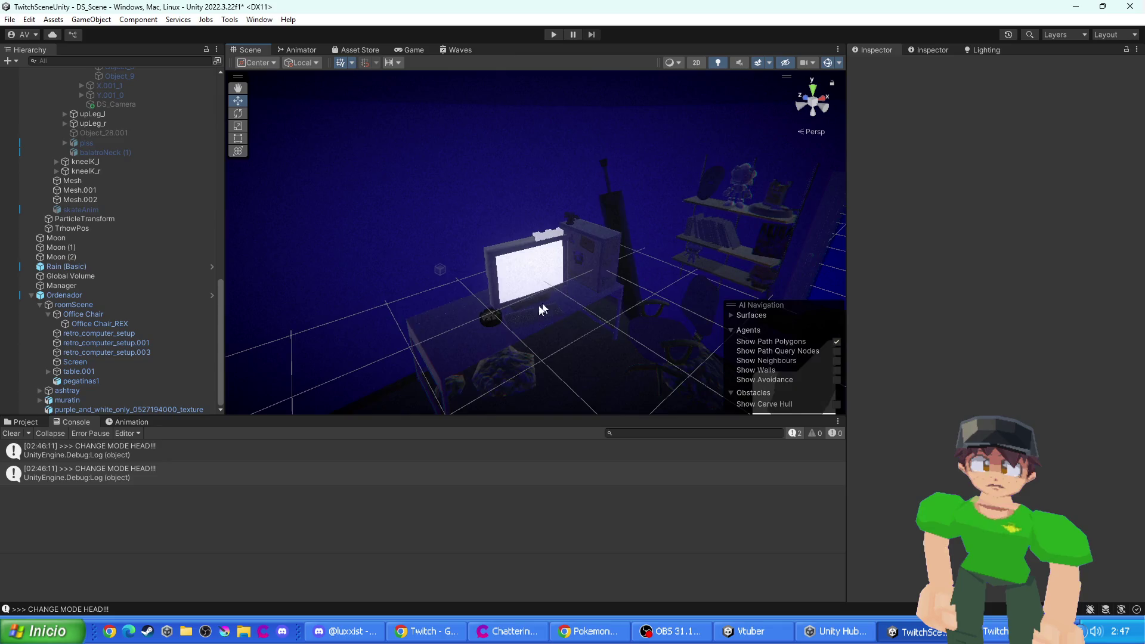
left_click(493, 318)
left_click(492, 318)
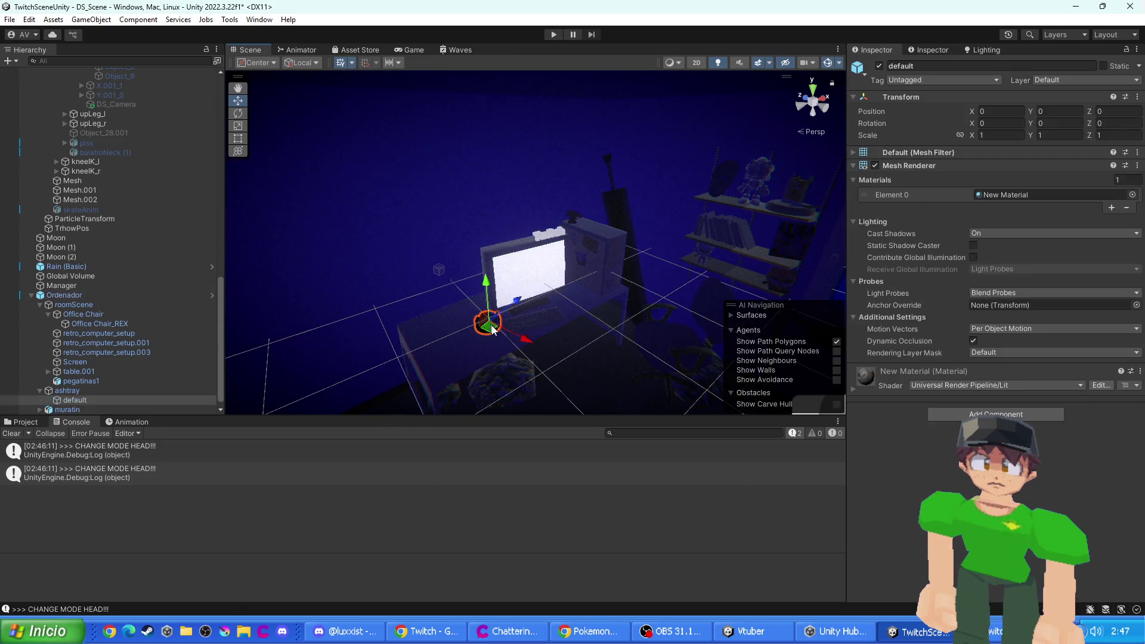
key("f")
- Frame the Sonic figure on the wall shelf and delete it
left_click_drag(573, 275, 507, 330)
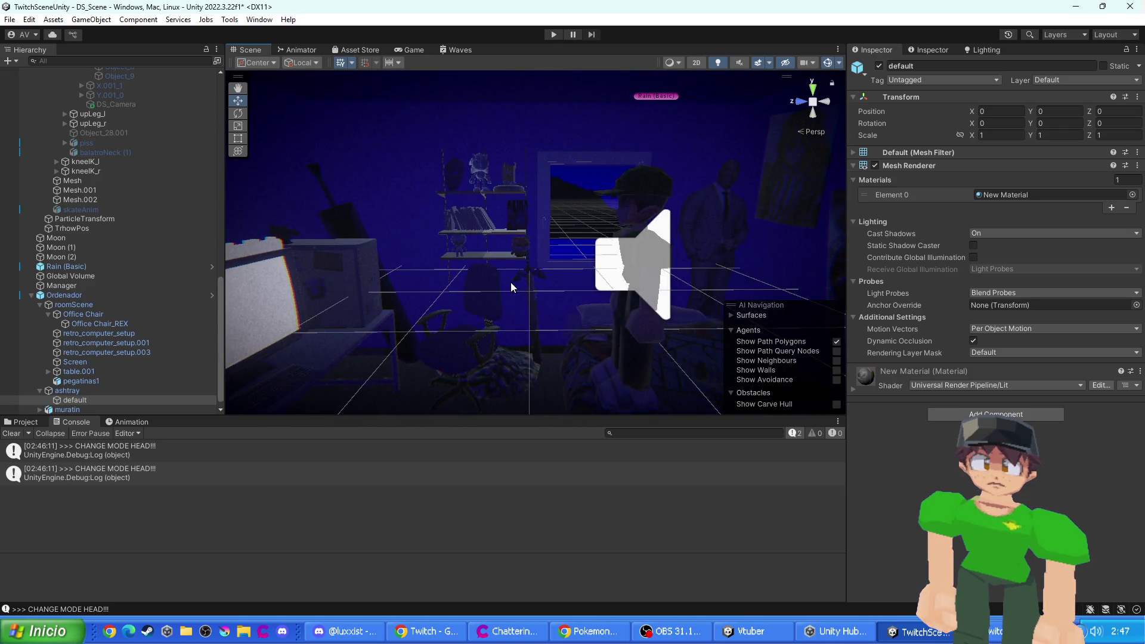
left_click(471, 149)
left_click(471, 149)
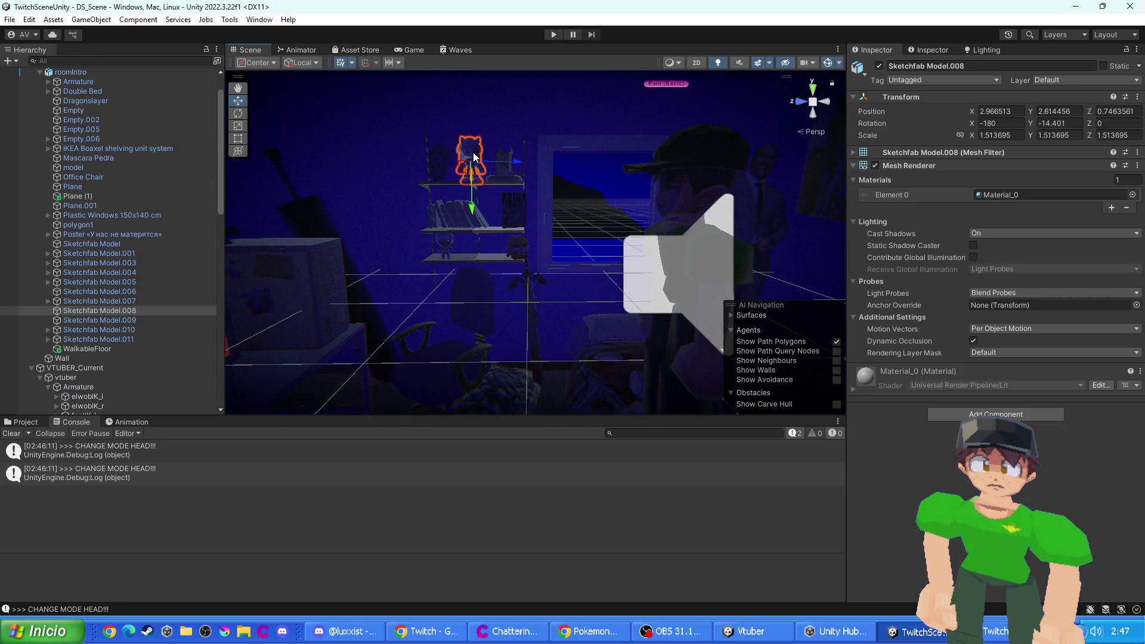
key("f")
key("Delete")
- Delete the packet and the round cushion beneath it from the shelf
scroll(555, 235, "down", 3)
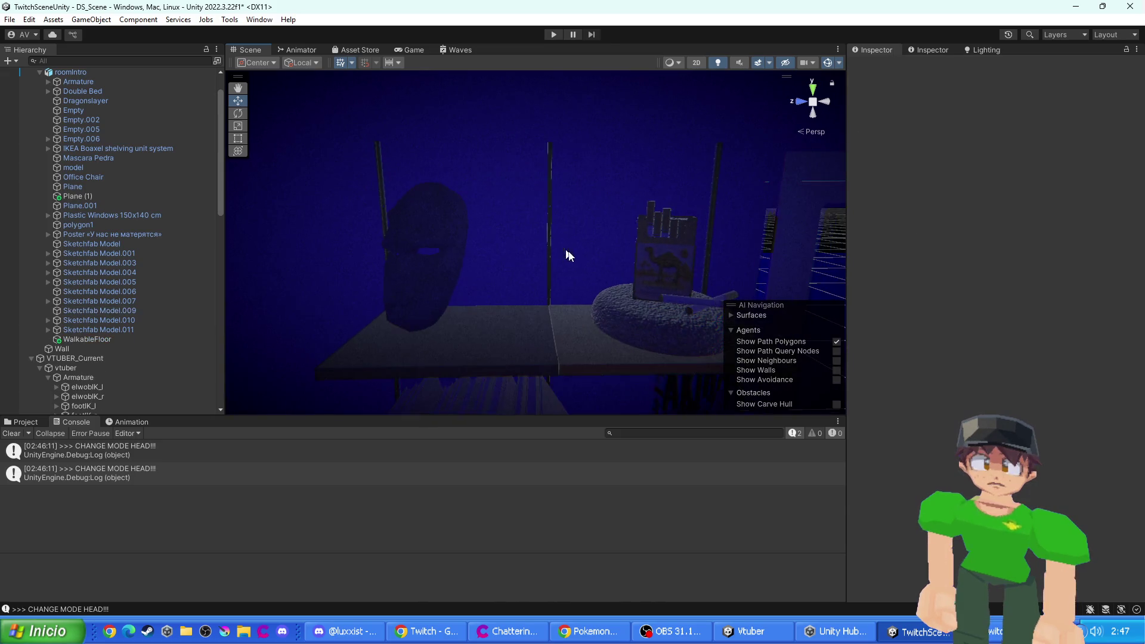
scroll(644, 282, "up", 3)
left_click(594, 211)
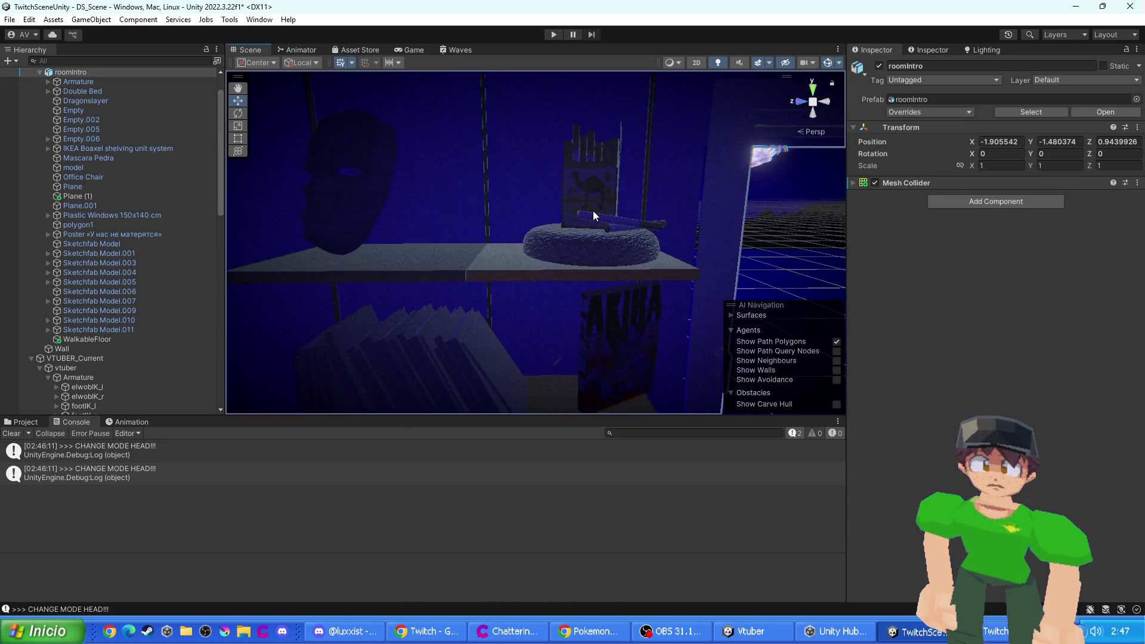
key("Delete")
left_click(594, 245)
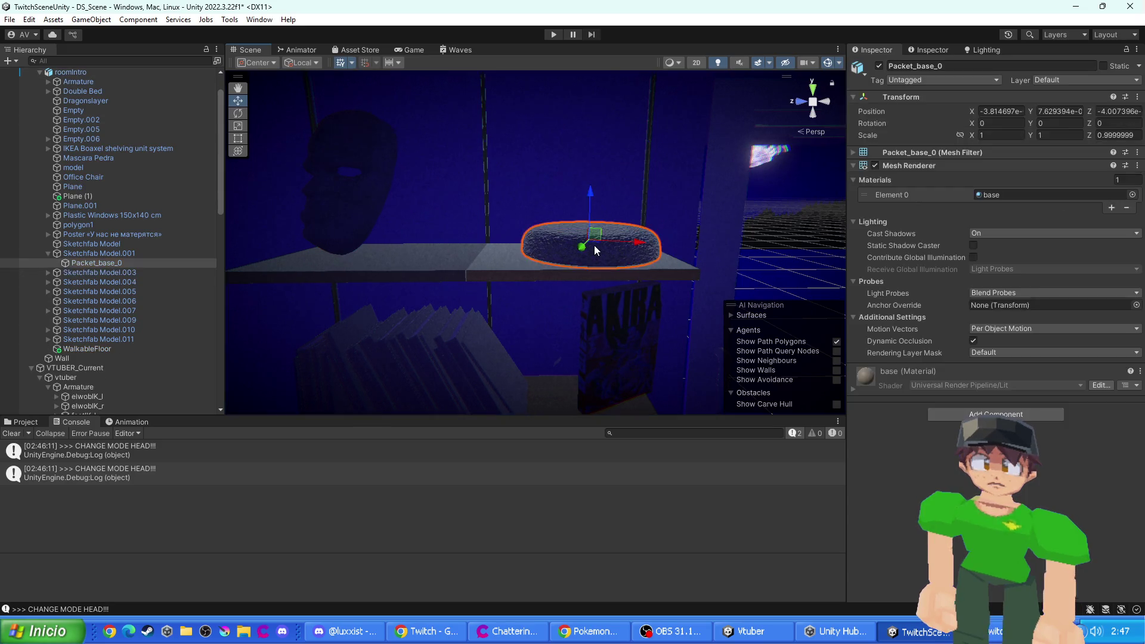
key("Delete")
- Swing the view past the bed back to the desk and select Rain (Basic)
scroll(495, 369, "down", 5)
left_click(562, 280)
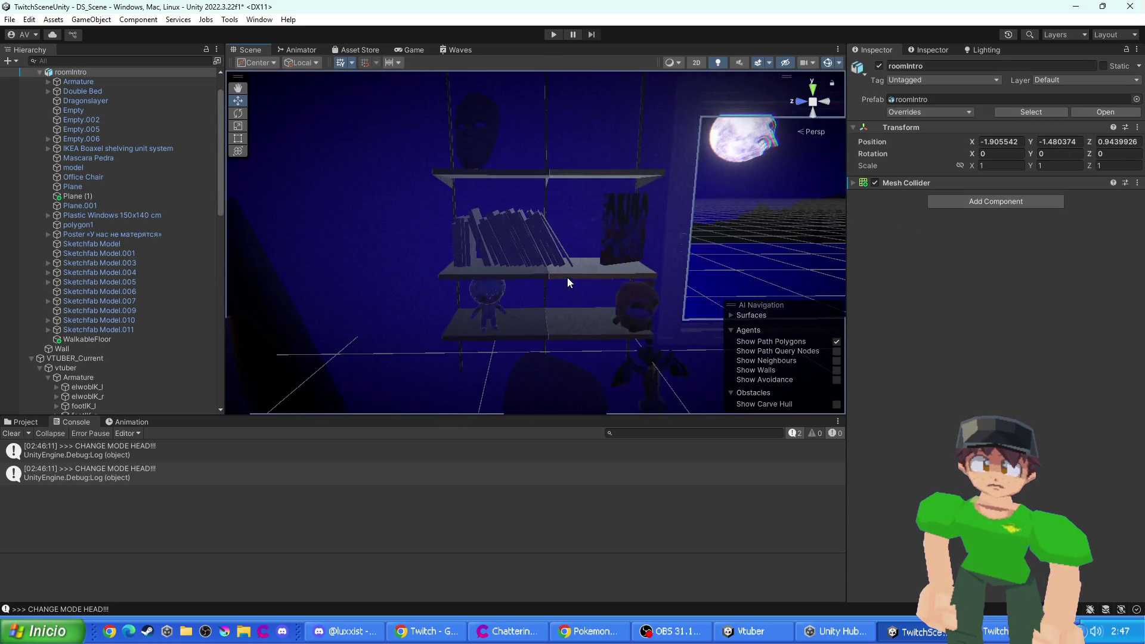
scroll(568, 280, "down", 3)
left_click_drag(568, 280, 517, 232)
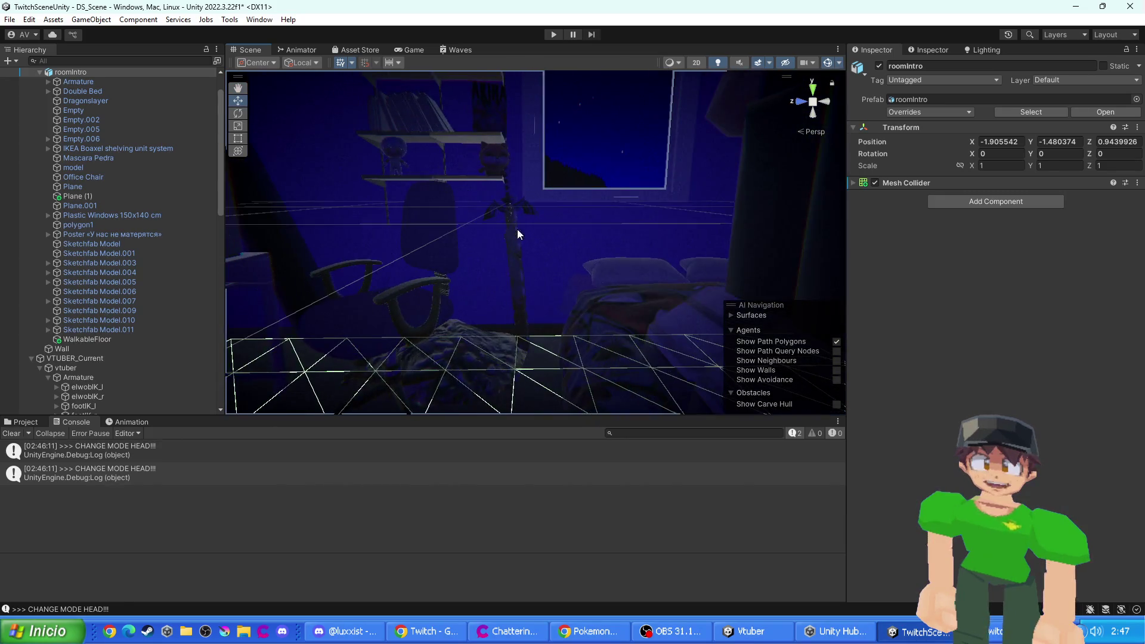
scroll(524, 236, "down", 5)
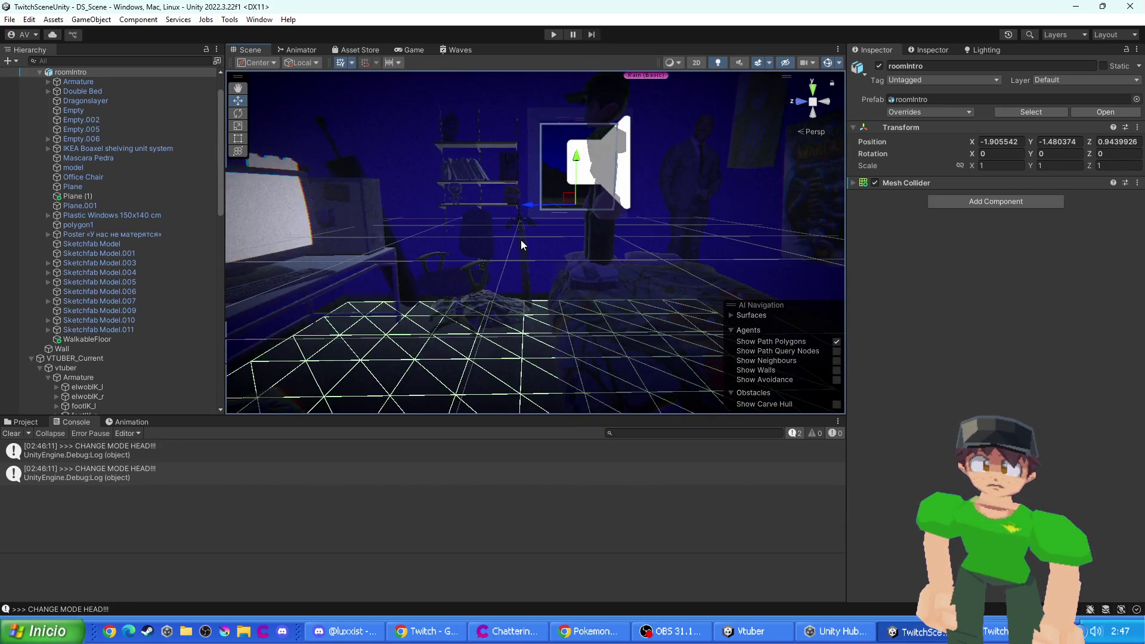
scroll(562, 261, "down", 3)
left_click_drag(543, 265, 525, 268)
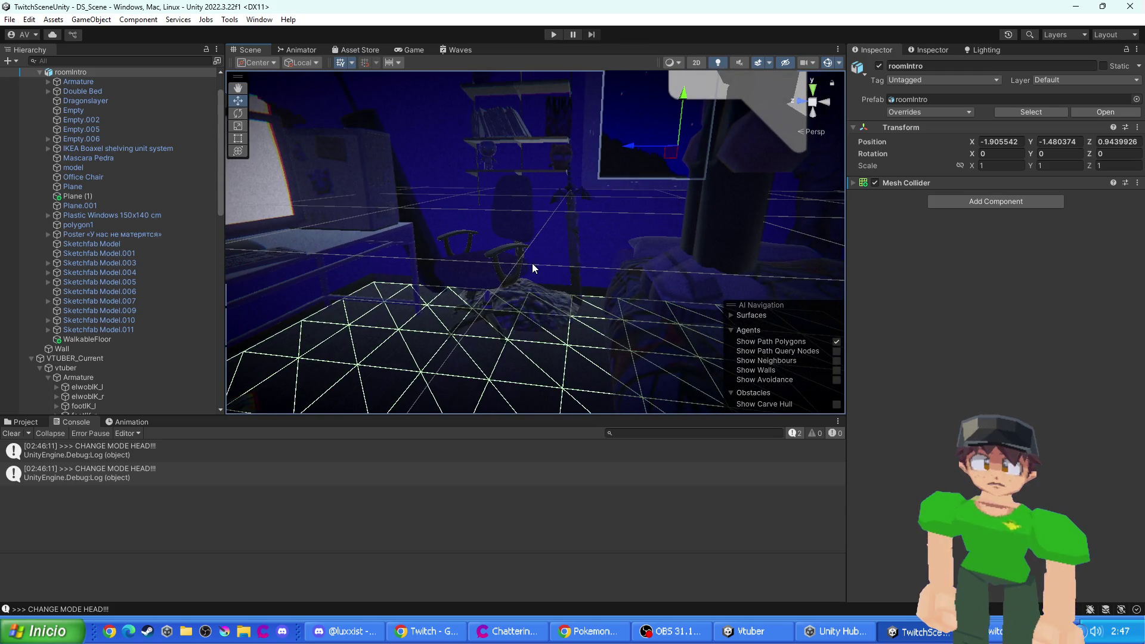
scroll(525, 258, "up", 5)
scroll(525, 258, "down", 5)
mouse_move(513, 257)
left_mouse_down()
mouse_move(439, 233)
mouse_move(453, 244)
mouse_move(382, 263)
mouse_move(488, 274)
mouse_move(564, 227)
left_mouse_up()
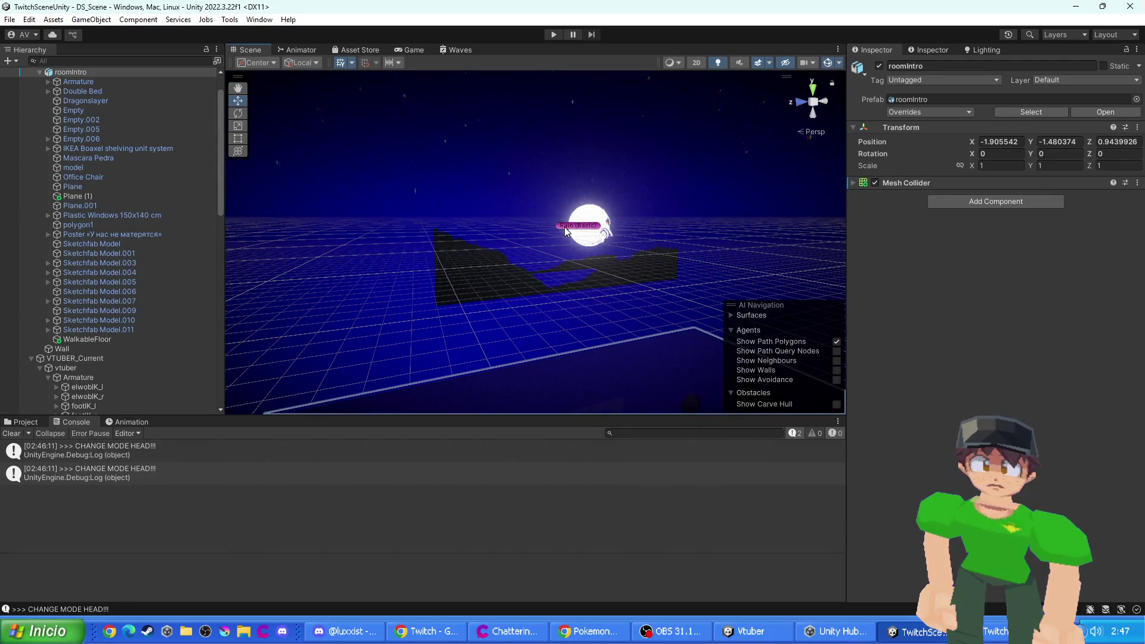
left_click(565, 227)
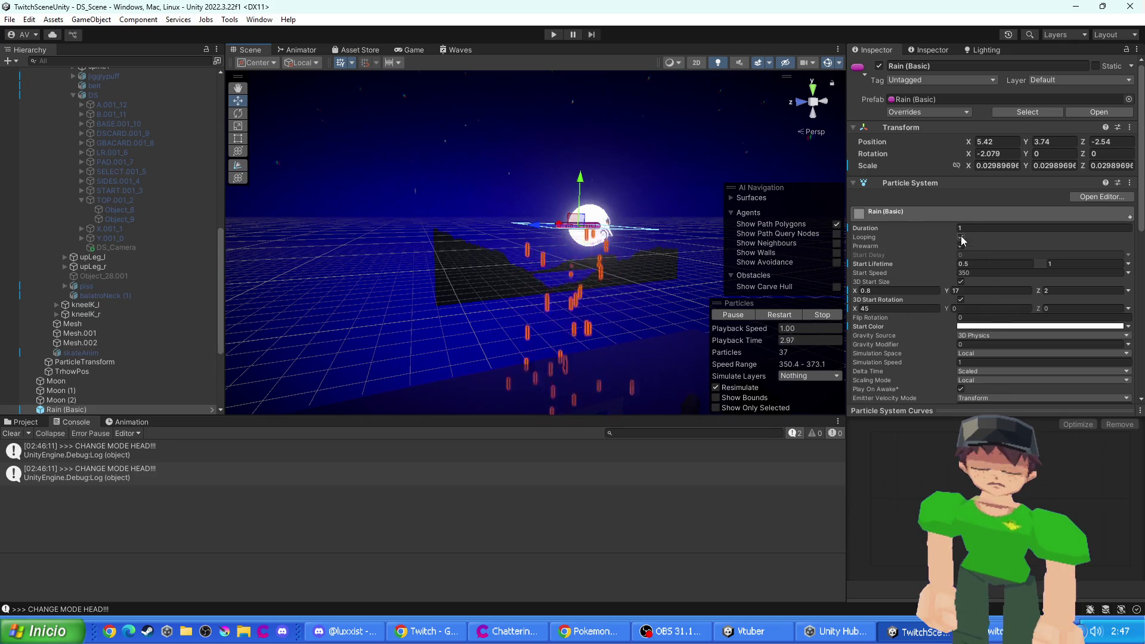
- Lower the Rain (Basic) Emission Rate over Time from 55 to 45
scroll(924, 311, "down", 5)
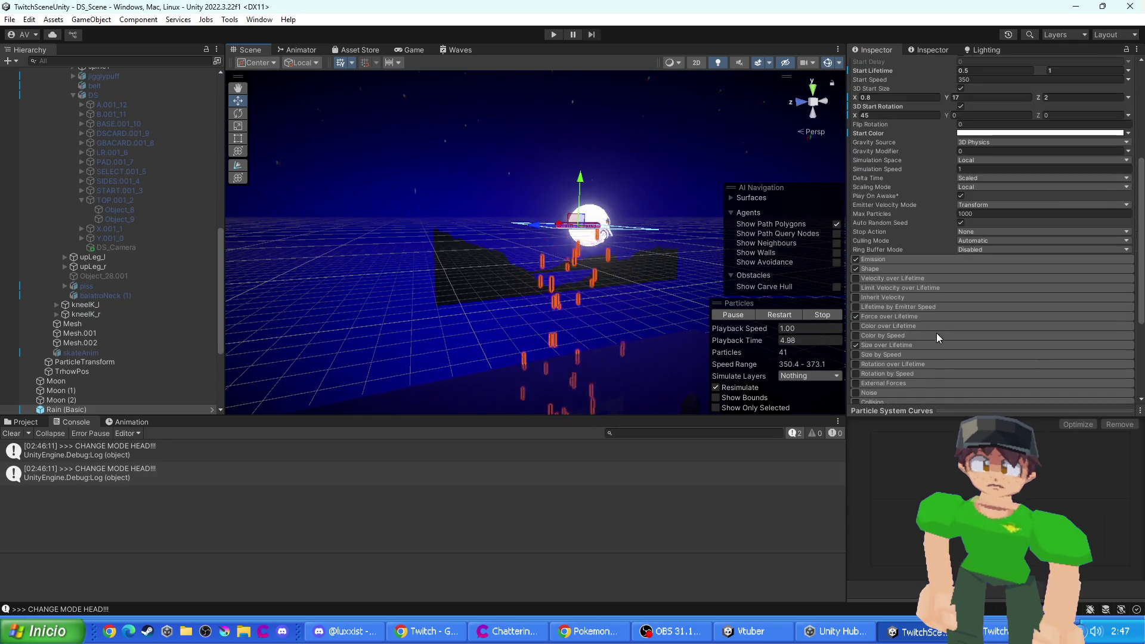
scroll(889, 271, "down", 5)
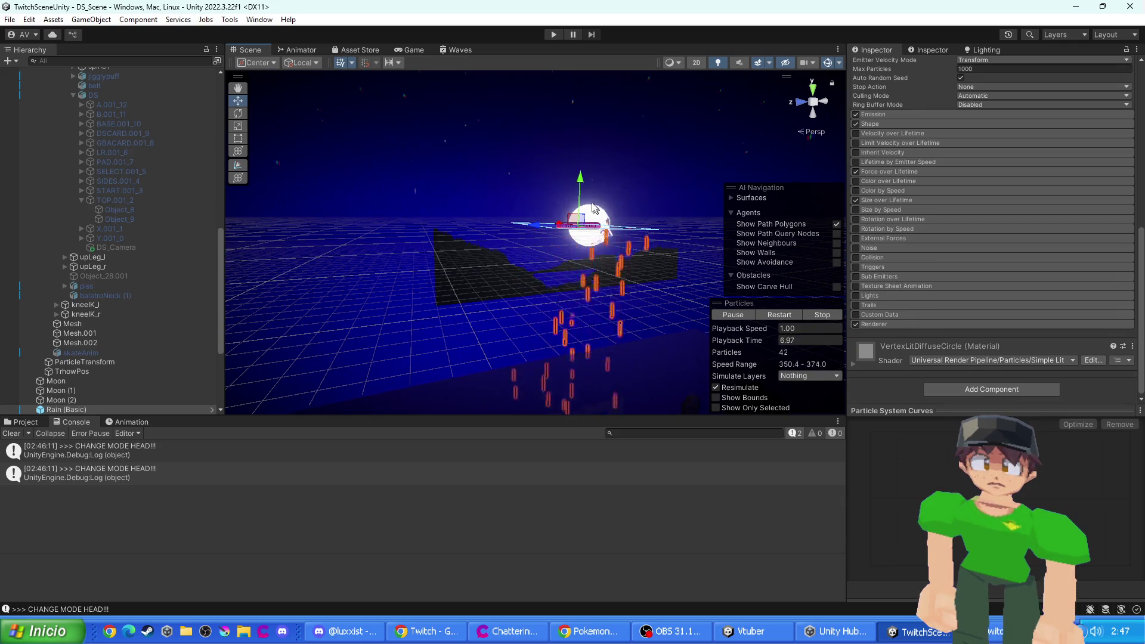
scroll(871, 221, "up", 4)
scroll(868, 212, "up", 3)
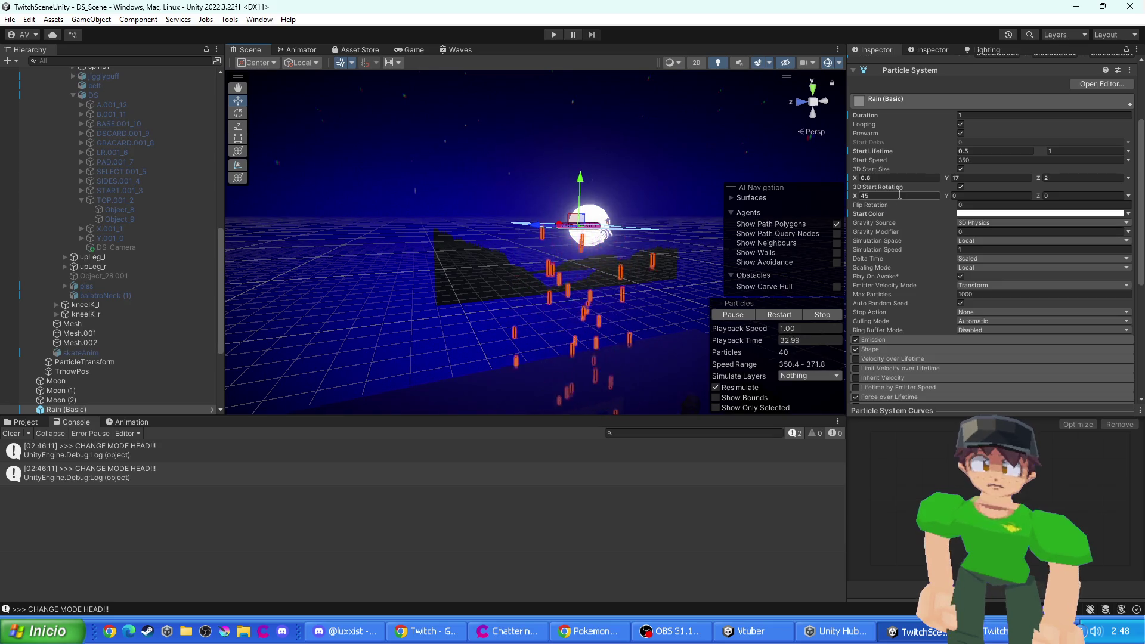
left_click(892, 337)
scroll(871, 298, "down", 3)
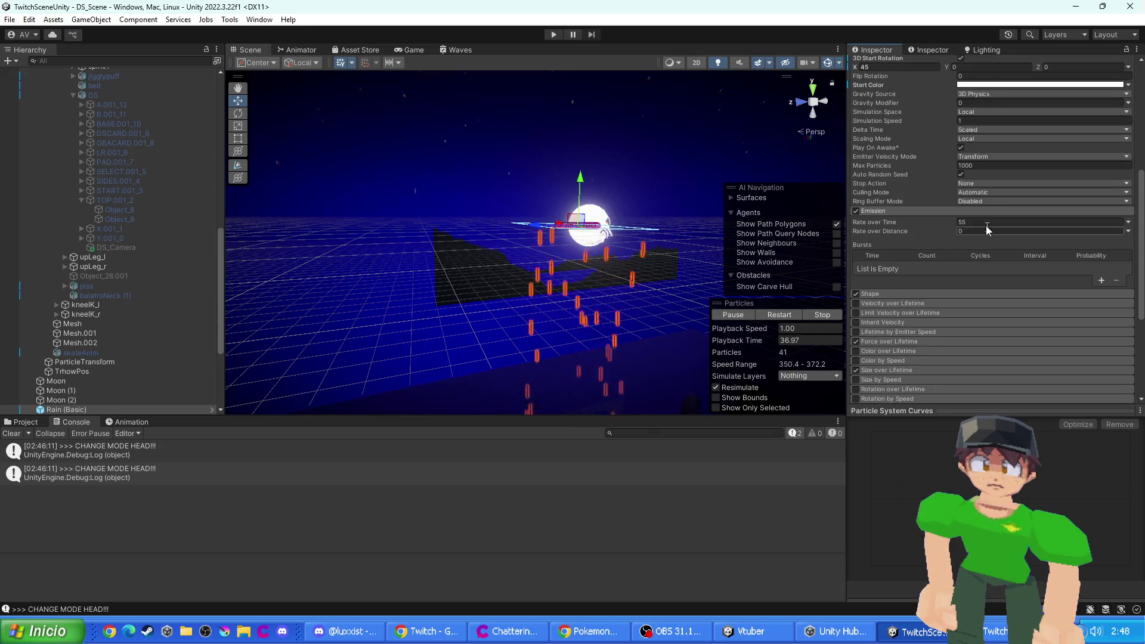
type("4")
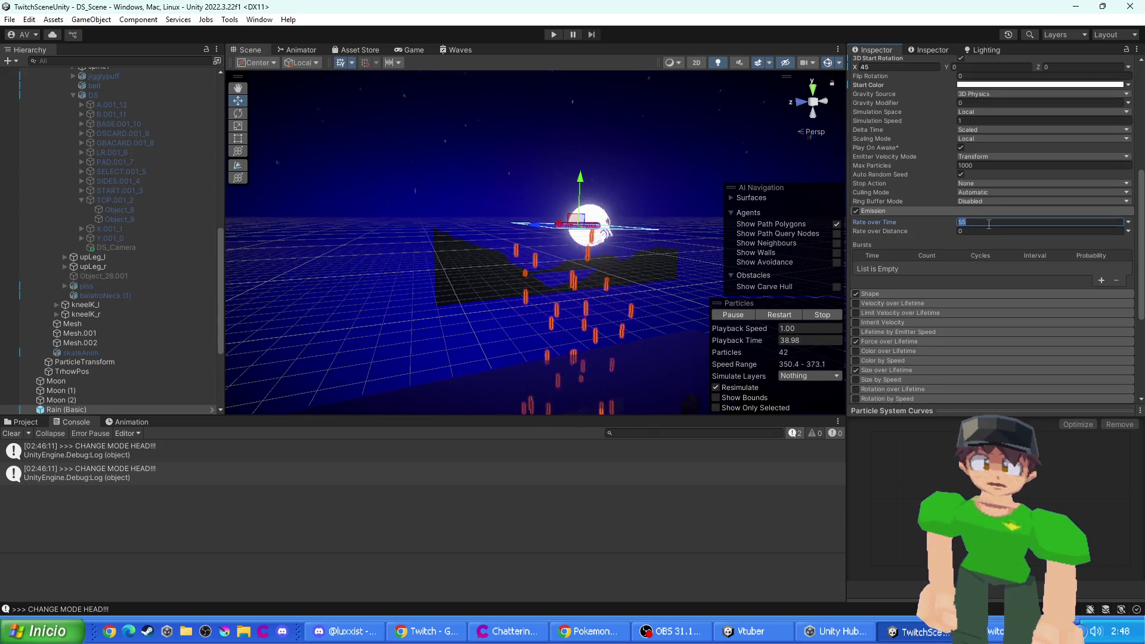
type("5")
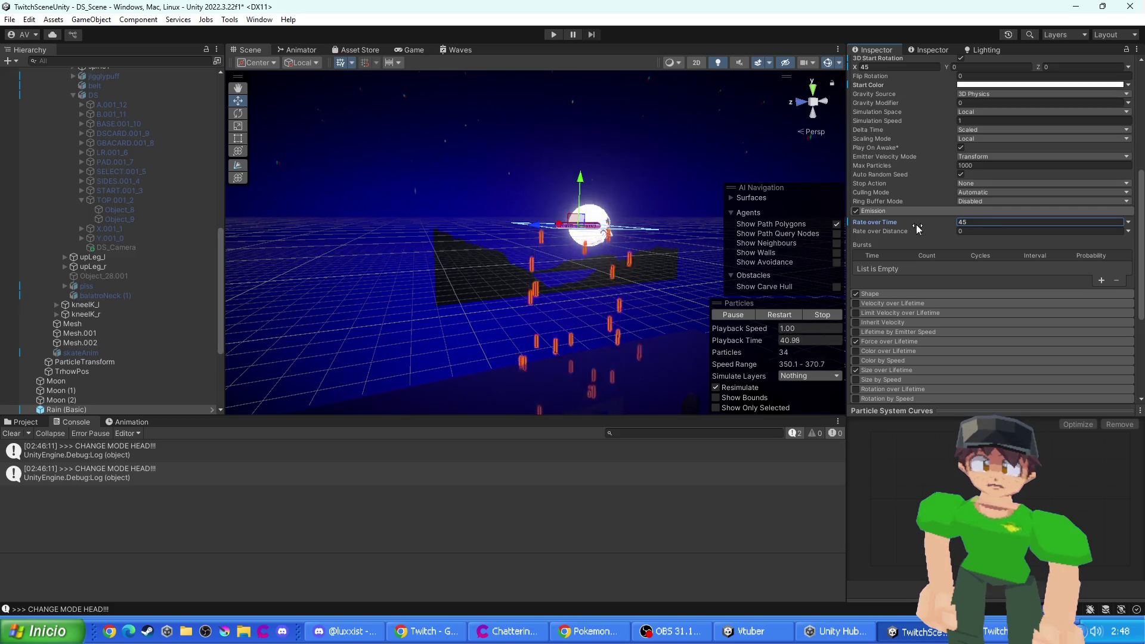
scroll(974, 335, "down", 2)
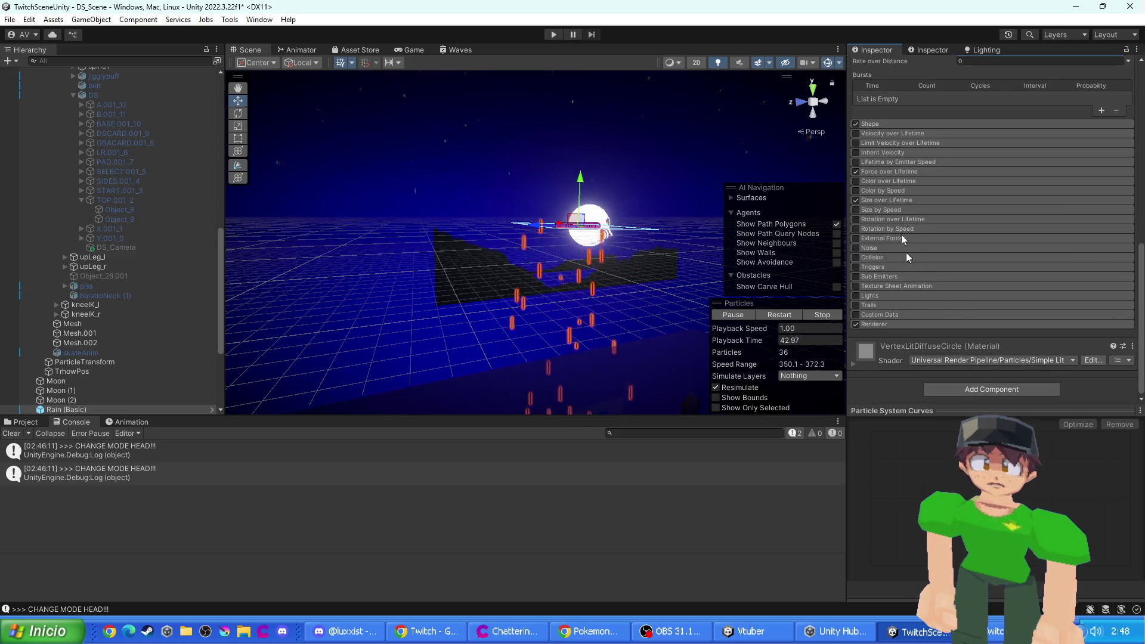
key("Return")
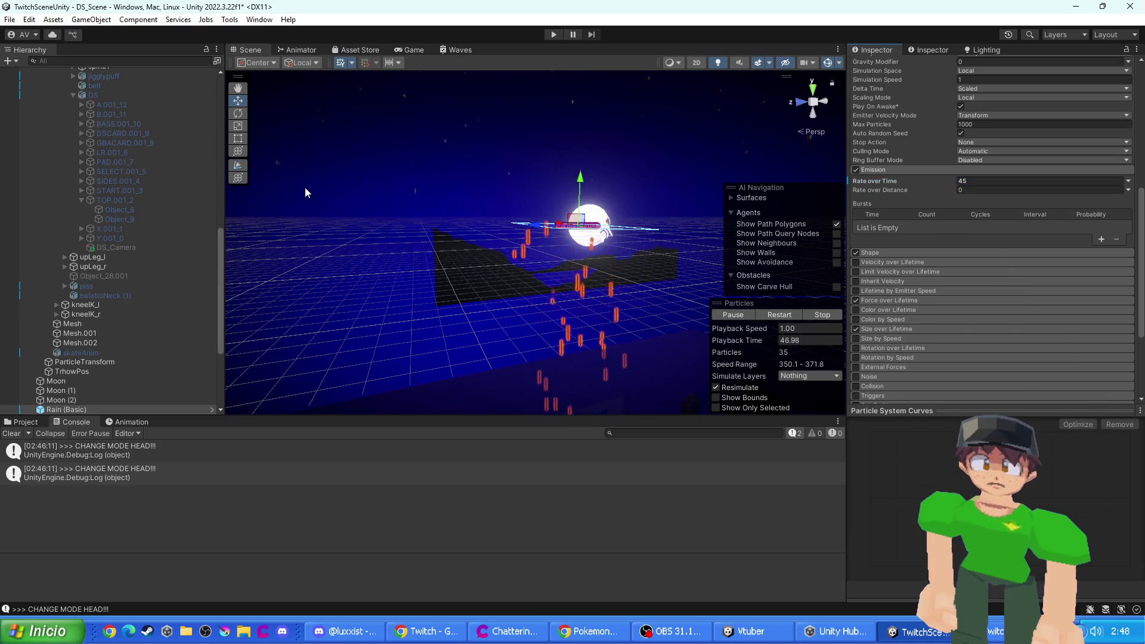
left_click(412, 222)
left_click(582, 225)
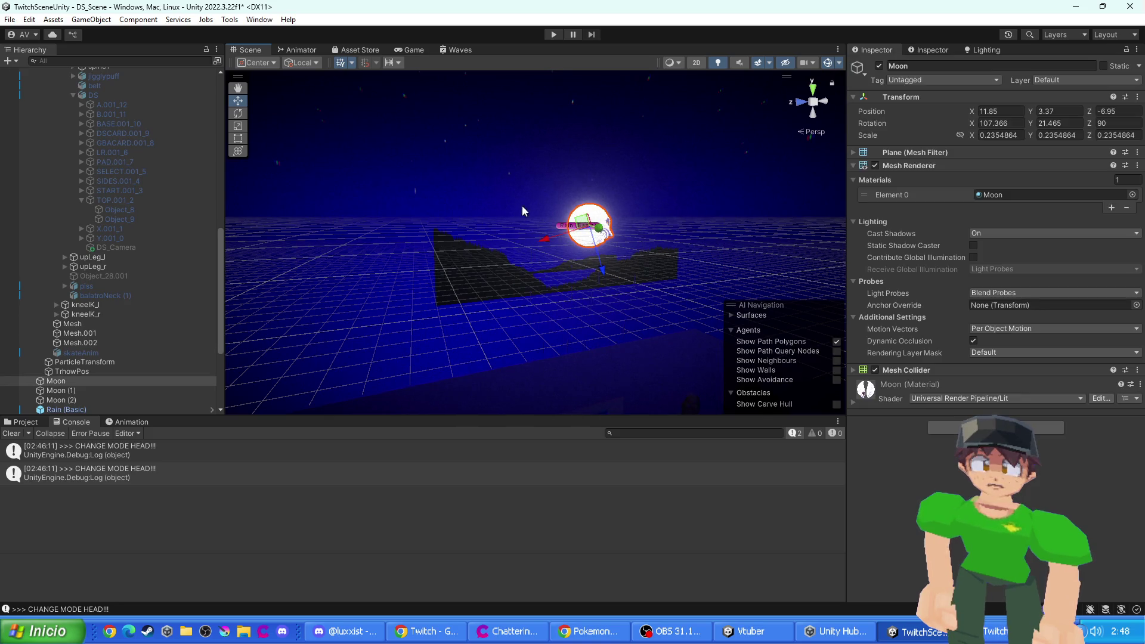
- Run and stop Play mode to check the lighter rain, then view CameraFollow.cs in Visual Studio
left_click(554, 34)
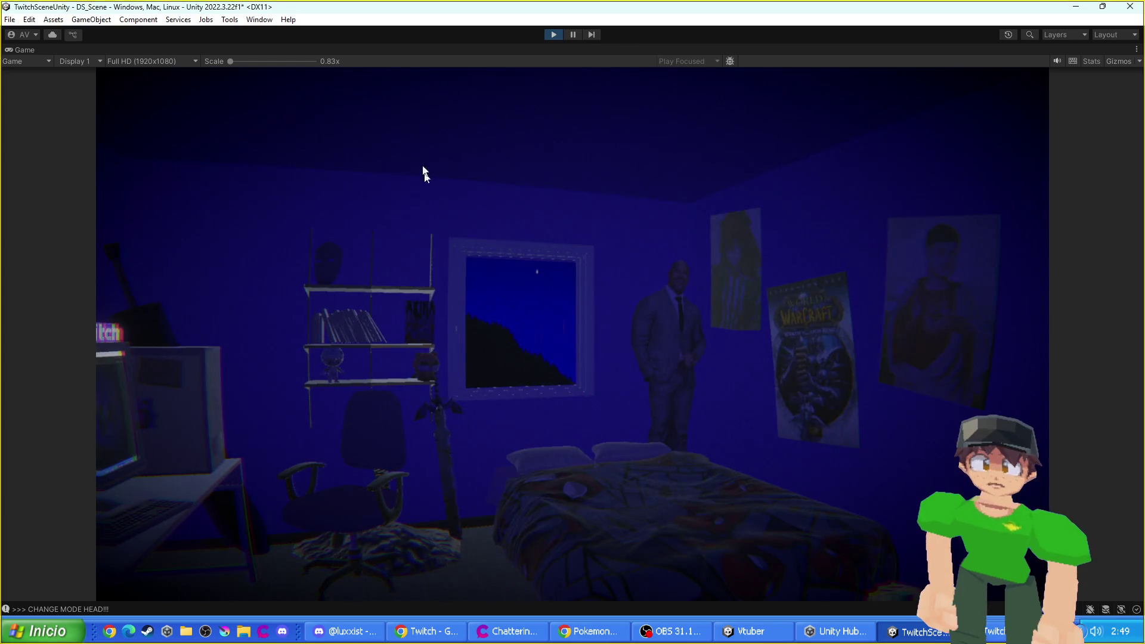
left_click(554, 34)
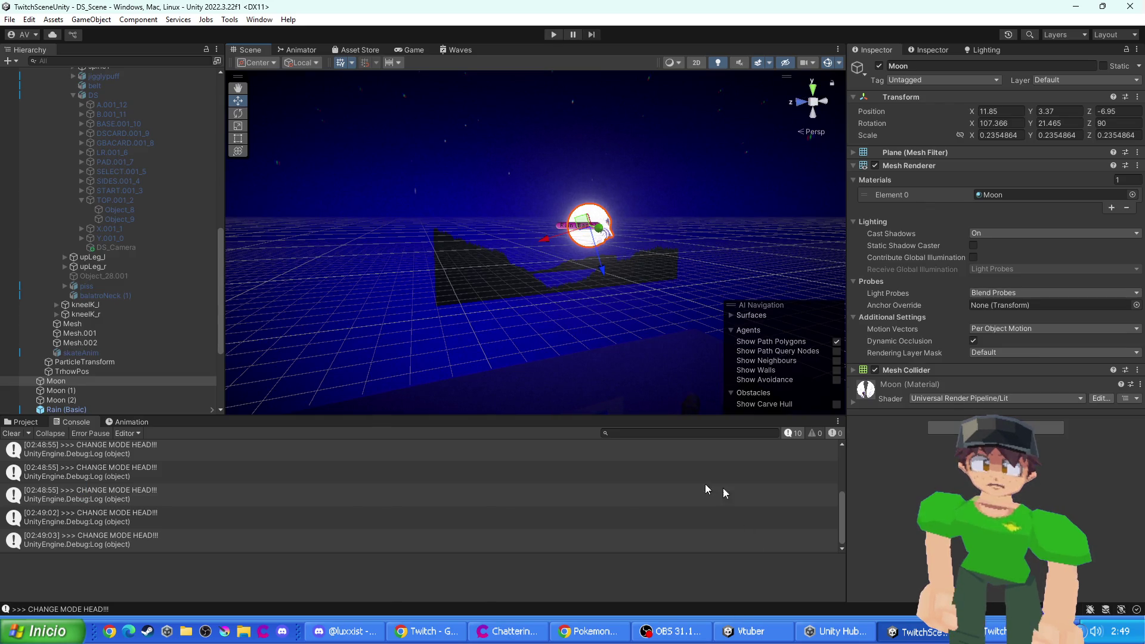
key("alt+Tab")
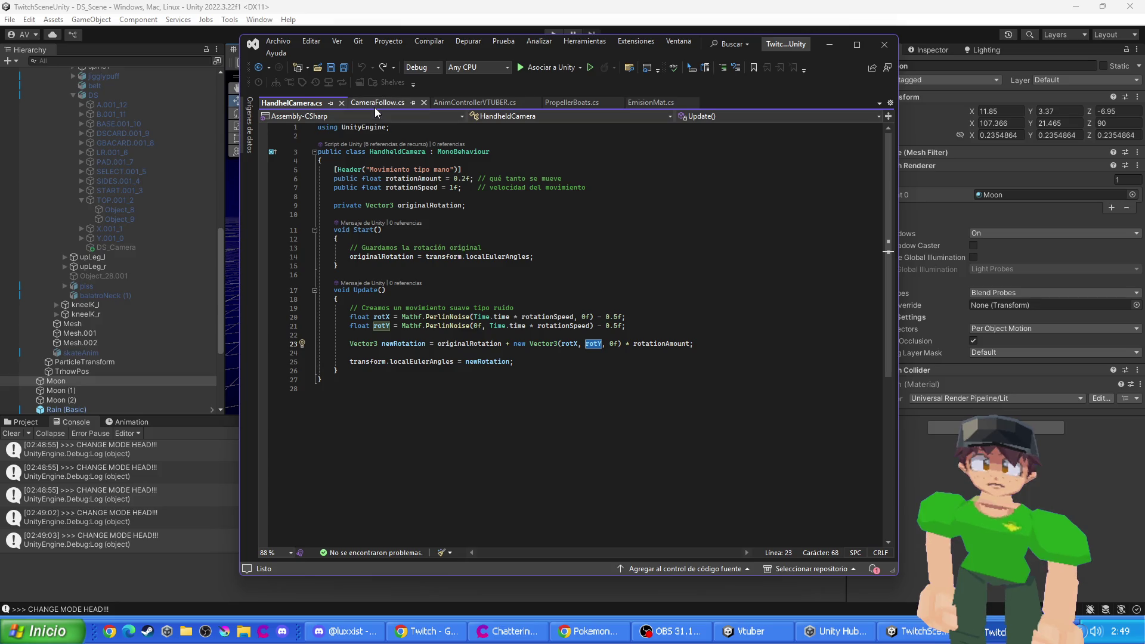
left_click(374, 103)
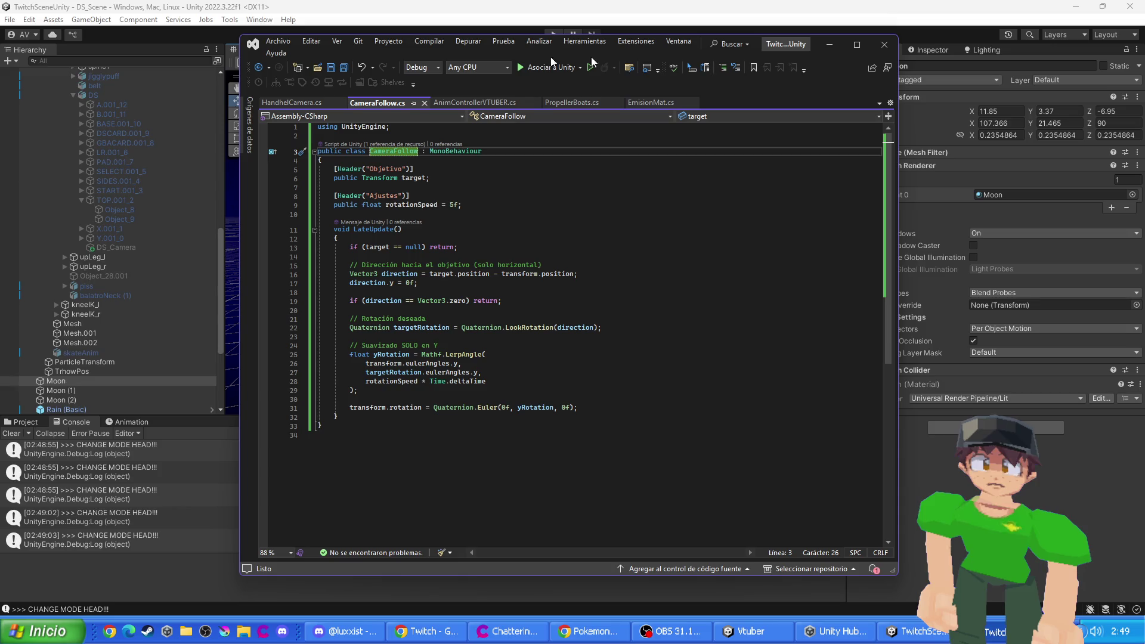
- Leave the CameraFollow.cs script in Visual Studio and bring the Unity scene editor to the front
left_click(460, 9)
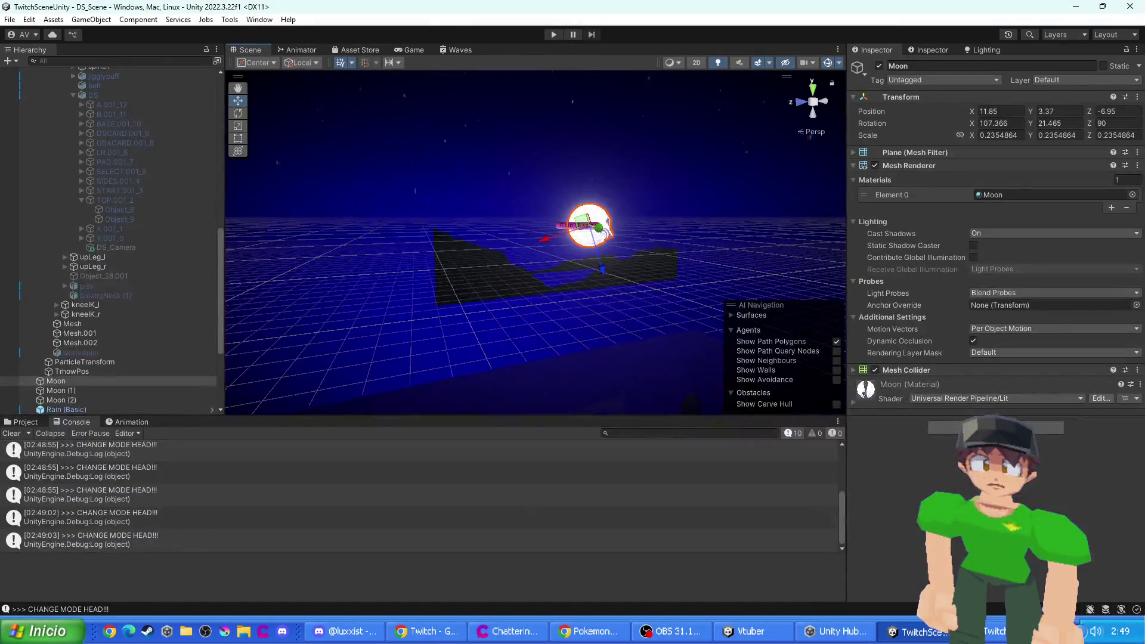
key("alt+Tab")
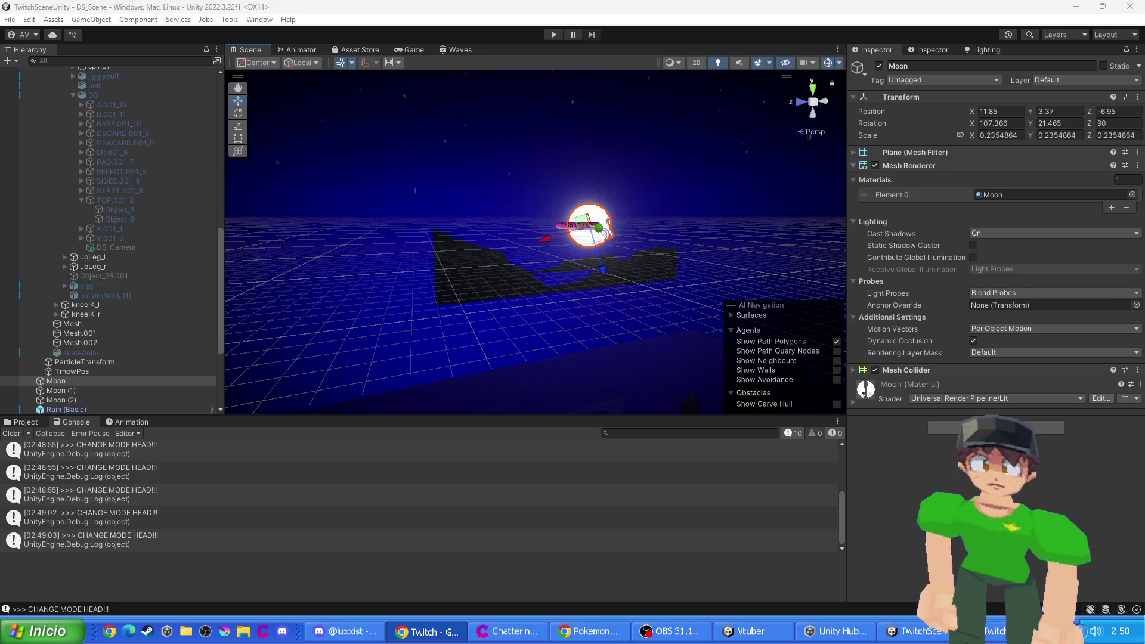
- Orbit and zoom to the room's bookshelf and delete the first book on it
mouse_move(567, 277)
left_mouse_down()
mouse_move(511, 396)
mouse_move(518, 241)
mouse_move(460, 256)
mouse_move(466, 283)
mouse_move(725, 353)
mouse_move(570, 299)
mouse_move(356, 307)
mouse_move(437, 301)
mouse_move(511, 328)
left_mouse_up()
scroll(607, 275, "up", 5)
left_click(662, 278)
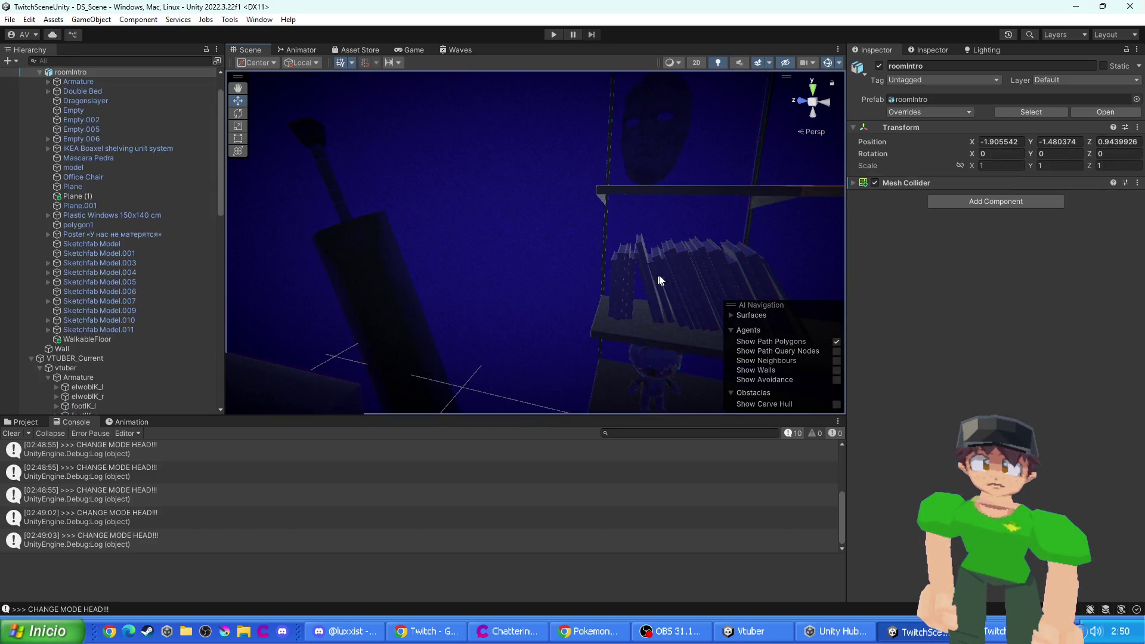
left_click_drag(713, 287, 568, 281)
key("Delete")
- Delete the first several books on the shelf one by one
left_click(529, 283)
left_click(524, 291)
key("Delete")
left_click(493, 293)
key("Delete")
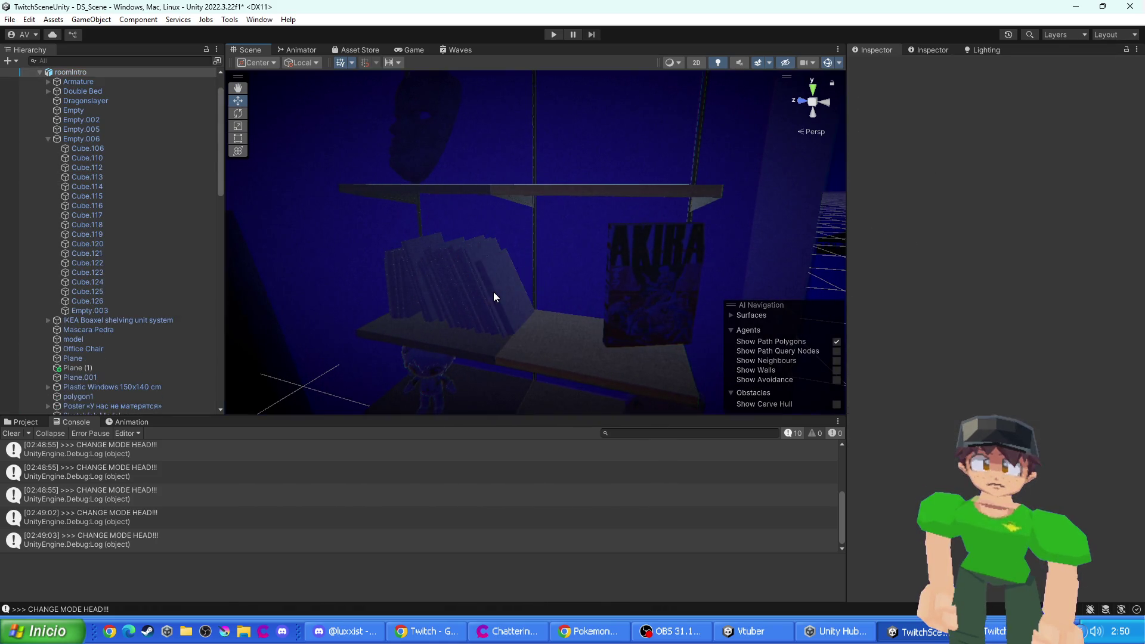
left_click(492, 292)
key("Delete")
left_click(488, 291)
key("Delete")
left_click(466, 289)
key("Delete")
left_click(464, 288)
key("Delete")
left_click(460, 288)
key("Delete")
- Keep deleting books, undoing with Ctrl+Z when the whole room gets deleted by mistake
left_click(459, 288)
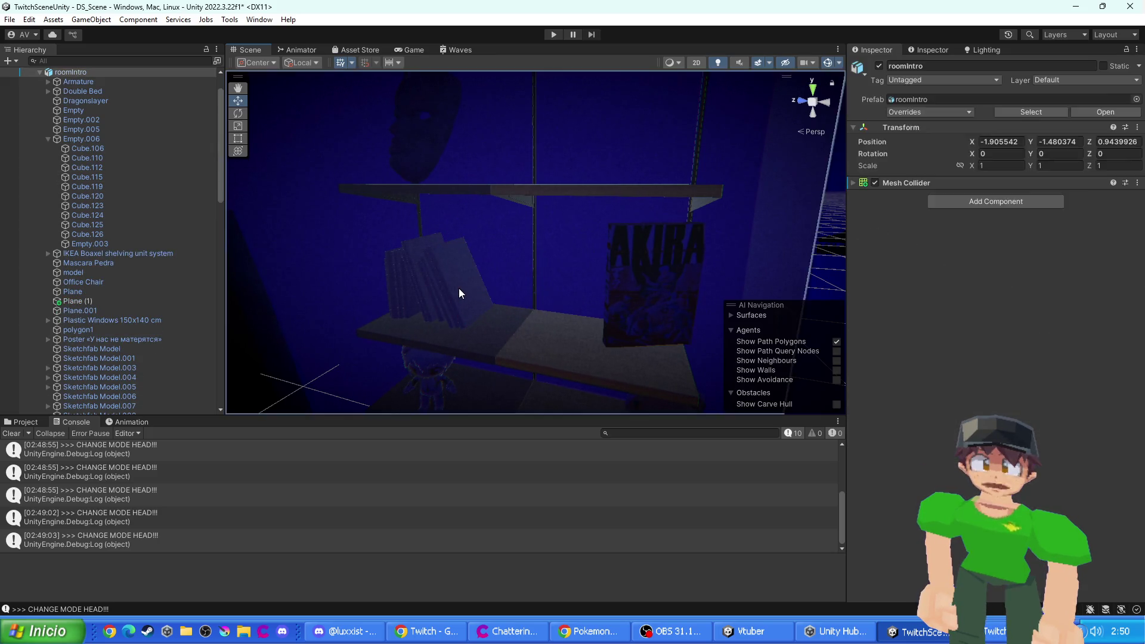
key("Delete")
left_click(459, 288)
key("Delete")
left_click(459, 288)
key("Delete")
left_click(446, 288)
key("Delete")
left_click(445, 288)
key("Delete")
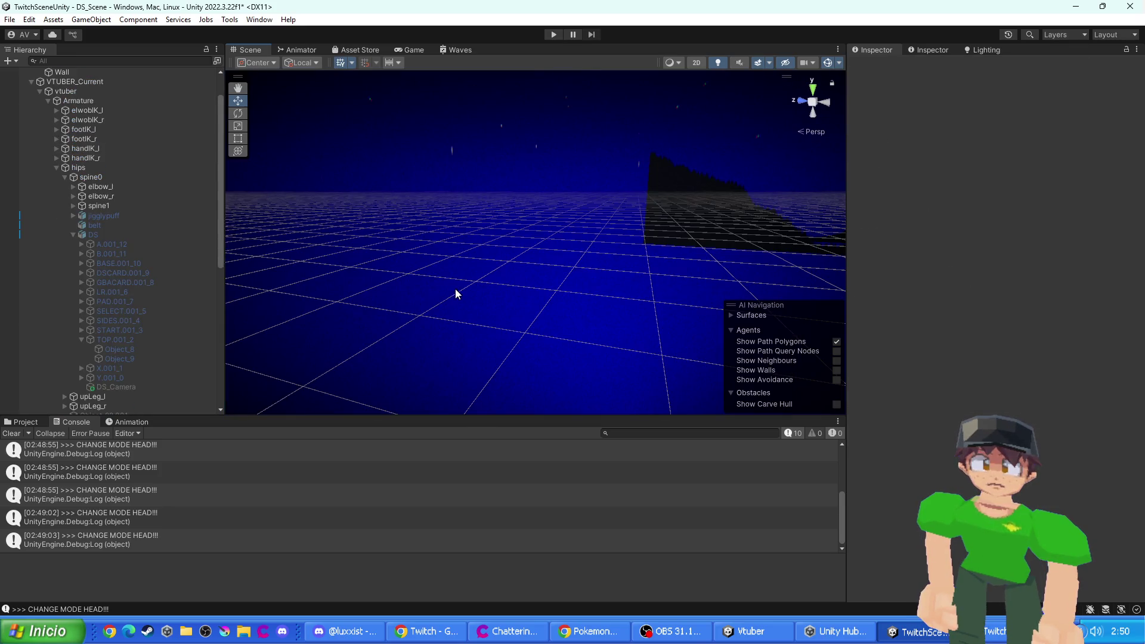
key("ctrl+z")
- Delete the remaining books, including Cube.110, Cube.120 and Cube.123, until the shelf is empty
left_click(448, 285)
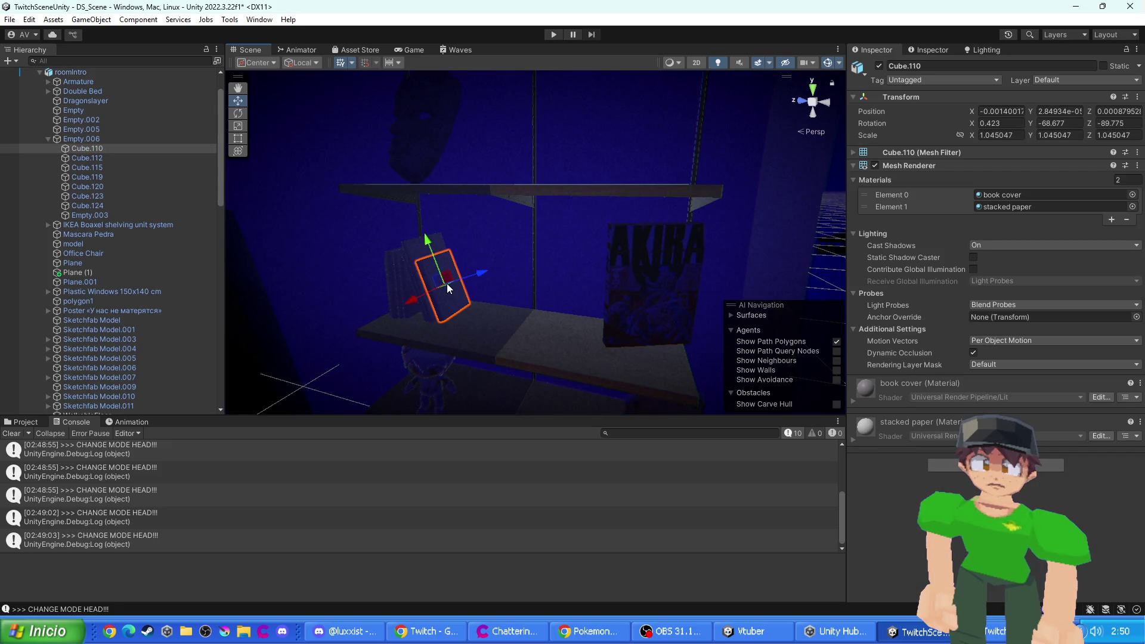
key("Delete")
left_click(420, 280)
key("Delete")
left_click(409, 282)
key("Delete")
left_click(438, 284)
key("Delete")
left_click(413, 288)
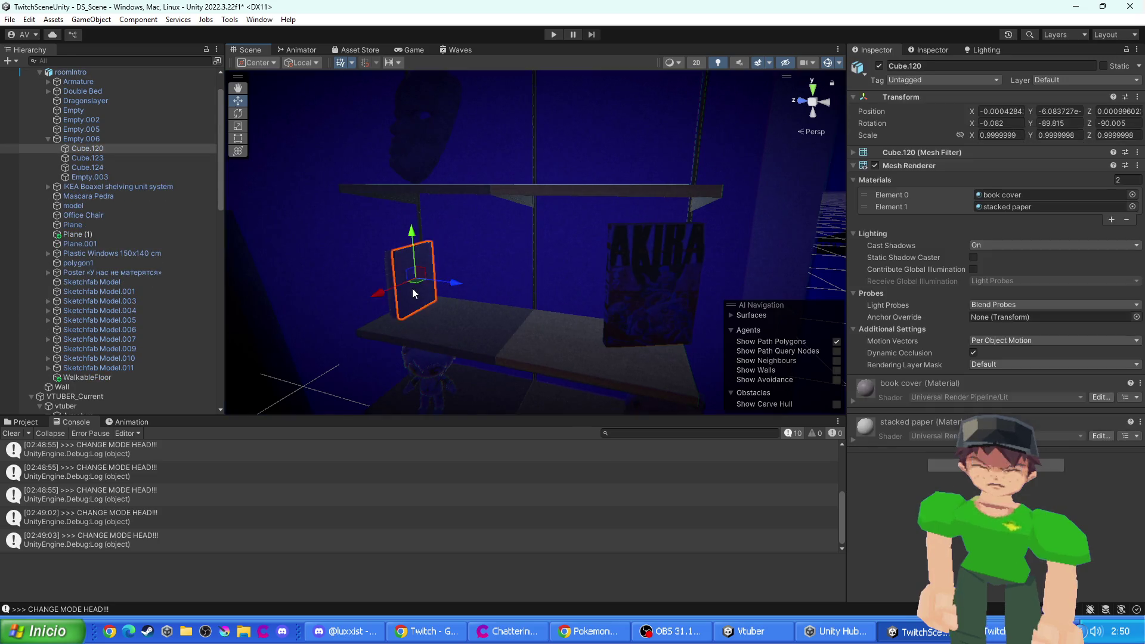
key("Delete")
left_click(413, 289)
key("Delete")
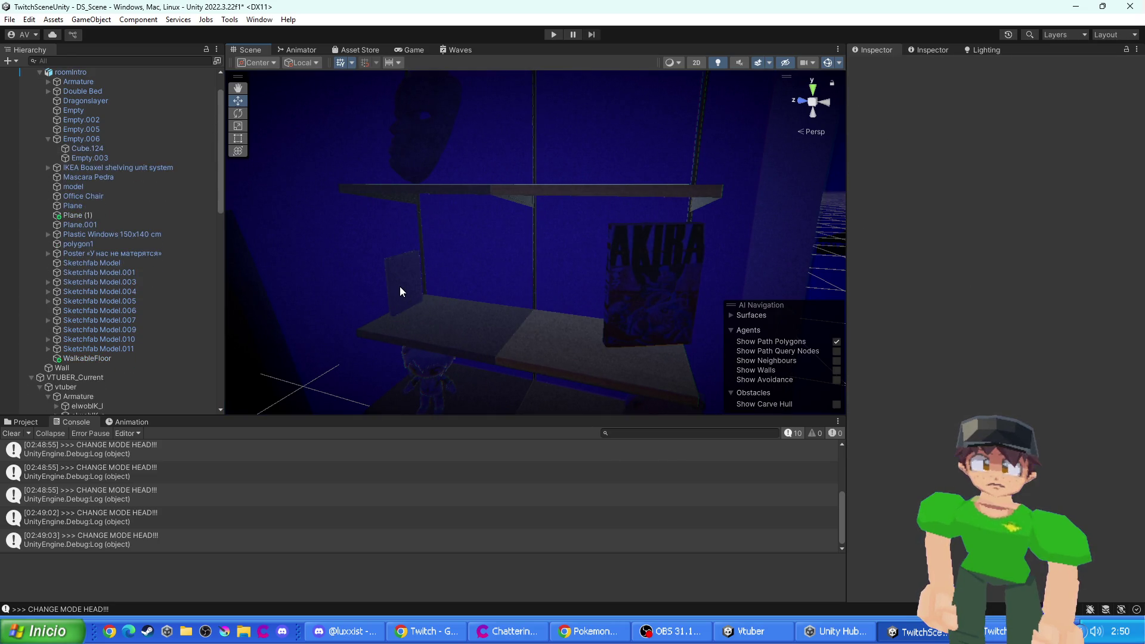
left_click(400, 286)
key("Delete")
- Turn the view toward the window and moon to look over the cleared shelf
mouse_move(412, 306)
left_mouse_down()
mouse_move(613, 324)
mouse_move(573, 325)
mouse_move(604, 258)
mouse_move(496, 337)
left_mouse_up()
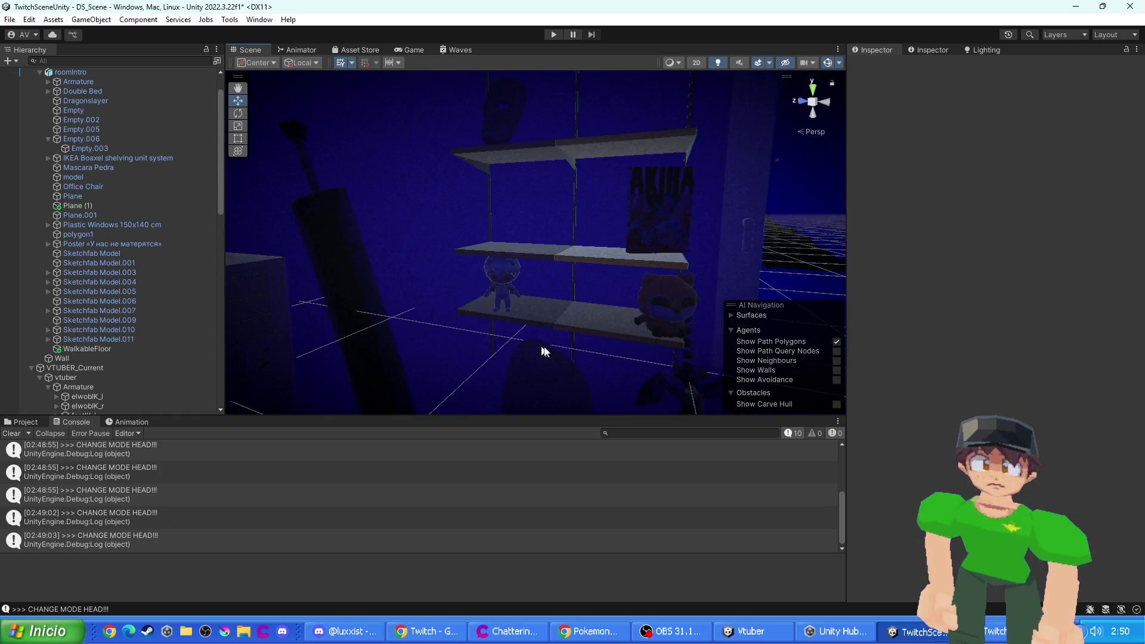
scroll(524, 322, "down", 6)
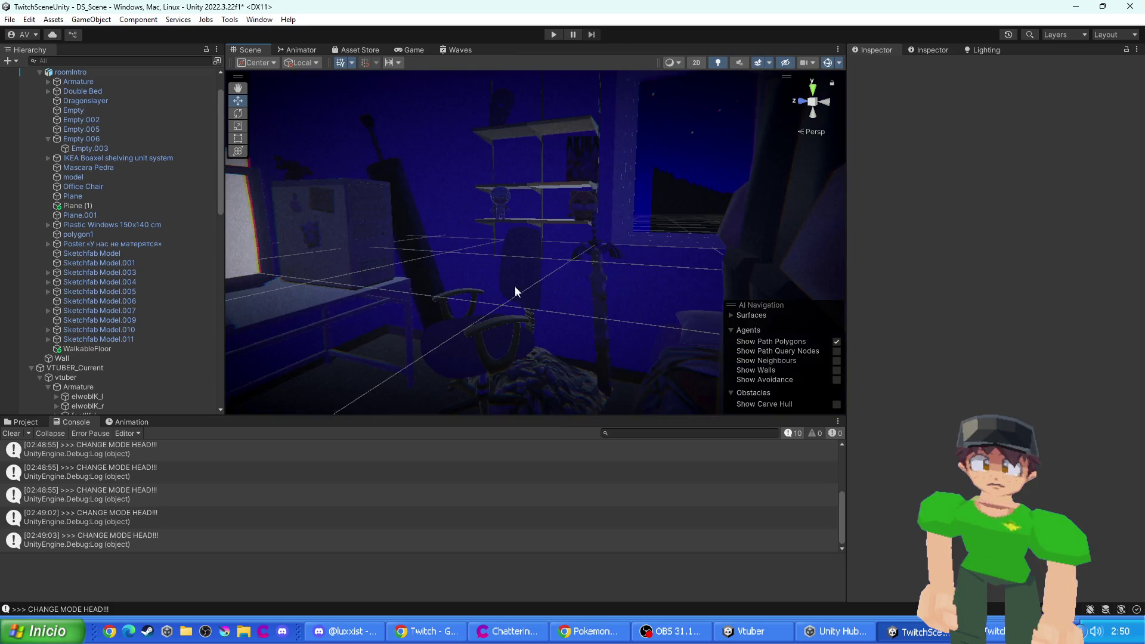
scroll(520, 308, "up", 3)
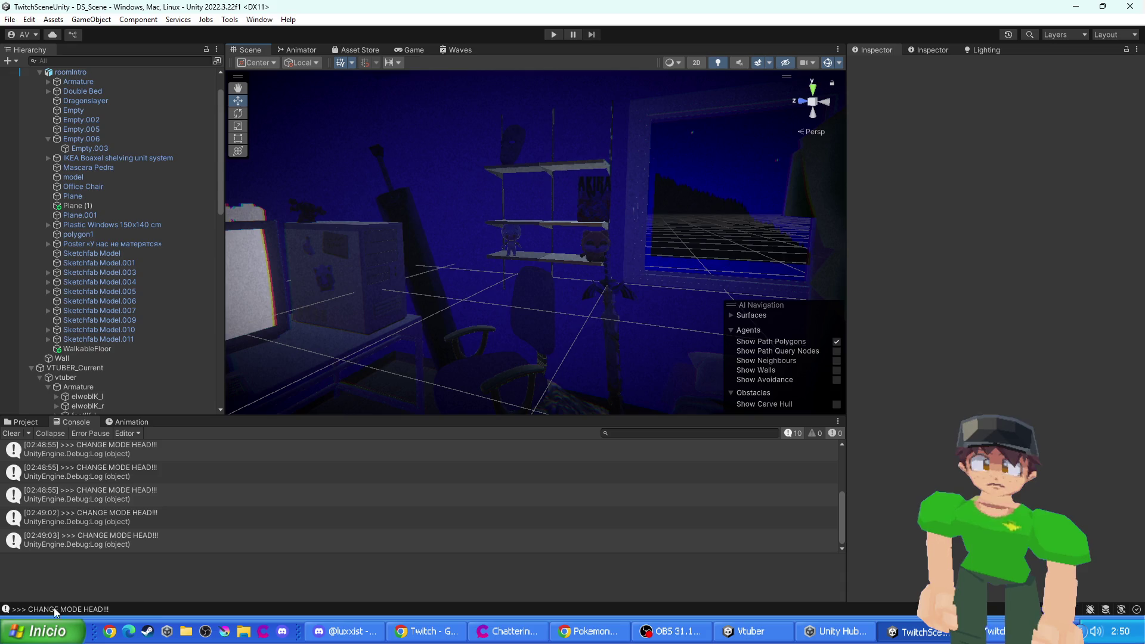
left_click(48, 631)
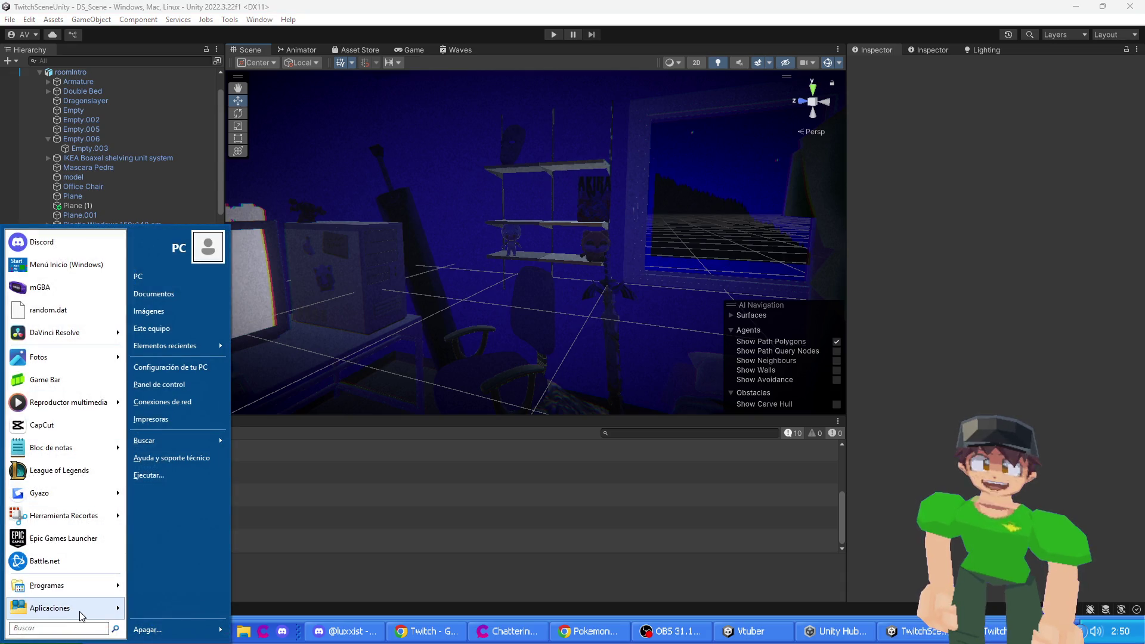
- Close the README window and launch Blender from a Start menu search
key("Escape")
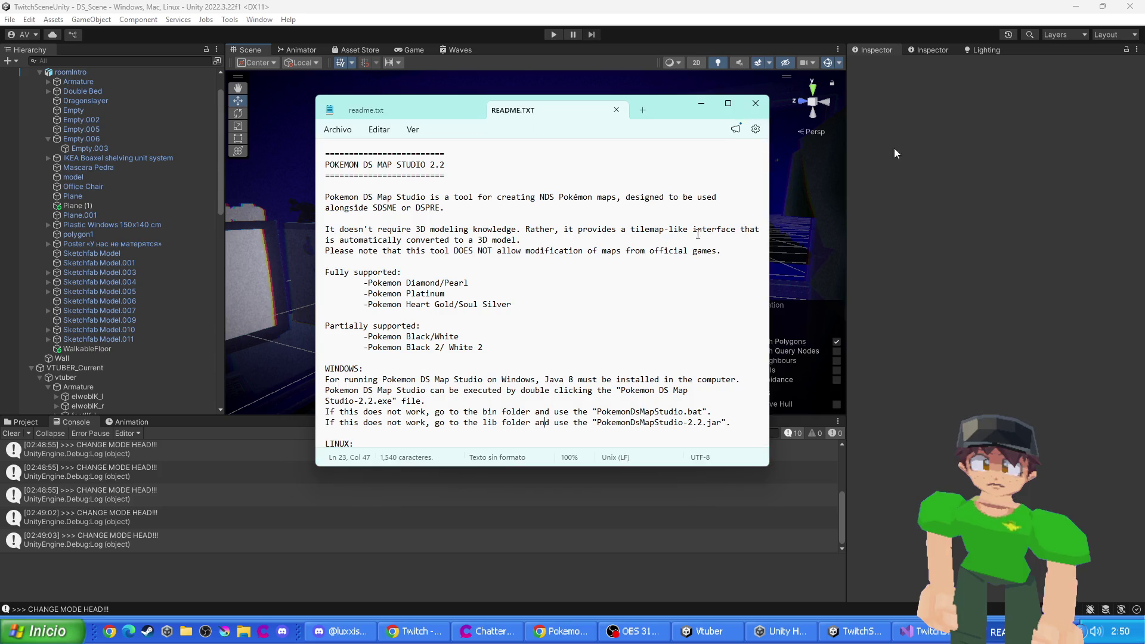
left_click(748, 107)
left_click(45, 631)
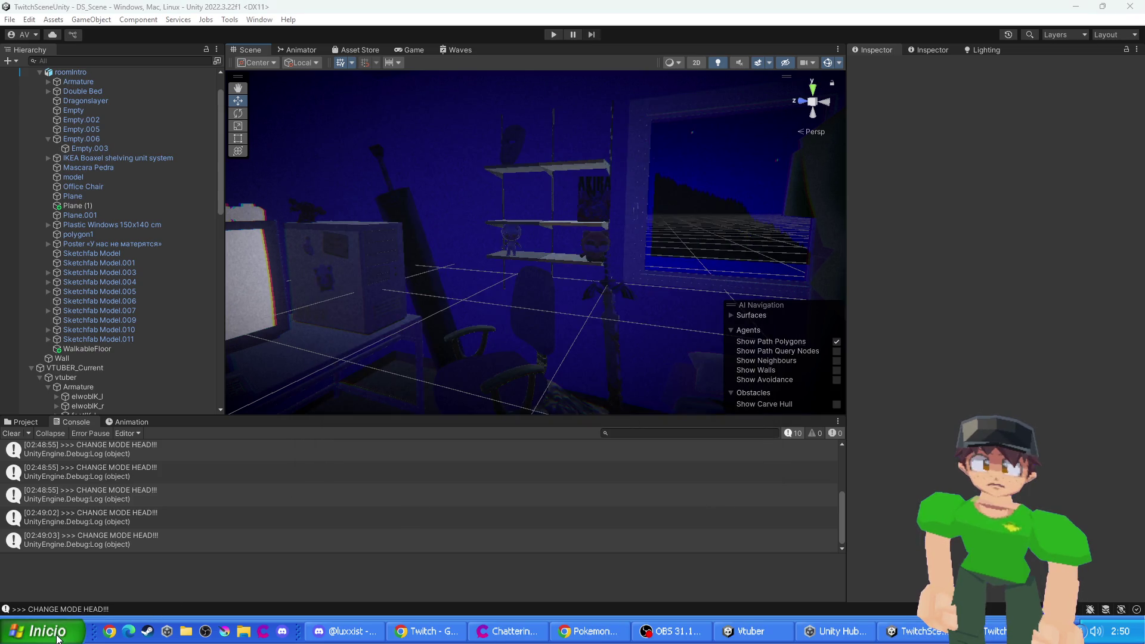
type("blend")
key("Return")
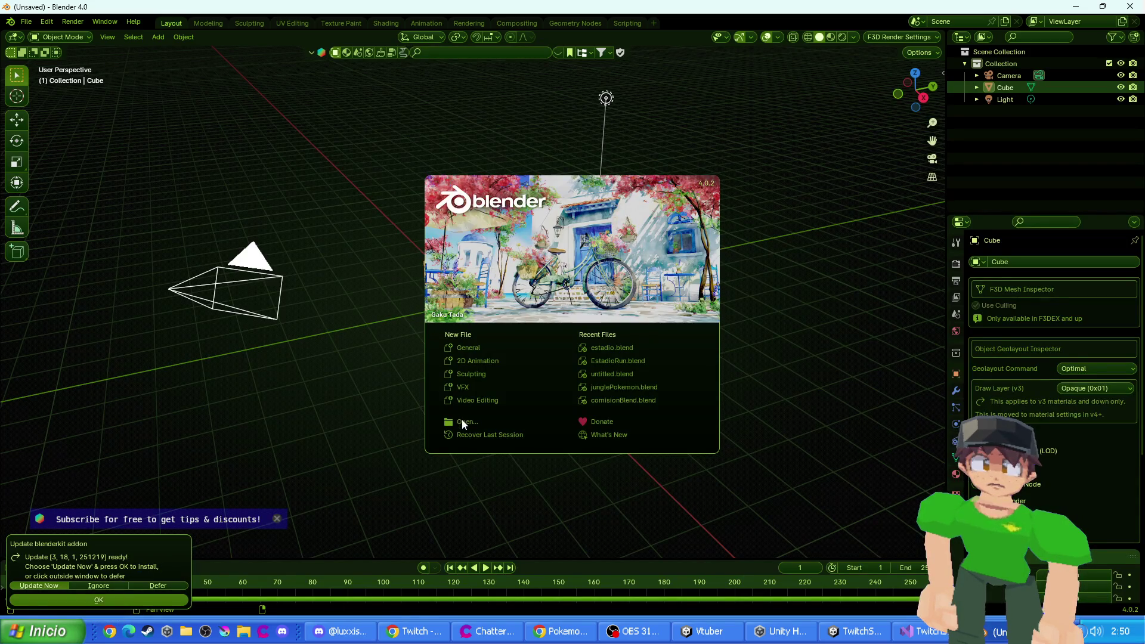
- From the splash screen, browse to the ANIM folder on the Desktop
left_click(461, 420)
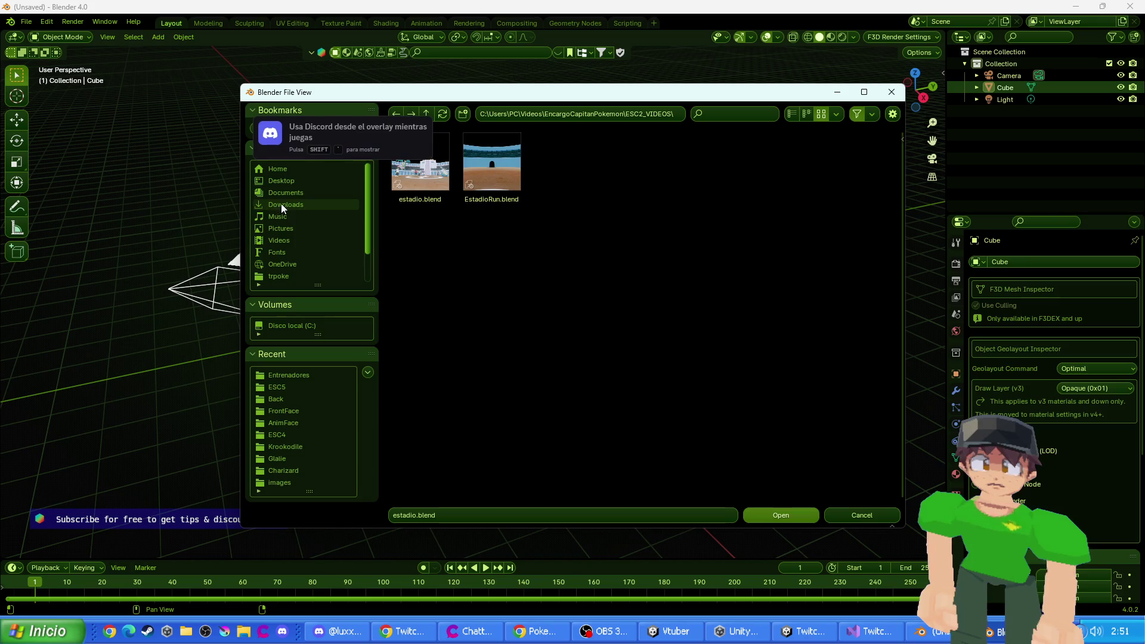
left_click(287, 179)
double_click(490, 184)
scroll(630, 314, "down", 10)
scroll(630, 314, "up", 10)
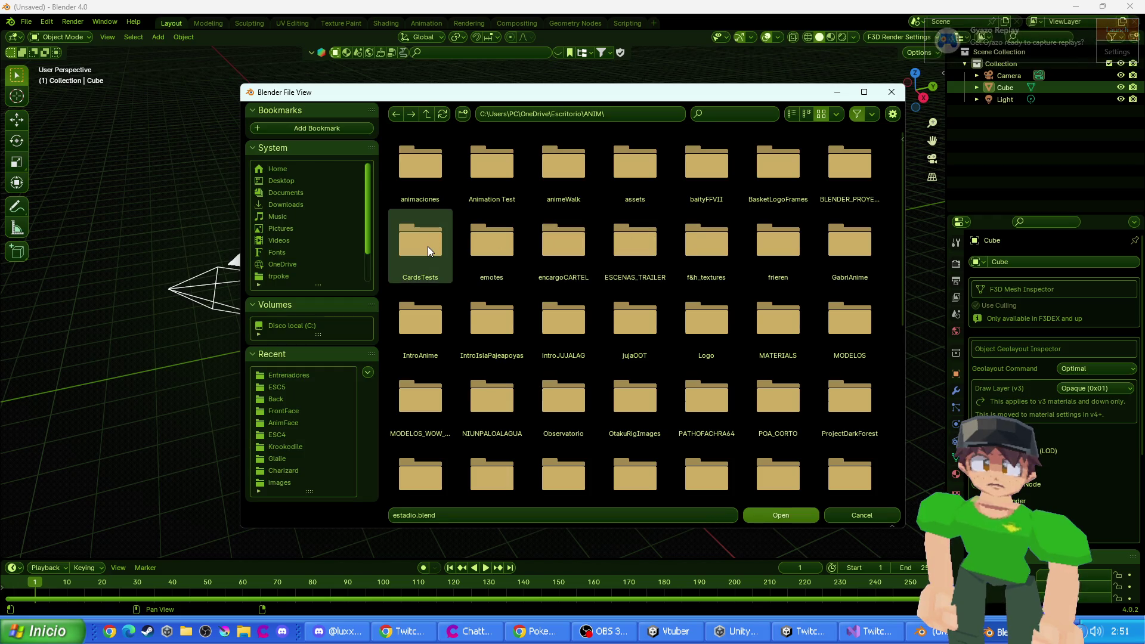
double_click(427, 251)
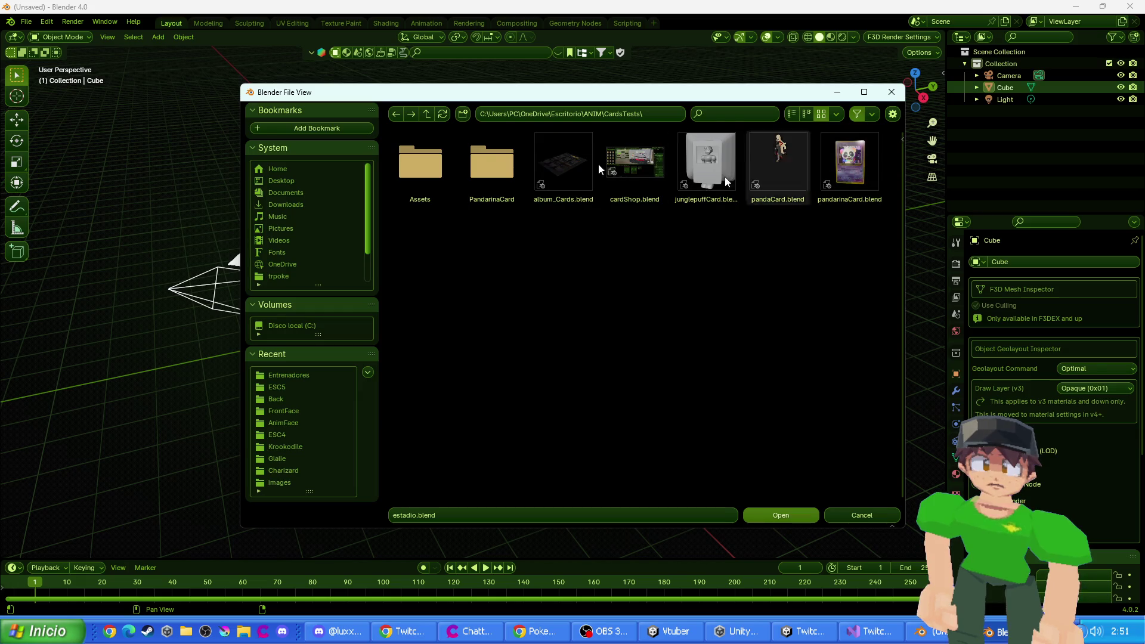
left_click(395, 114)
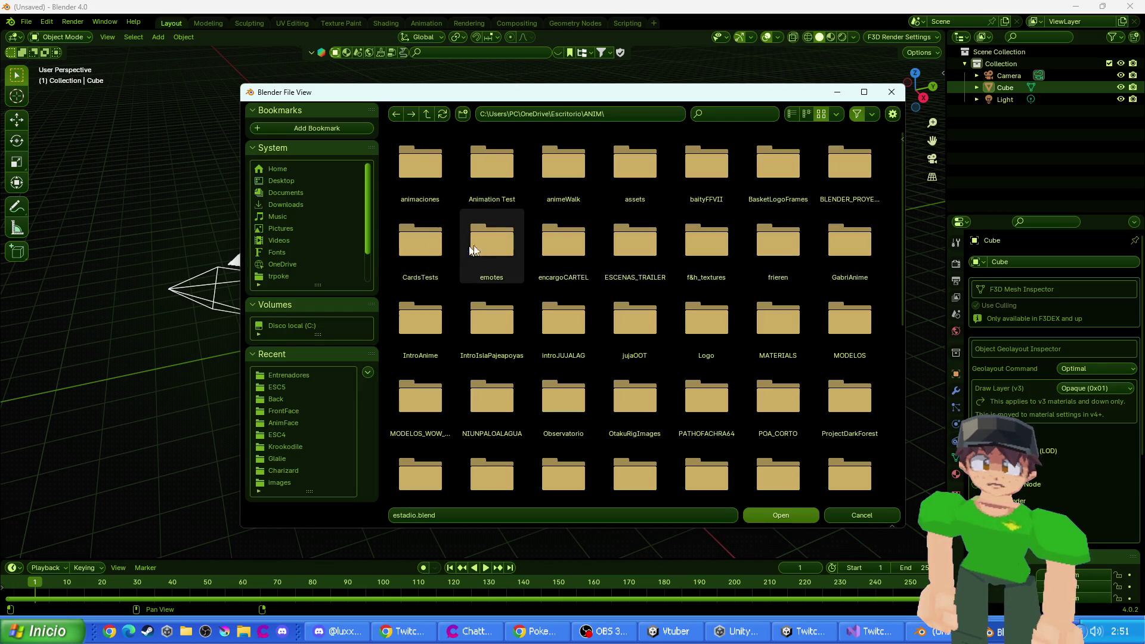
- Open junglePokemon.blend from the ANIM\vtuber2 folder
scroll(859, 256, "down", 1)
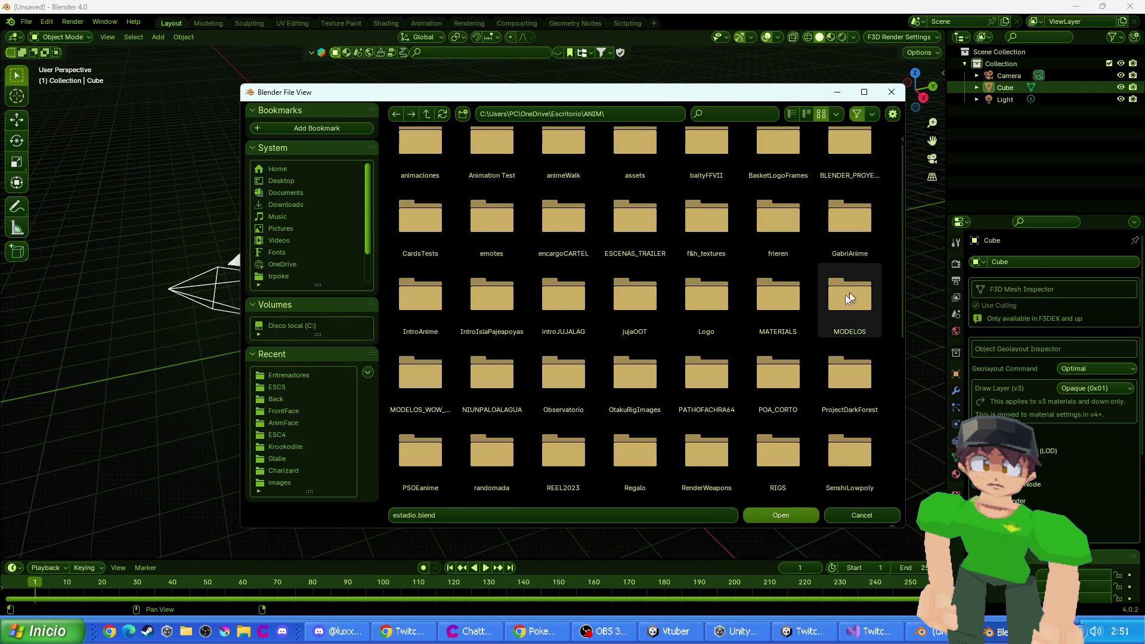
scroll(418, 337, "down", 1)
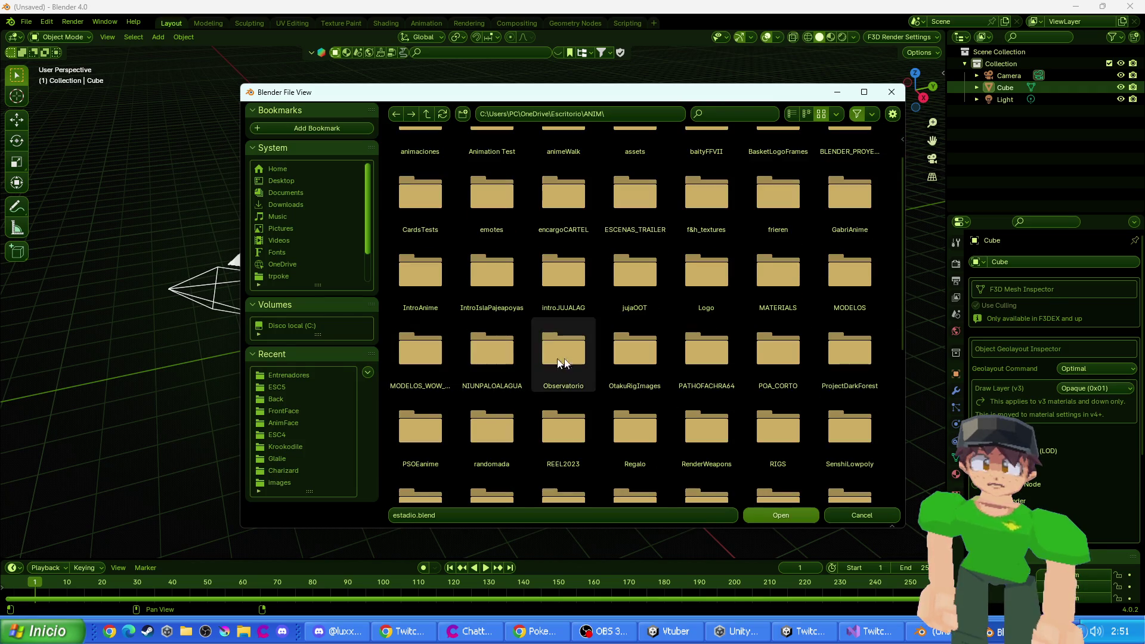
scroll(859, 385, "down", 1)
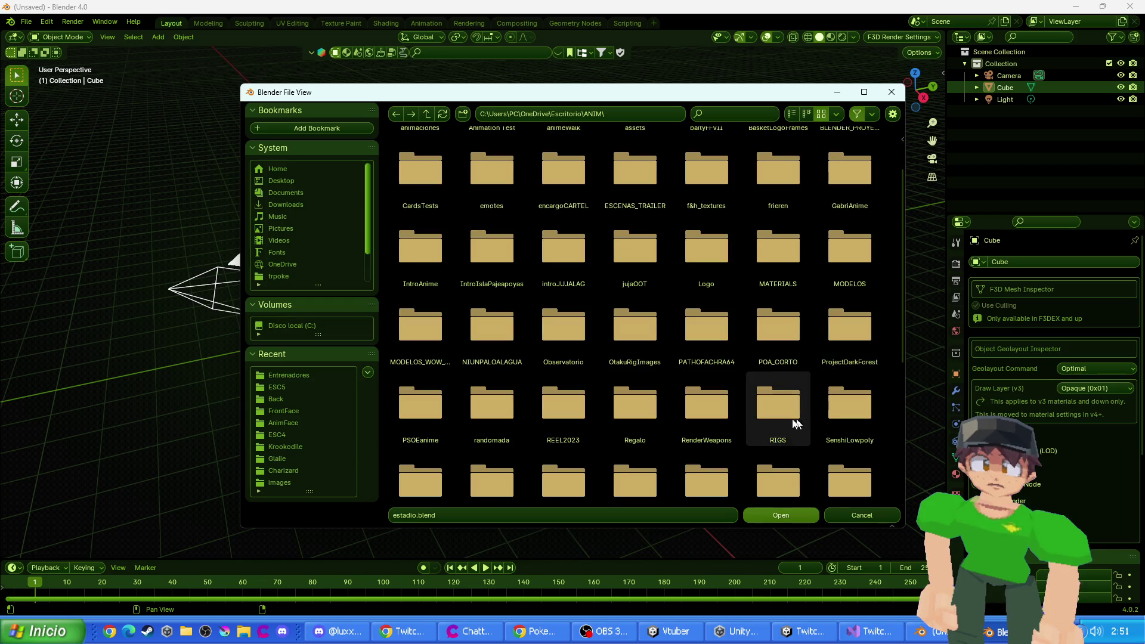
scroll(418, 403, "down", 3)
scroll(506, 432, "down", 3)
scroll(506, 432, "down", 2)
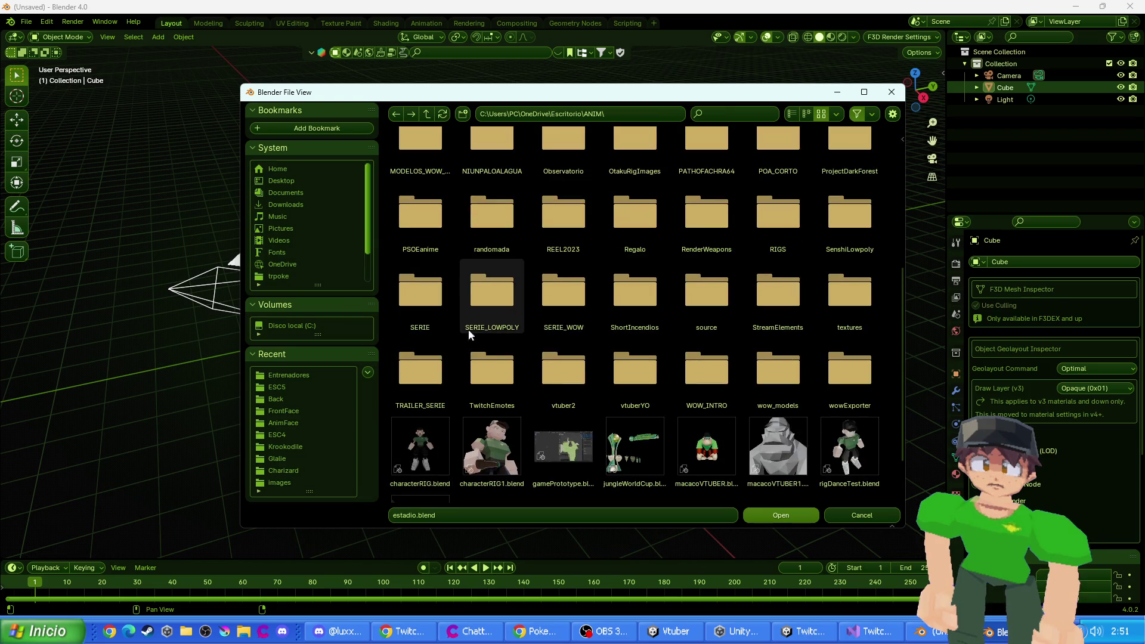
scroll(298, 251, "down", 3)
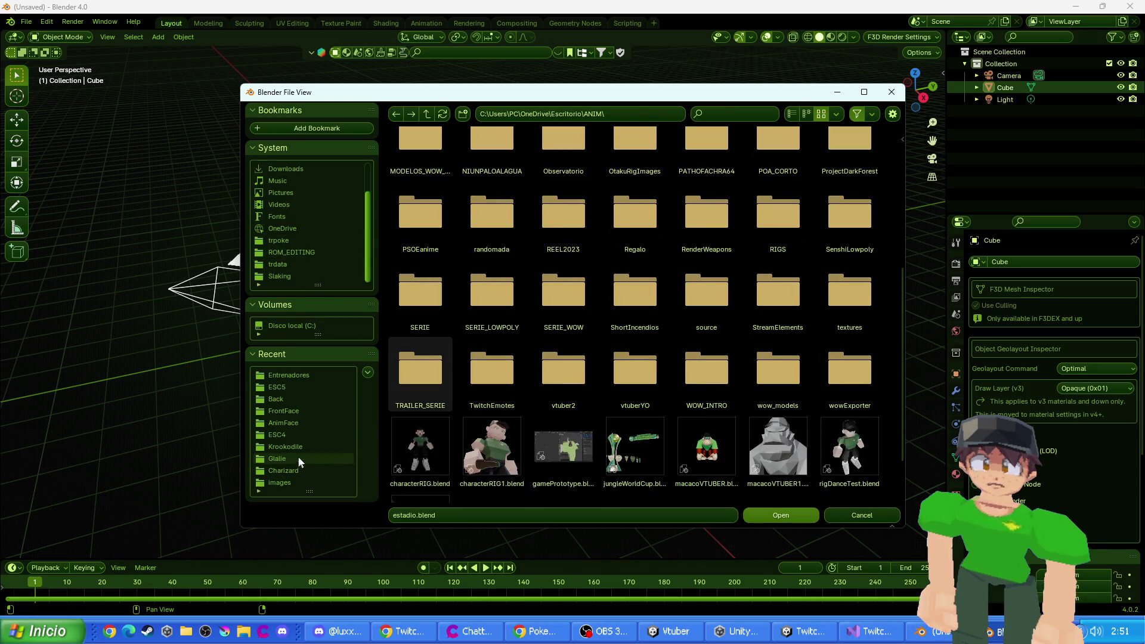
scroll(559, 248, "up", 2)
scroll(657, 346, "down", 3)
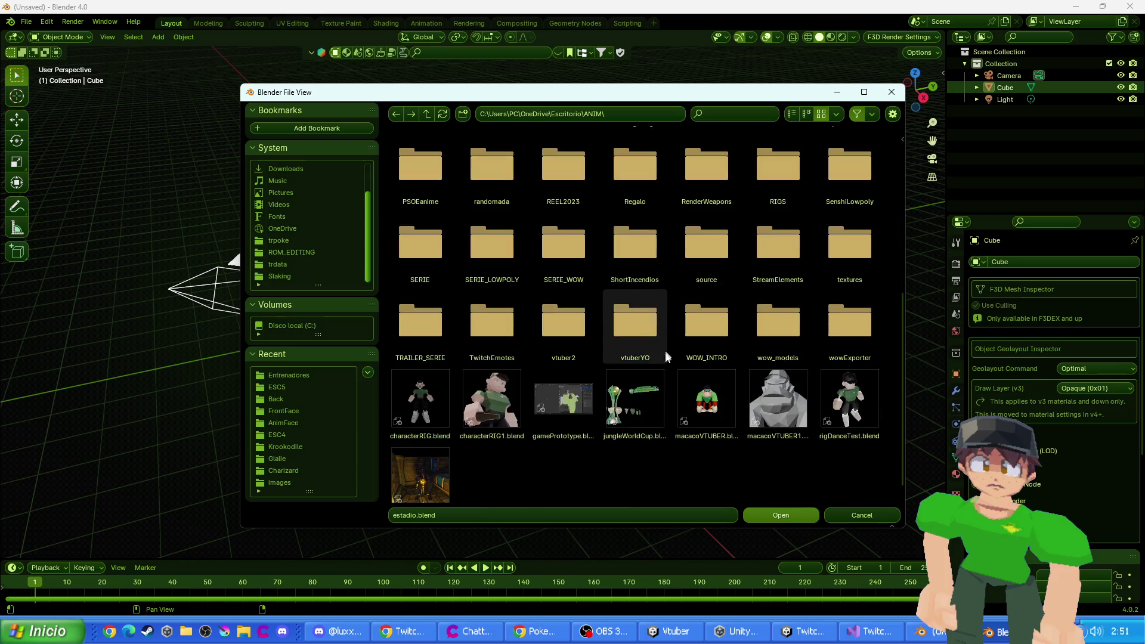
double_click(574, 330)
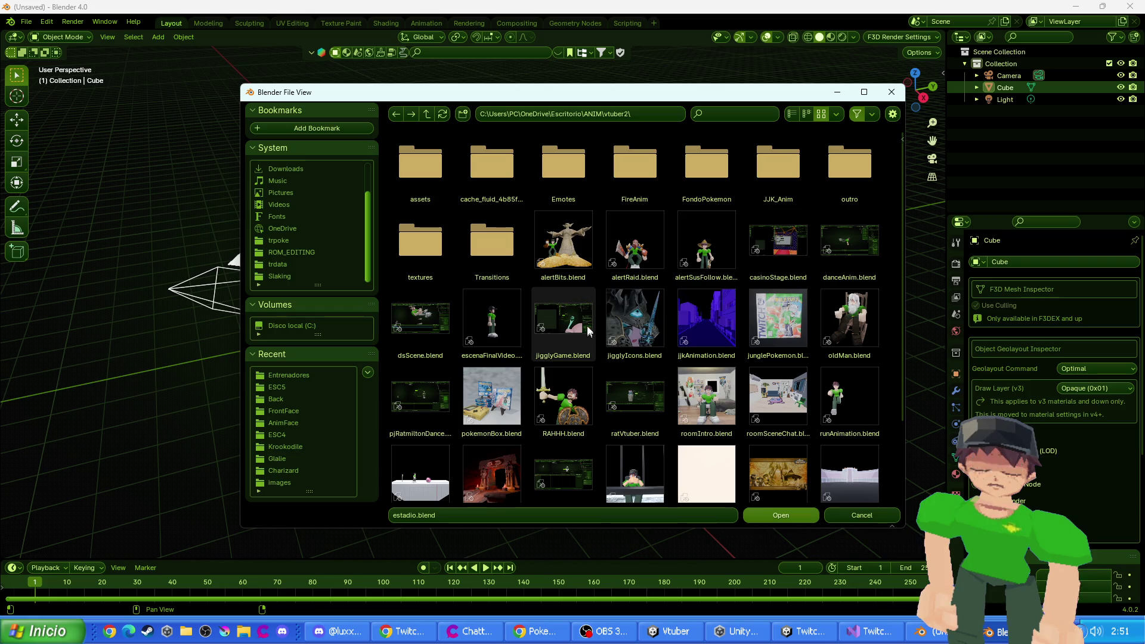
double_click(781, 319)
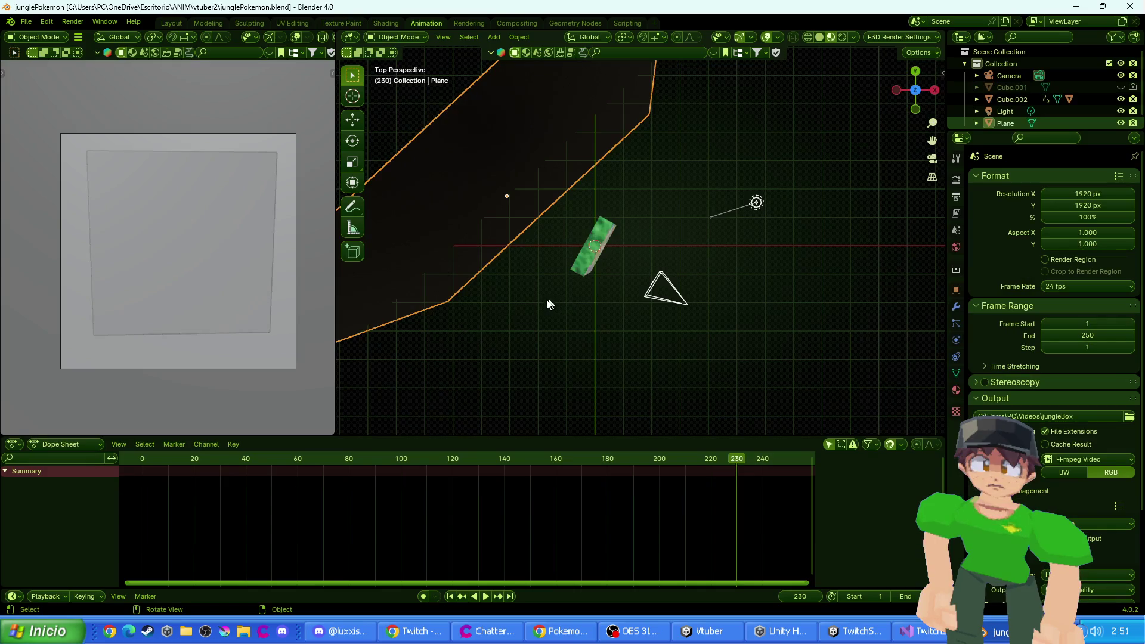
- Delete the backdrop plane, the camera and the light from the scene
mouse_move(547, 302)
left_mouse_down()
mouse_move(585, 179)
mouse_move(410, 227)
mouse_move(594, 200)
left_mouse_up()
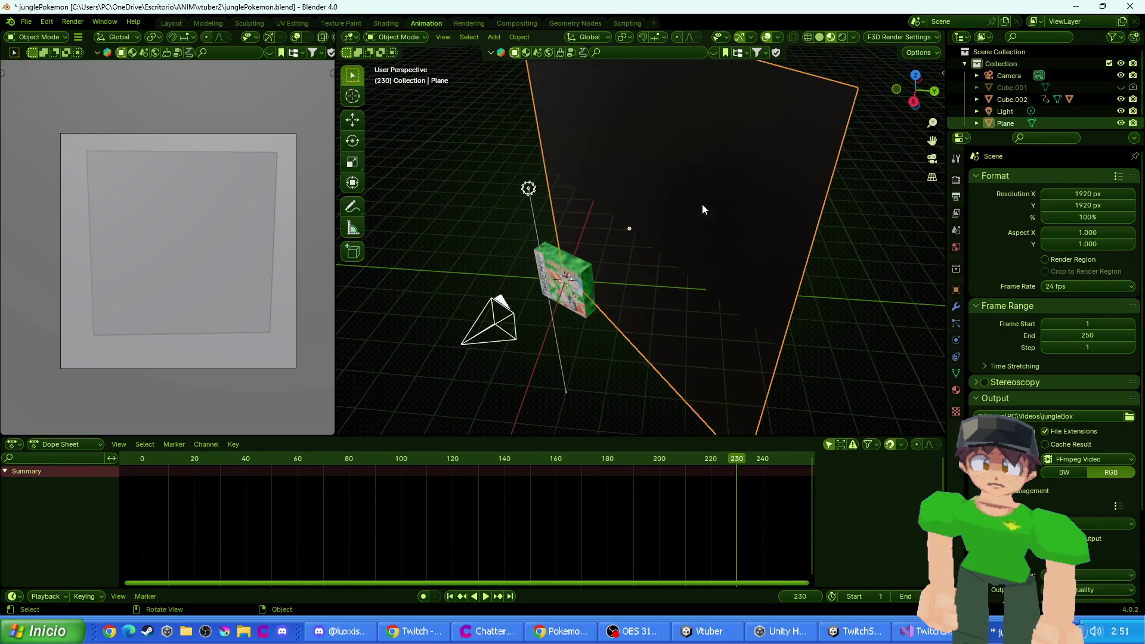
key("Delete")
left_click(492, 343)
key("Delete")
left_click(527, 187)
key("Delete")
- Select the Cube.002 box and hide Cube.001 in the Outliner
left_click(599, 317)
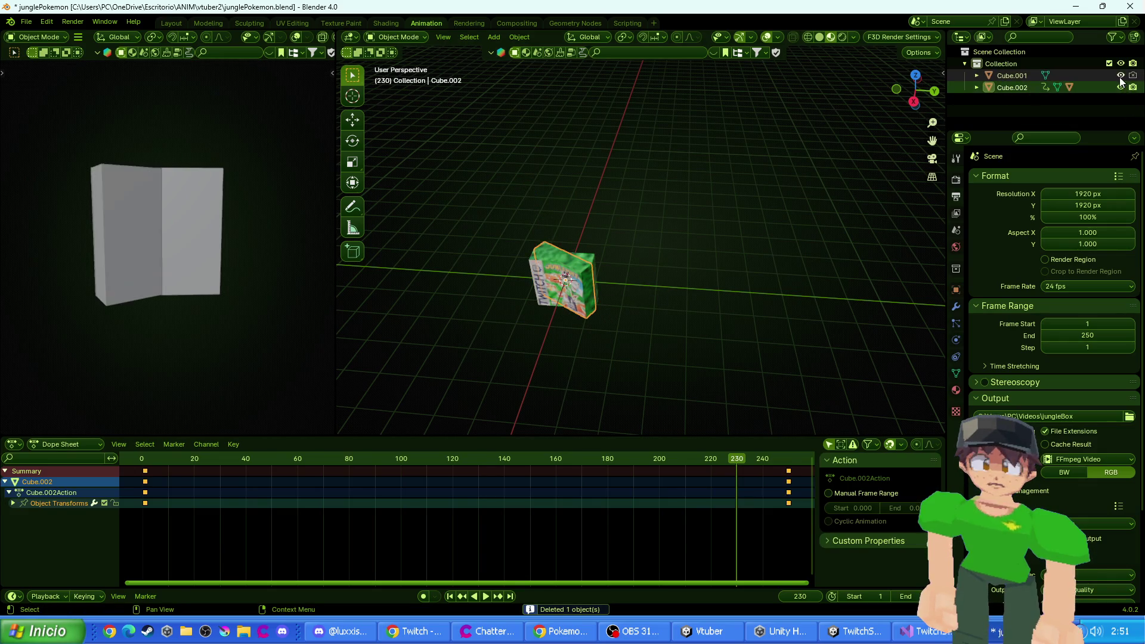
left_click(1122, 76)
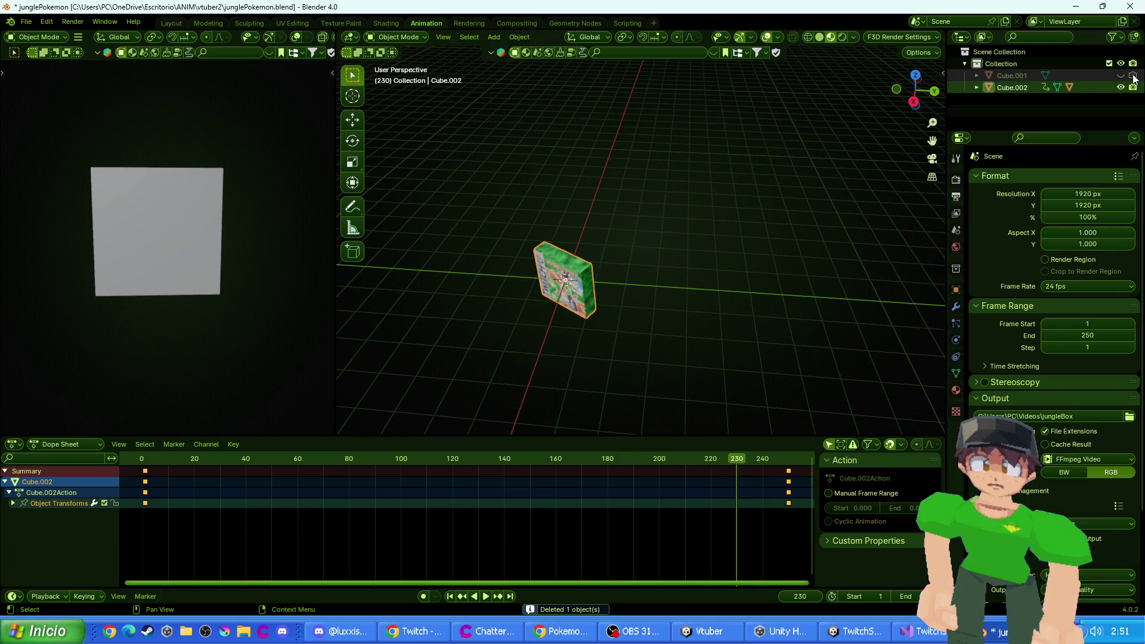
scroll(271, 38, "down", 3)
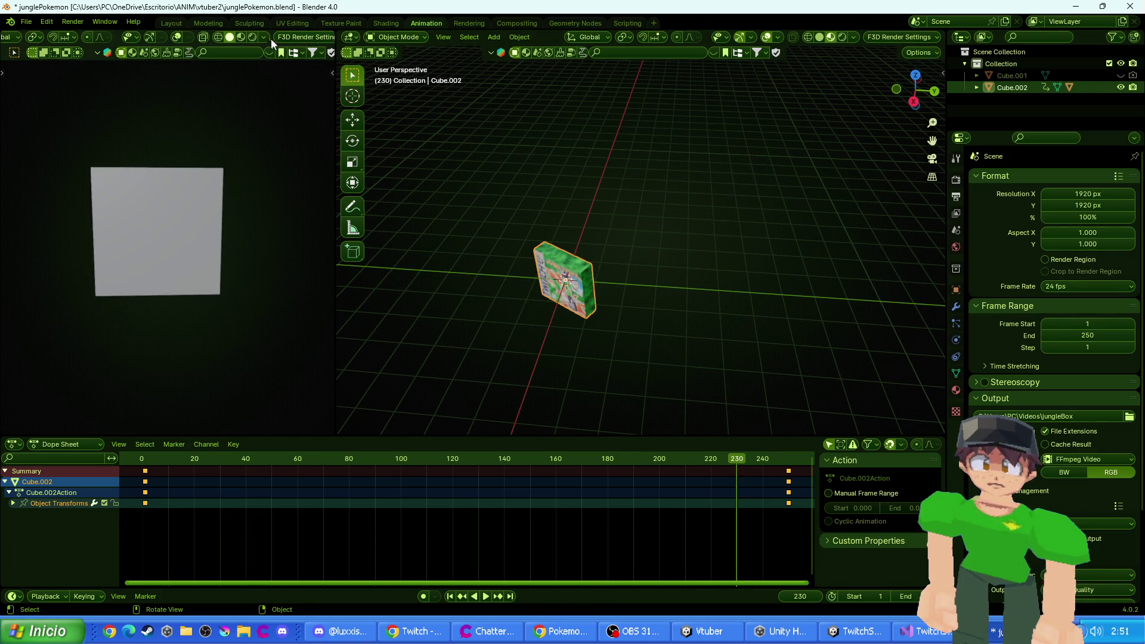
scroll(203, 194, "up", 3)
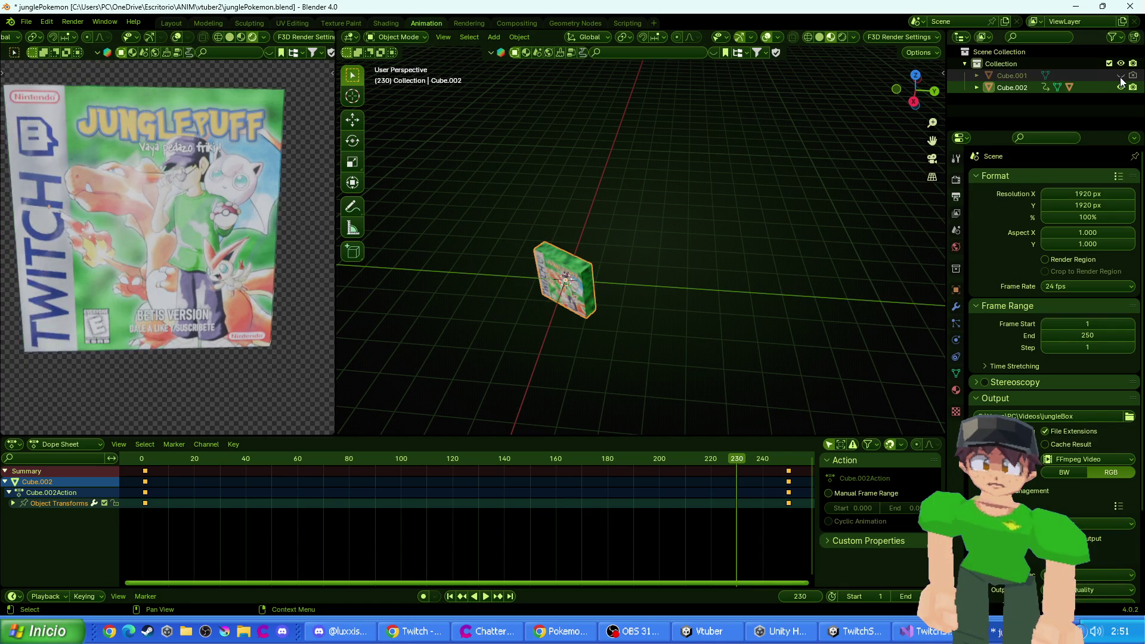
scroll(749, 178, "up", 3)
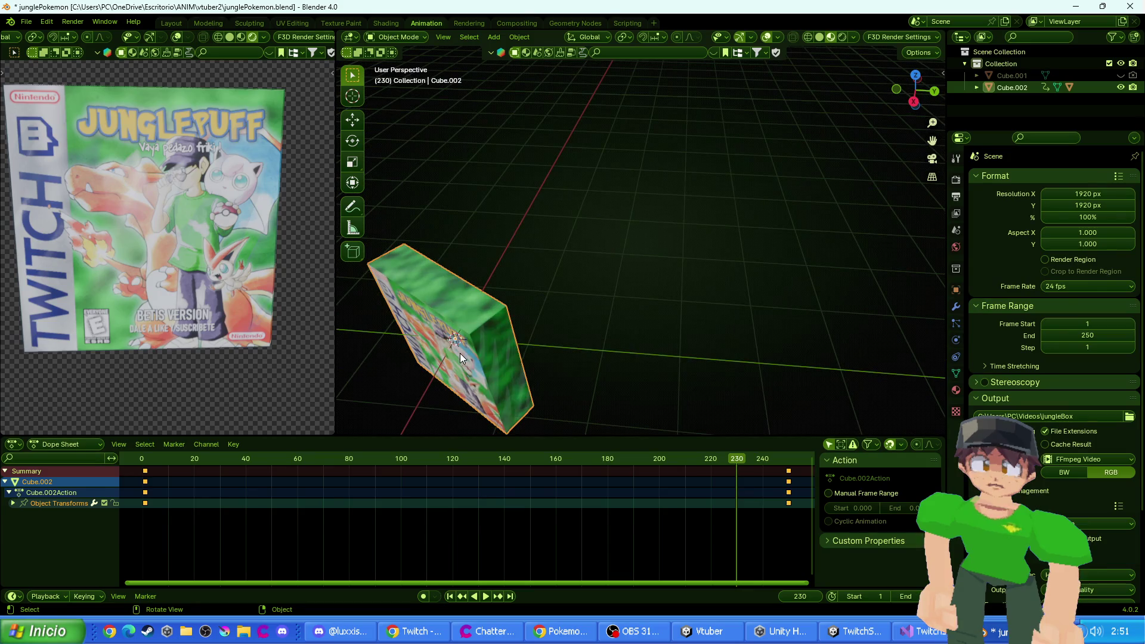
key("g")
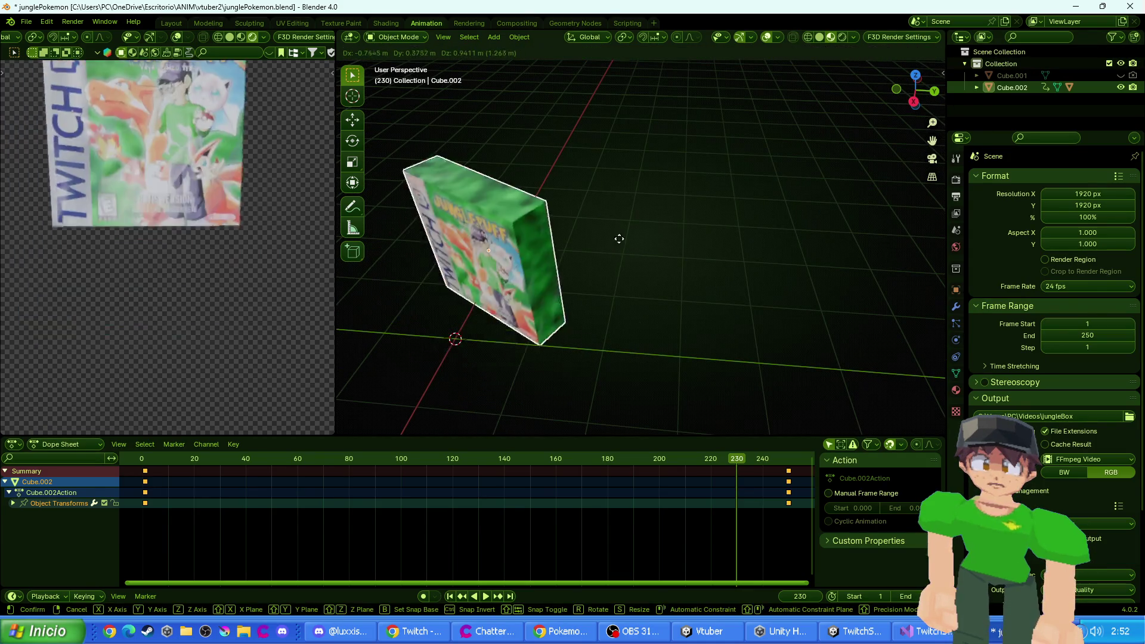
right_click(768, 244)
left_click(1121, 76)
left_click(1121, 76)
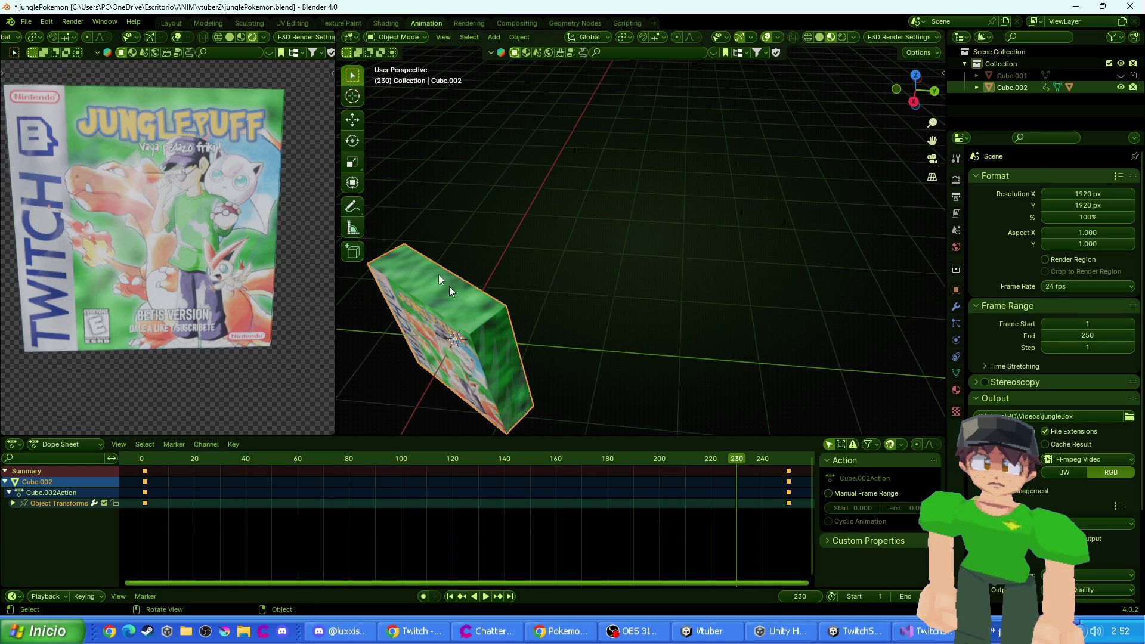
- Start an FBX export with Path Mode set to Copy and Embed Textures enabled
left_click(24, 22)
mouse_move(55, 202)
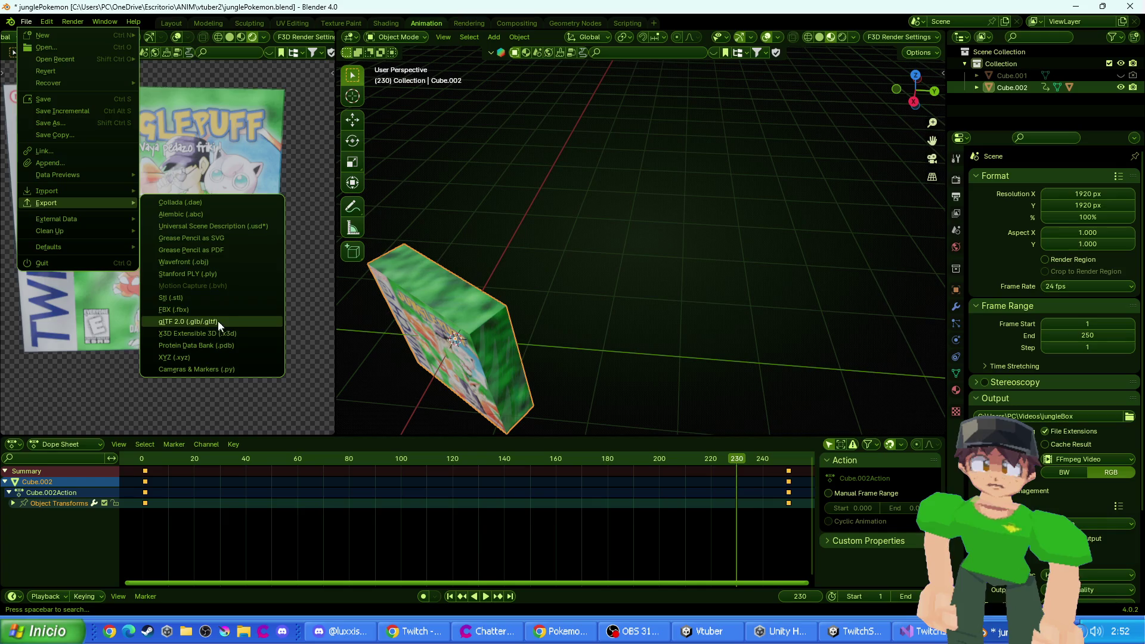
left_click(207, 310)
left_click(857, 159)
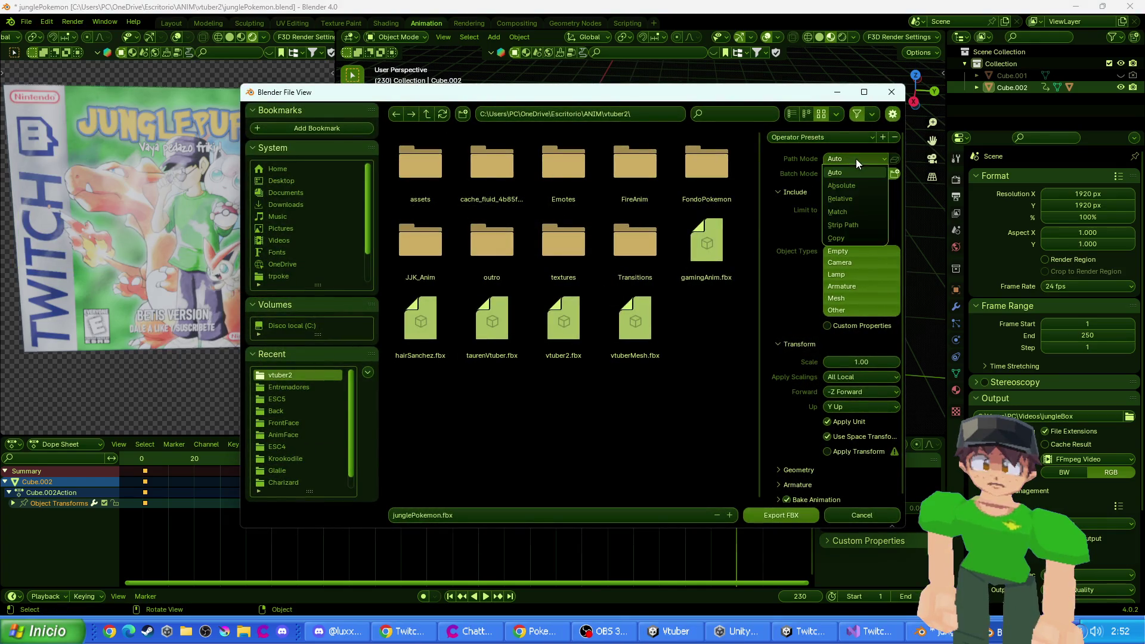
left_click(842, 238)
left_click(891, 160)
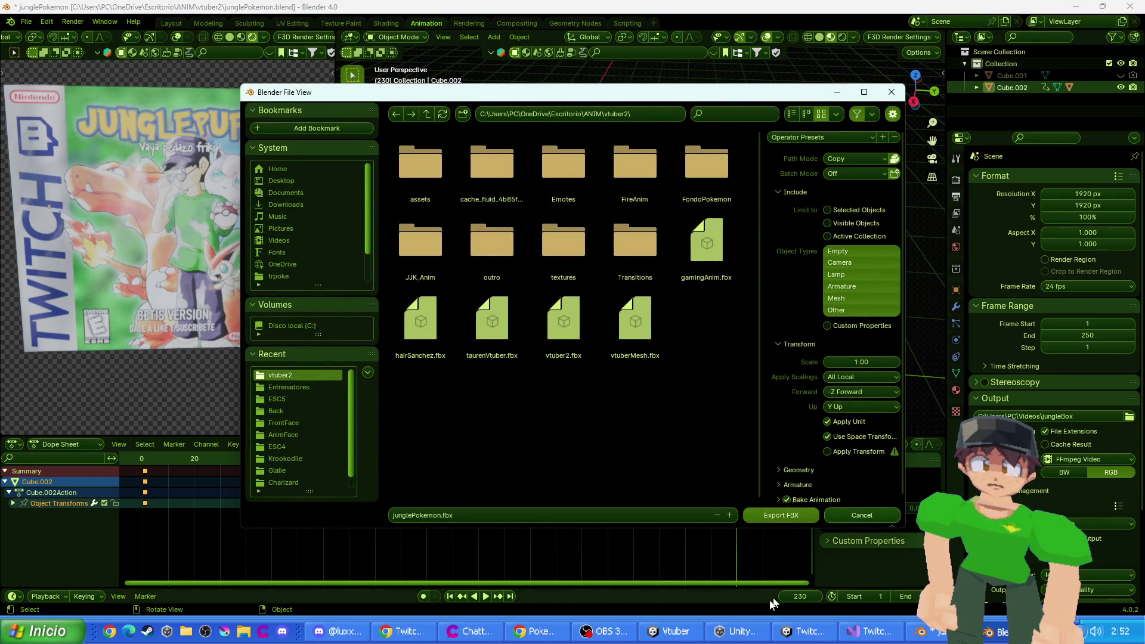
- In Unity, reveal the RoomScene Models folder in File Explorer
left_click(799, 631)
left_click(42, 424)
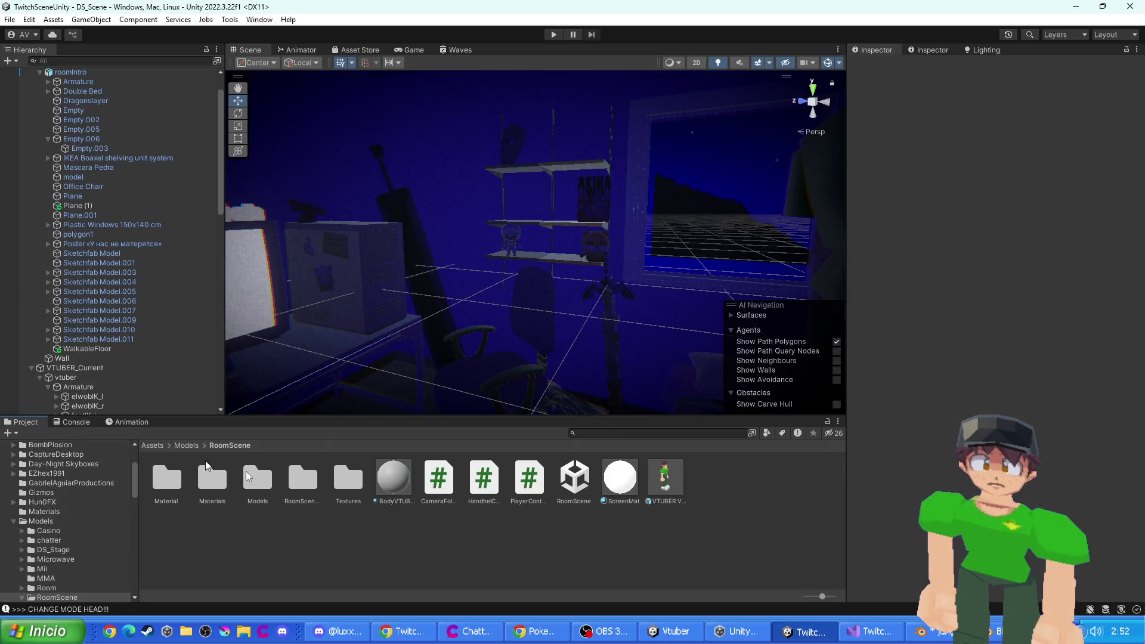
left_click(256, 484)
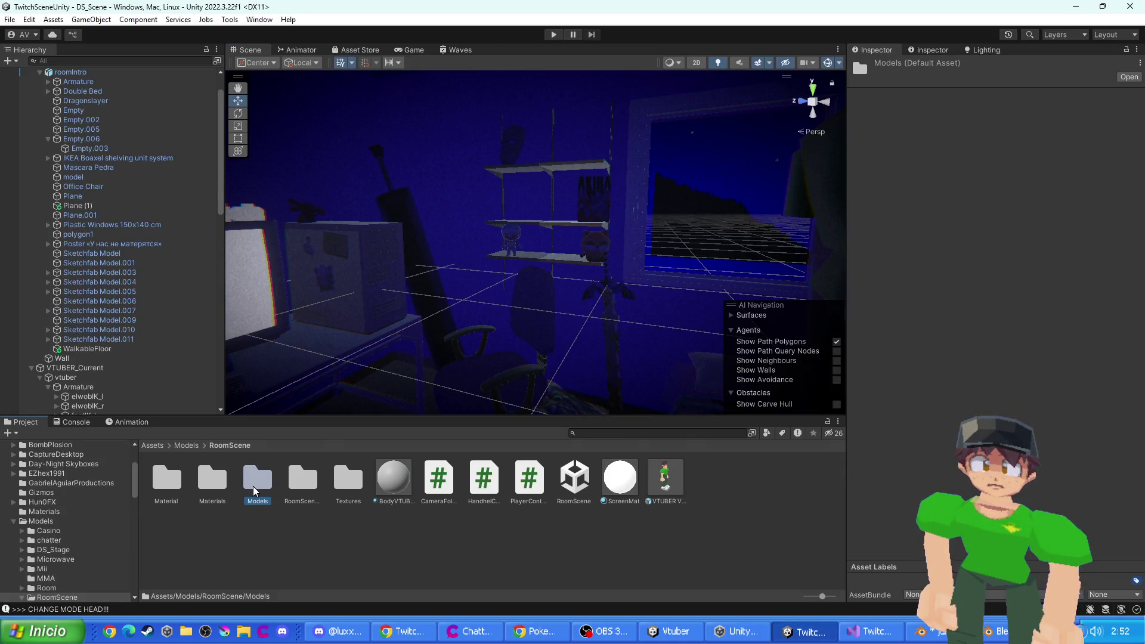
double_click(254, 490)
right_click(595, 533)
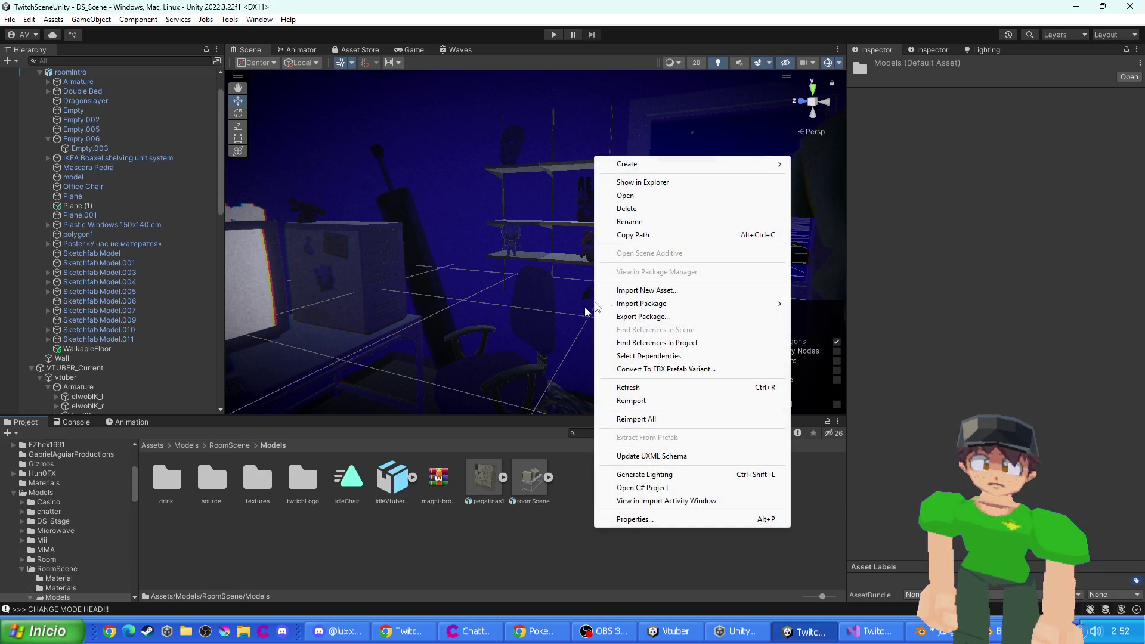
left_click(659, 182)
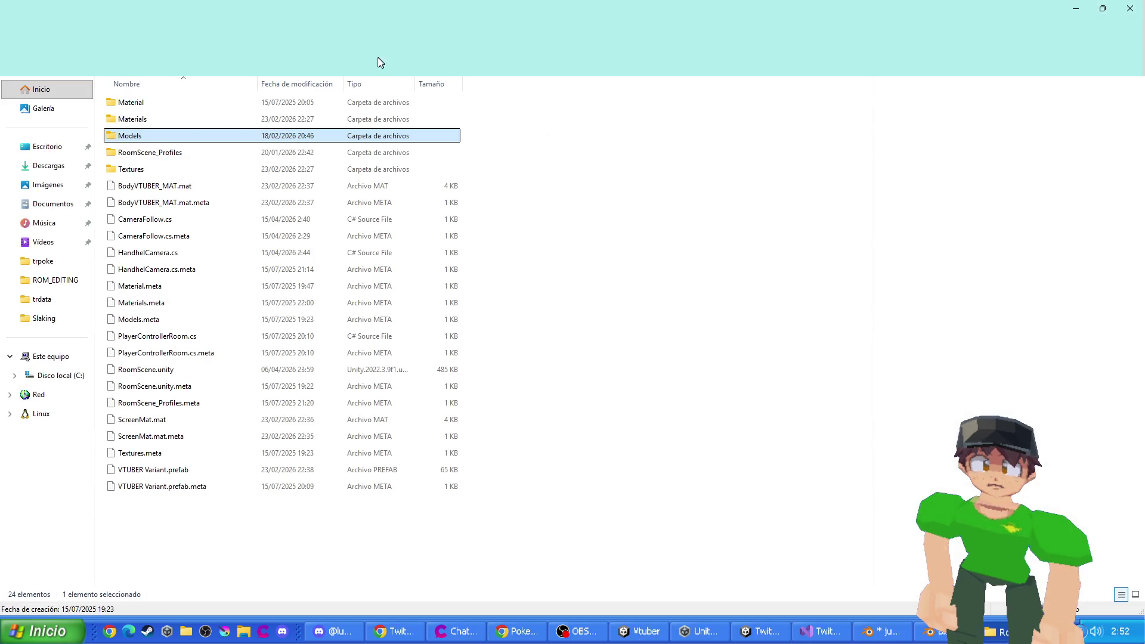
- Copy the RoomScene folder path from the address bar, close Explorer and return to Blender
left_click(600, 36)
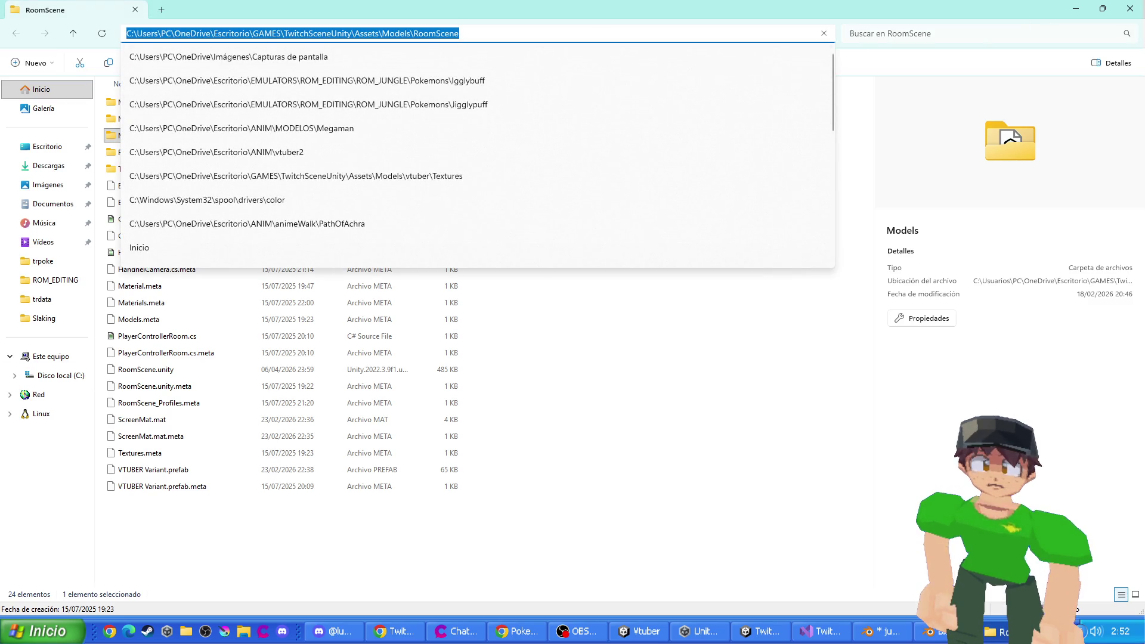
left_click(1130, 8)
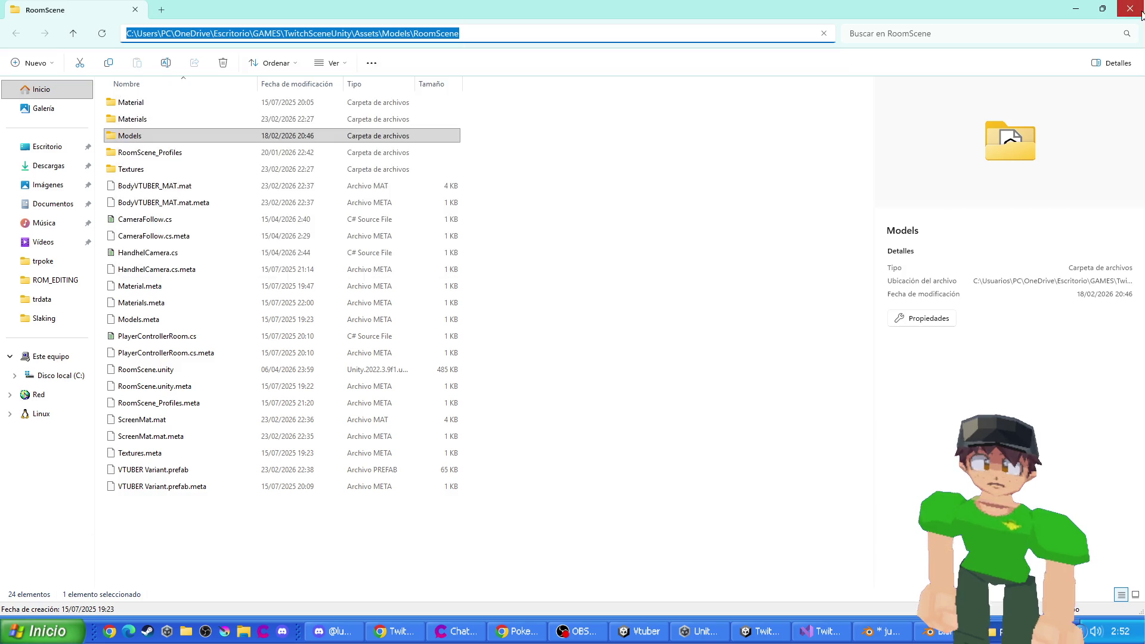
left_click(1130, 8)
left_click(995, 631)
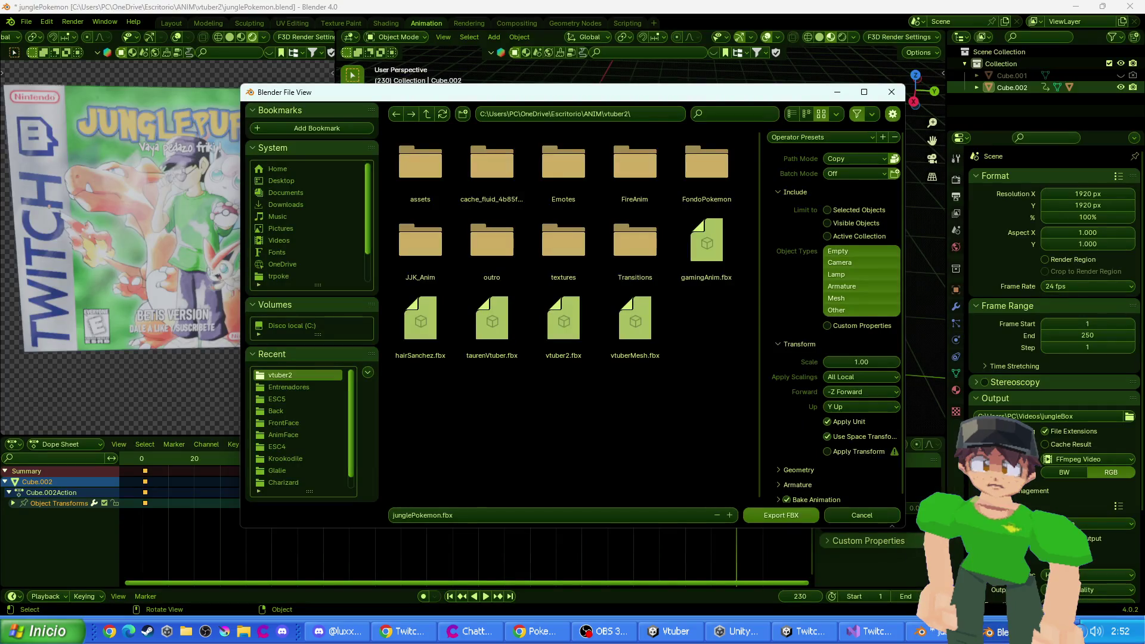
- Paste the RoomScene path as the export folder and export junglePokemon.fbx there
left_click(580, 112)
type("C:\\Users\\PC\\OneDrive\\Escritorio\\GAMES\\TwitchSceneUnity\\Assets\\Models\\RoomScene")
key("Return")
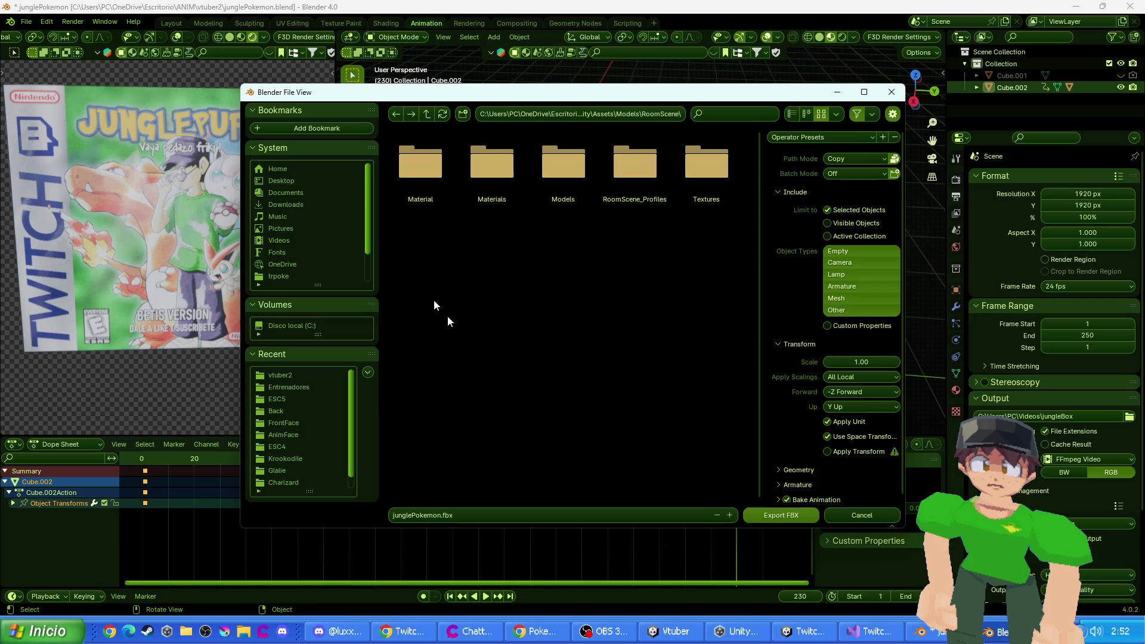
left_click(762, 514)
key("alt+Tab")
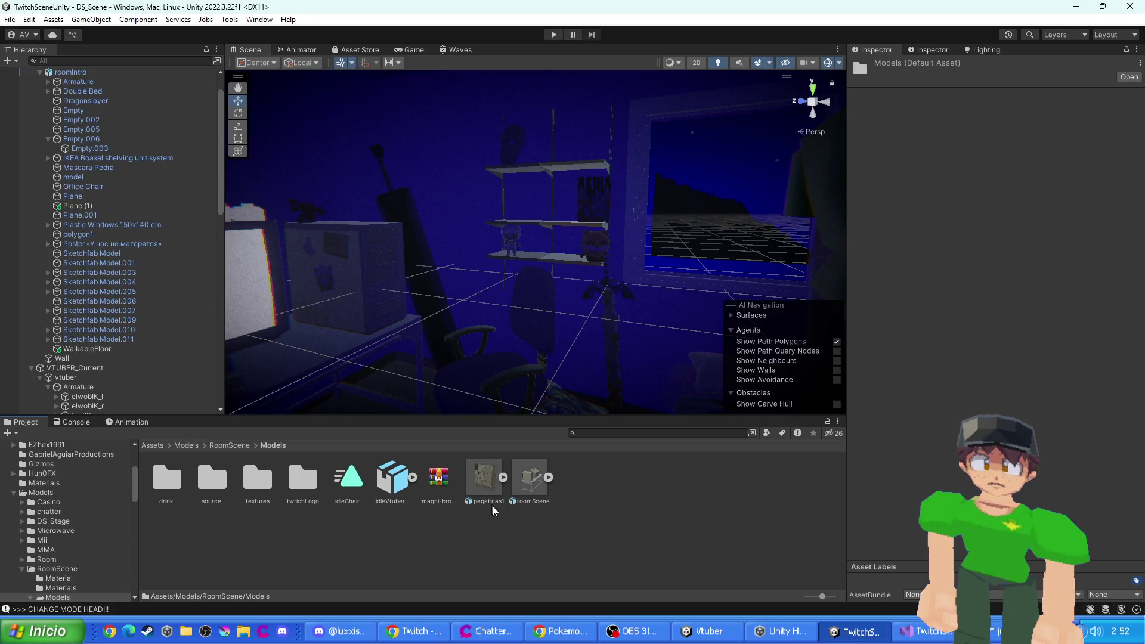
- Drag the imported junglePokemon model into RoomScene's Models folder, then return to Blender
left_click(392, 486)
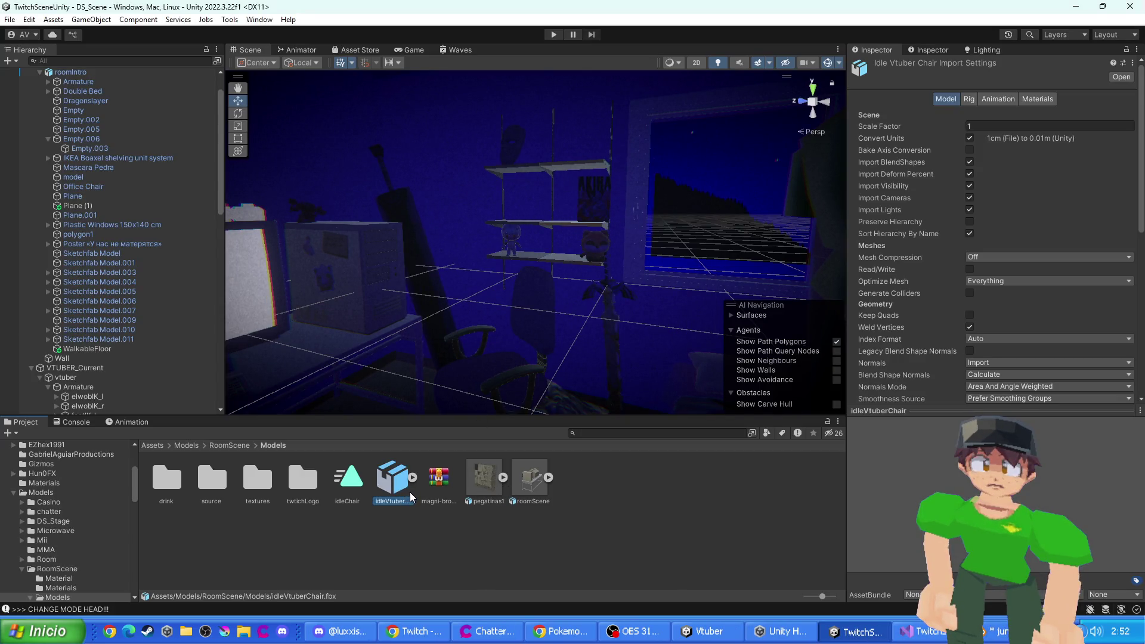
key("alt+Tab")
key("alt+Tab")
key("alt+Tab")
left_click(238, 447)
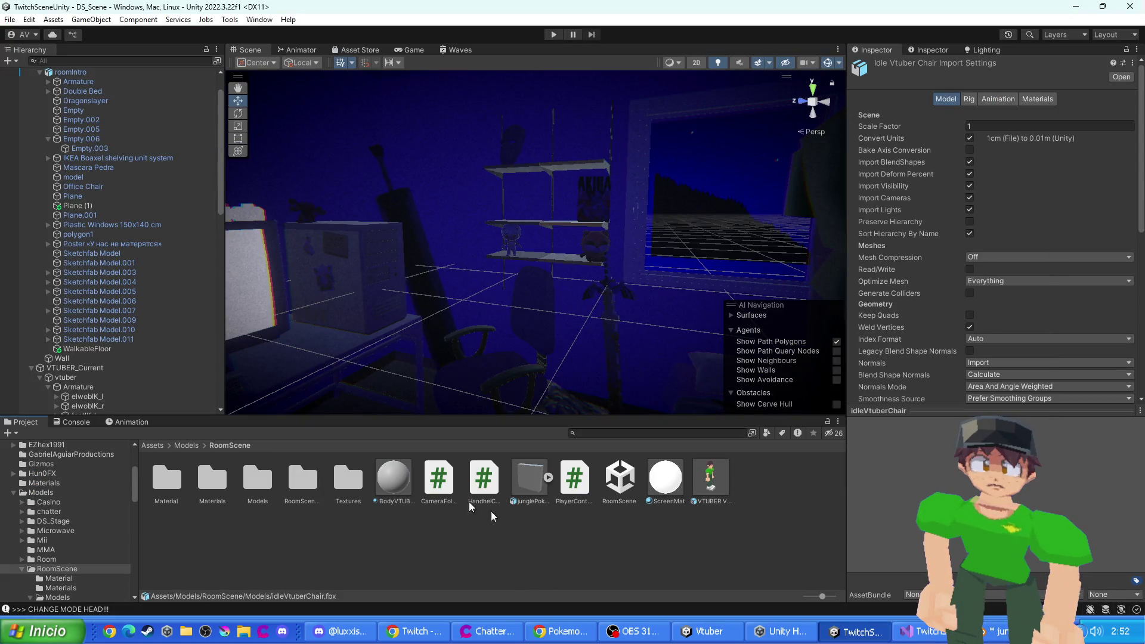
left_click(529, 486)
mouse_move(530, 489)
left_mouse_down()
mouse_move(234, 537)
mouse_move(257, 482)
left_mouse_up()
double_click(258, 480)
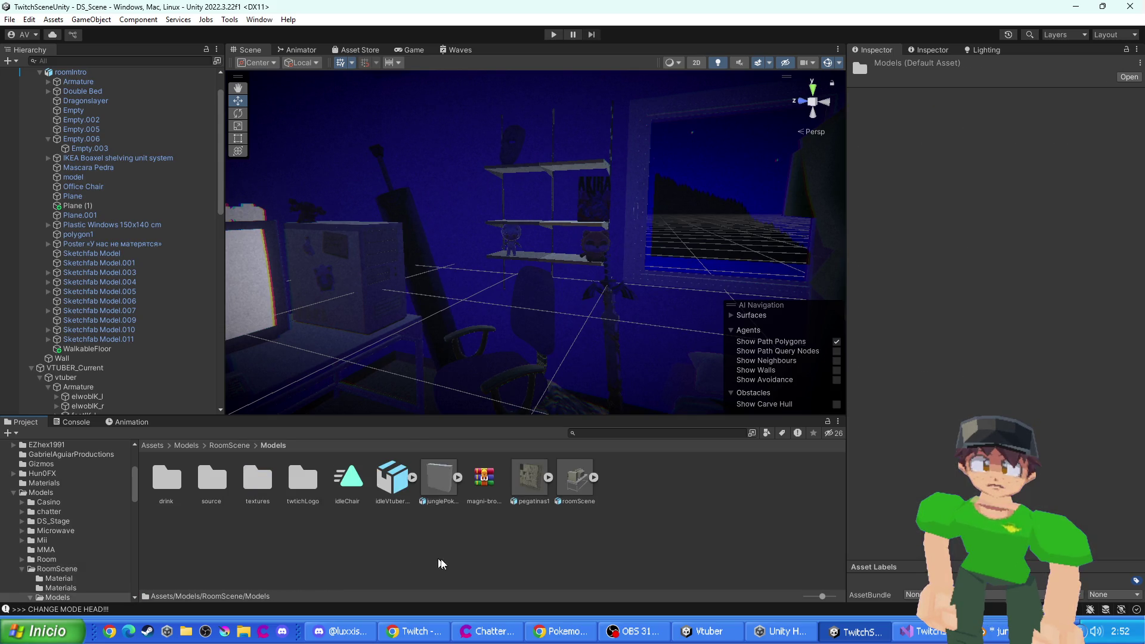
key("alt+Tab")
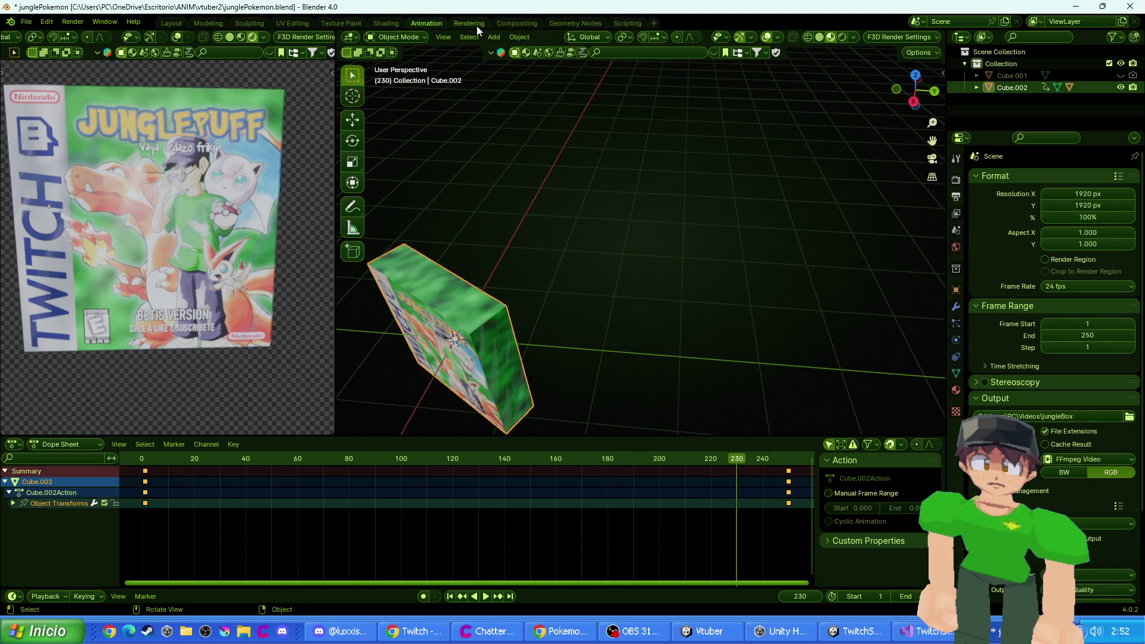
- In Blender's Shading workspace, rearrange the node view and move the Cube.002.png image node upward
left_click(385, 24)
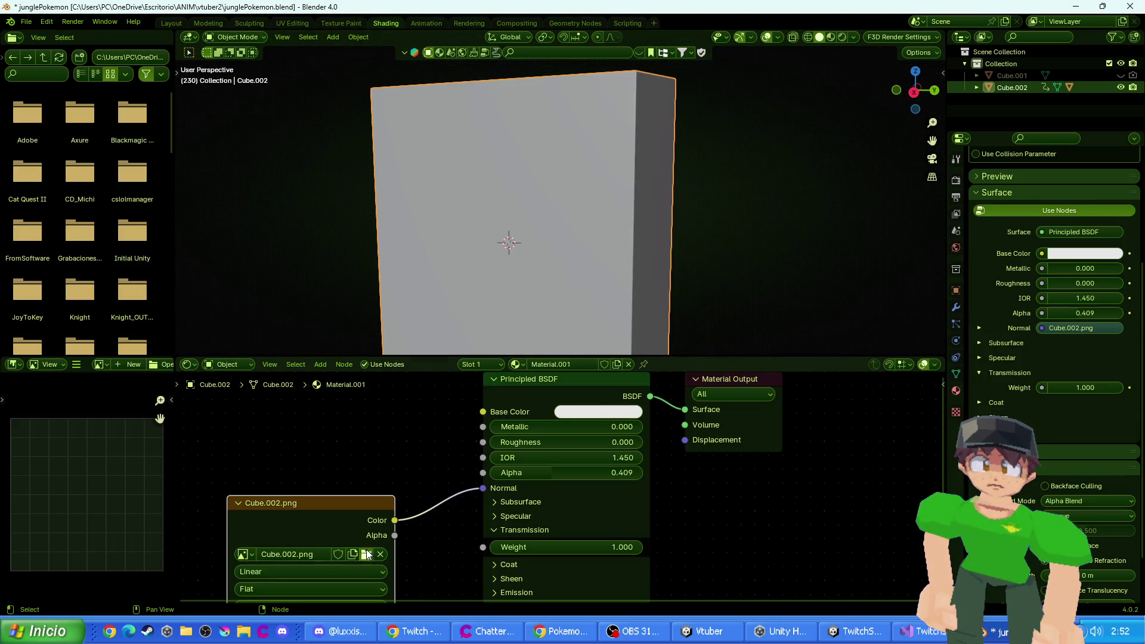
left_click(367, 555)
scroll(601, 380, "down", 5)
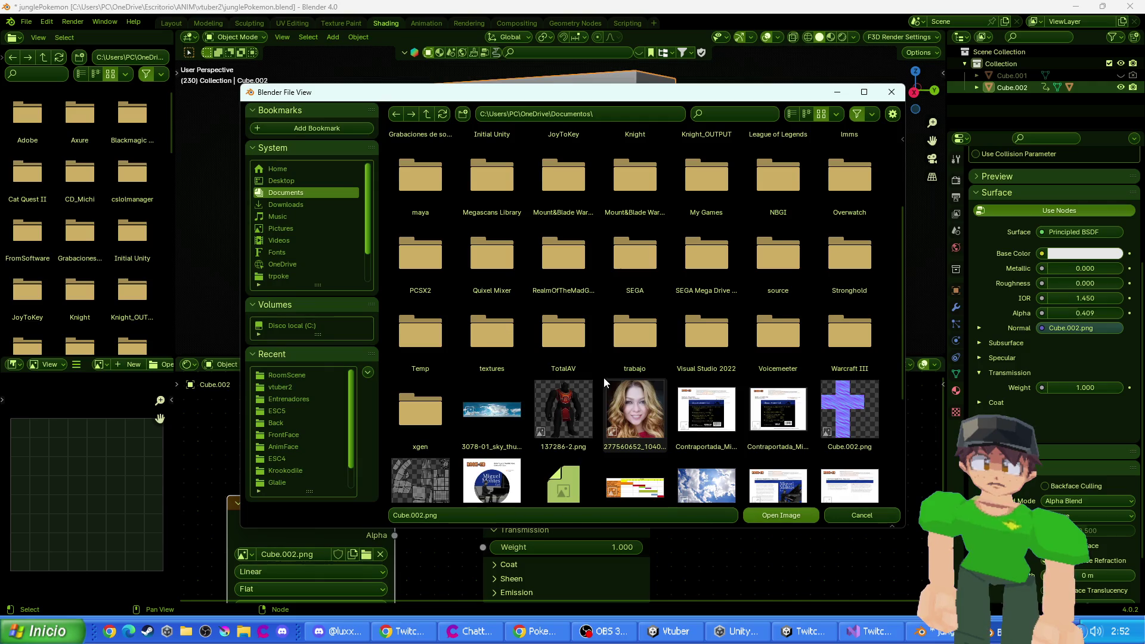
scroll(604, 382, "down", 5)
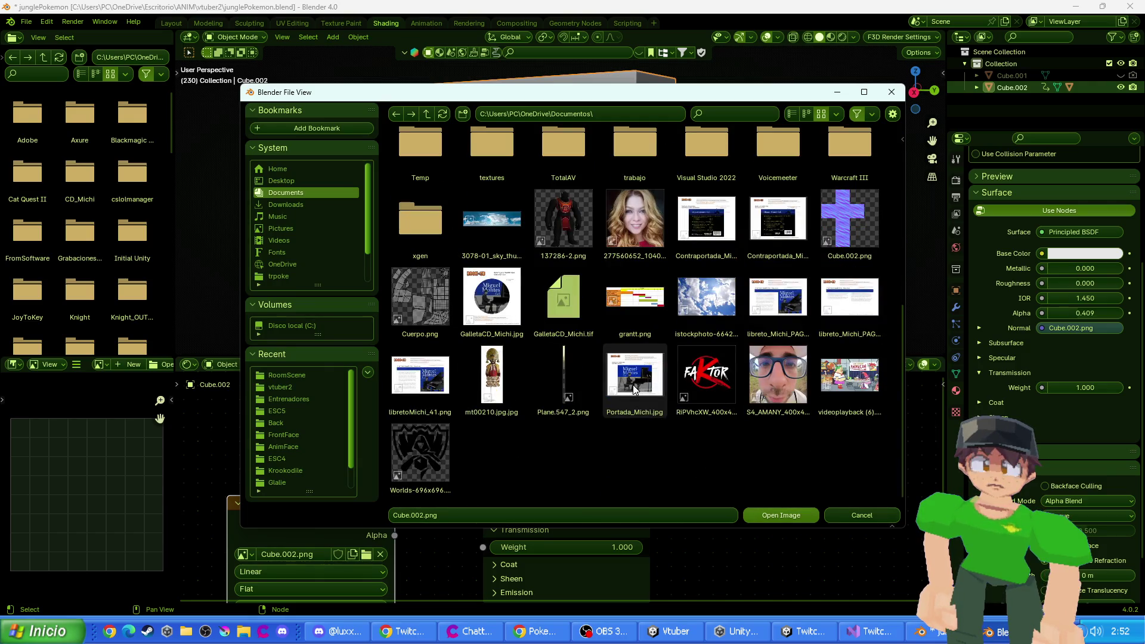
left_click(862, 515)
left_click_drag(353, 432, 451, 441)
left_click_drag(419, 514, 427, 442)
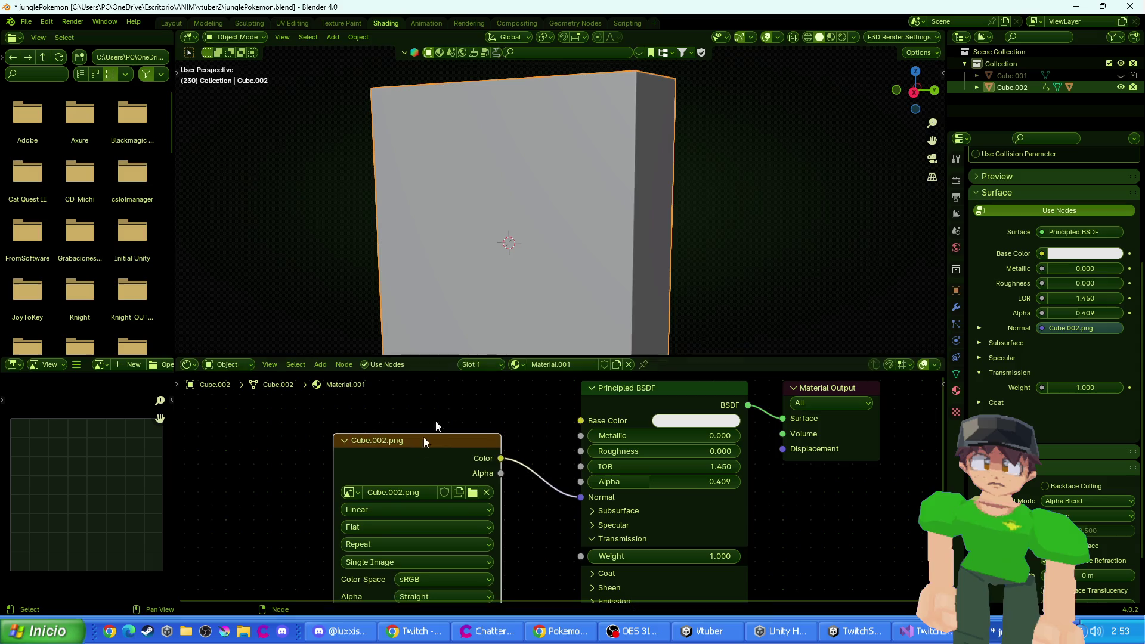
- Select Cube.001, filter its image browser for 'jung' to find junglePortada.png, then switch to Unity
left_click(831, 39)
scroll(513, 501, "down", 3)
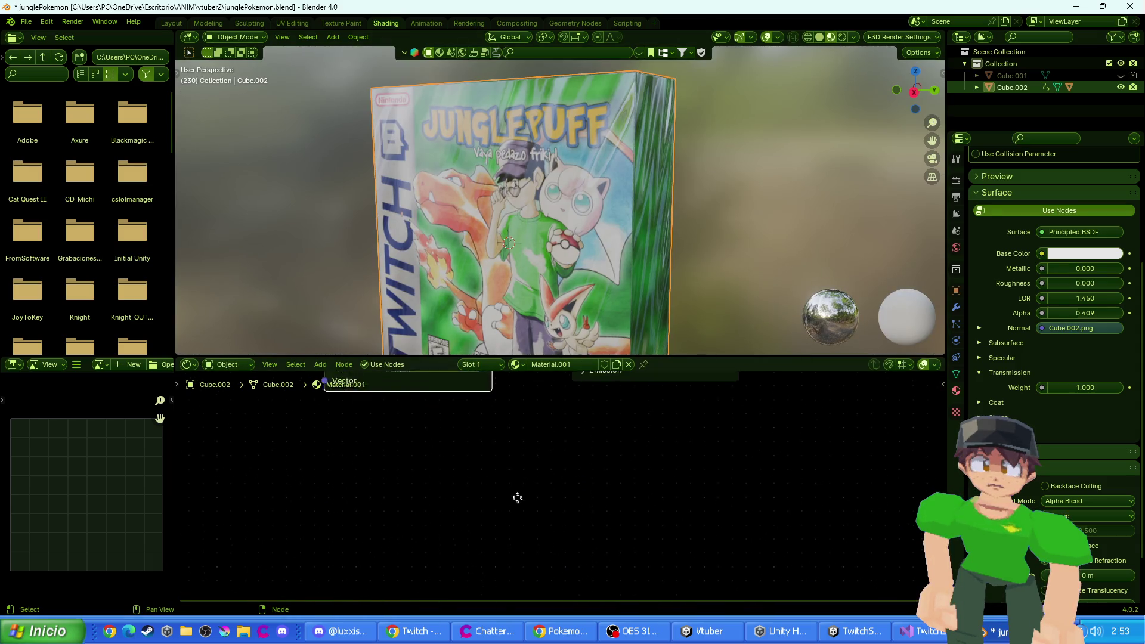
scroll(498, 437, "up", 3)
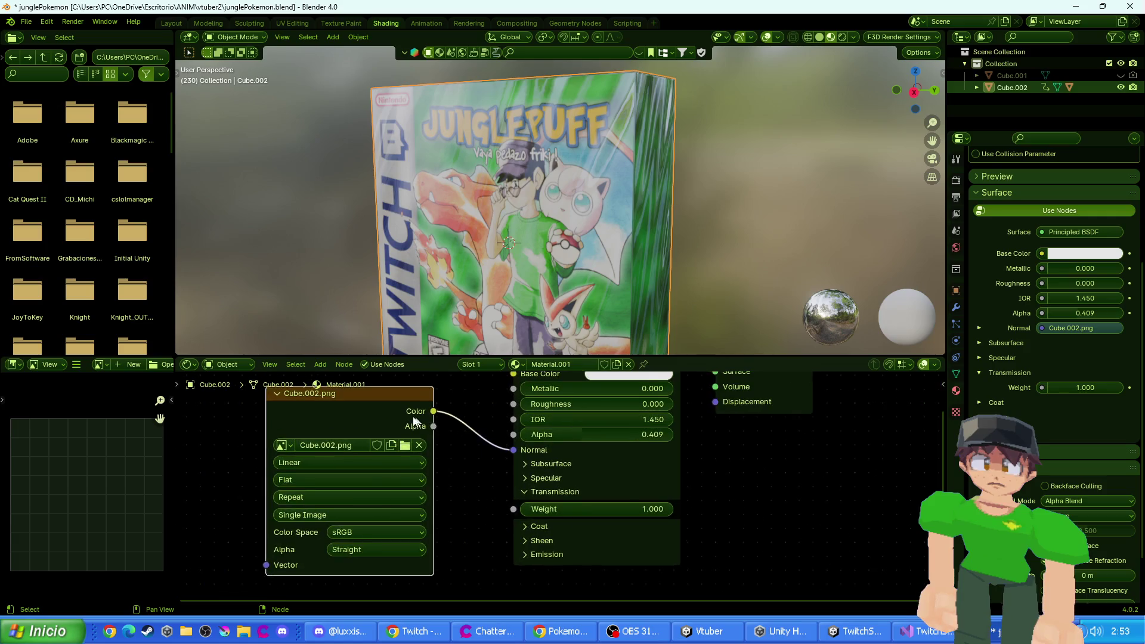
left_click(1012, 76)
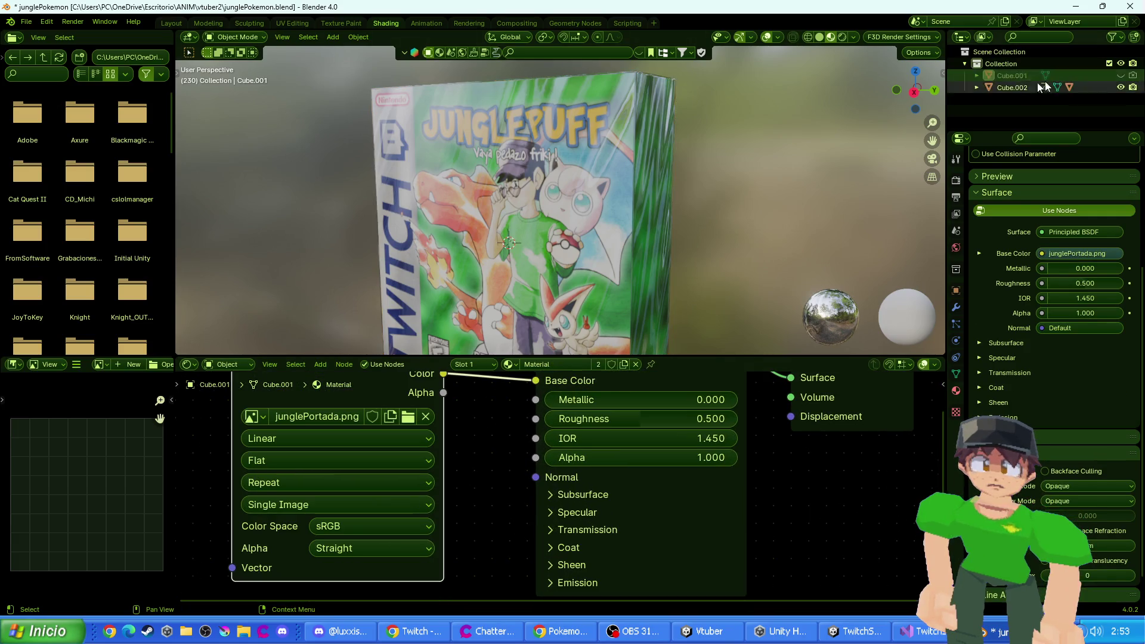
left_click(408, 419)
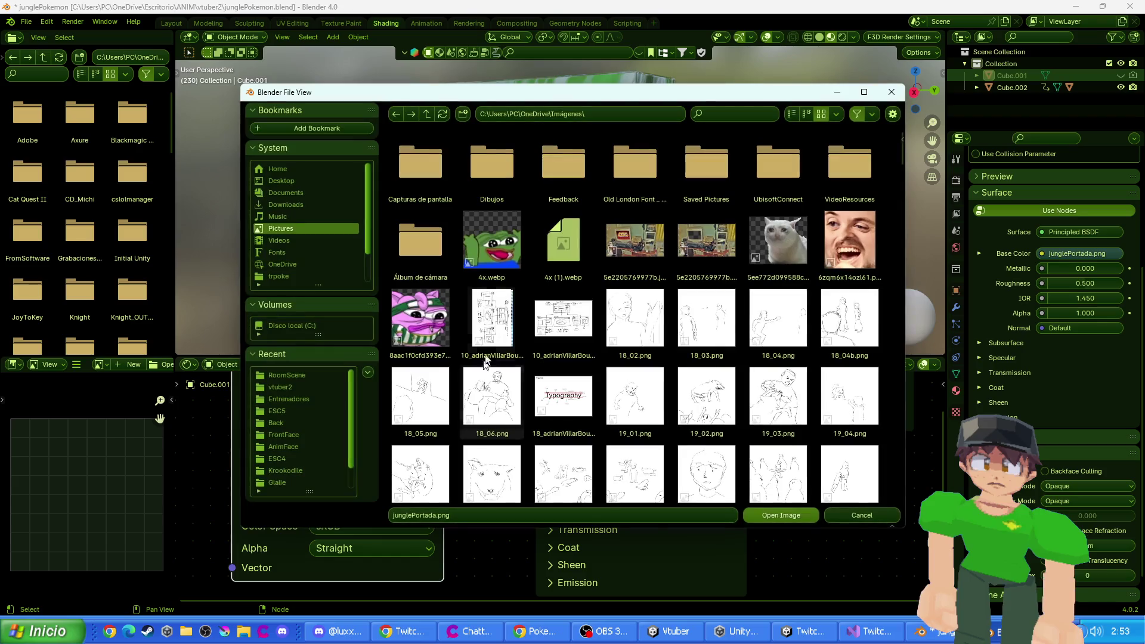
scroll(696, 308, "down", 10)
scroll(695, 308, "up", 10)
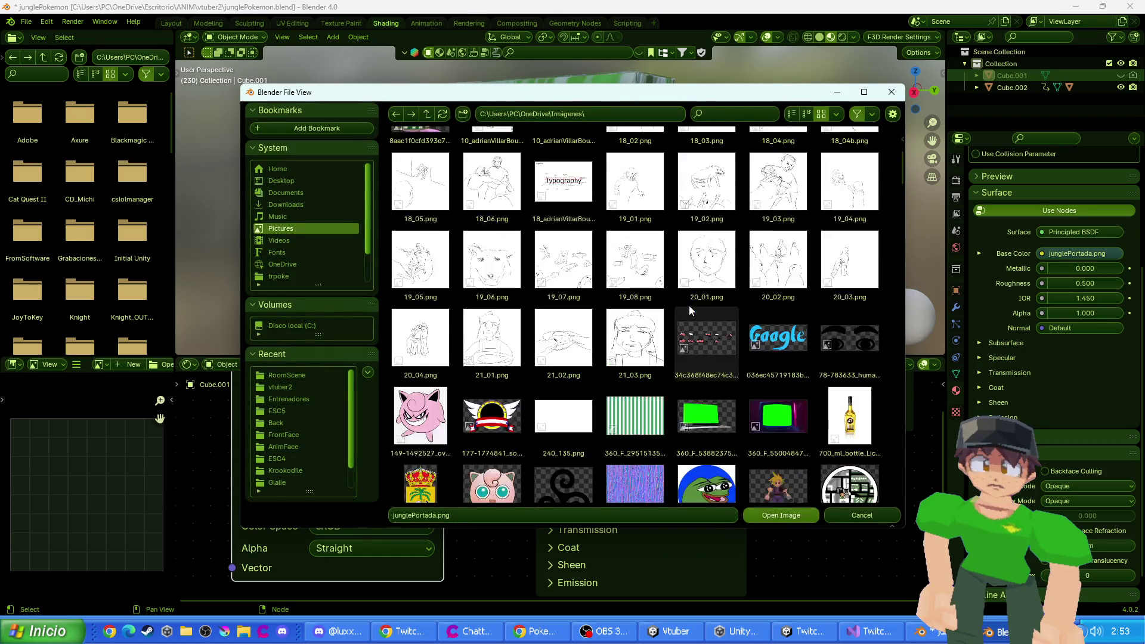
left_click(746, 113)
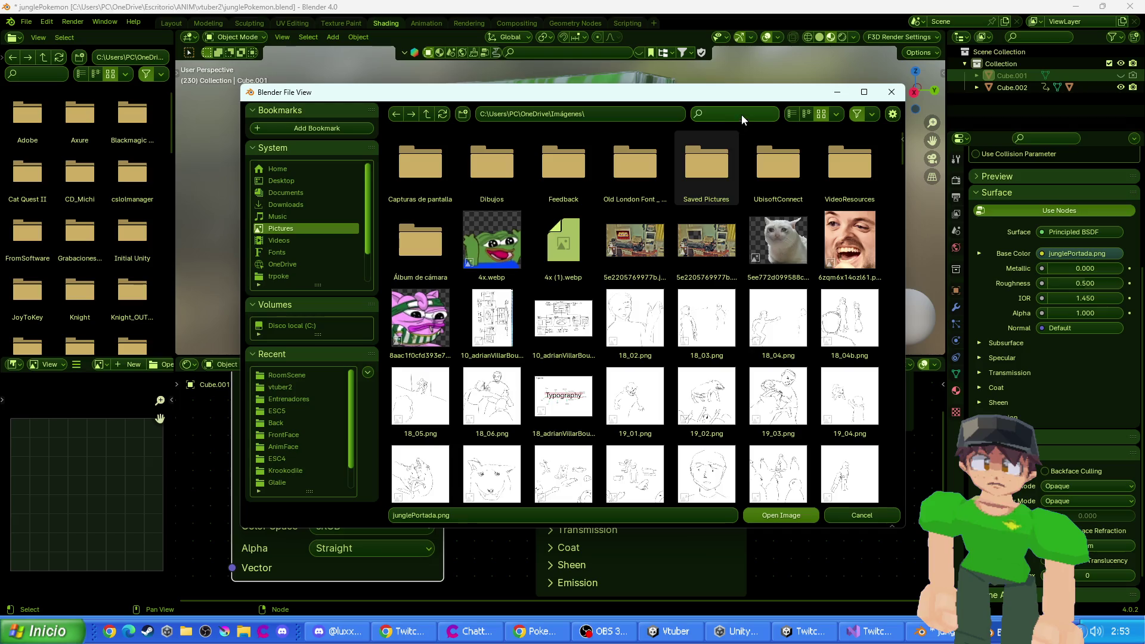
type("jung")
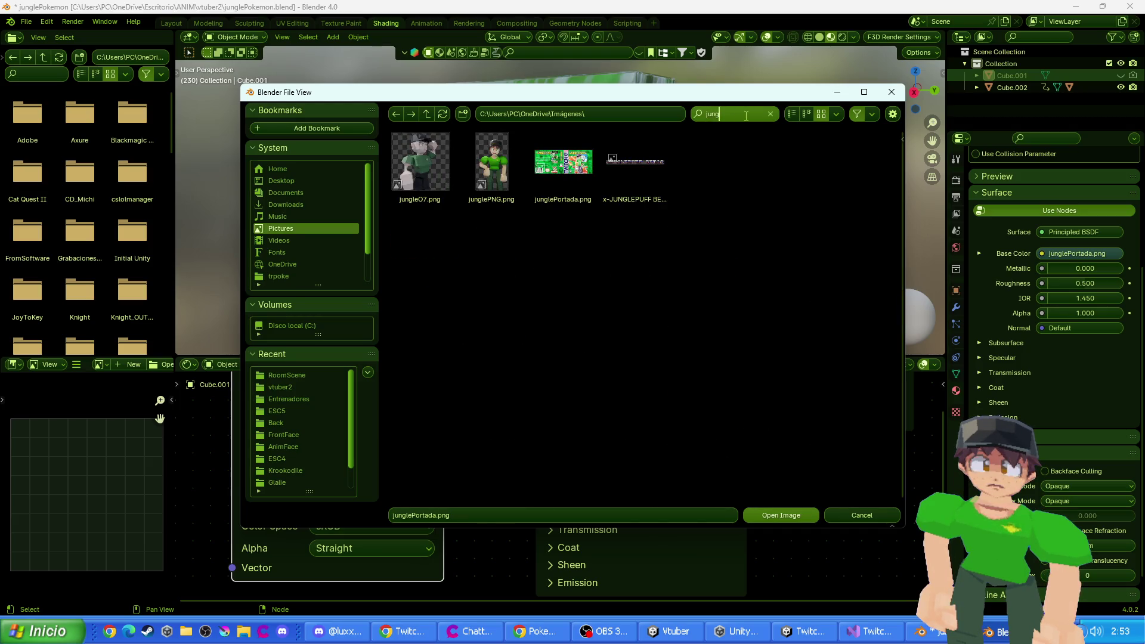
key("Return")
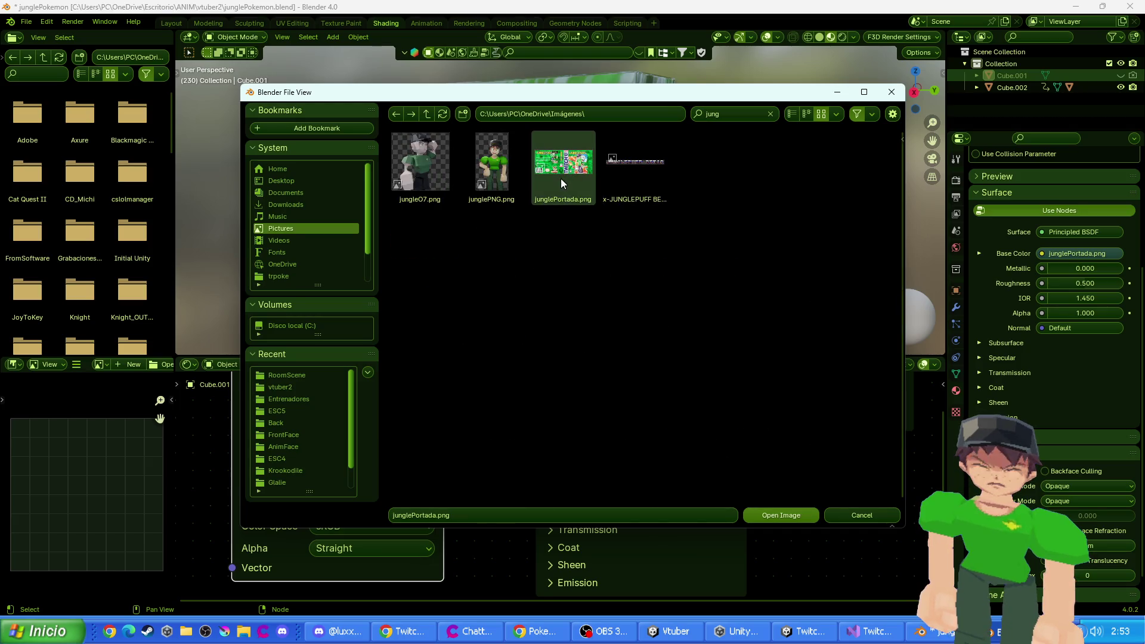
key("alt+Tab")
left_click(610, 221)
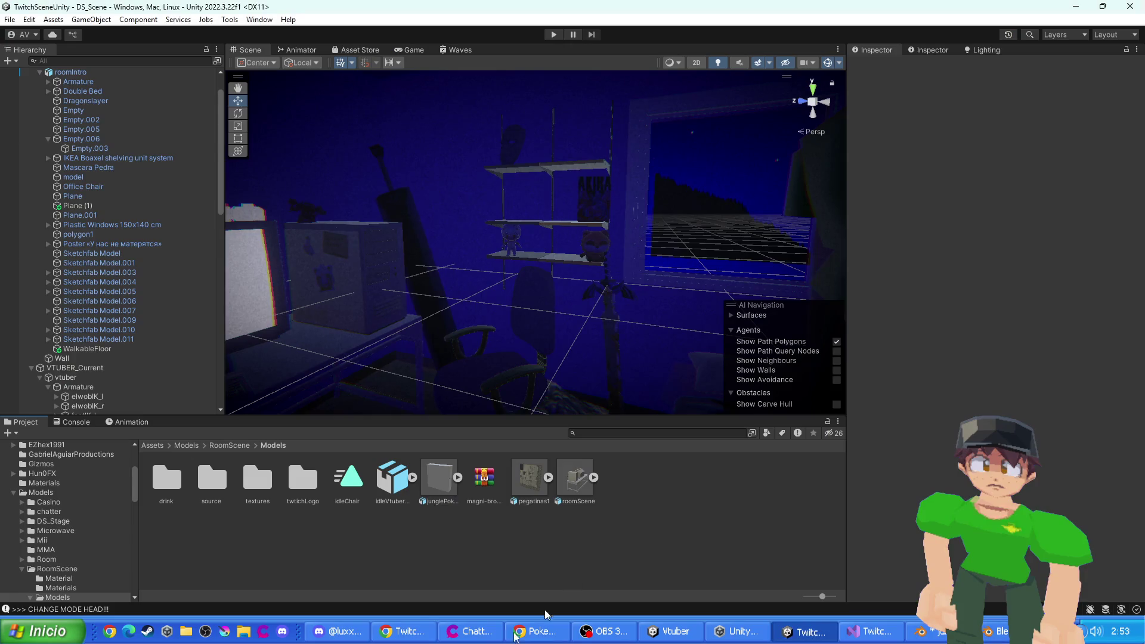
- Drag junglePortada.png from the Imágenes folder into Unity's RoomScene Models folder
left_click(244, 631)
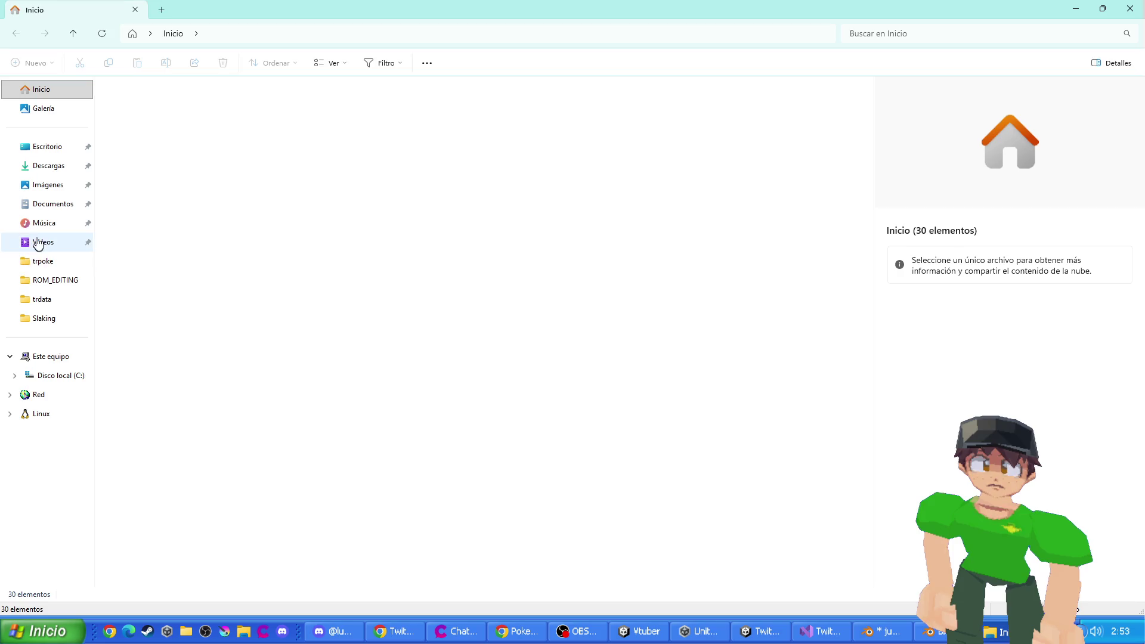
left_click(43, 186)
key("super+Down")
key("super+Down")
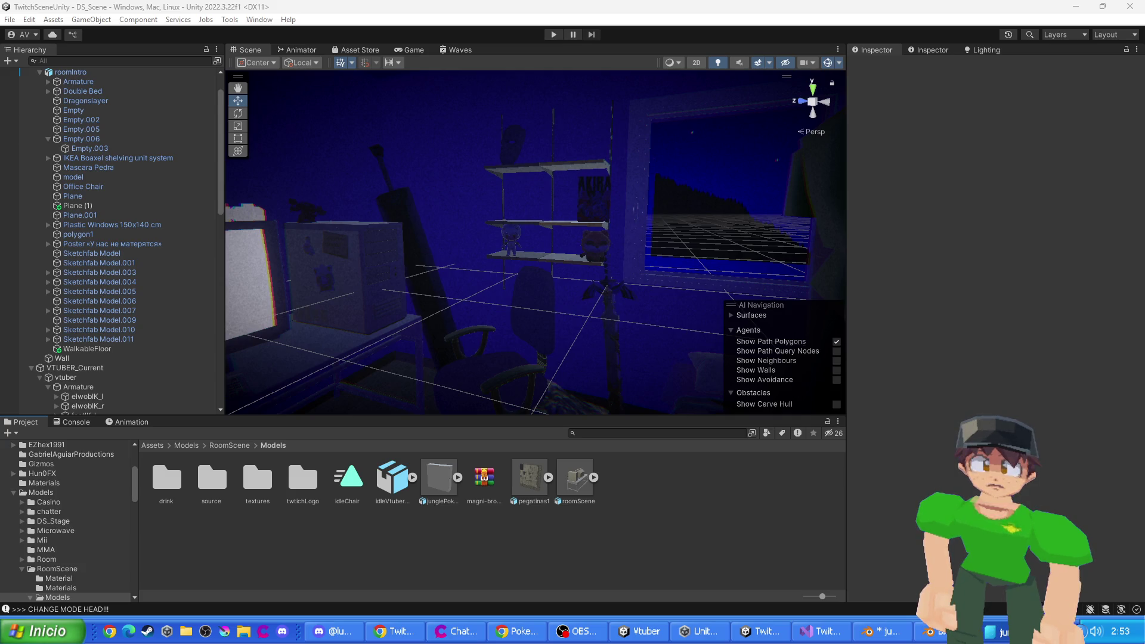
left_click_drag(113, 486, 662, 530)
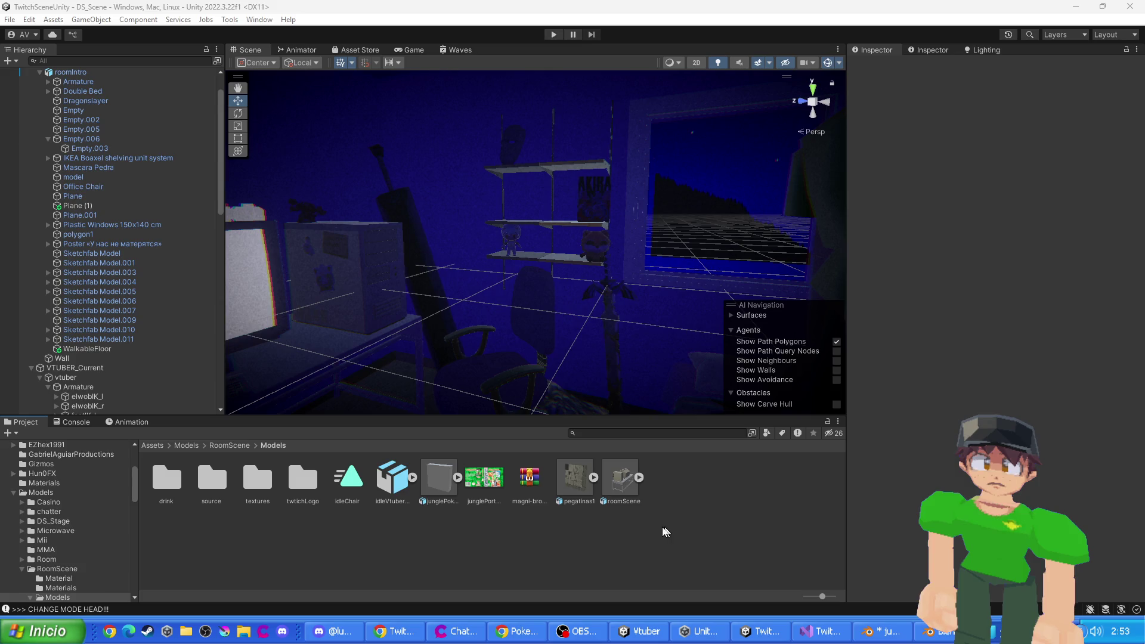
left_click(438, 484)
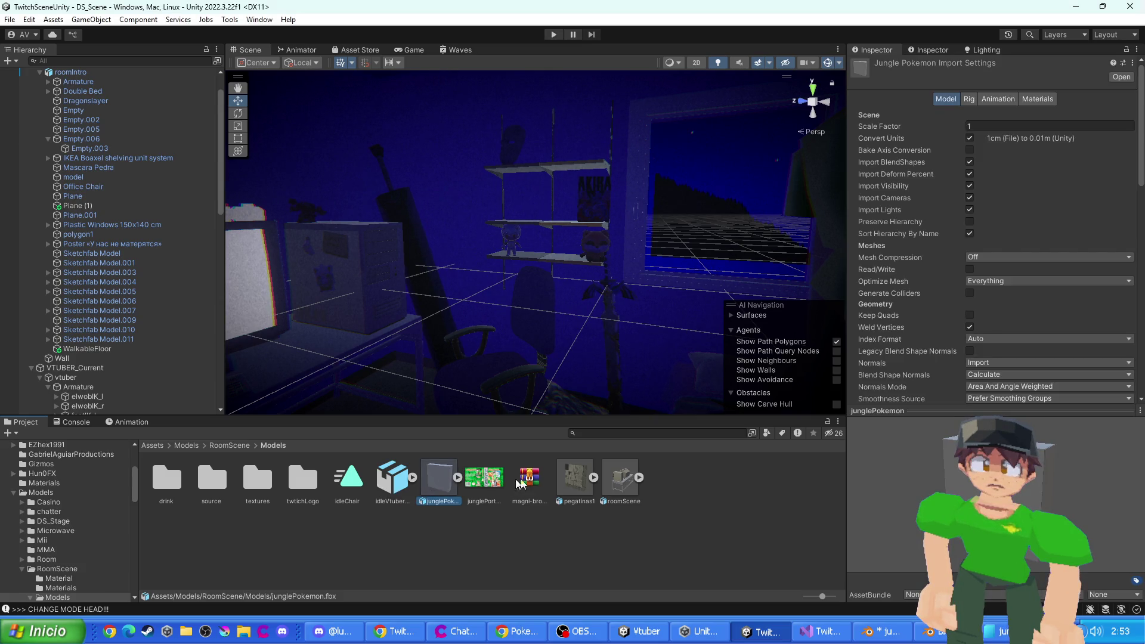
- Briefly select and deselect the junglePokemon plane in the scene, then return to Blender
key("alt+Tab")
key("Escape")
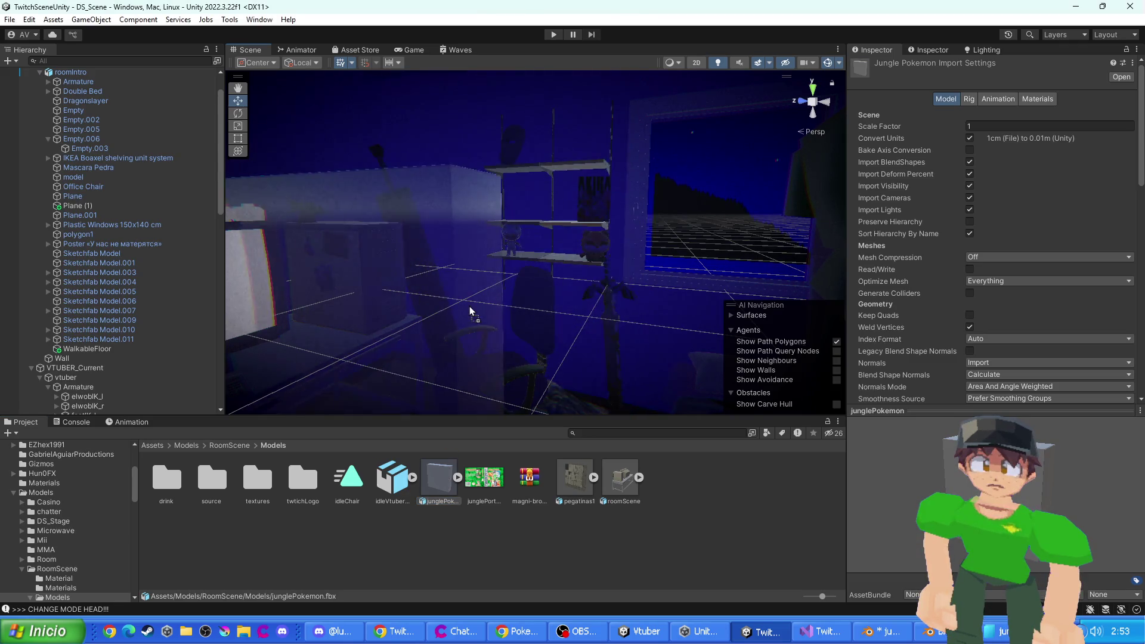
left_click(535, 317)
key("ctrl+z")
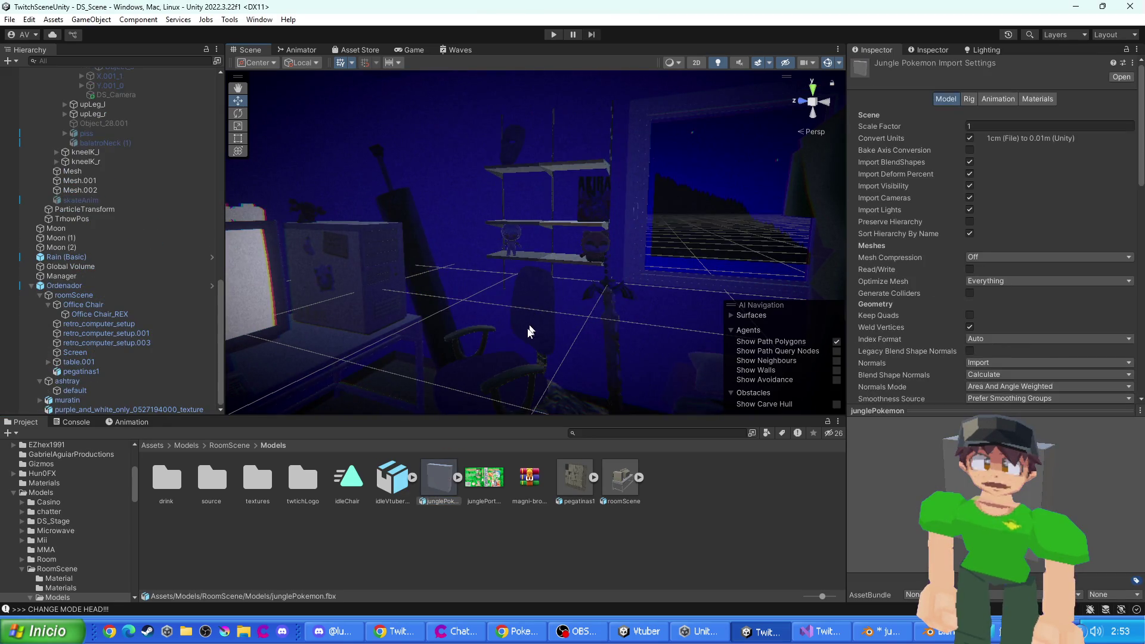
scroll(501, 355, "down", 5)
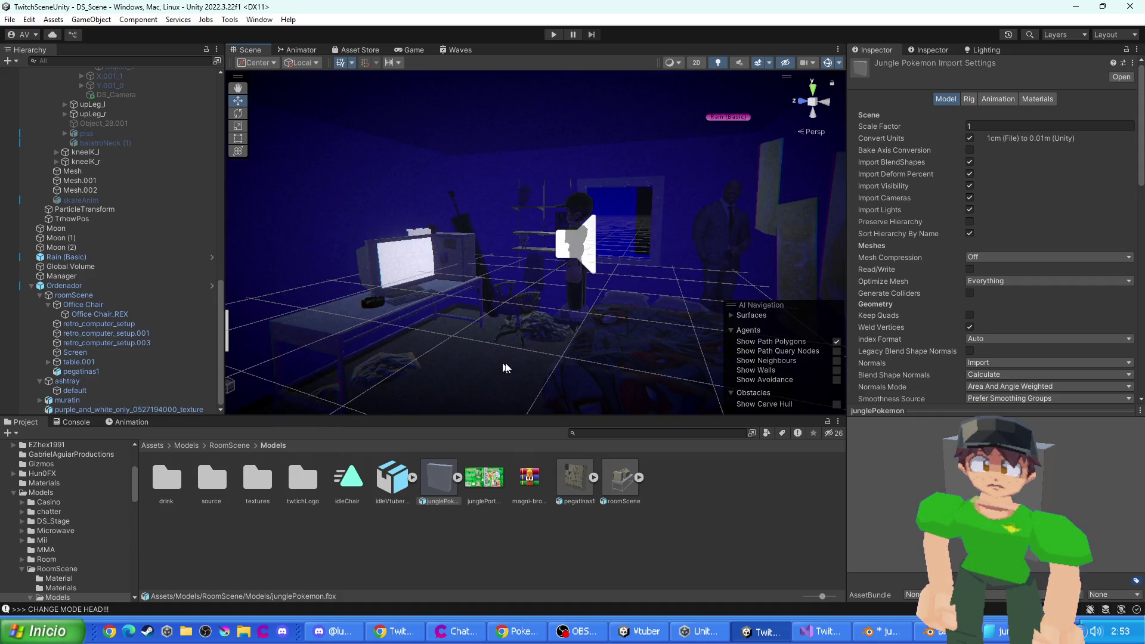
scroll(551, 352, "down", 3)
key("alt+Tab")
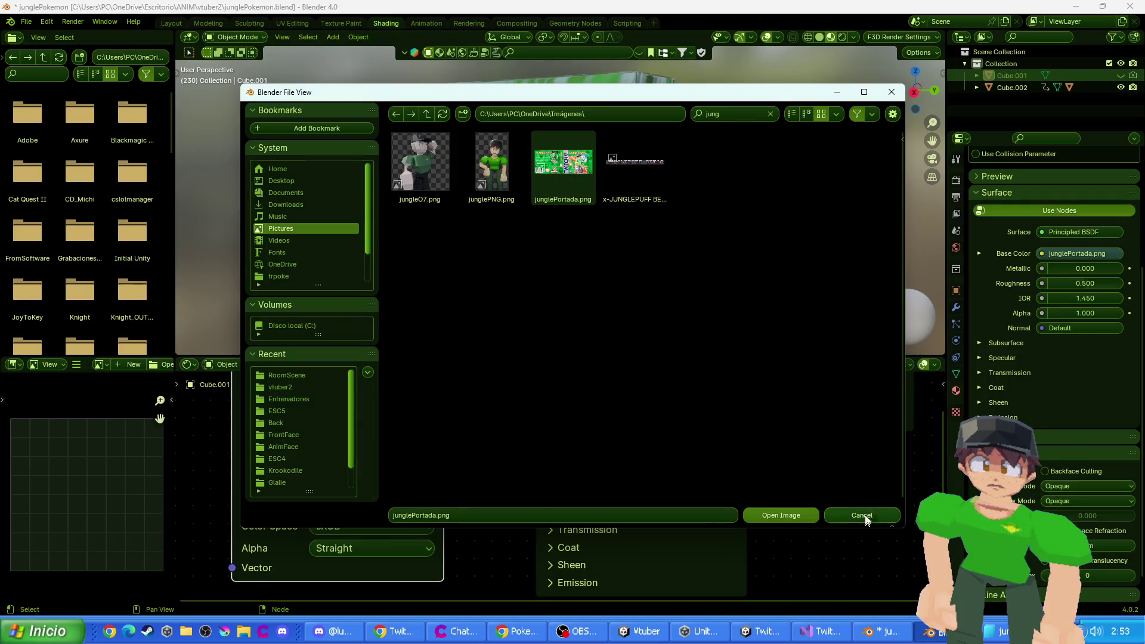
- Close the image browser and select Cube.002 together with its child Cube in the outliner
left_click(862, 516)
left_click(656, 190)
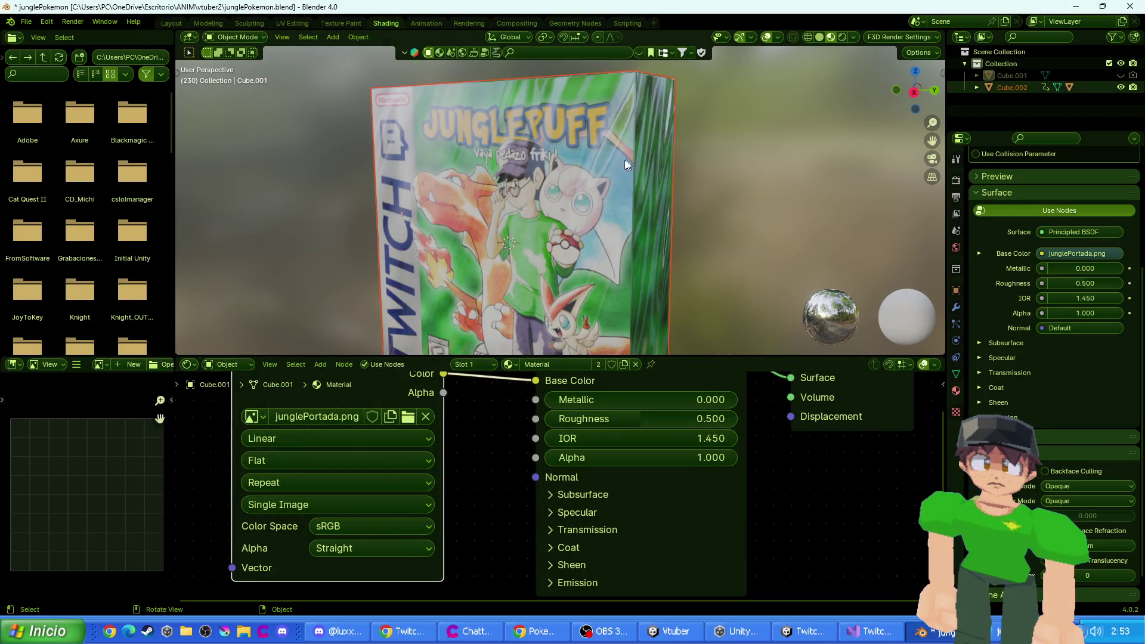
scroll(625, 179, "up", 1)
left_click(977, 87)
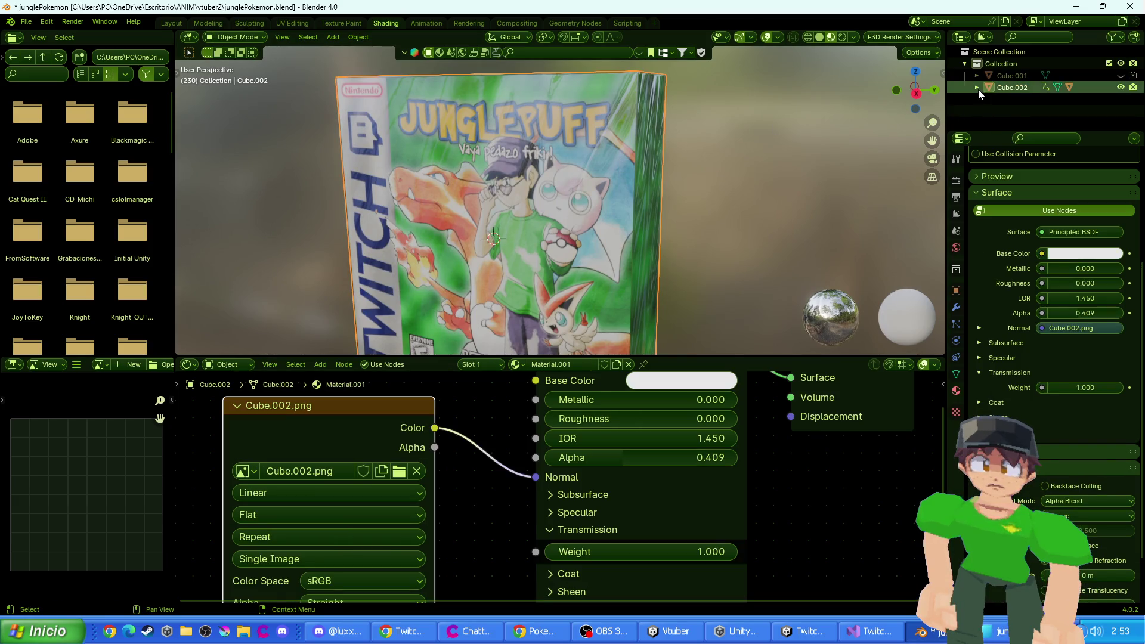
left_click(1015, 124)
left_click(1013, 88, "ctrl")
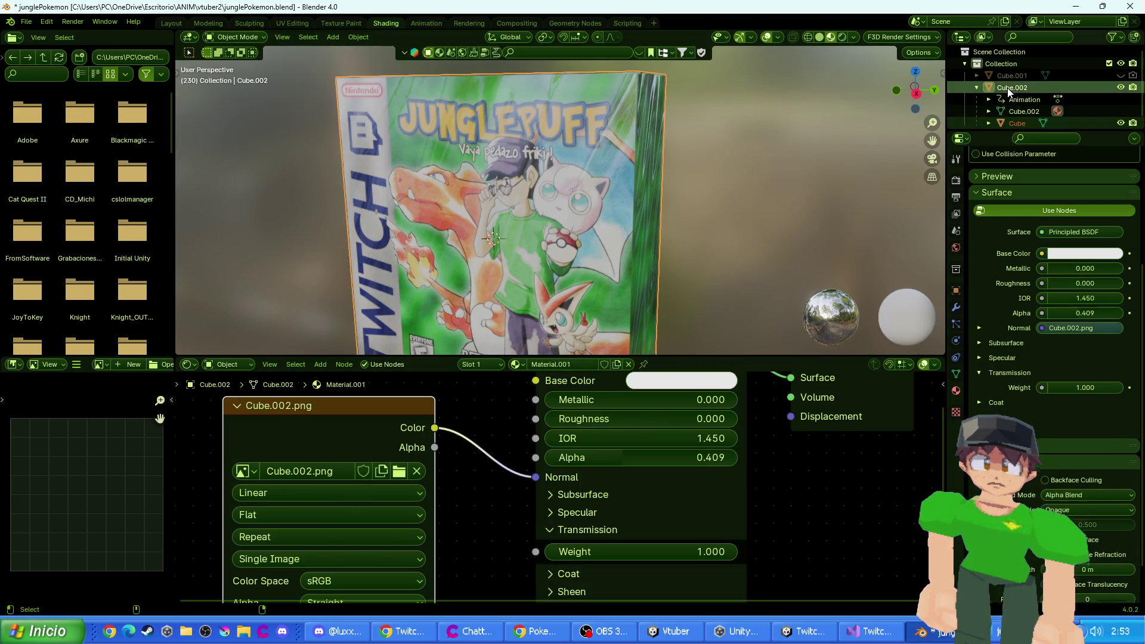
scroll(1026, 95, "down", 1)
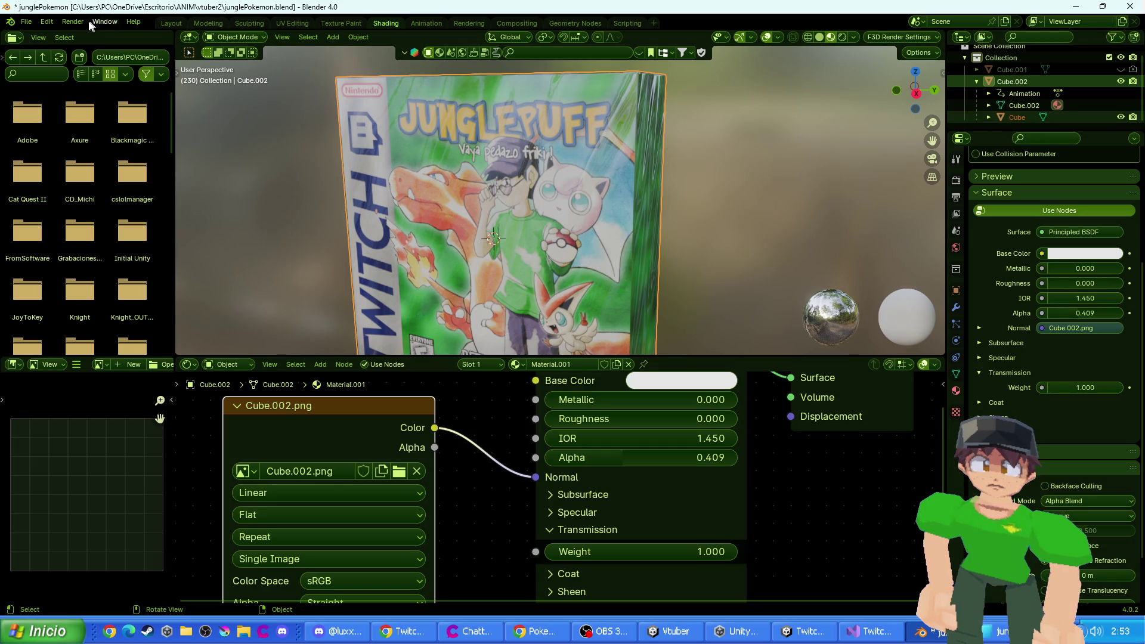
- Export the selection as FBX over junglePokemon.fbx, then switch to Unity
left_click(27, 21)
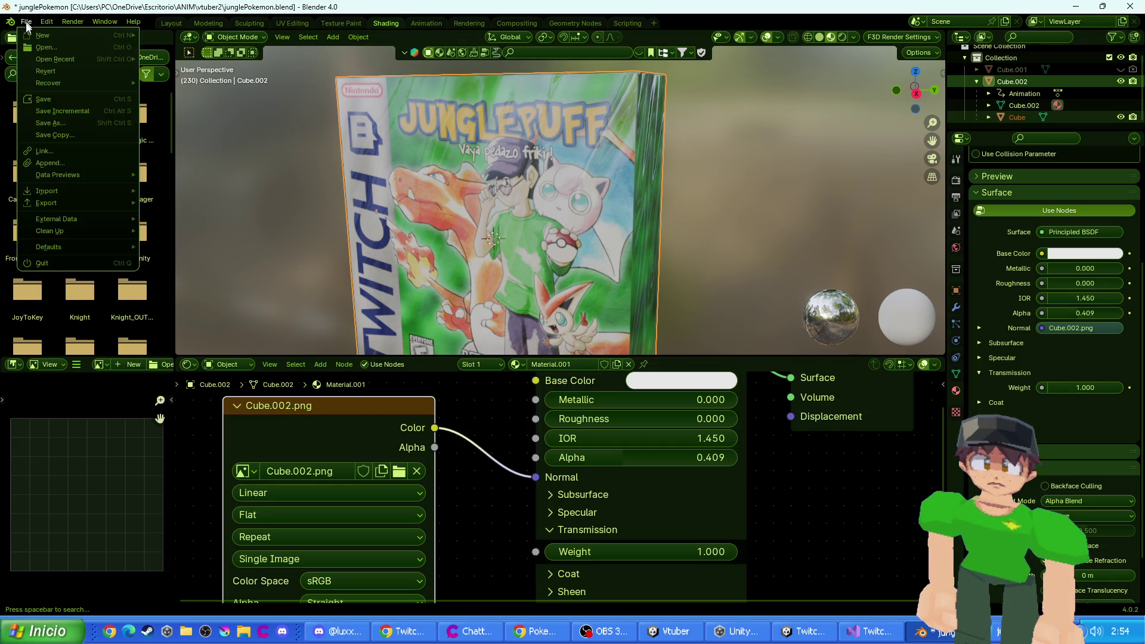
mouse_move(48, 202)
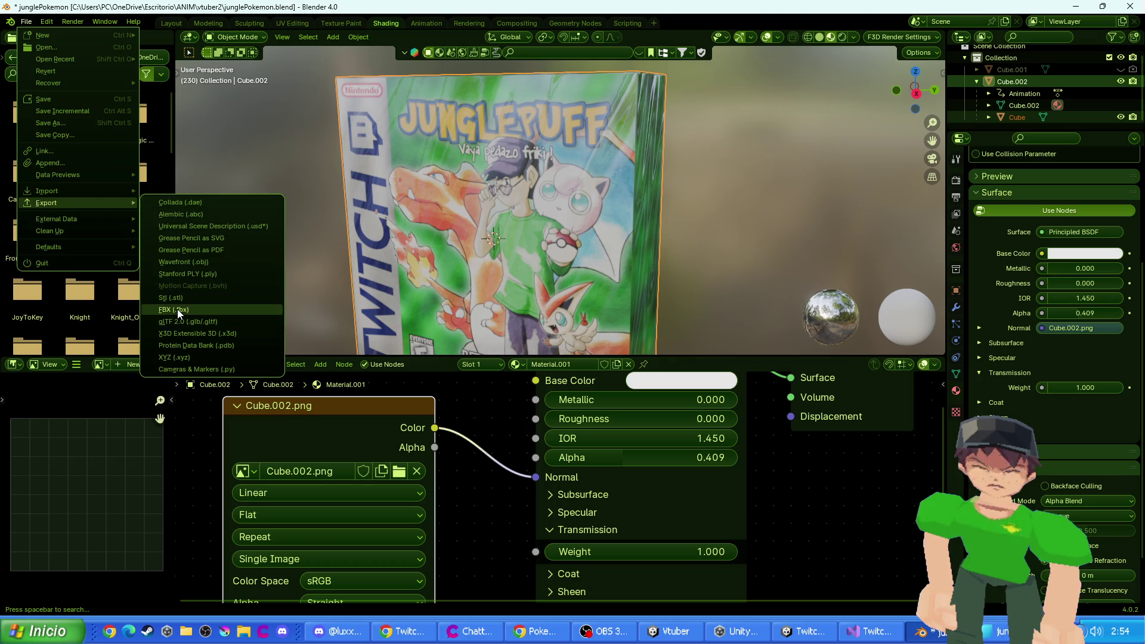
left_click(177, 309)
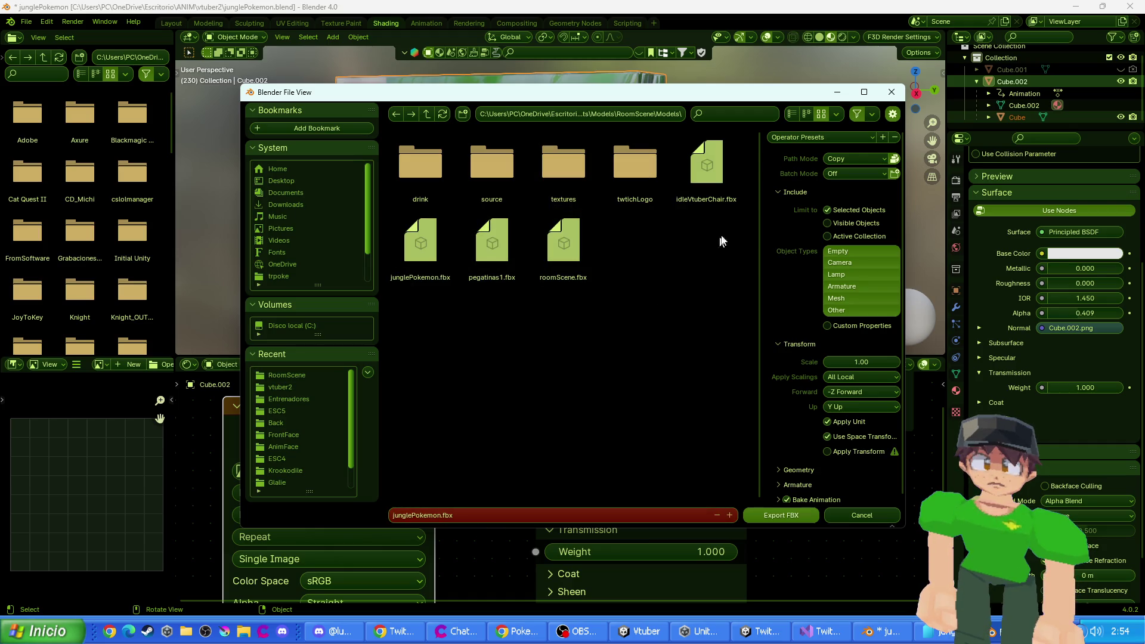
left_click(393, 267)
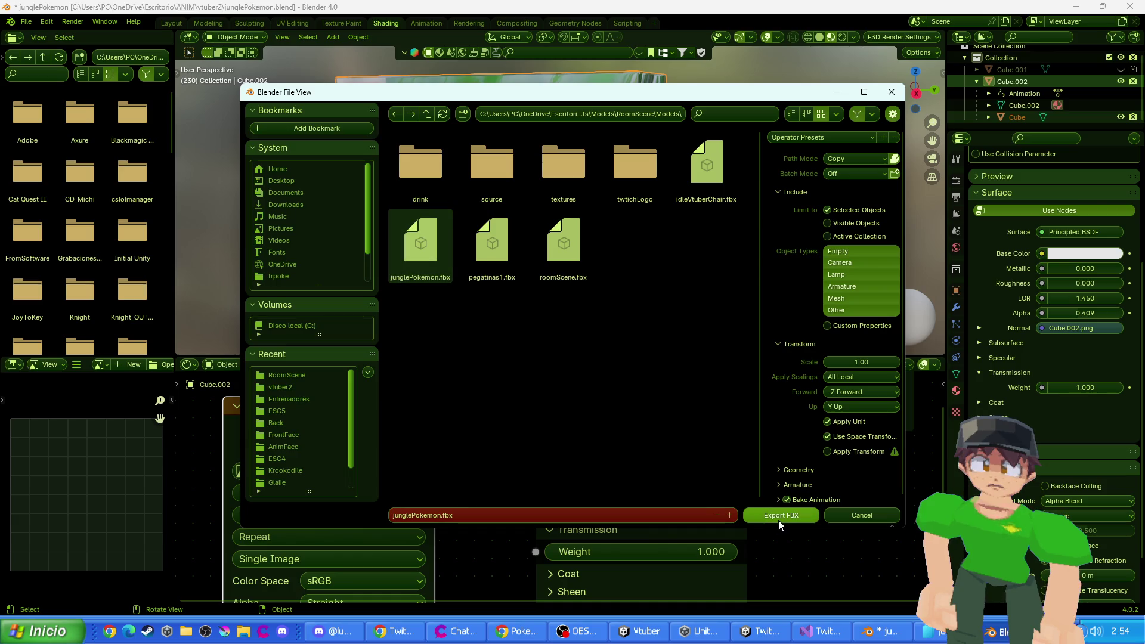
left_click(769, 518)
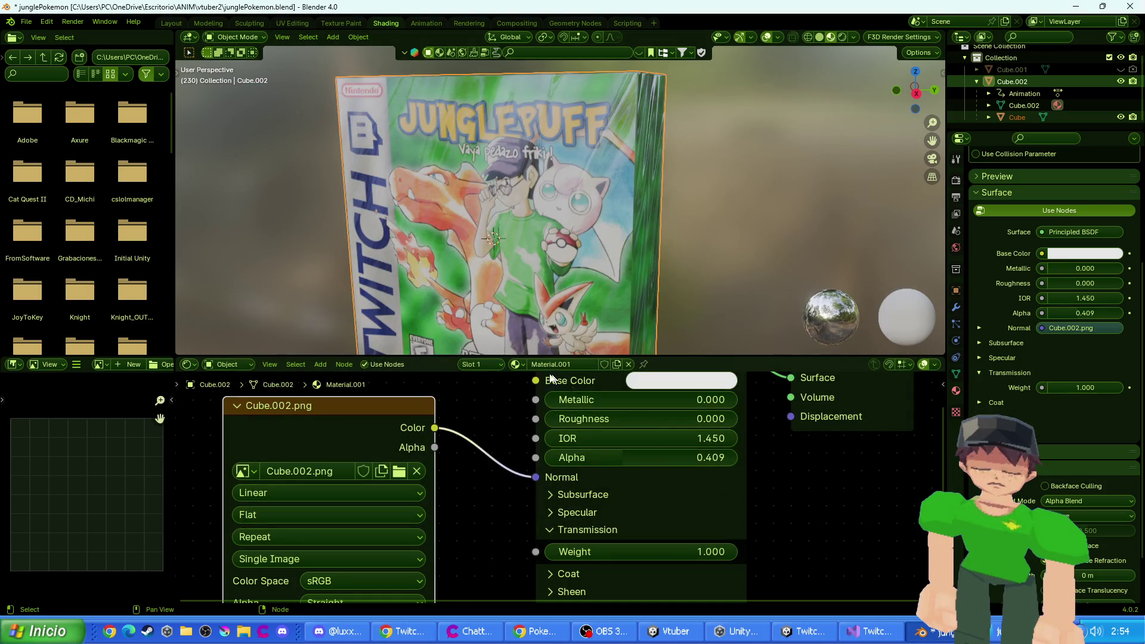
key("alt+Tab")
left_click(422, 244)
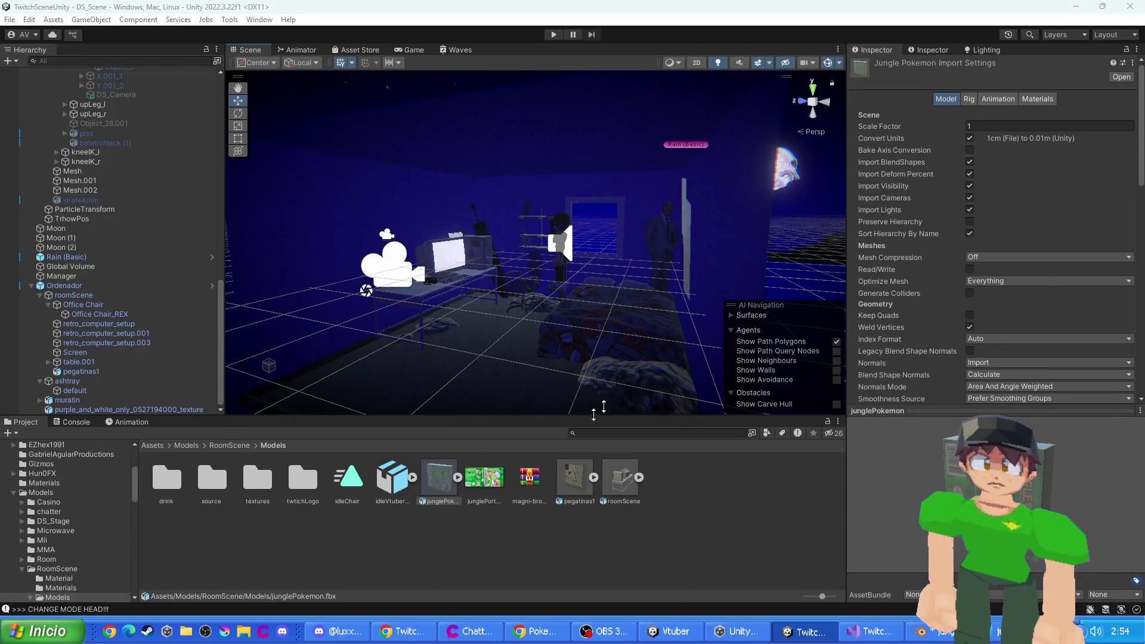
- Back in Blender, drag the Cube.002.png texture out of the image browser toward Unity
key("alt+Tab")
key("alt+Tab")
left_click(422, 251)
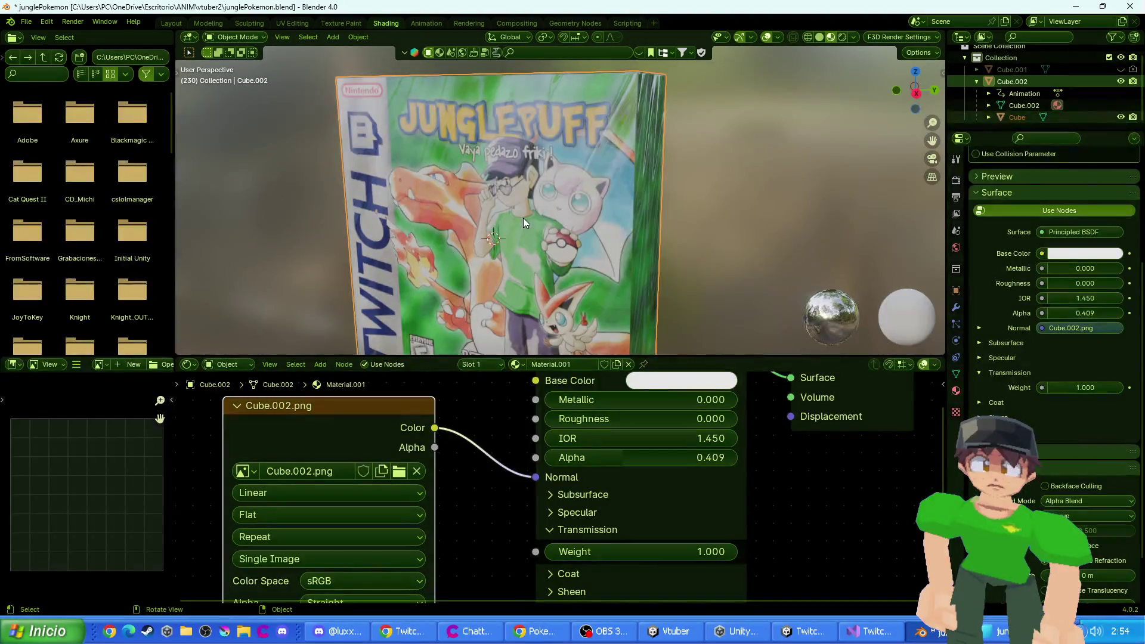
left_click(399, 471)
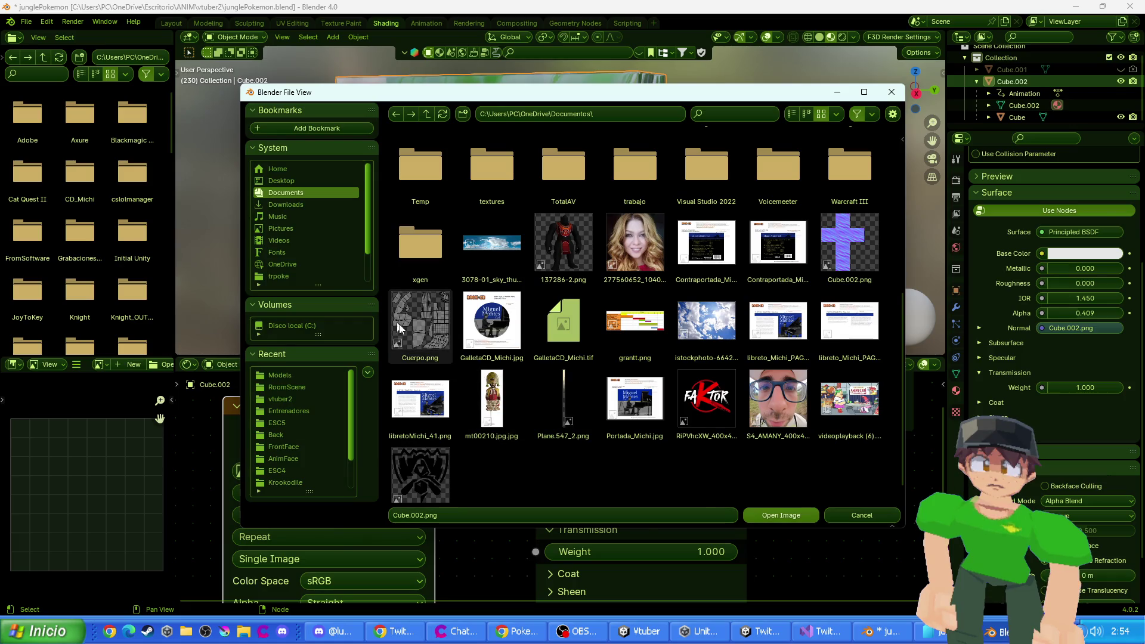
mouse_move(842, 261)
left_mouse_down()
mouse_move(581, 584)
mouse_move(614, 631)
mouse_move(728, 634)
left_mouse_up()
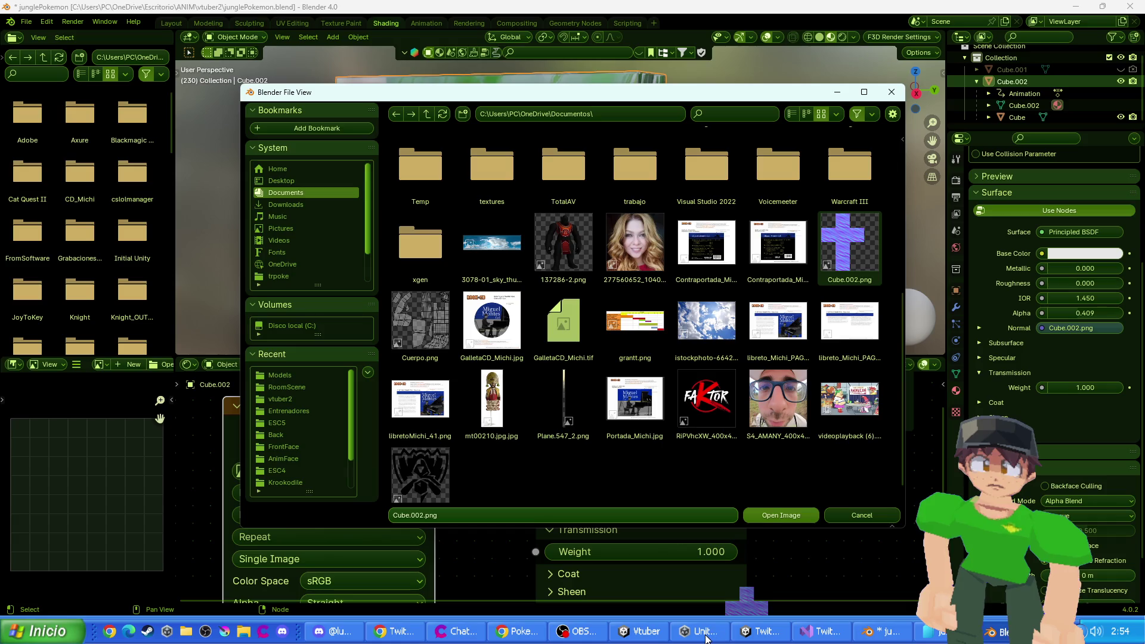
mouse_move(706, 638)
left_mouse_down()
mouse_move(656, 633)
mouse_move(665, 480)
mouse_move(564, 498)
mouse_move(582, 106)
left_mouse_up()
- Edit the browser's folder path, then bring forward the Unity editor with the room project
left_click(583, 113)
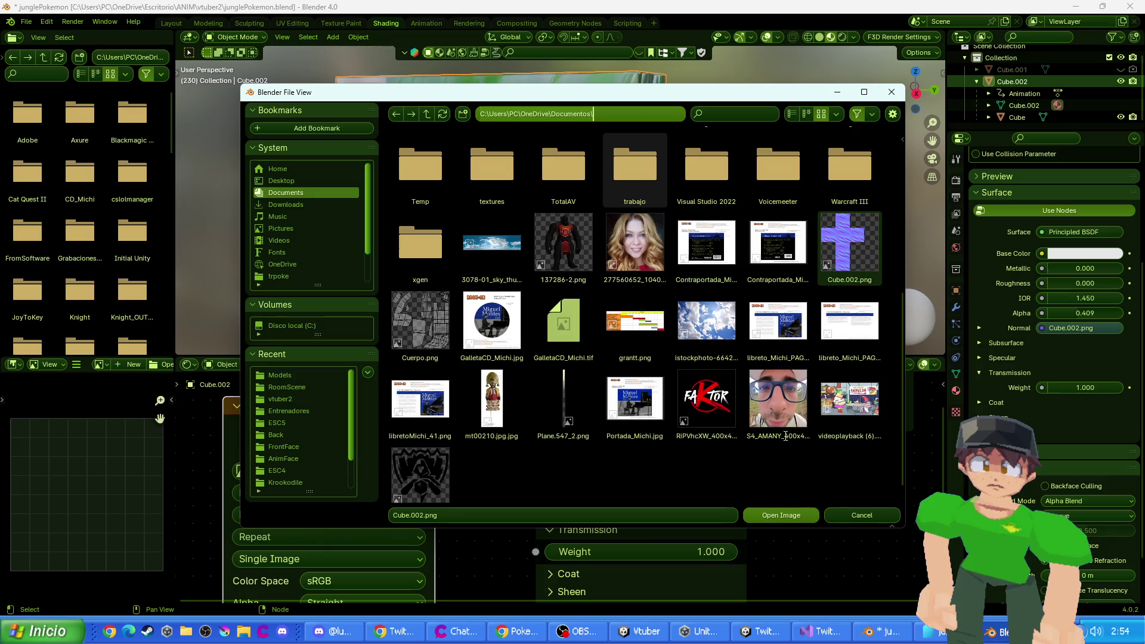
left_click(861, 518)
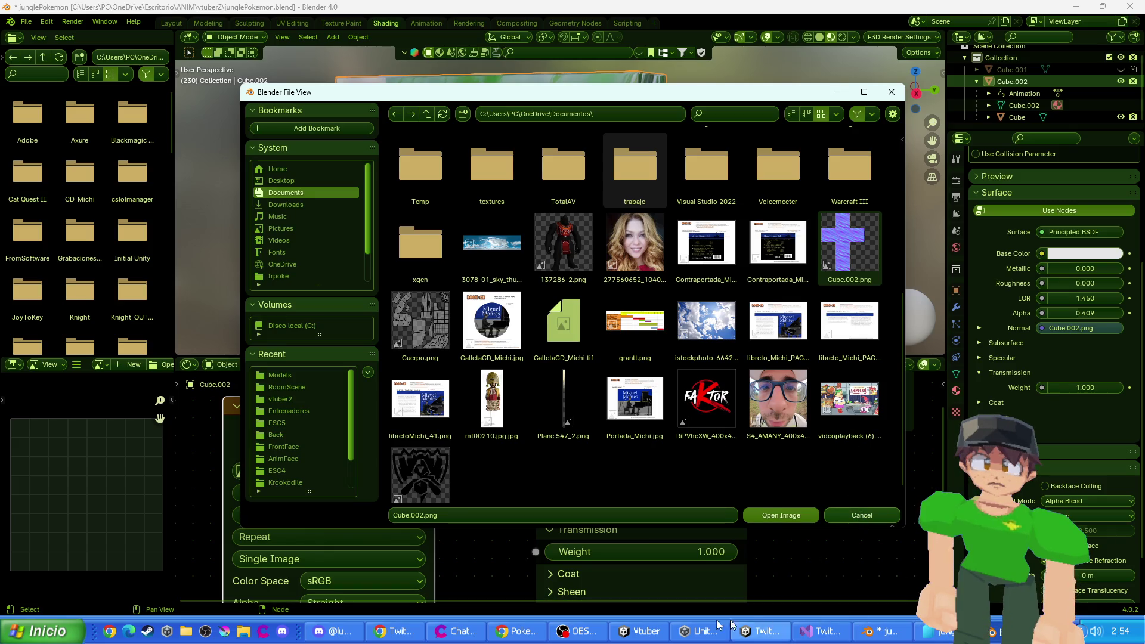
left_click(698, 631)
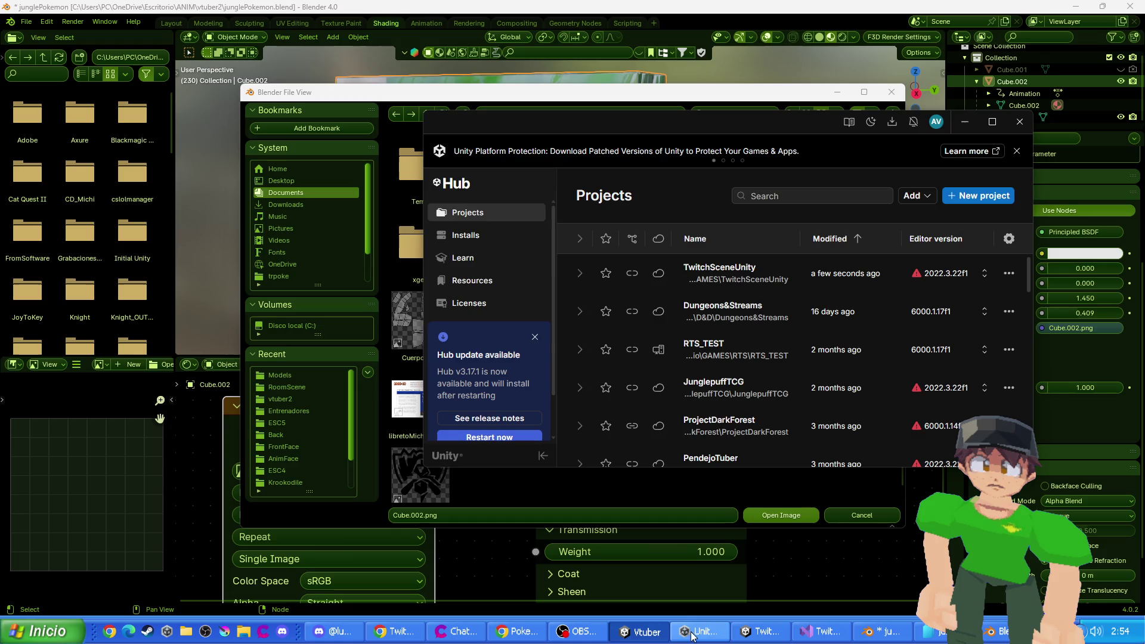
left_click(760, 631)
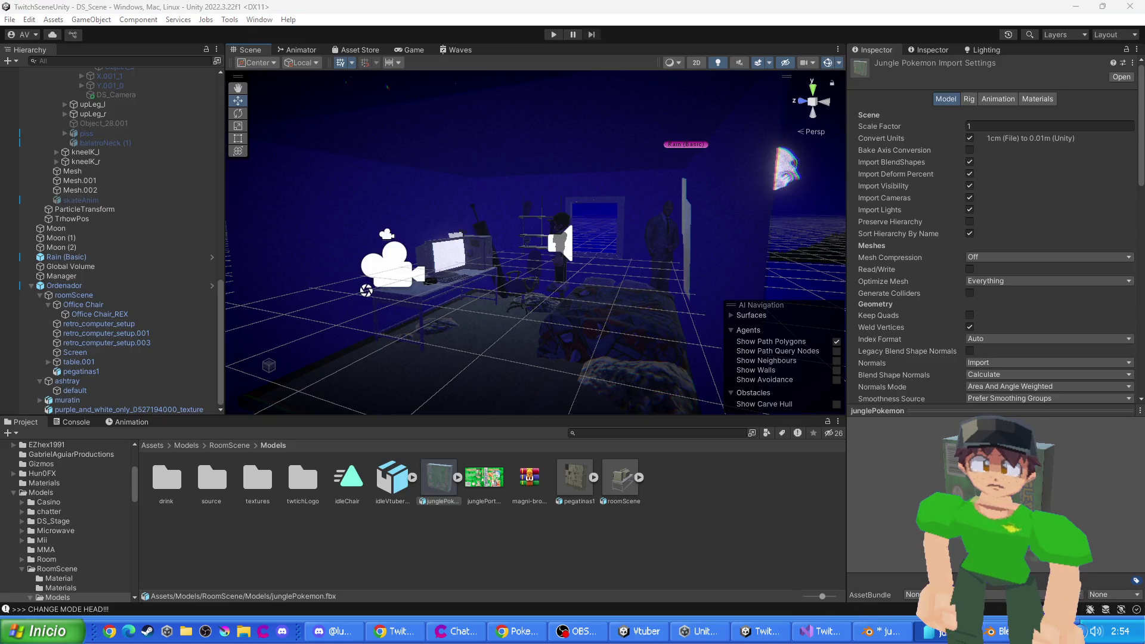
- Import the Cube.002 texture into Models and drop the junglePokemon model into the scene
mouse_move(439, 478)
left_mouse_down()
mouse_move(445, 499)
mouse_move(692, 494)
left_mouse_up()
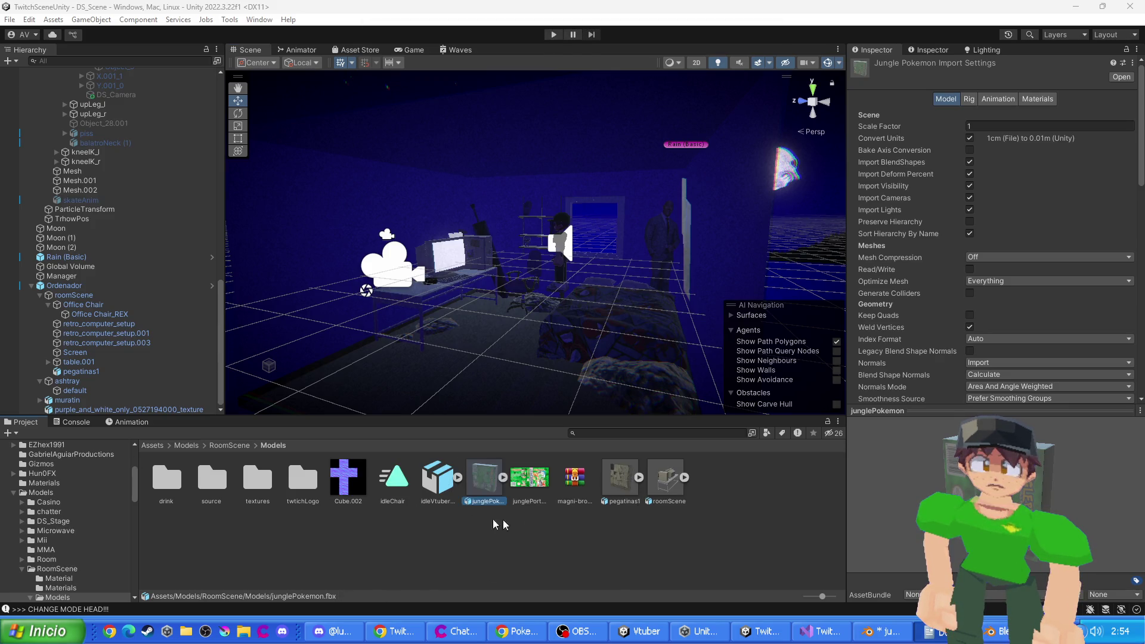
scroll(501, 309, "up", 5)
mouse_move(501, 308)
left_mouse_down()
mouse_move(506, 371)
mouse_move(493, 391)
mouse_move(532, 259)
mouse_move(461, 282)
mouse_move(517, 253)
mouse_move(538, 182)
left_mouse_up()
scroll(523, 257, "up", 3)
- Shrink the junglePokemon box, move it onto the bookshelf and turn it slightly
key("r")
key("w")
scroll(537, 201, "up", 3)
key("f")
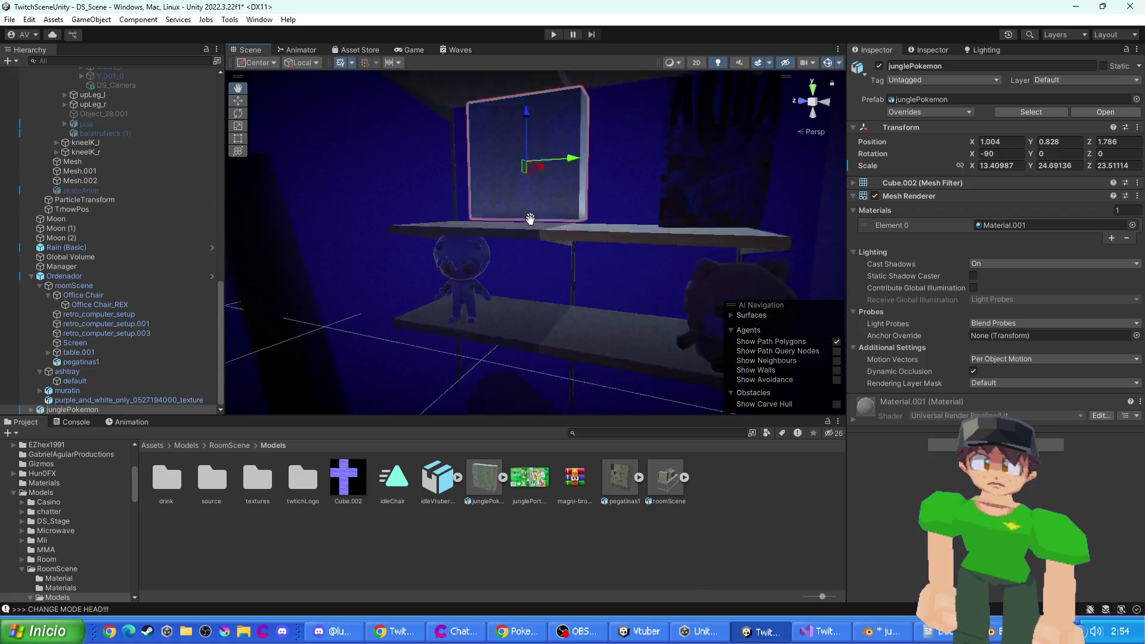
mouse_move(550, 263)
left_mouse_down()
mouse_move(535, 272)
mouse_move(600, 303)
mouse_move(573, 298)
mouse_move(582, 302)
left_mouse_up()
key("e")
right_click(549, 529)
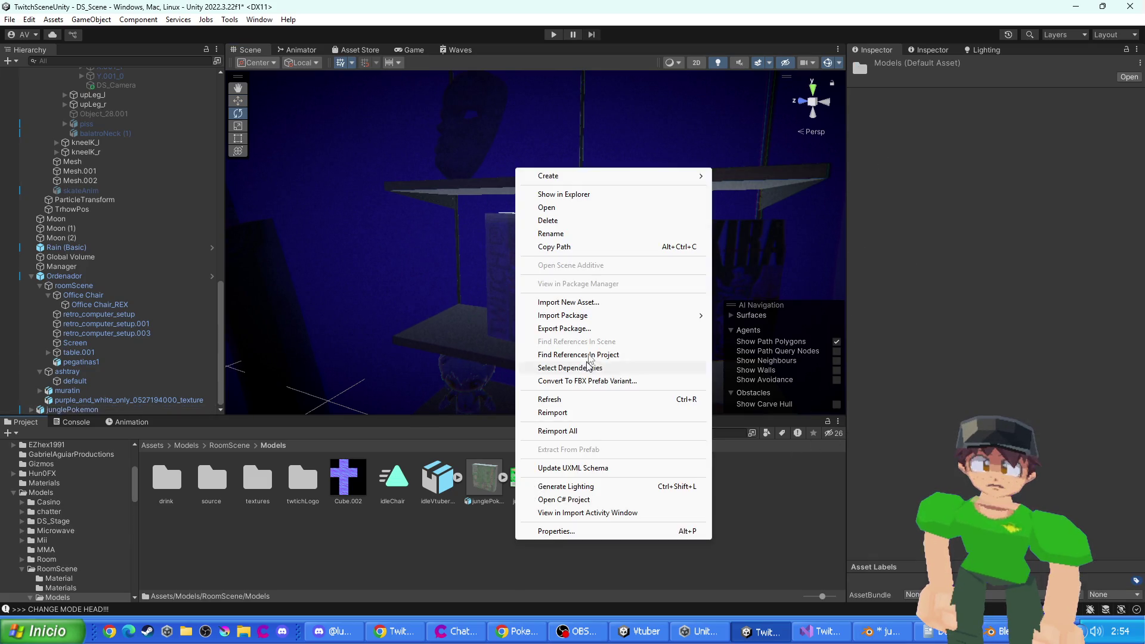
- Create a new material named JungleJuego in the Models folder
mouse_move(561, 176)
left_click(744, 363)
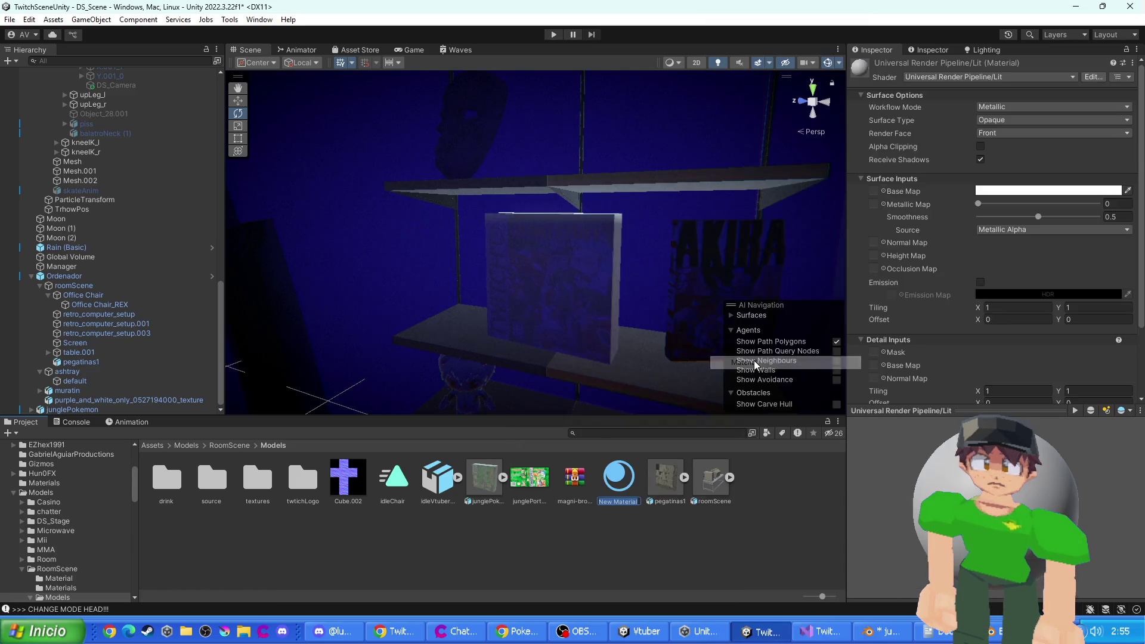
key("BackSpace")
type("JungleJu")
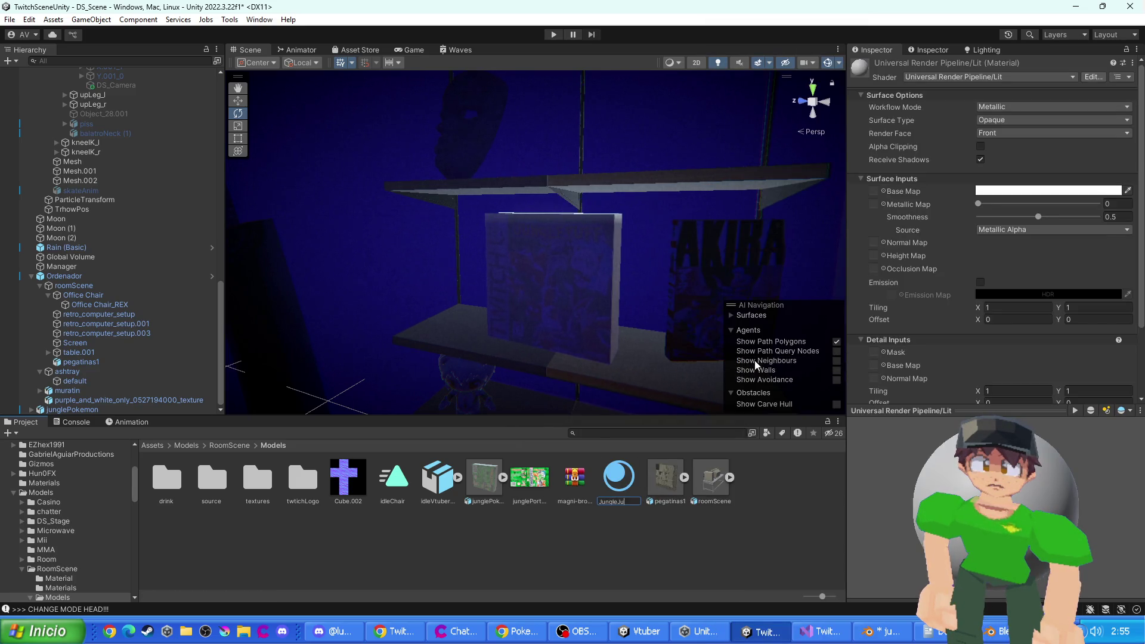
type("ego")
key("Return")
- Give JungleJuego the green jungle artwork as base map and Cube.002 as normal map
left_click(589, 482)
left_click_drag(589, 482, 910, 337)
left_click_drag(887, 197, 884, 199)
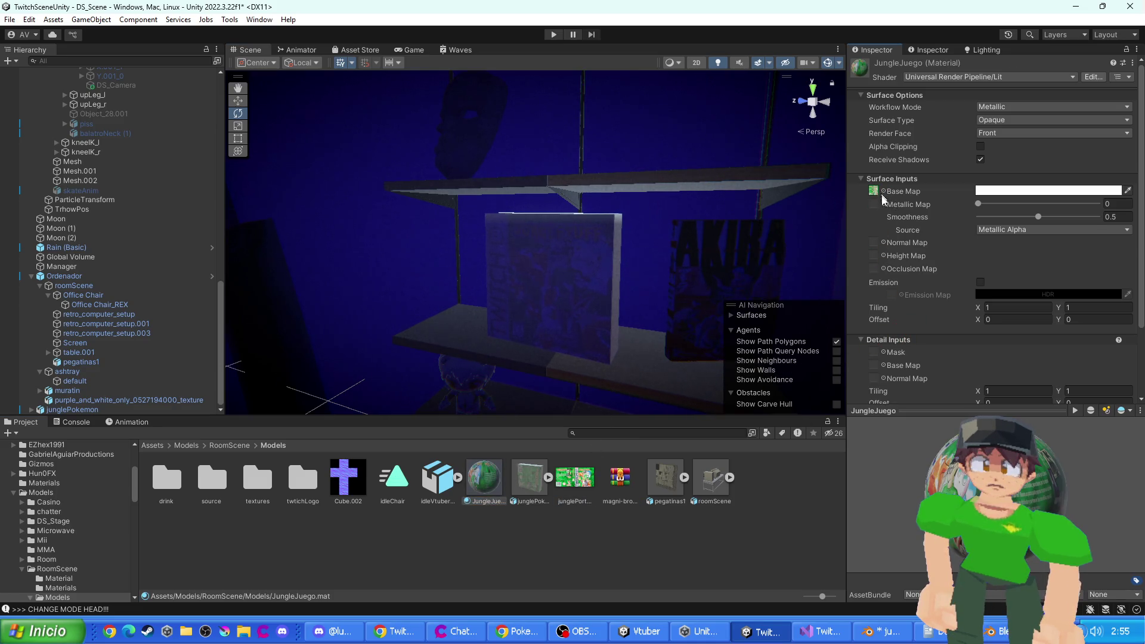
mouse_move(348, 477)
left_mouse_down()
mouse_move(871, 247)
mouse_move(879, 256)
left_mouse_up()
left_click(1111, 266)
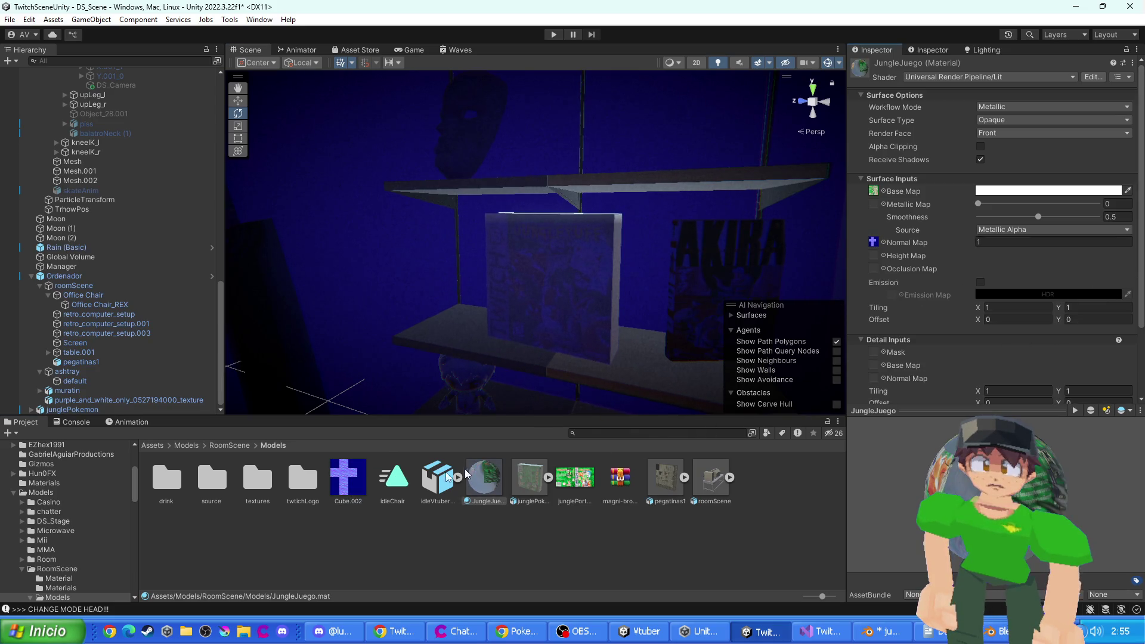
left_click_drag(504, 449, 563, 316)
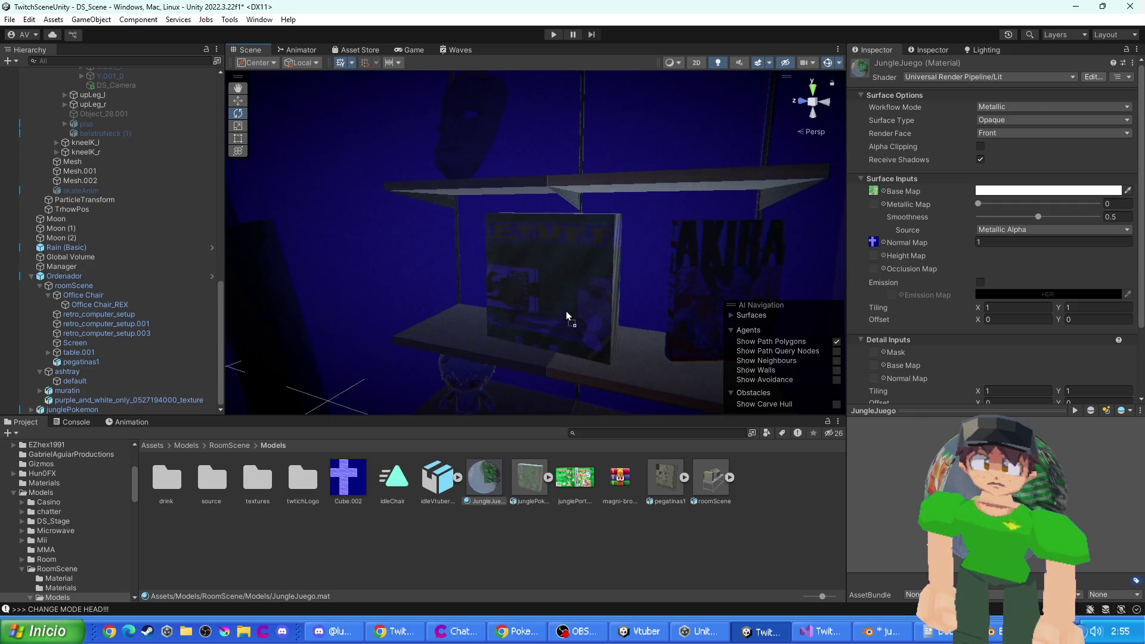
scroll(567, 311, "up", 3)
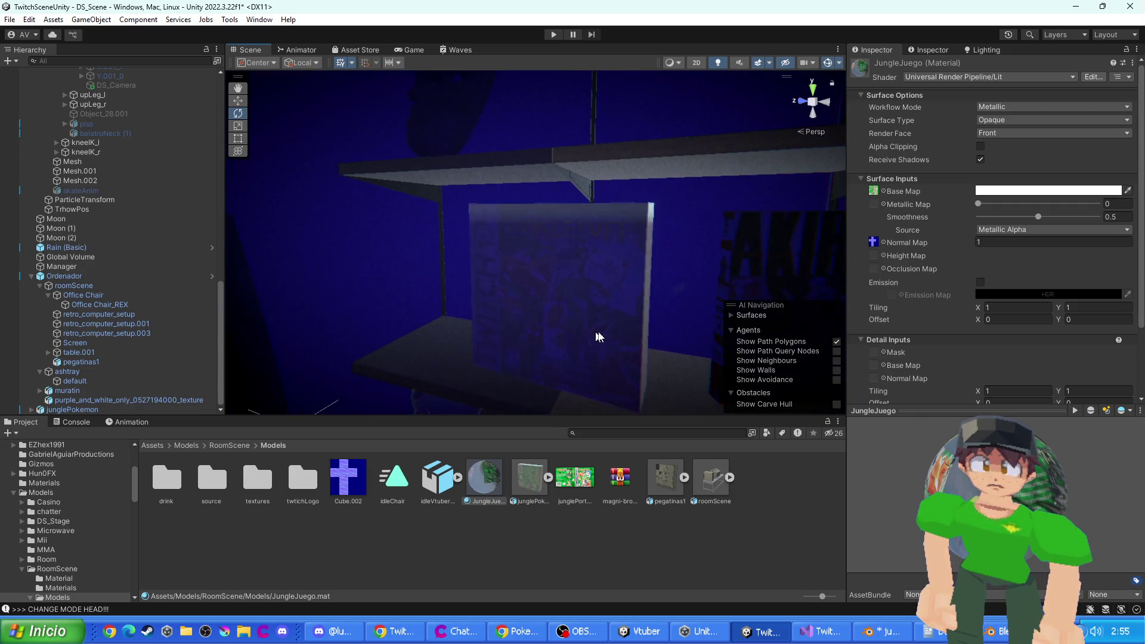
left_click(619, 316)
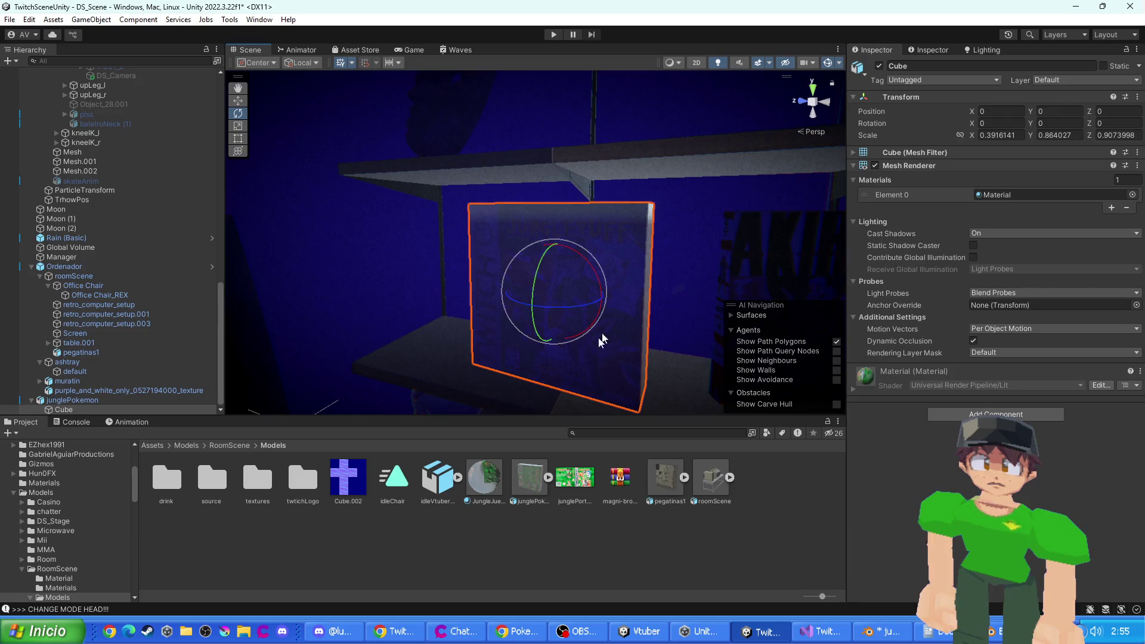
- Reset the normal map on the JungleJuego material to clear it
mouse_move(501, 474)
left_mouse_down()
mouse_move(590, 324)
mouse_move(635, 302)
mouse_move(654, 273)
mouse_move(299, 451)
left_mouse_up()
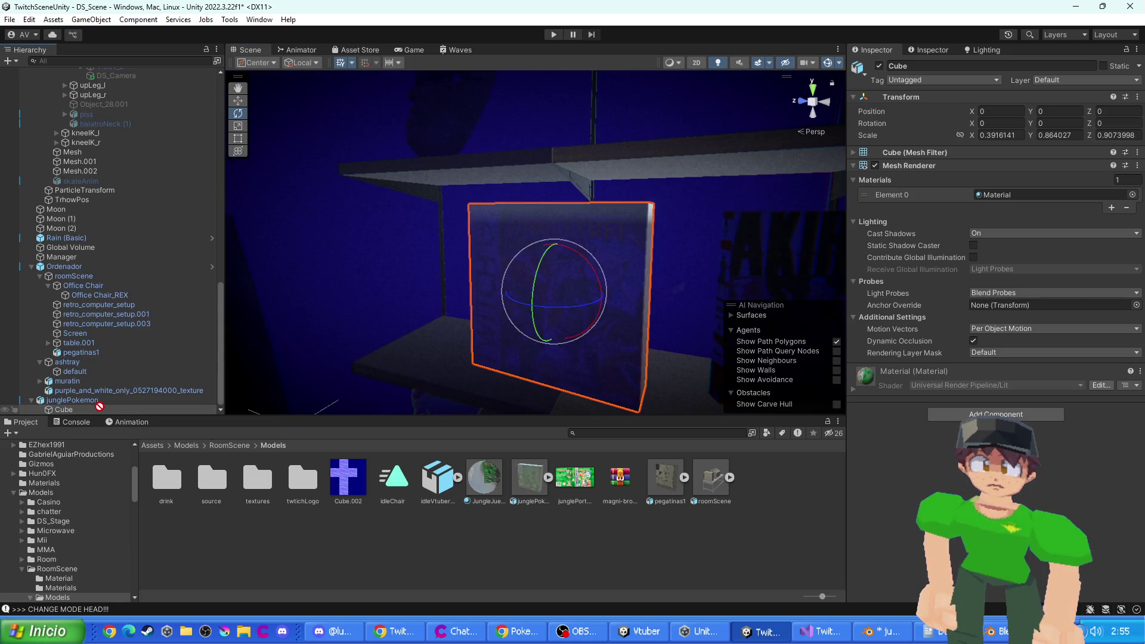
mouse_move(108, 410)
left_mouse_down()
mouse_move(205, 373)
mouse_move(300, 451)
mouse_move(251, 431)
left_mouse_up()
left_click(483, 490)
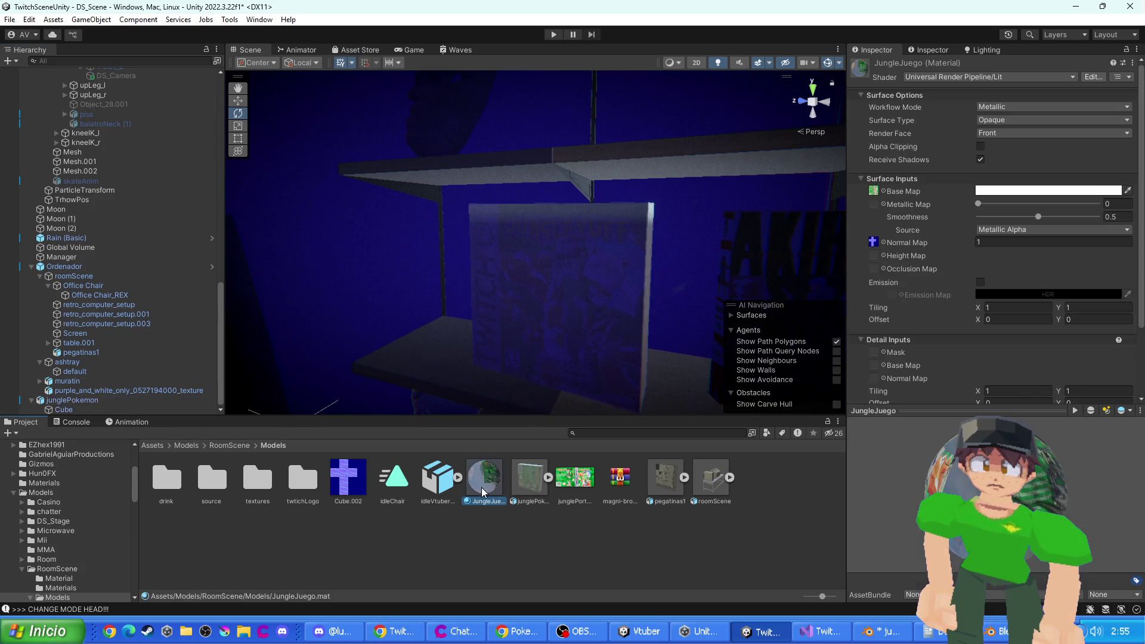
left_click_drag(874, 249, 874, 249)
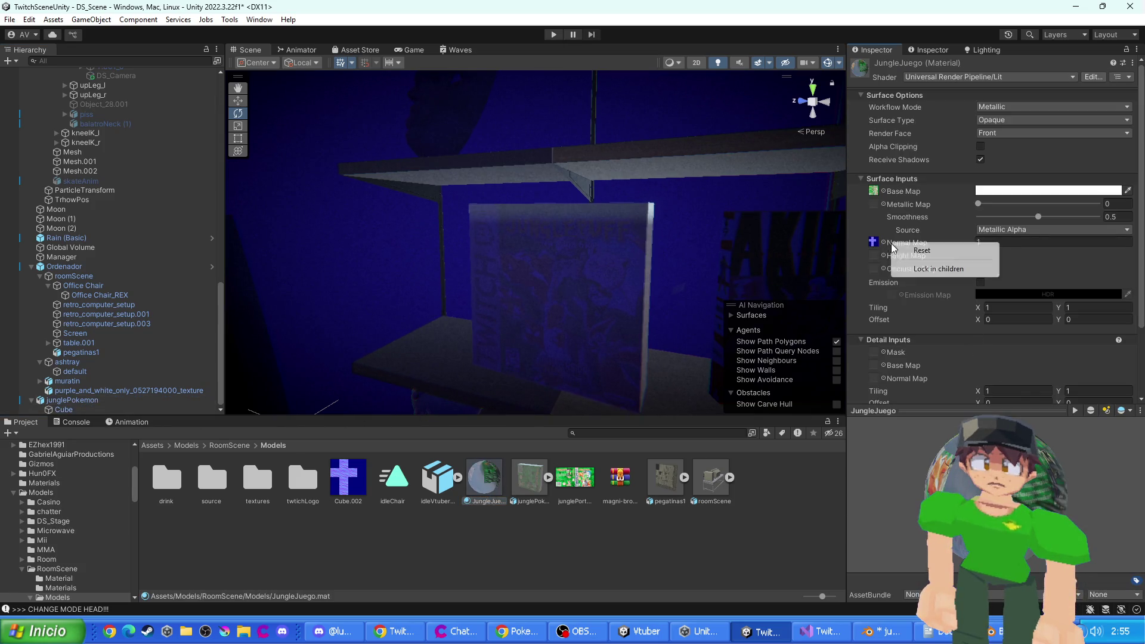
left_click(907, 251)
- Assign JungleJuego to the box's Cube in the Hierarchy and view the room in Game view
key("ctrl+z")
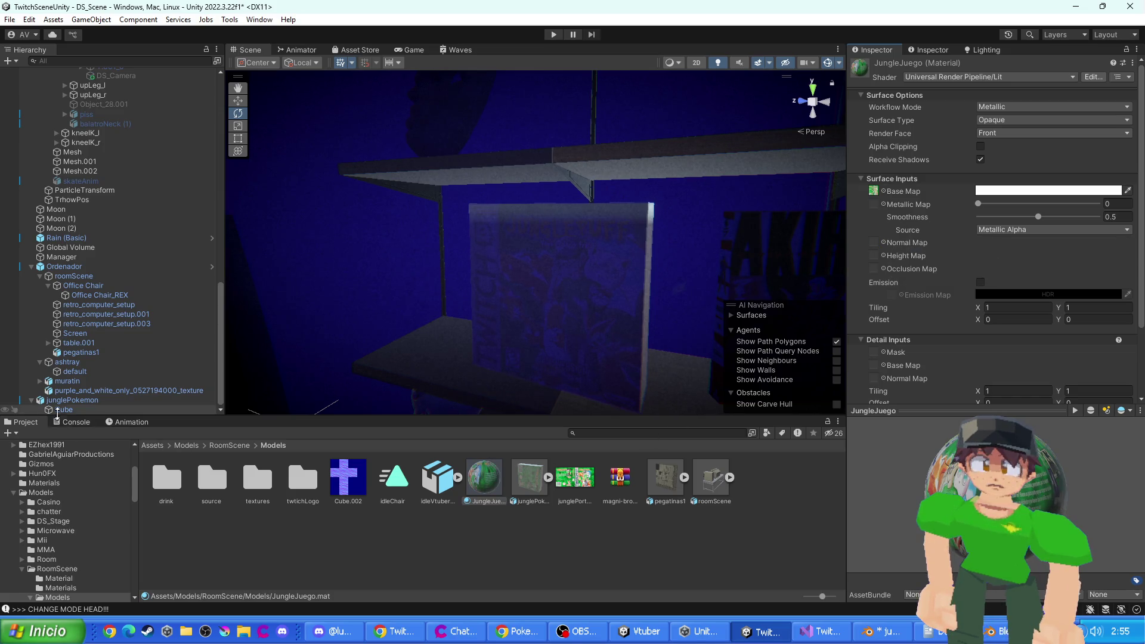
mouse_move(381, 460)
left_mouse_down()
mouse_move(65, 409)
mouse_move(83, 412)
left_mouse_up()
mouse_move(498, 346)
left_mouse_down()
mouse_move(460, 327)
mouse_move(582, 294)
mouse_move(518, 327)
left_mouse_up()
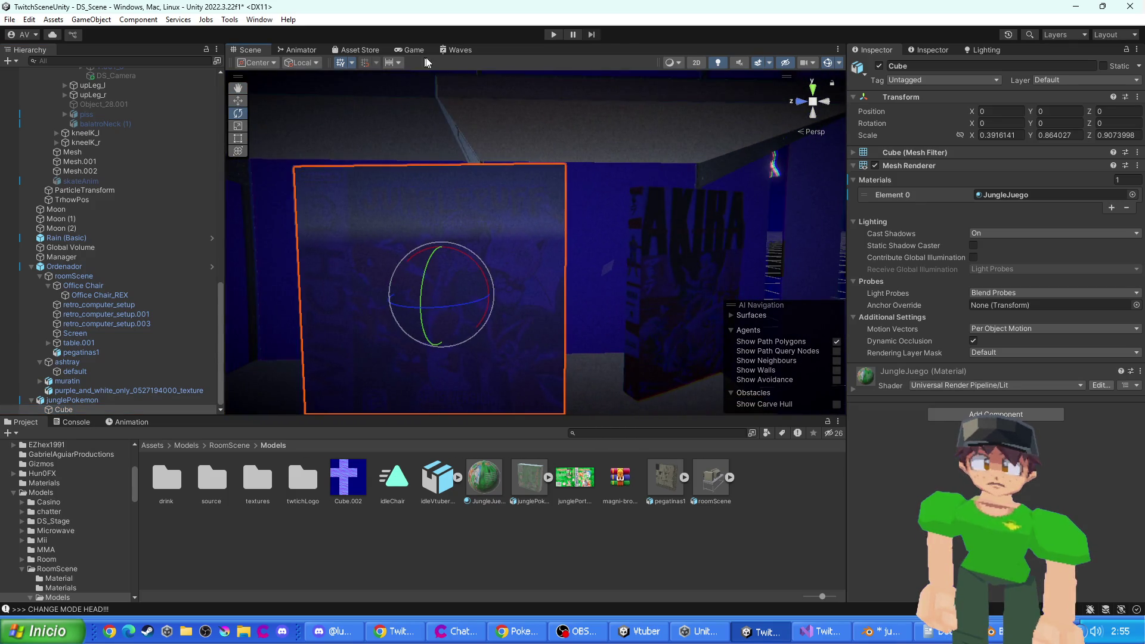
left_click(414, 50)
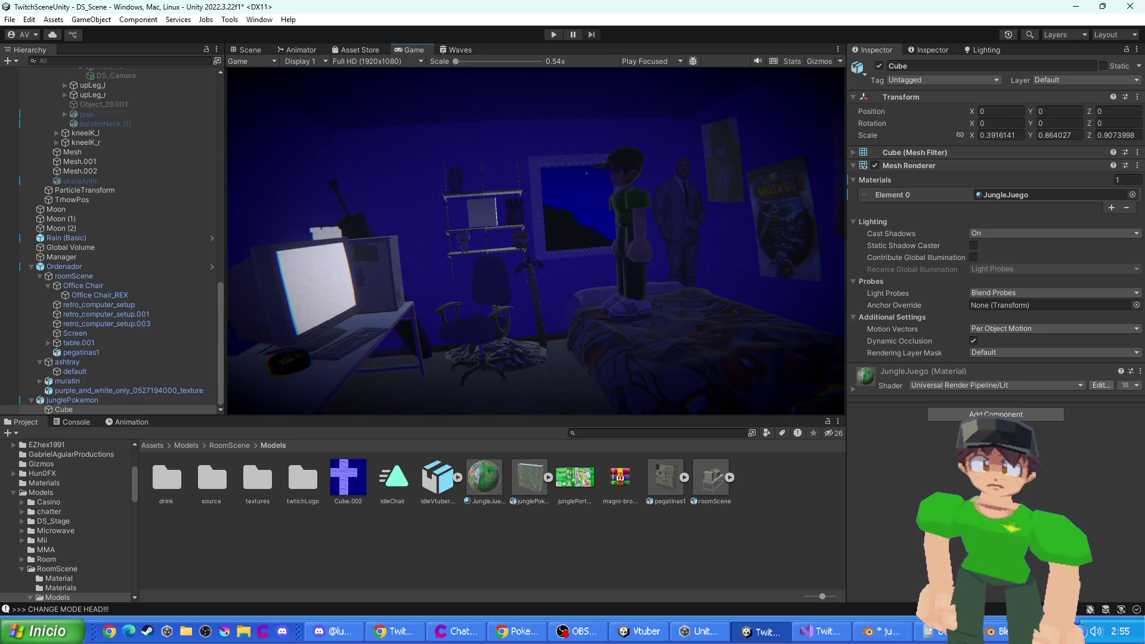
key("alt+Tab")
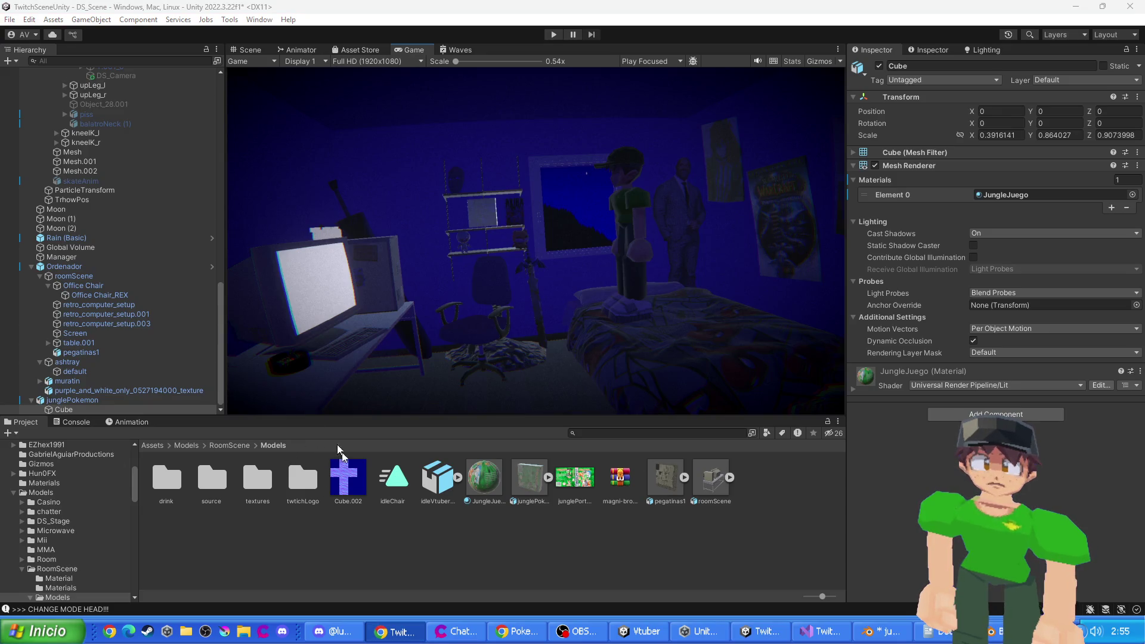
mouse_move(72, 401)
left_mouse_down()
mouse_move(456, 495)
mouse_move(334, 486)
mouse_move(597, 444)
mouse_move(392, 589)
left_mouse_up()
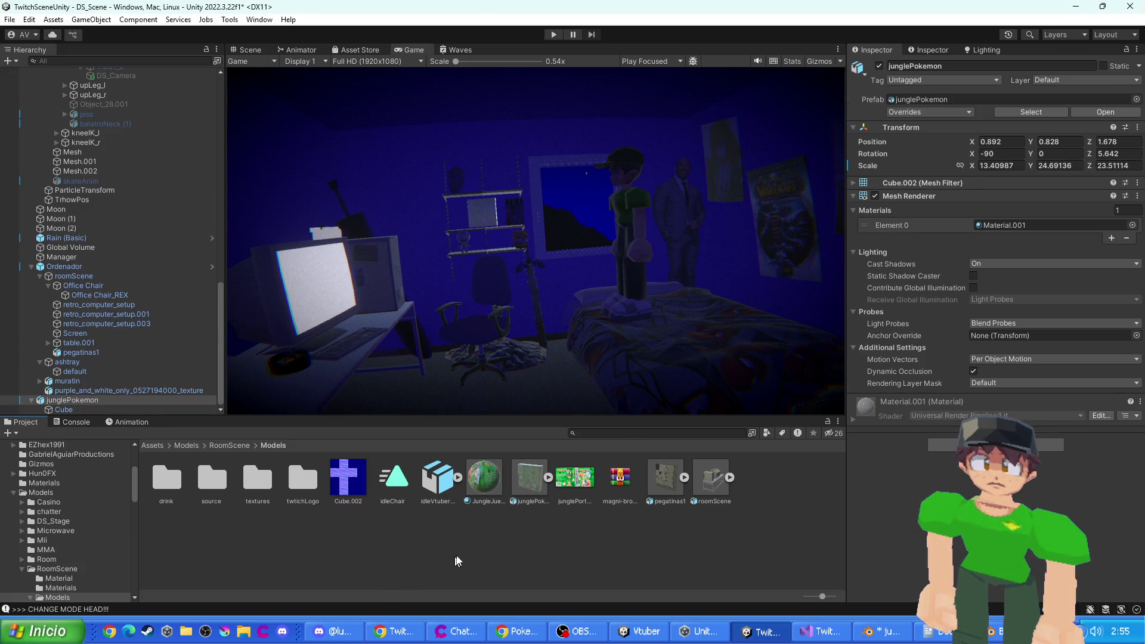
- Create a PlasticoJungleJuego material using Cube.002 as its normal map, back in Scene view
right_click(457, 560)
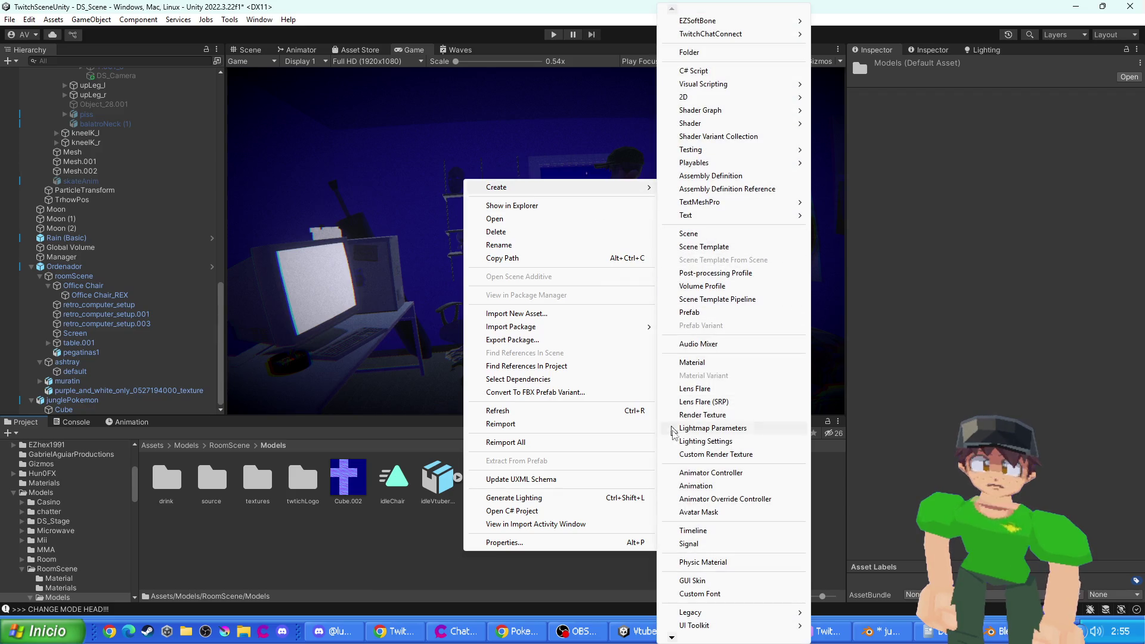
left_click(706, 364)
type("P")
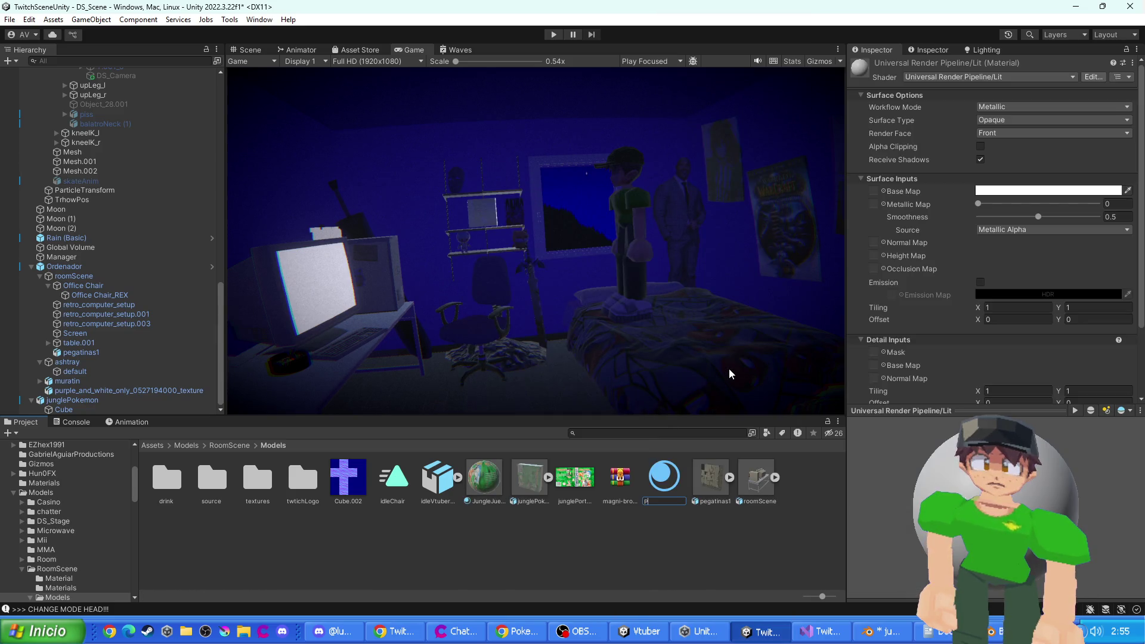
type("lasticoJungleJuego")
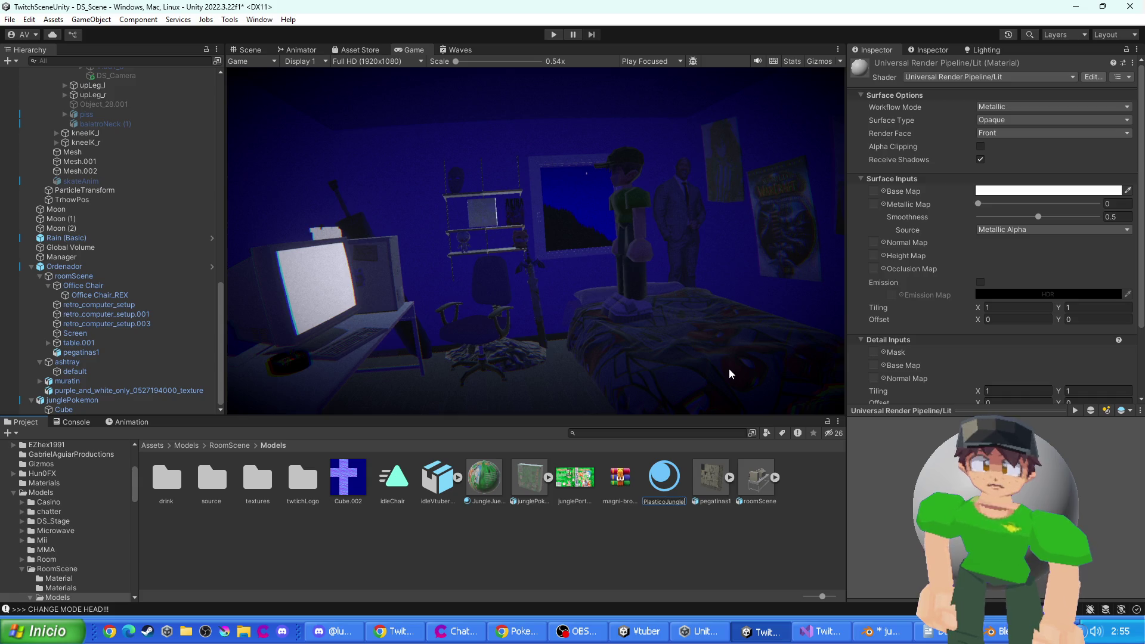
key("Return")
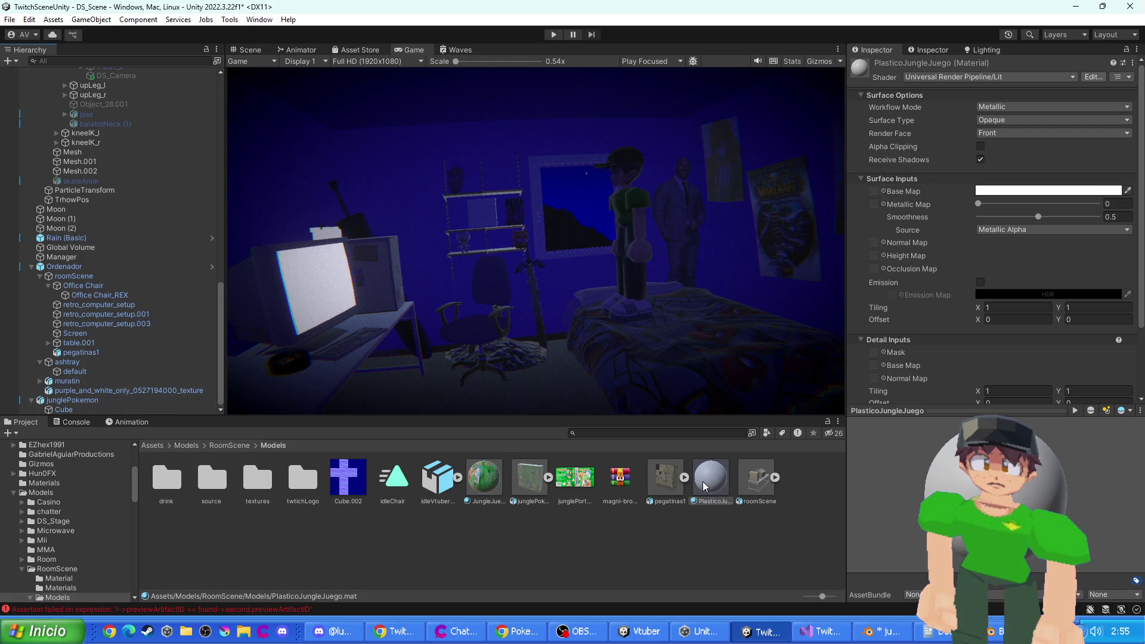
mouse_move(359, 491)
left_mouse_down()
mouse_move(910, 358)
mouse_move(875, 242)
left_mouse_up()
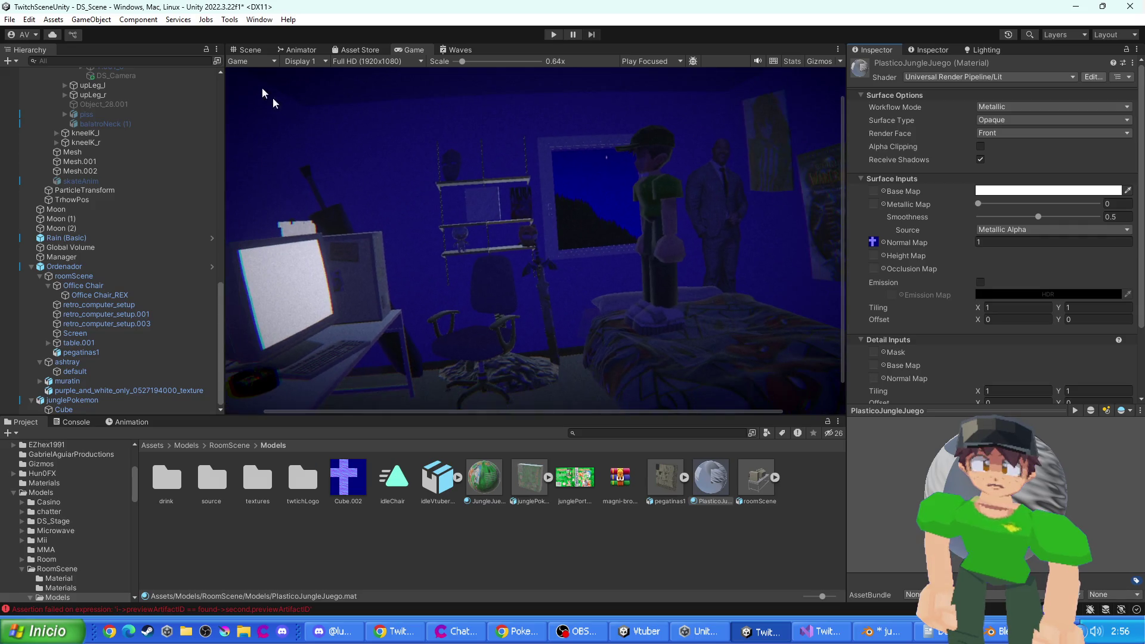
left_click(250, 50)
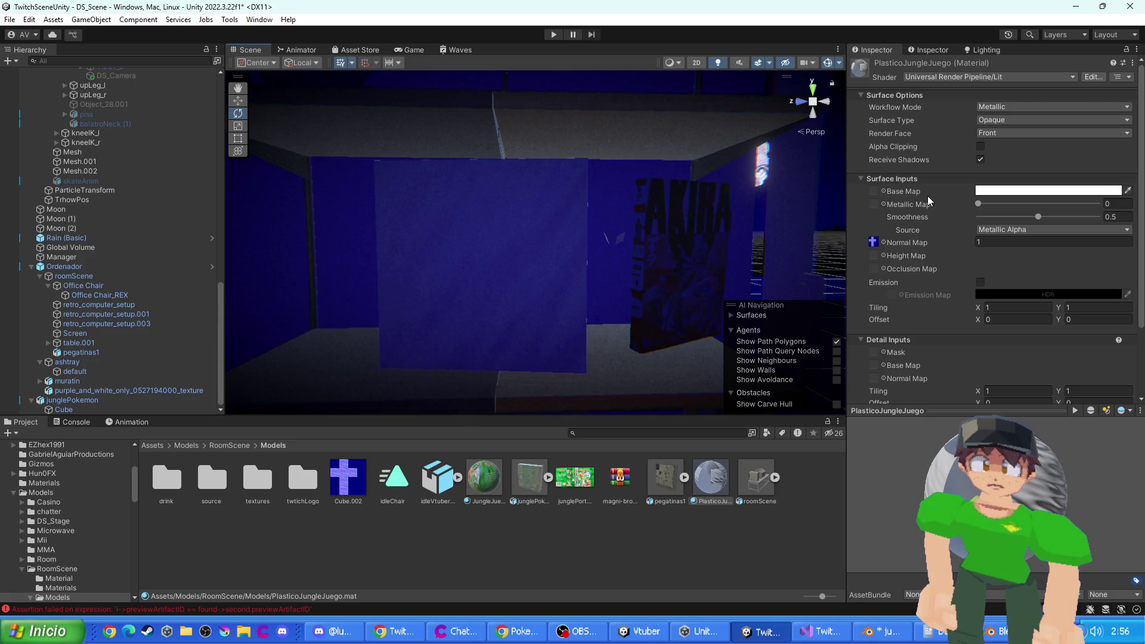
left_click(1013, 110)
- Set PlasticoJungleJuego to Metallic workflow, Transparent surface, with Alpha blending
left_click(973, 115)
left_click(989, 121)
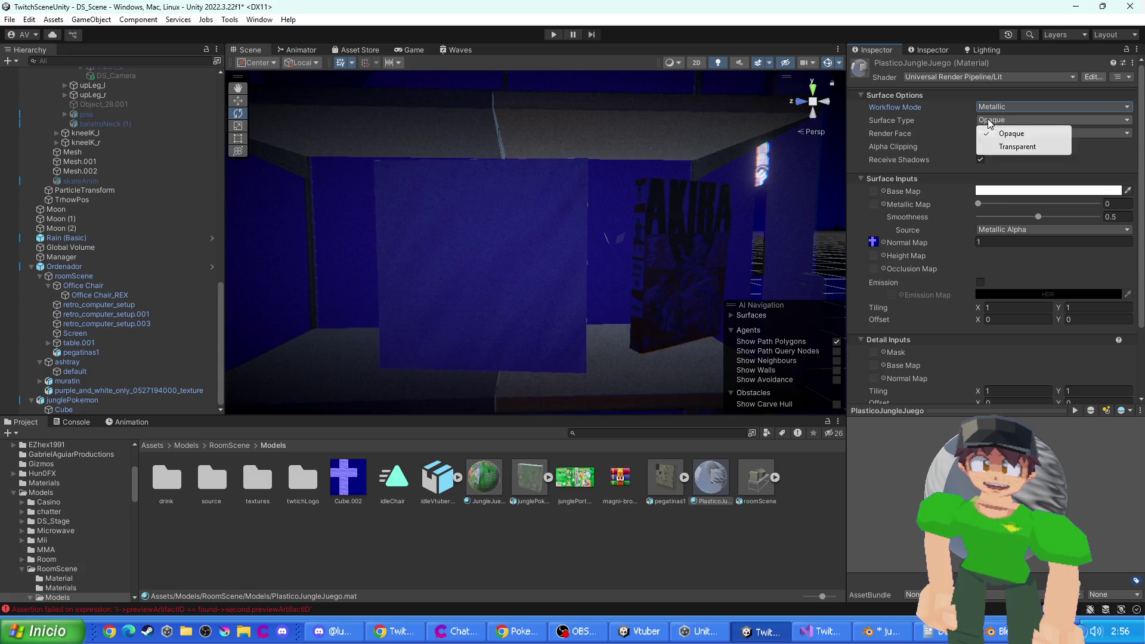
left_click(1018, 147)
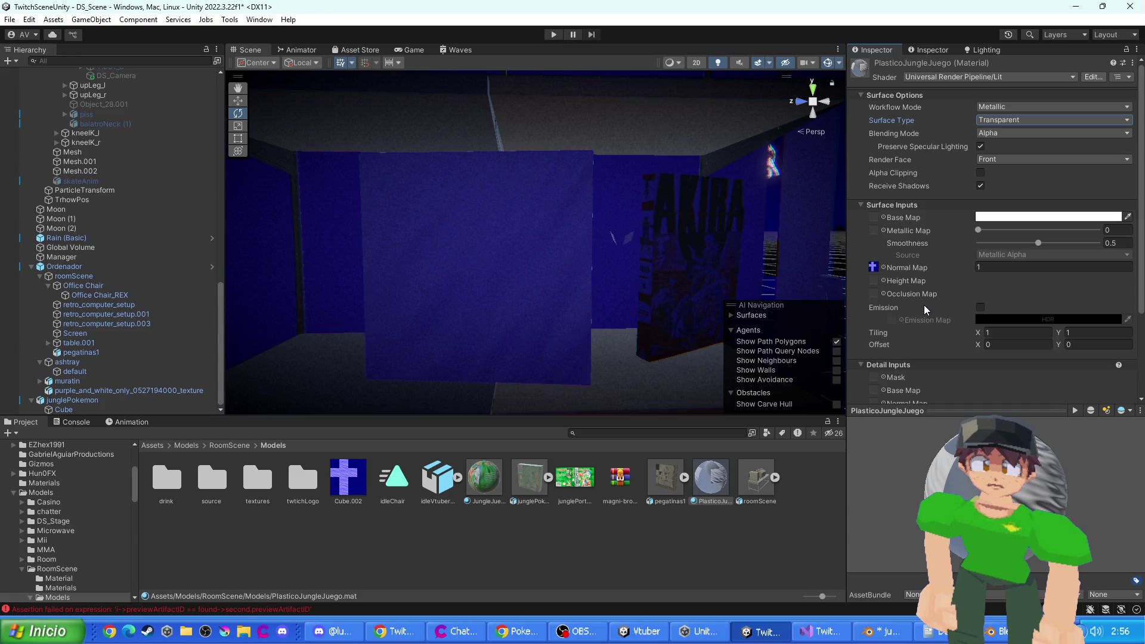
scroll(925, 306, "down", 3)
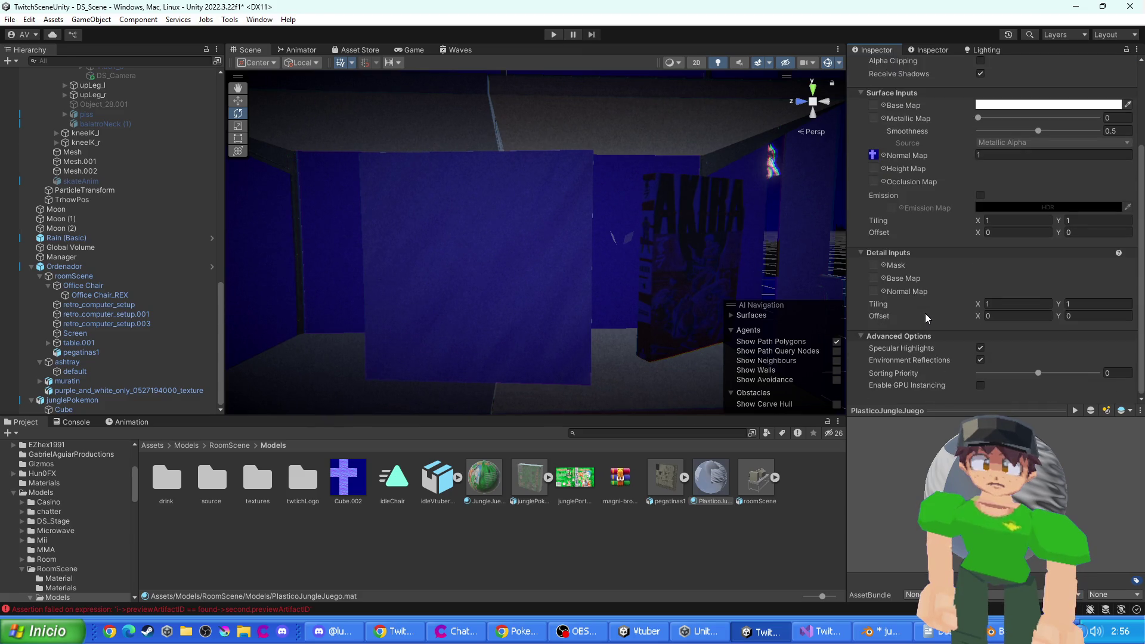
scroll(926, 312, "up", 3)
left_click(987, 133)
left_click(1000, 133)
- Lower the base colour alpha to 11, keep metallic at 0 and set smoothness to 0.722
left_click(1004, 219)
left_click(1119, 449)
type("0")
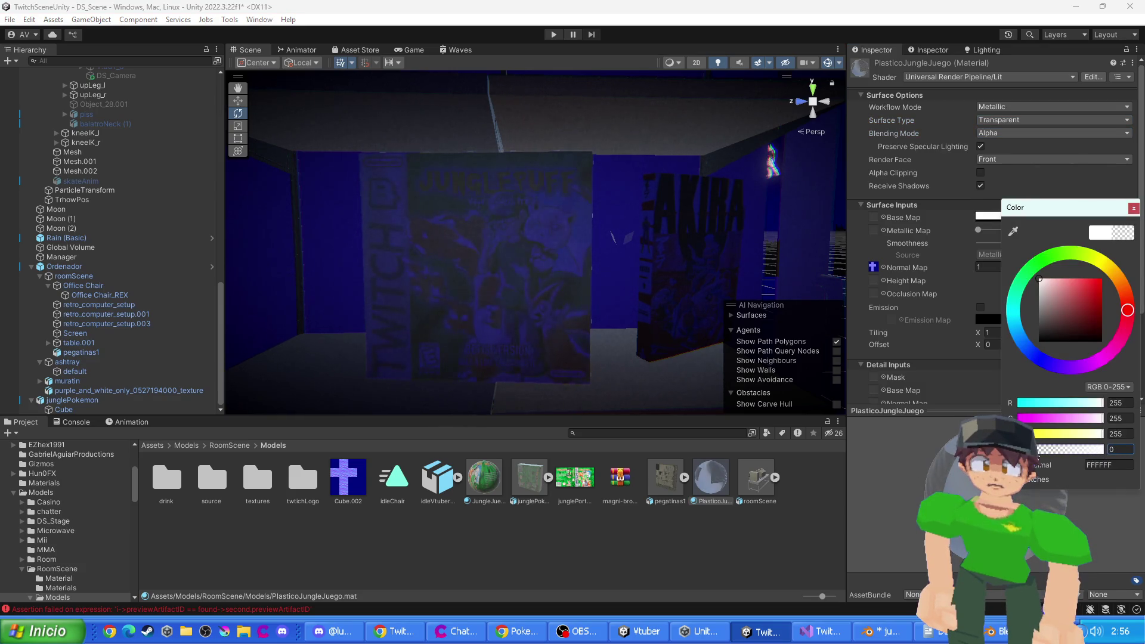
mouse_move(730, 412)
left_mouse_down()
mouse_move(486, 307)
mouse_move(724, 358)
left_mouse_up()
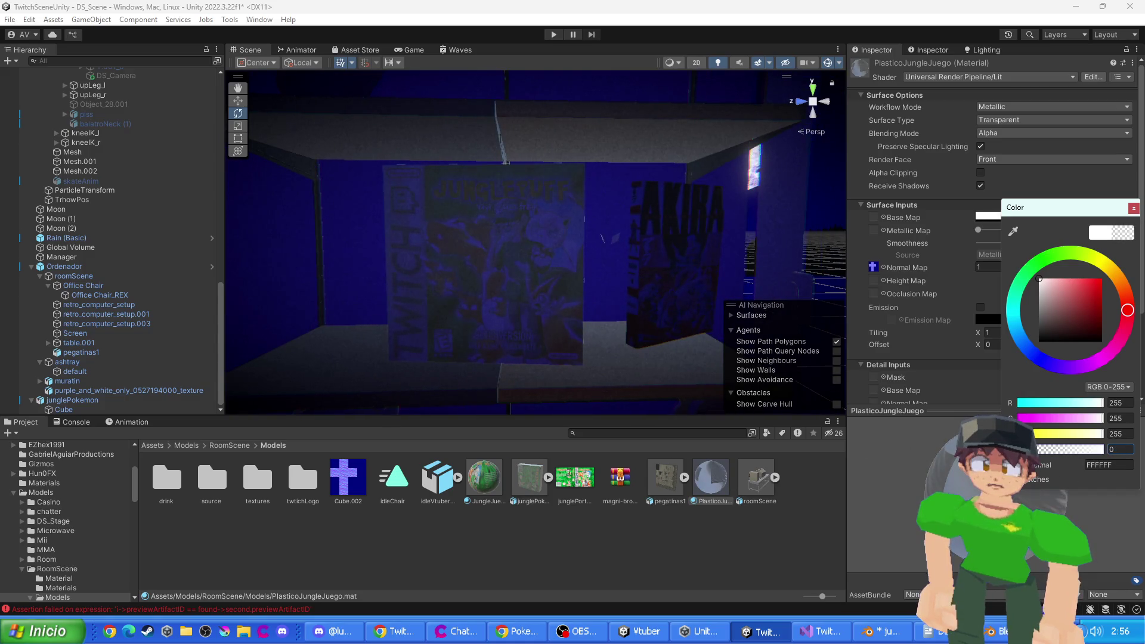
type("911")
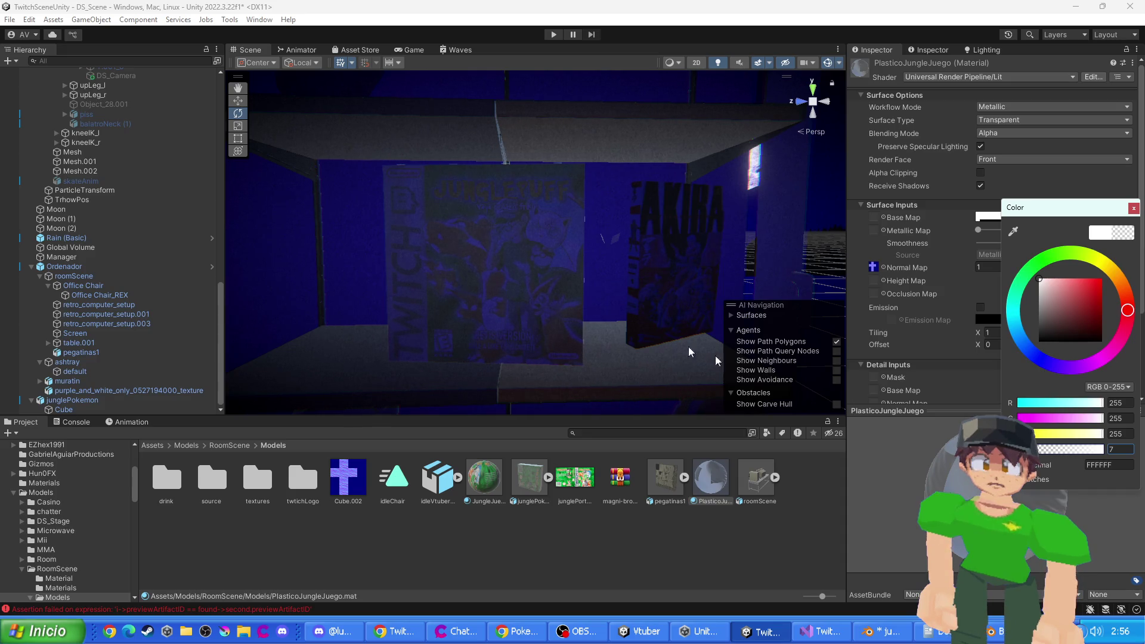
left_click(874, 259)
mouse_move(979, 232)
left_mouse_down()
mouse_move(1053, 235)
mouse_move(961, 257)
mouse_move(1133, 244)
mouse_move(1060, 244)
left_mouse_up()
mouse_move(986, 232)
left_mouse_down()
mouse_move(965, 233)
mouse_move(978, 238)
left_mouse_up()
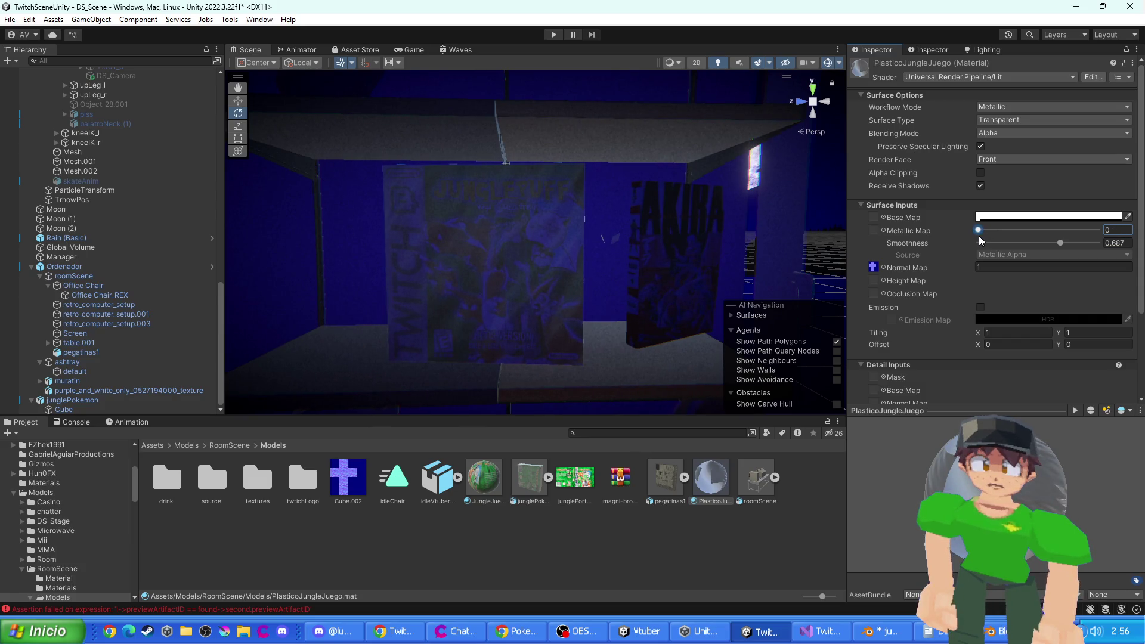
left_click_drag(1057, 247, 1061, 245)
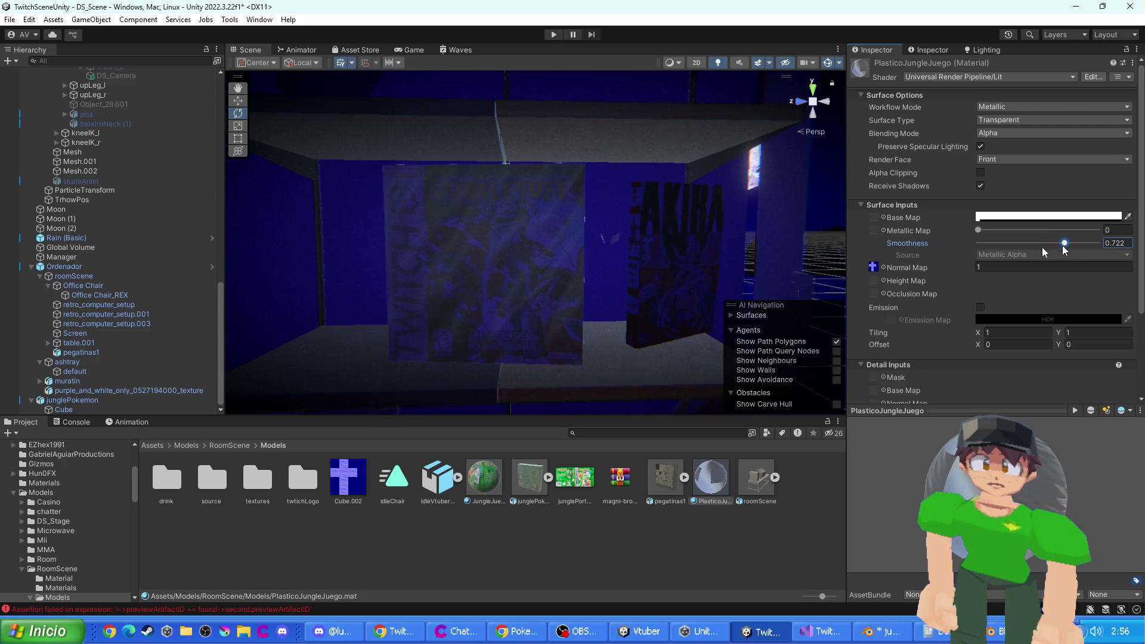
scroll(573, 301, "down", 3)
left_click(525, 268)
- Select and frame junglePokemon, check the console's assertion error, and save the scene
left_click(38, 400)
key("f")
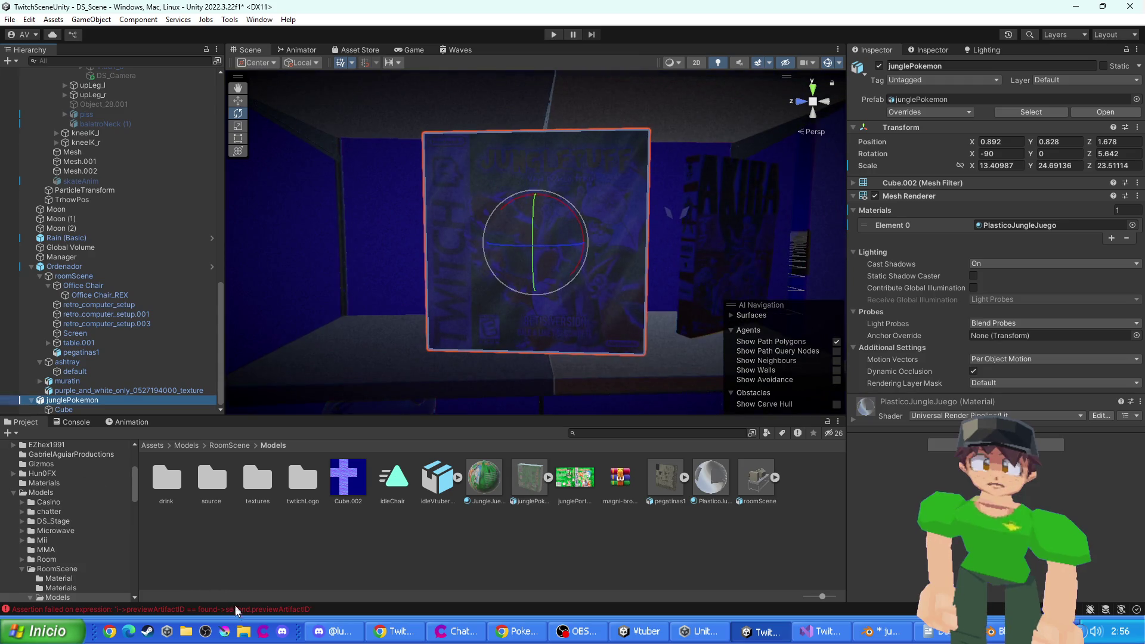
left_click(227, 607)
left_click(70, 538)
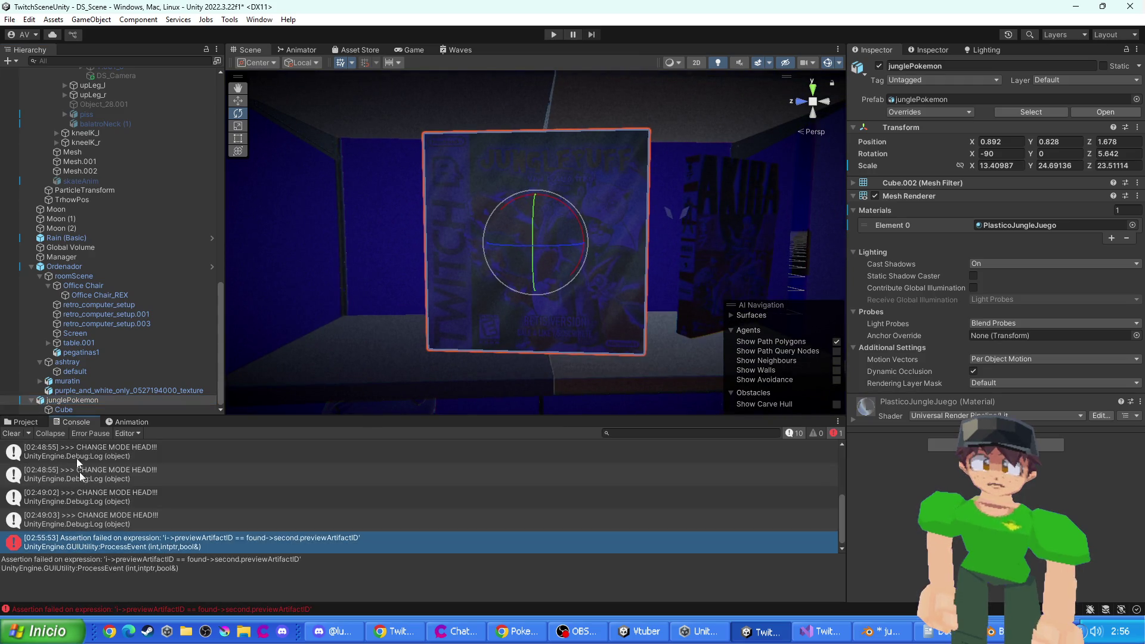
left_click(31, 400)
key("ctrl+s")
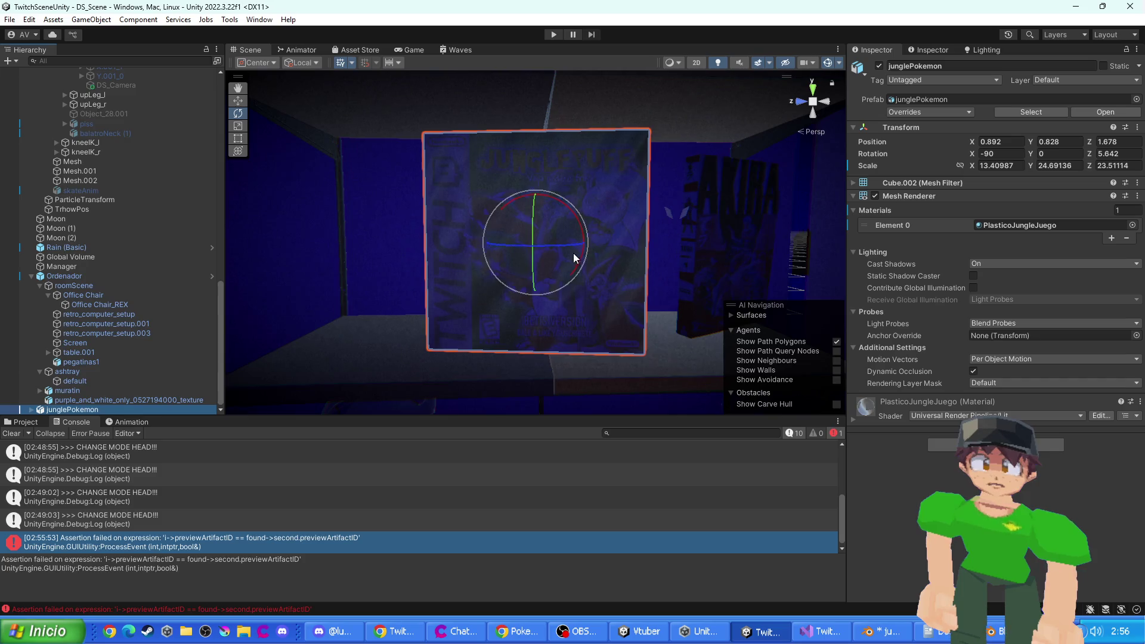
- Scale the box up slightly, tilt it and nudge it into place on the shelf
key("r")
mouse_move(544, 240)
left_mouse_down()
mouse_move(556, 243)
mouse_move(535, 212)
mouse_move(548, 250)
mouse_move(558, 84)
mouse_move(536, 228)
mouse_move(560, 230)
mouse_move(461, 248)
mouse_move(490, 257)
mouse_move(490, 285)
left_mouse_up()
key("e")
key("w")
left_click_drag(608, 204, 608, 197)
mouse_move(756, 222)
left_mouse_down()
mouse_move(591, 263)
mouse_move(417, 266)
mouse_move(545, 250)
mouse_move(525, 307)
mouse_move(535, 330)
mouse_move(450, 237)
mouse_move(481, 276)
mouse_move(494, 88)
left_mouse_up()
- Delete the stray polygon1 quad, preview the Game view, then inspect the box's material settings
left_click(421, 266)
left_click(426, 267)
key("Delete")
left_click(414, 50)
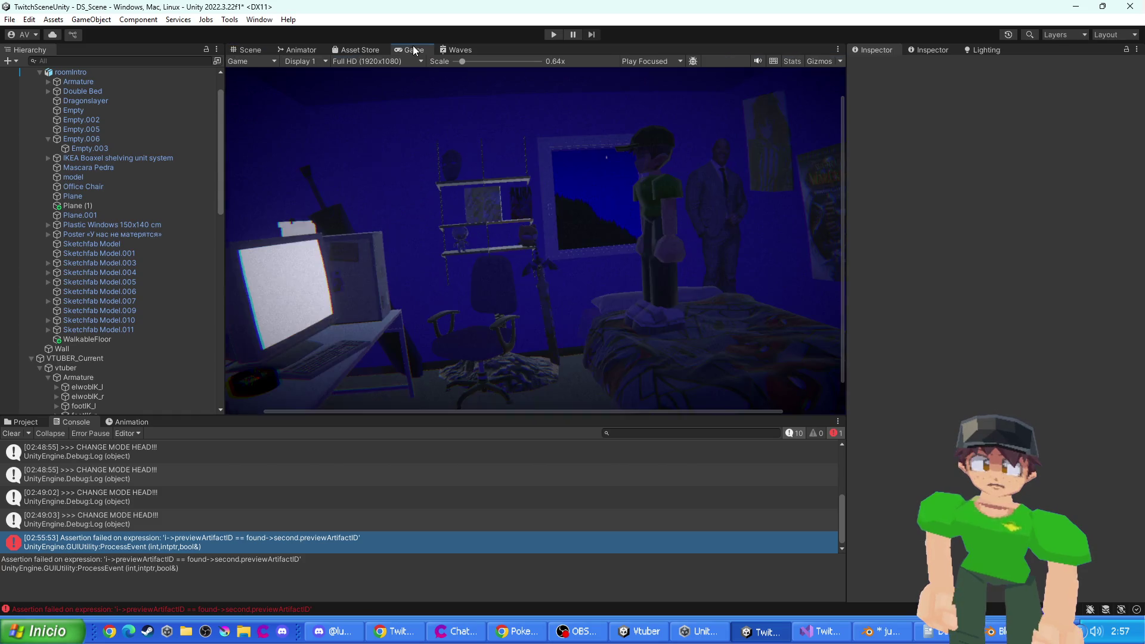
left_click(247, 51)
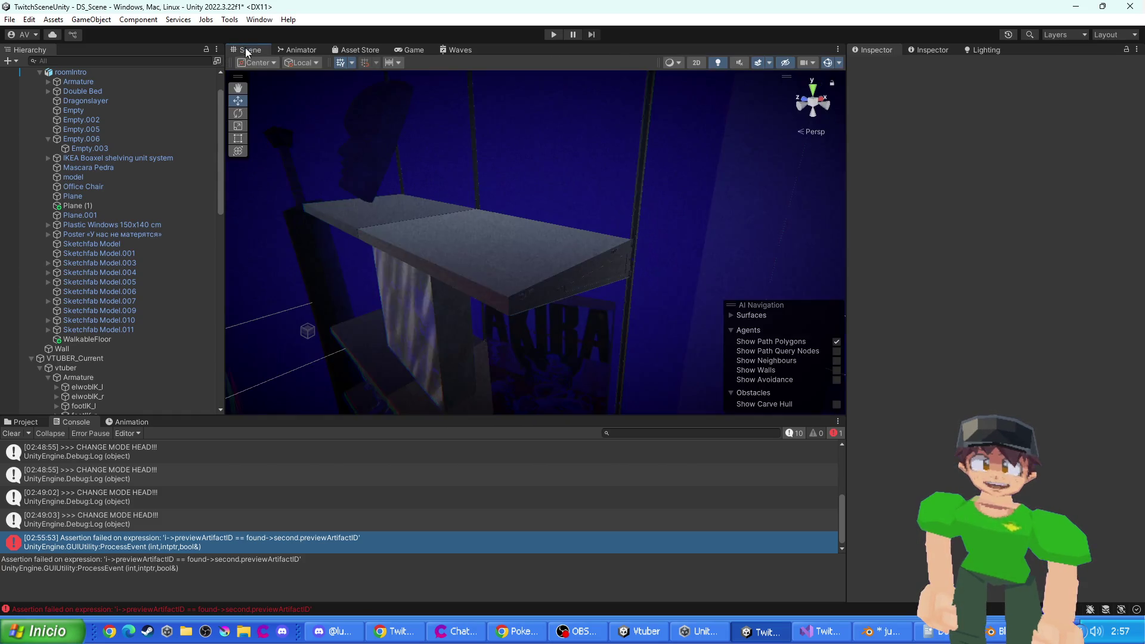
left_click(395, 325)
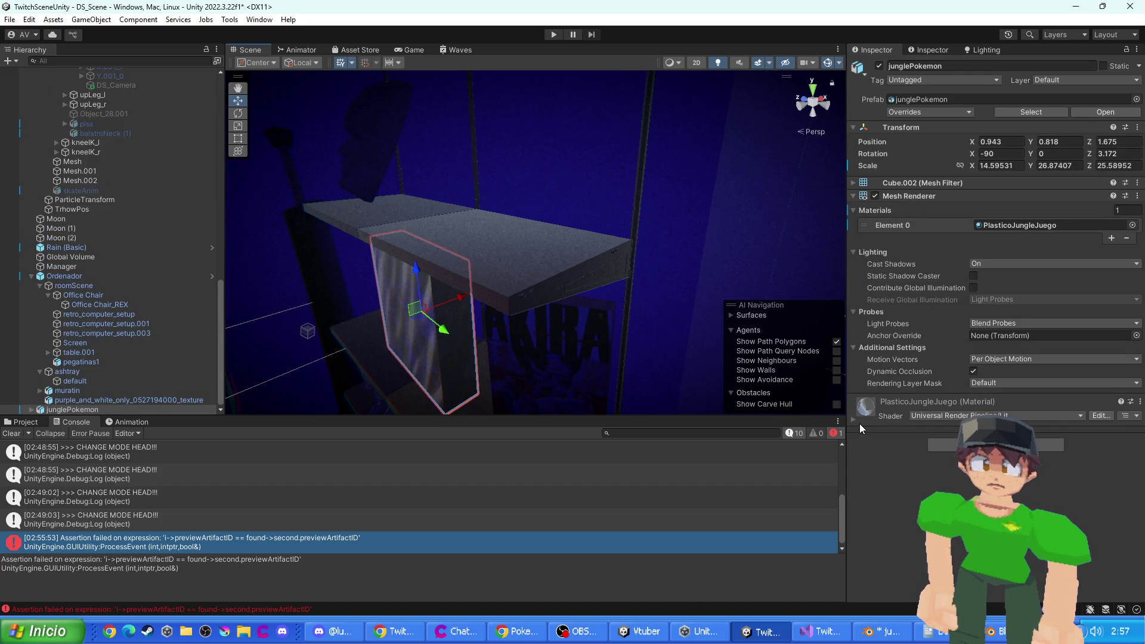
left_click(855, 421)
scroll(954, 412, "down", 5)
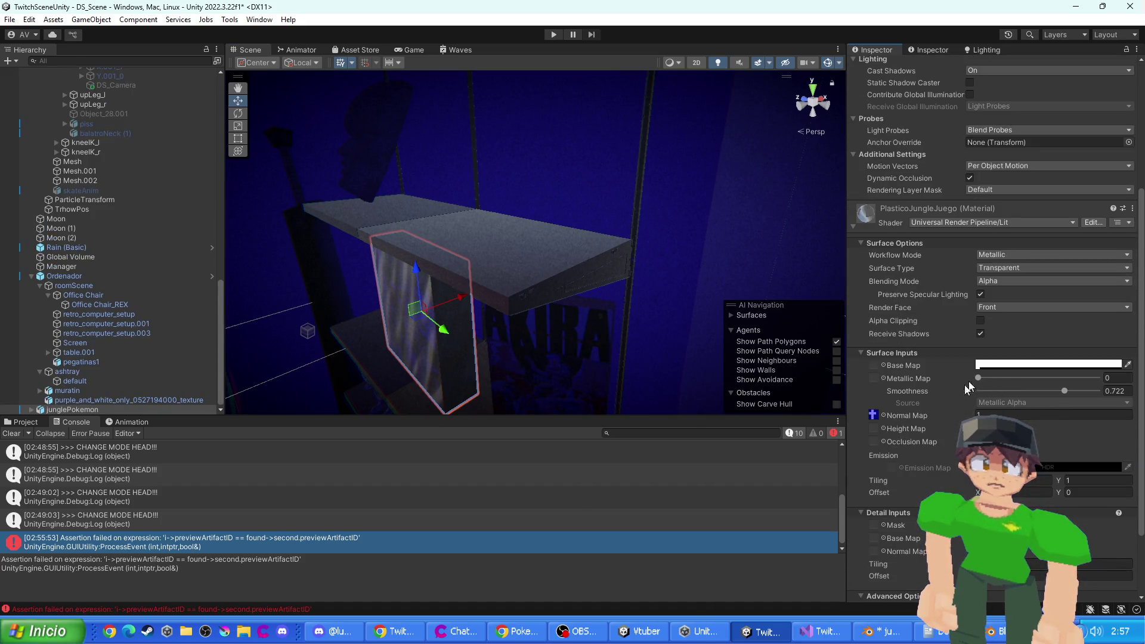
- Try Premultiply, then Additive blending on the PlasticoJungleJuego material and preview it in the Game view
left_click(981, 365)
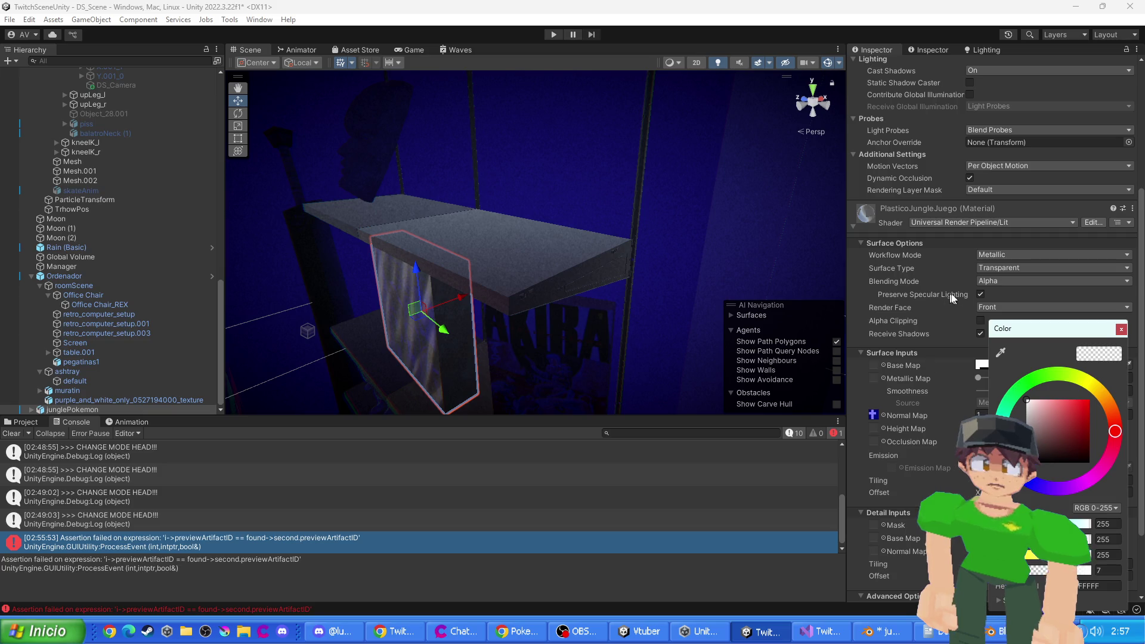
left_click(987, 287)
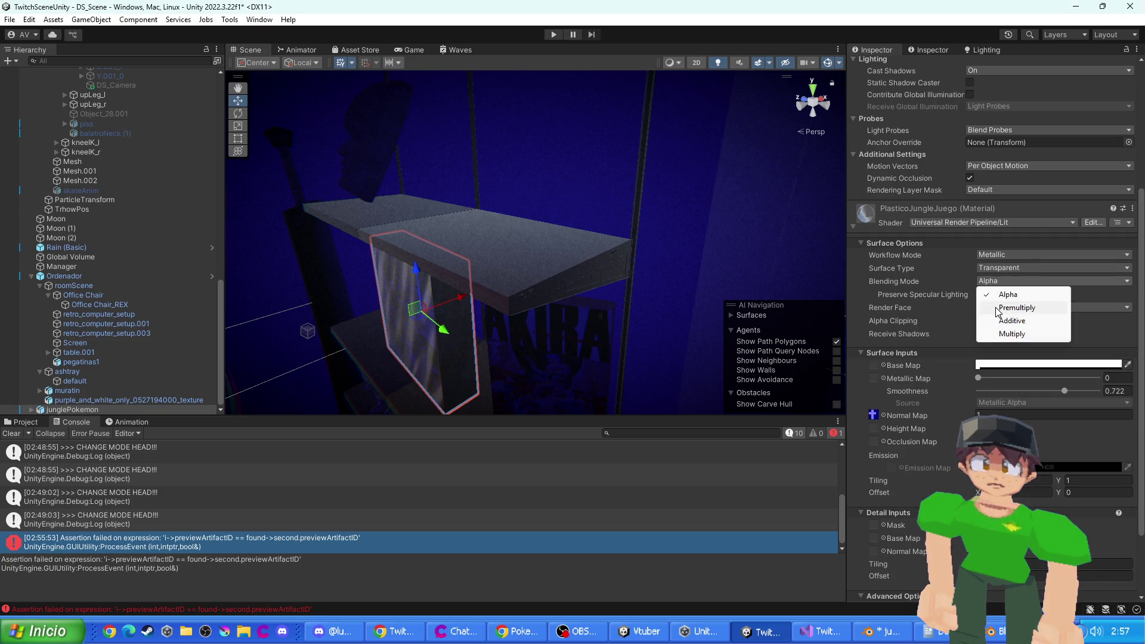
left_click(996, 309)
left_click(825, 97)
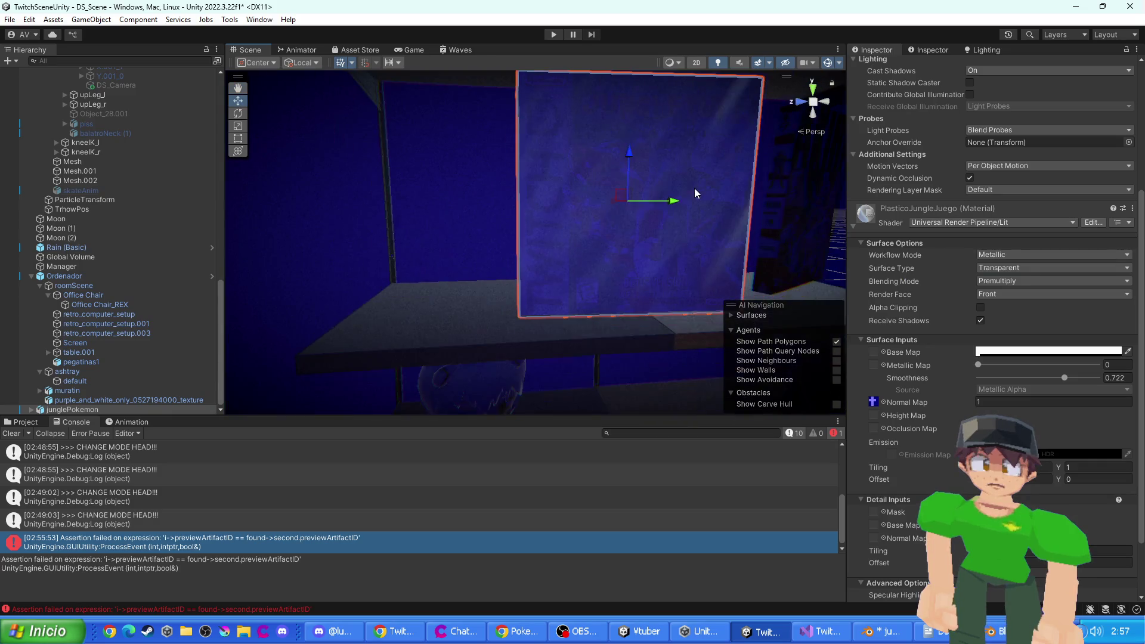
left_click(997, 286)
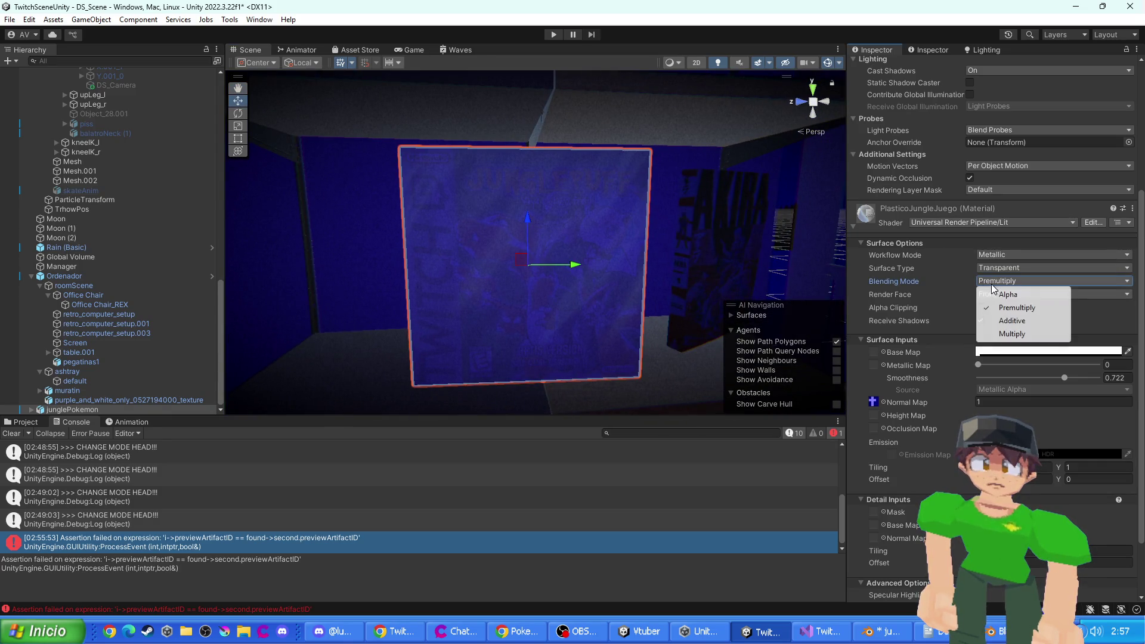
left_click(990, 321)
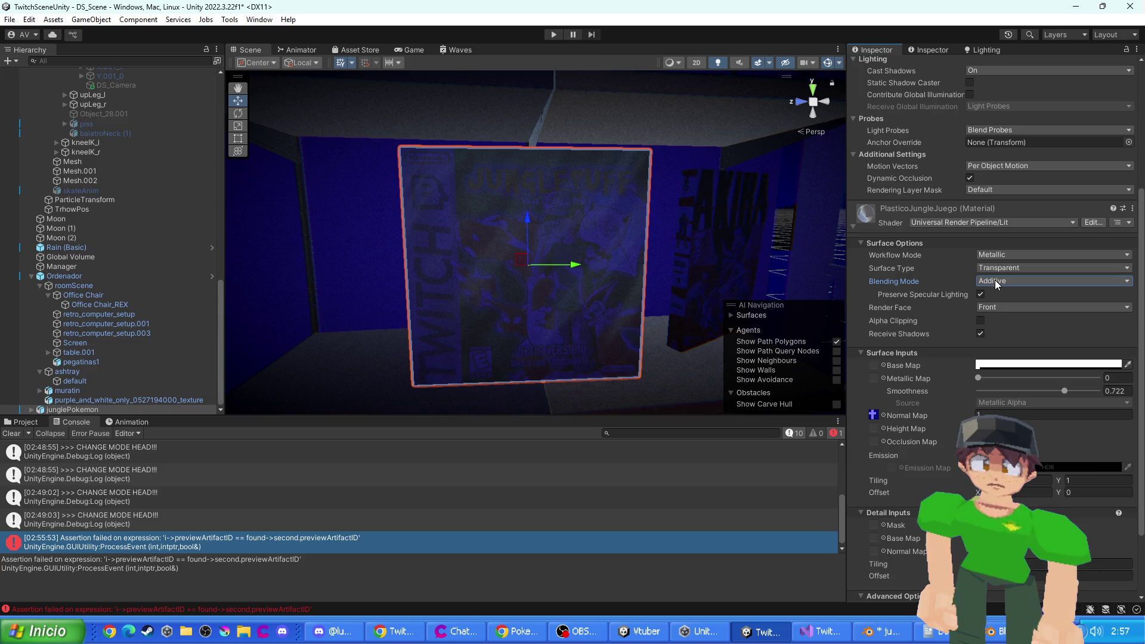
left_click(414, 50)
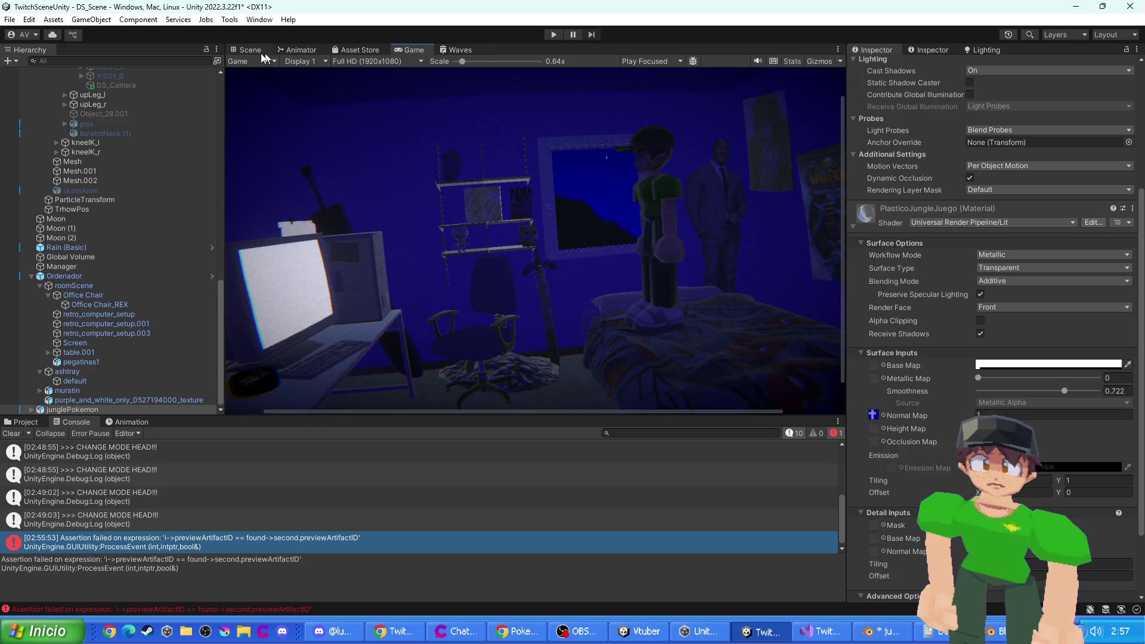
left_click(258, 52)
- Test Multiply blending, then switch the material back to Additive
left_click(1004, 284)
left_click(1004, 333)
left_click(1004, 280)
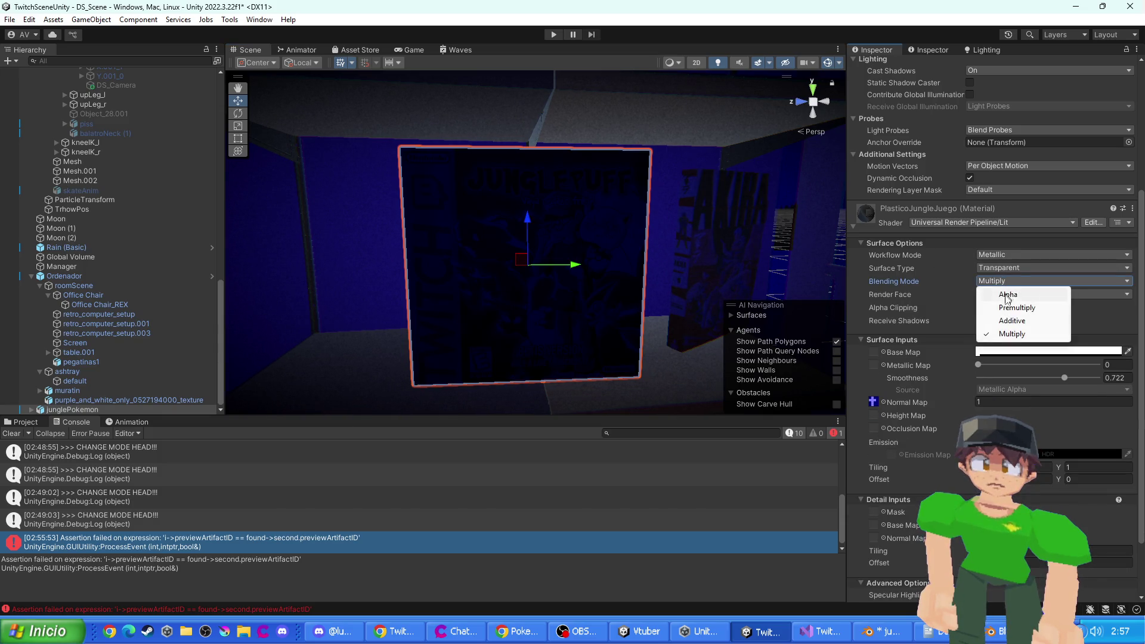
left_click(1015, 321)
- Set the material's base colour to black and preview the room through the game camera
left_click(1002, 364)
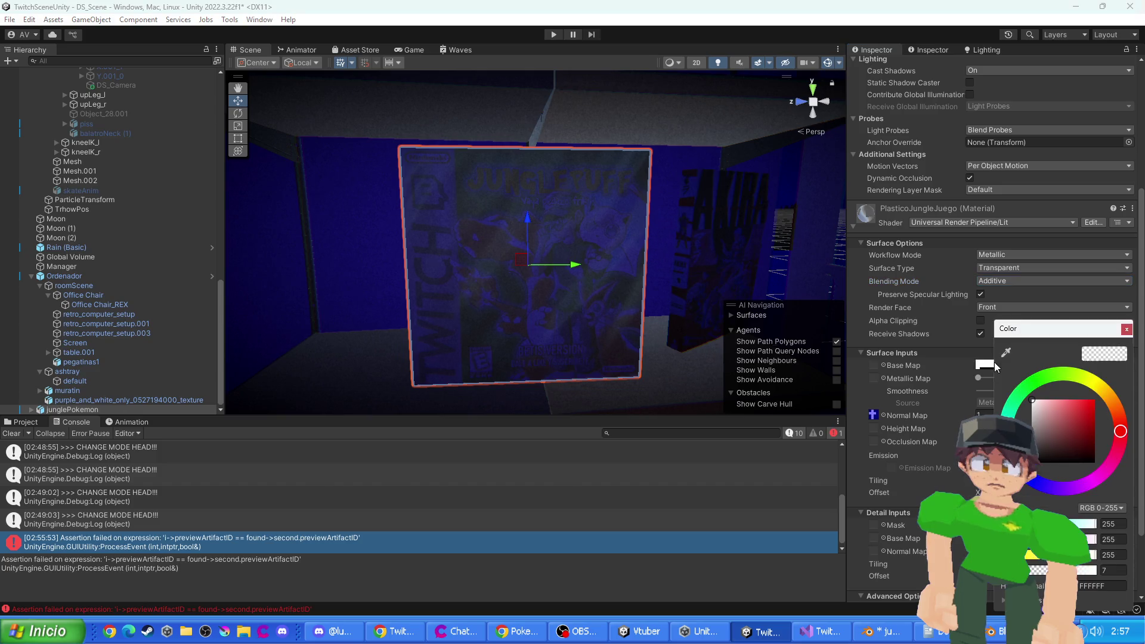
left_click_drag(1054, 456, 1068, 463)
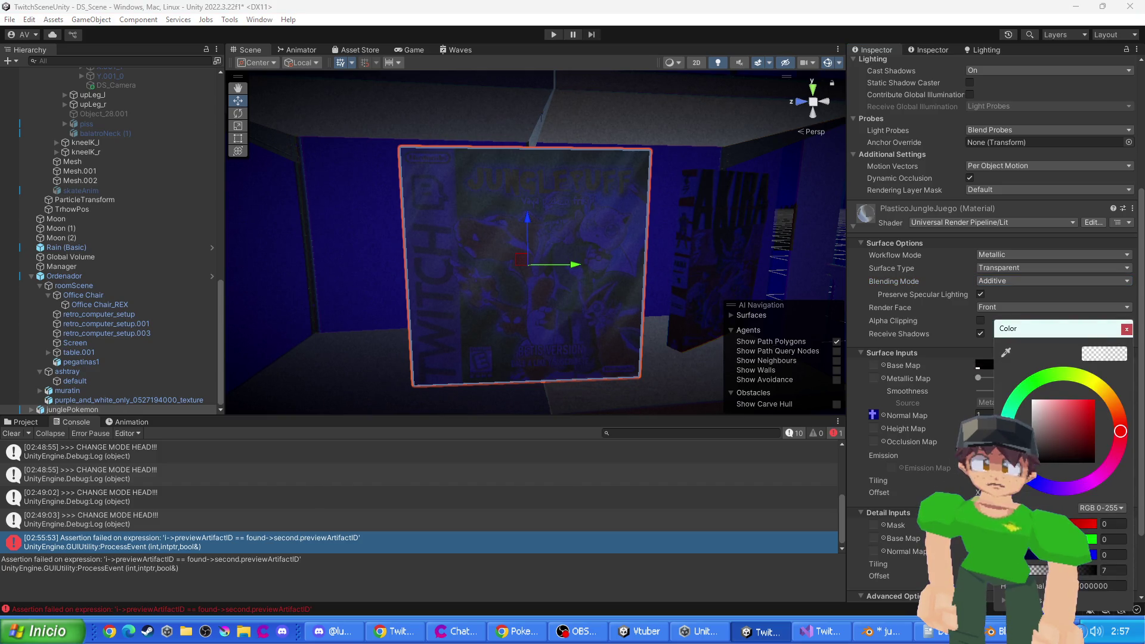
left_click(874, 441)
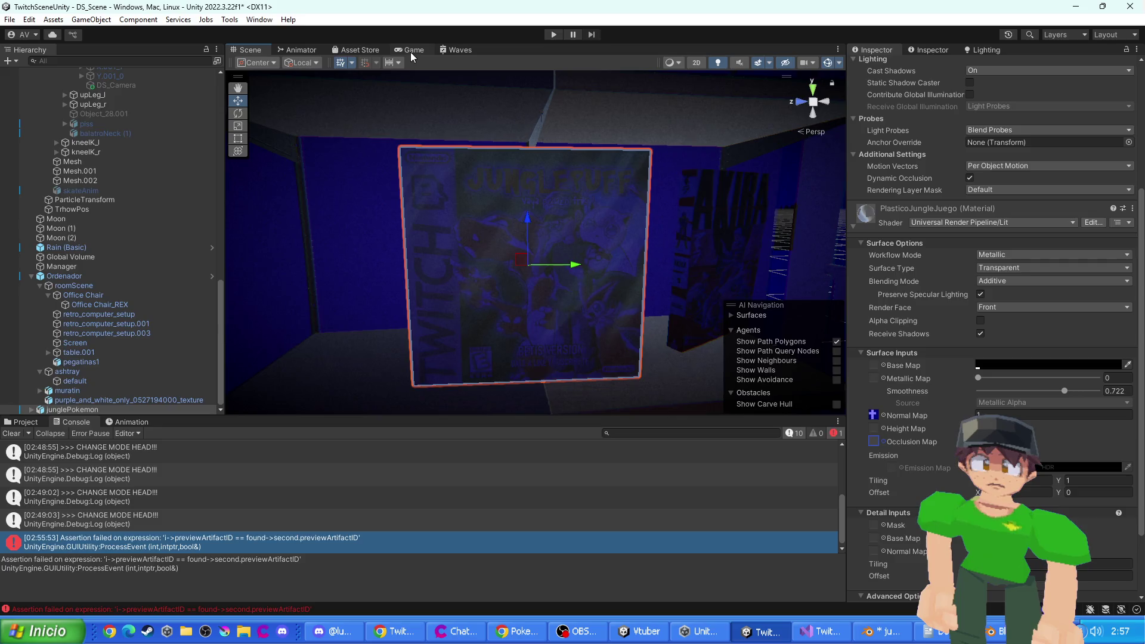
key("shift+space")
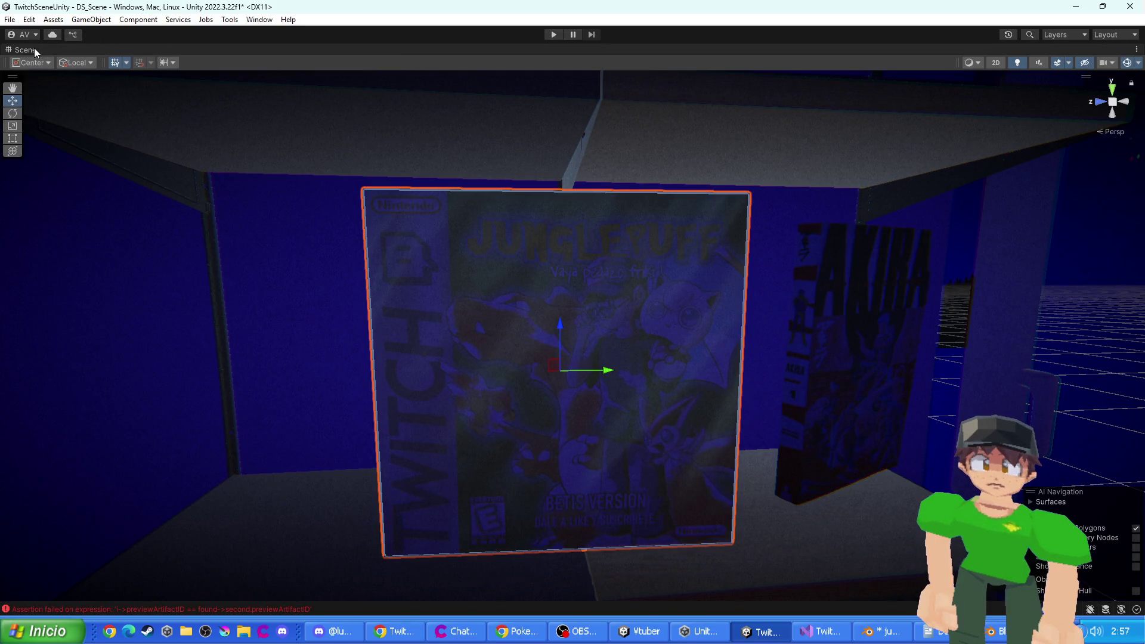
double_click(34, 49)
left_click(413, 49)
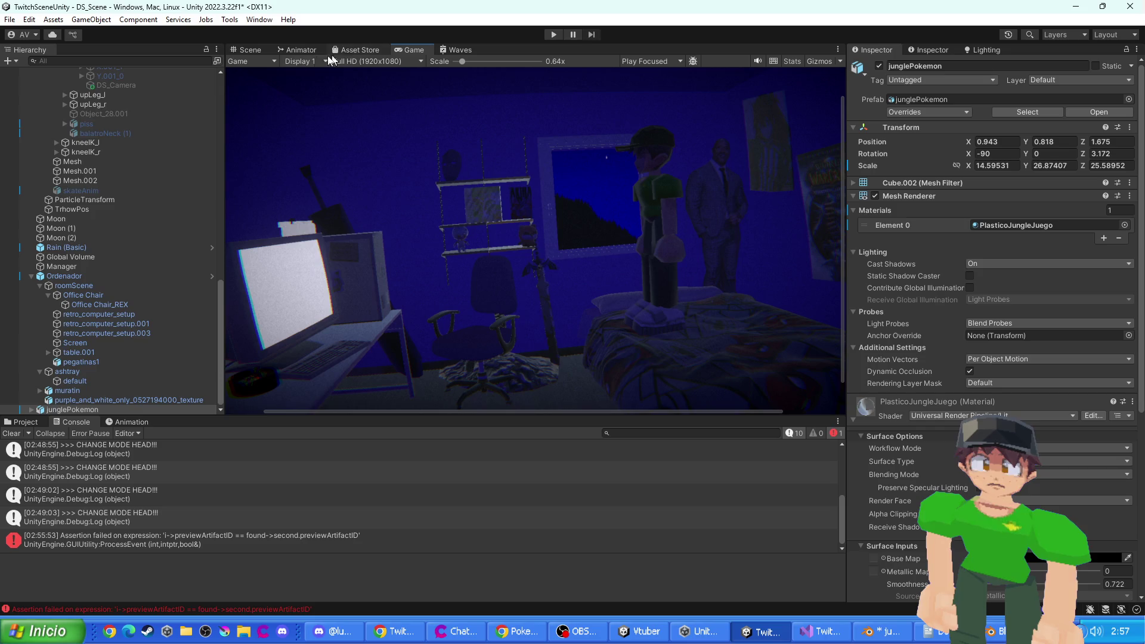
left_click(250, 49)
scroll(997, 314, "down", 5)
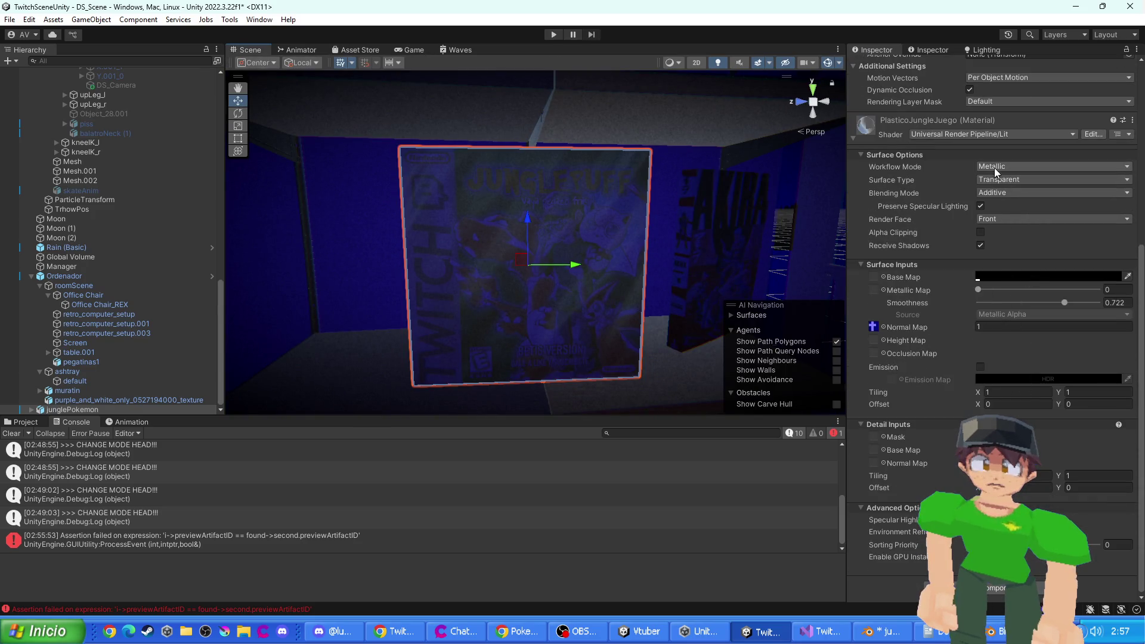
- Set the base colour's alpha value to 2 and check it in the Game view
left_click(997, 277)
left_click(1111, 508)
type("2")
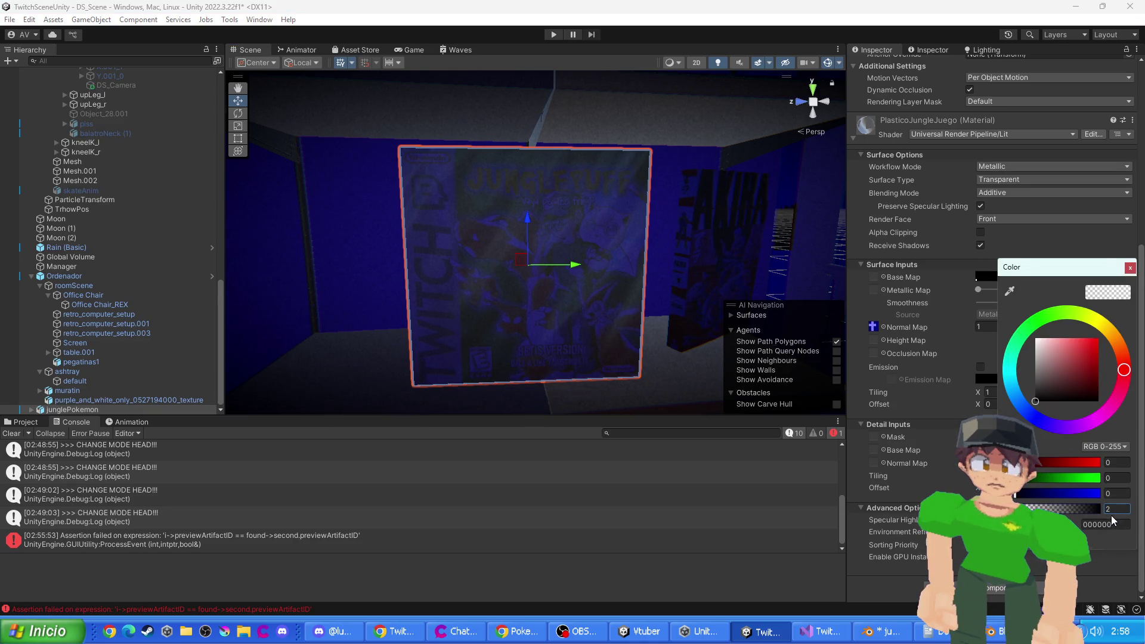
left_click(414, 51)
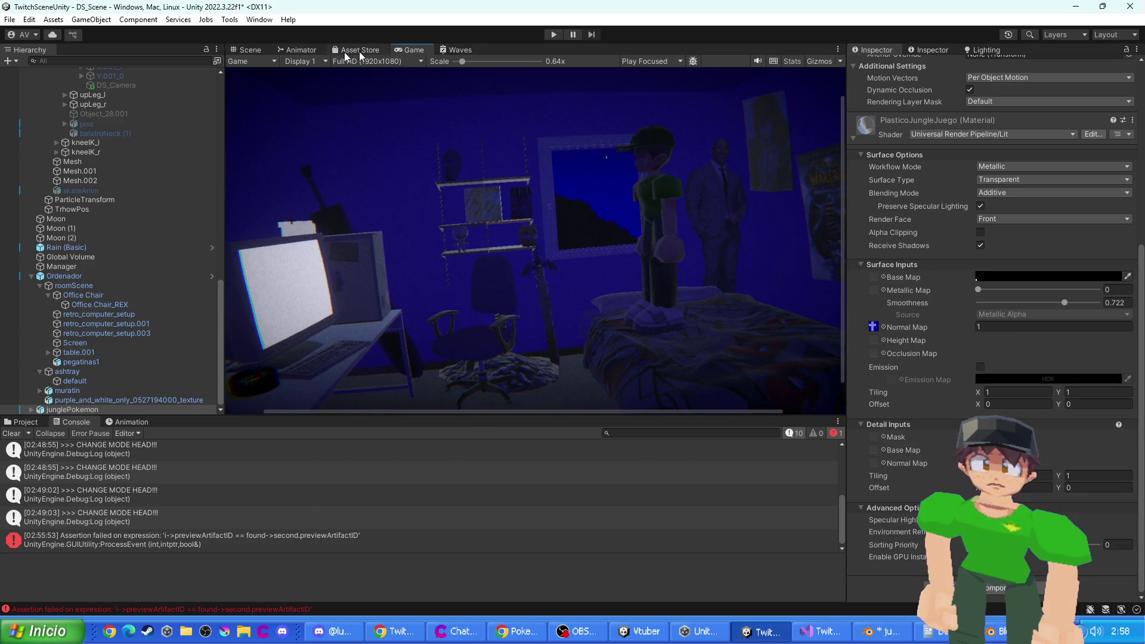
left_click(246, 50)
scroll(1007, 308, "up", 2)
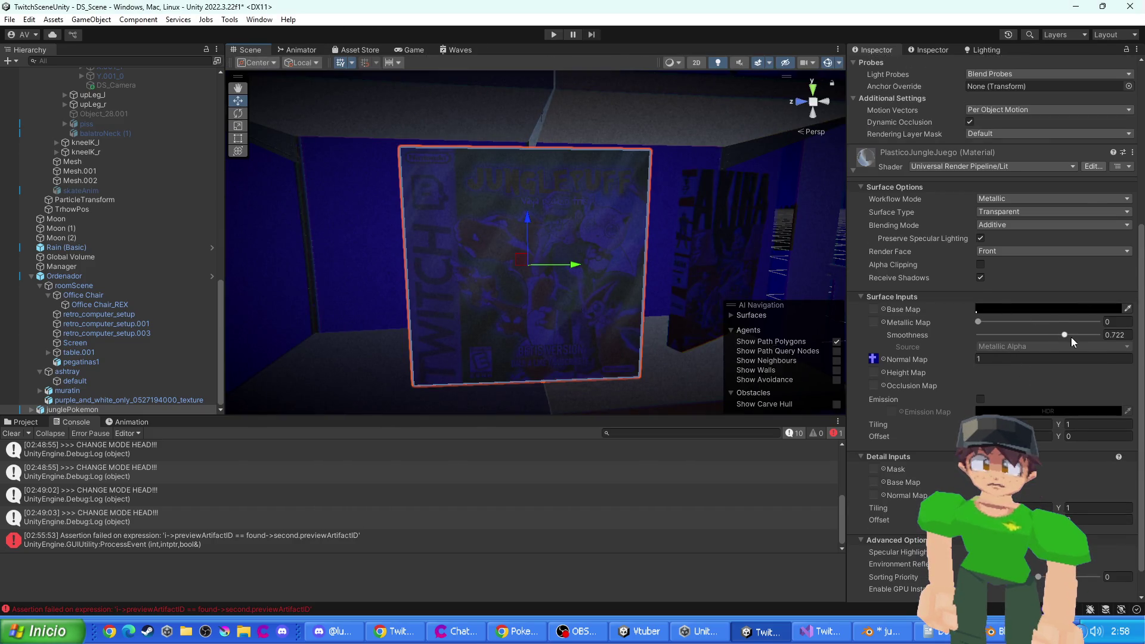
- Lower Smoothness to about 0.171 and check the result in the Game view
mouse_move(1065, 335)
left_mouse_down()
mouse_move(954, 339)
mouse_move(999, 342)
left_mouse_up()
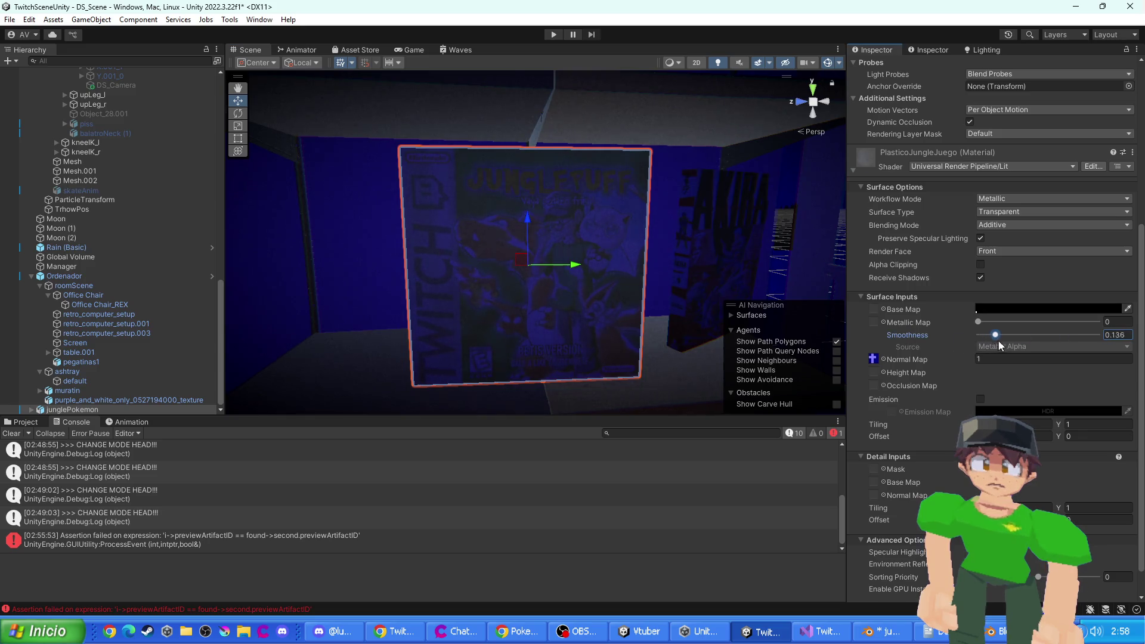
left_click(416, 51)
left_click(246, 50)
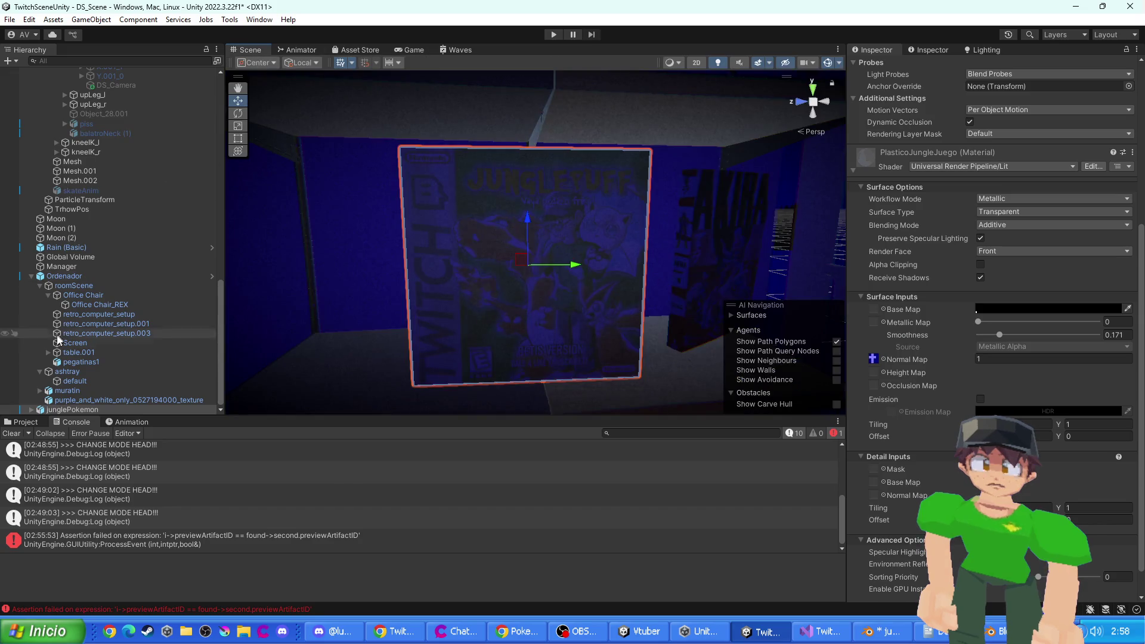
- Unpack junglePokemon completely, pull the Cube out of it, and delete junglePokemon
scroll(89, 377, "up", 2)
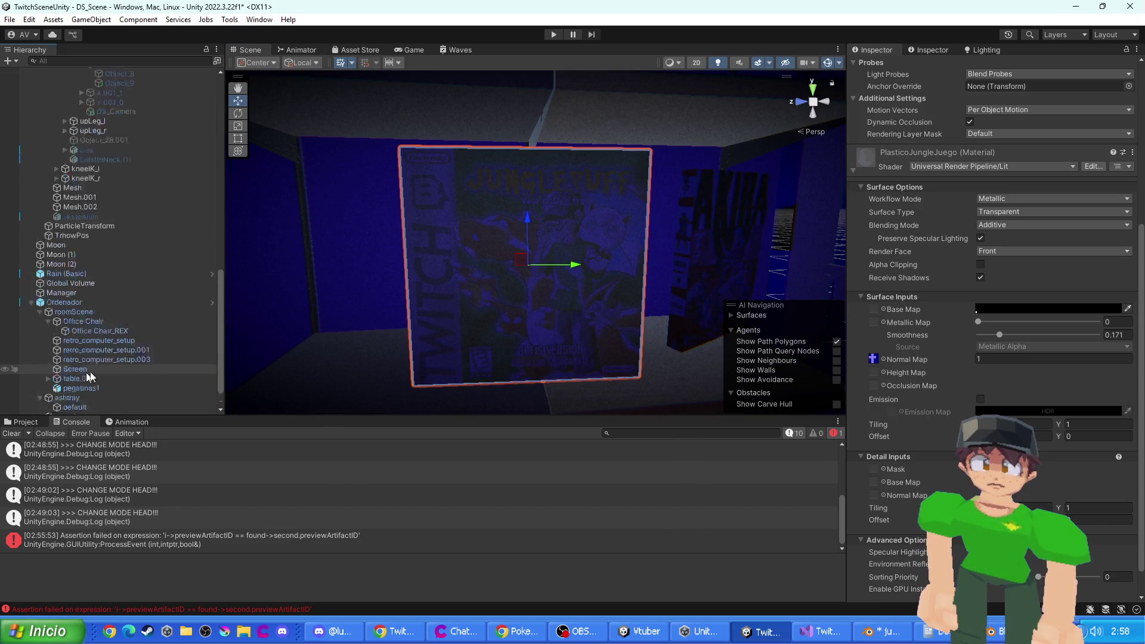
scroll(90, 377, "down", 3)
left_click_drag(88, 400, 85, 402)
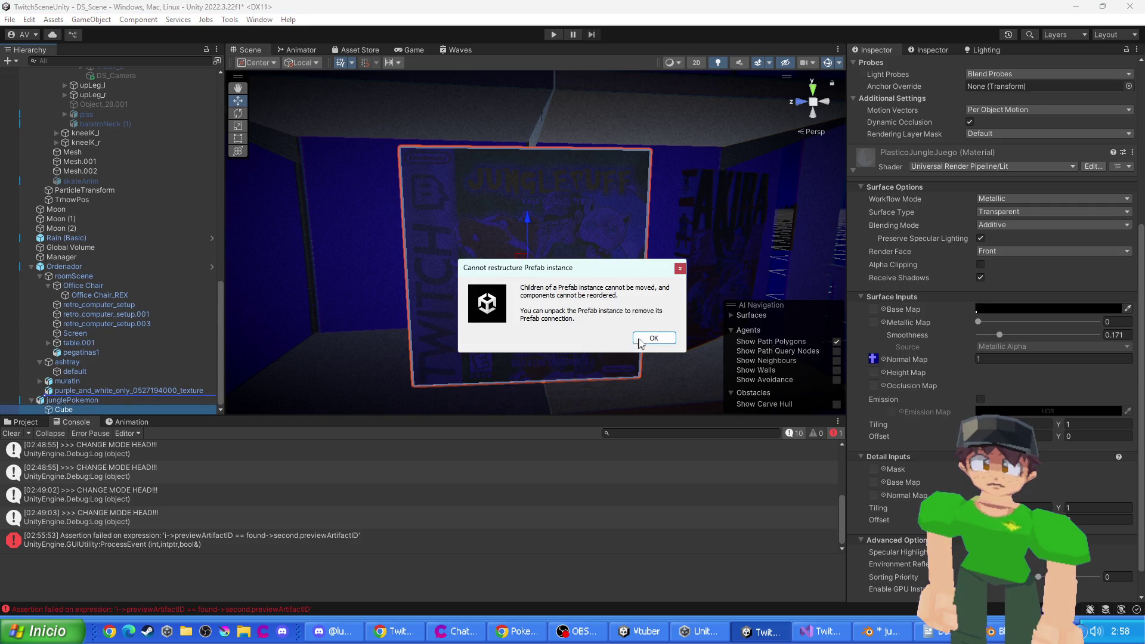
left_click(654, 338)
right_click(55, 400)
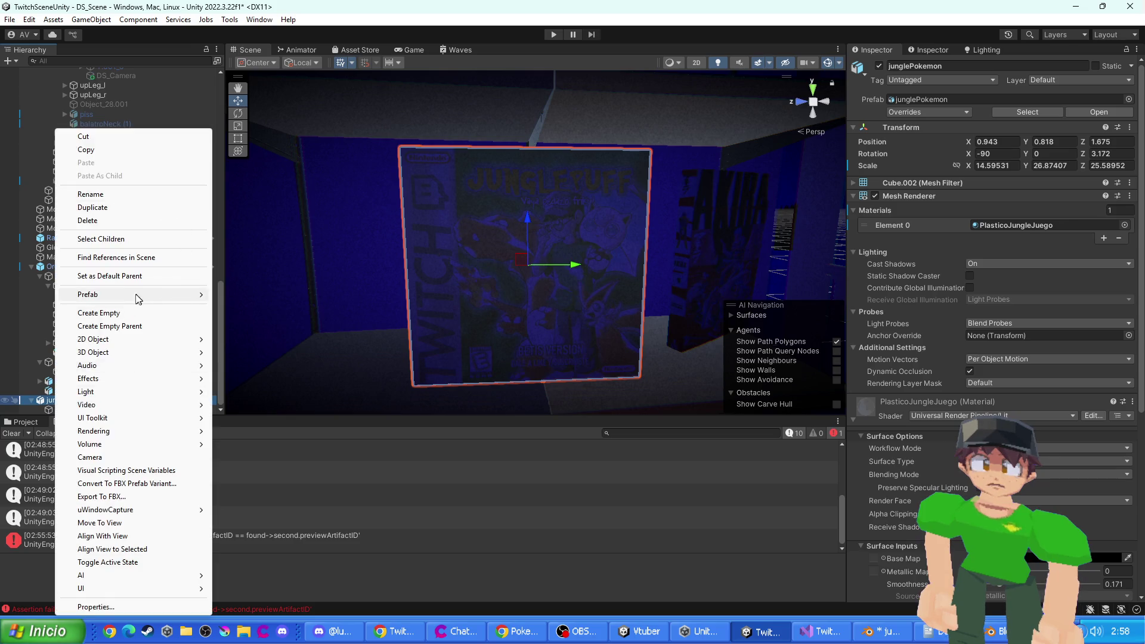
mouse_move(138, 296)
left_click(238, 388)
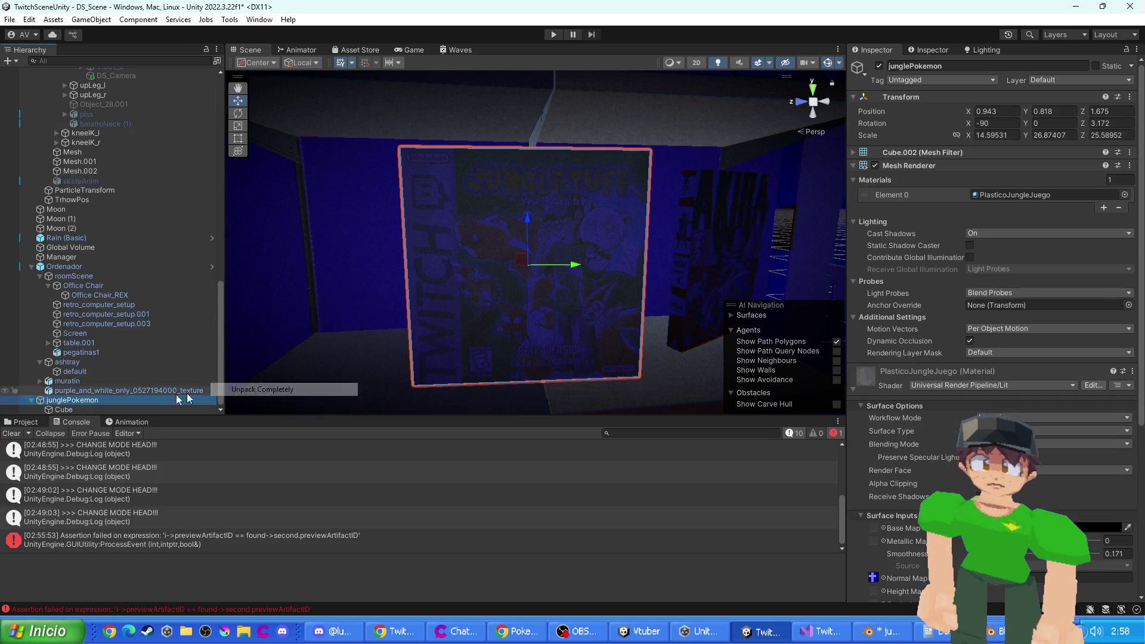
left_click_drag(69, 411, 62, 406)
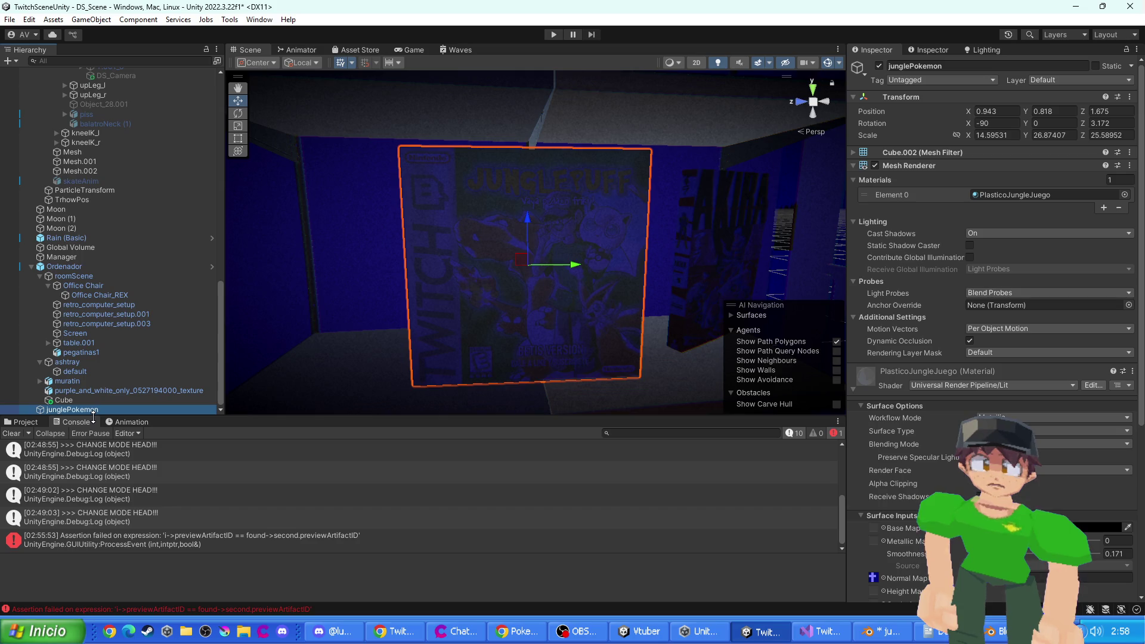
key("Delete")
- Move the Cube out of Ordenador to the top level and nudge it onto the shelf
left_click(50, 413)
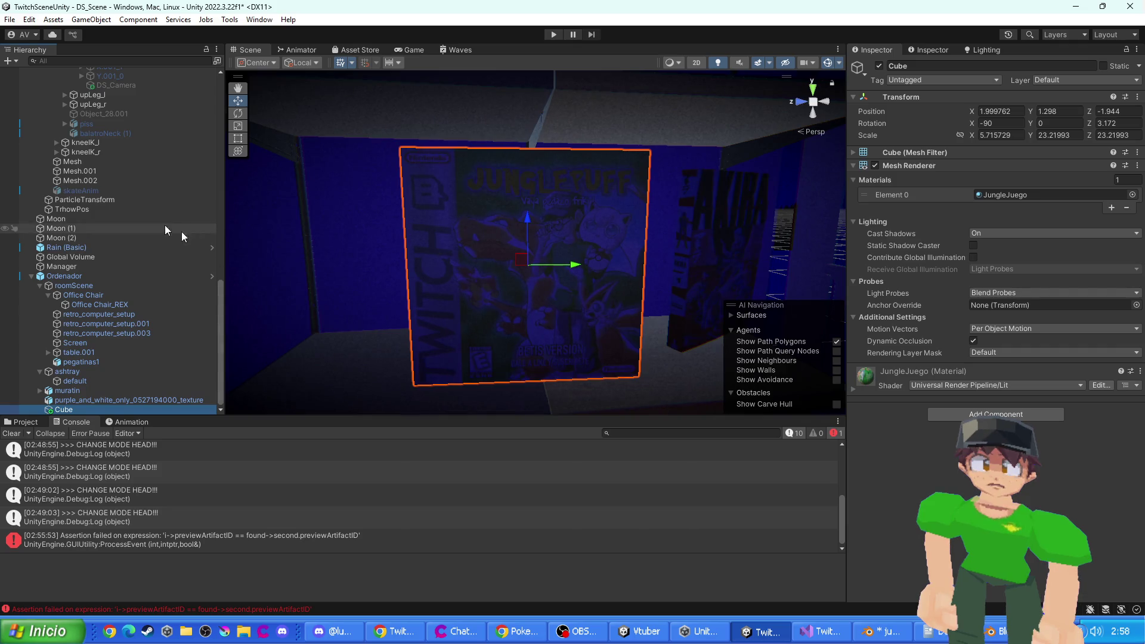
scroll(26, 278, "up", 5)
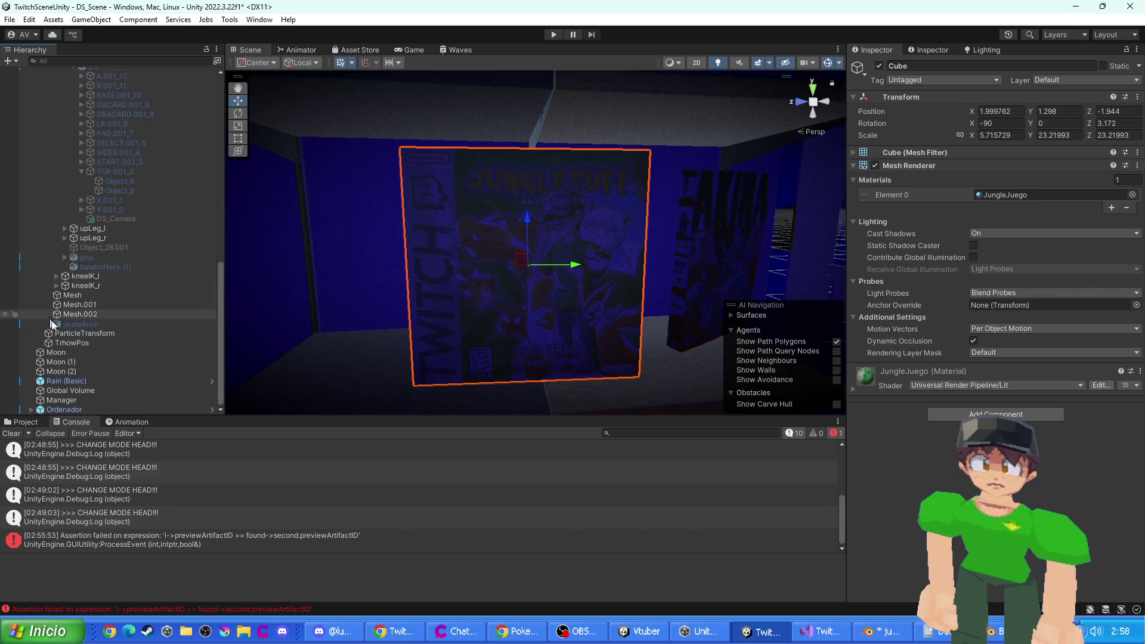
left_click(31, 410)
scroll(59, 370, "down", 5)
mouse_move(64, 410)
left_mouse_down()
mouse_move(66, 280)
mouse_move(43, 285)
left_mouse_up()
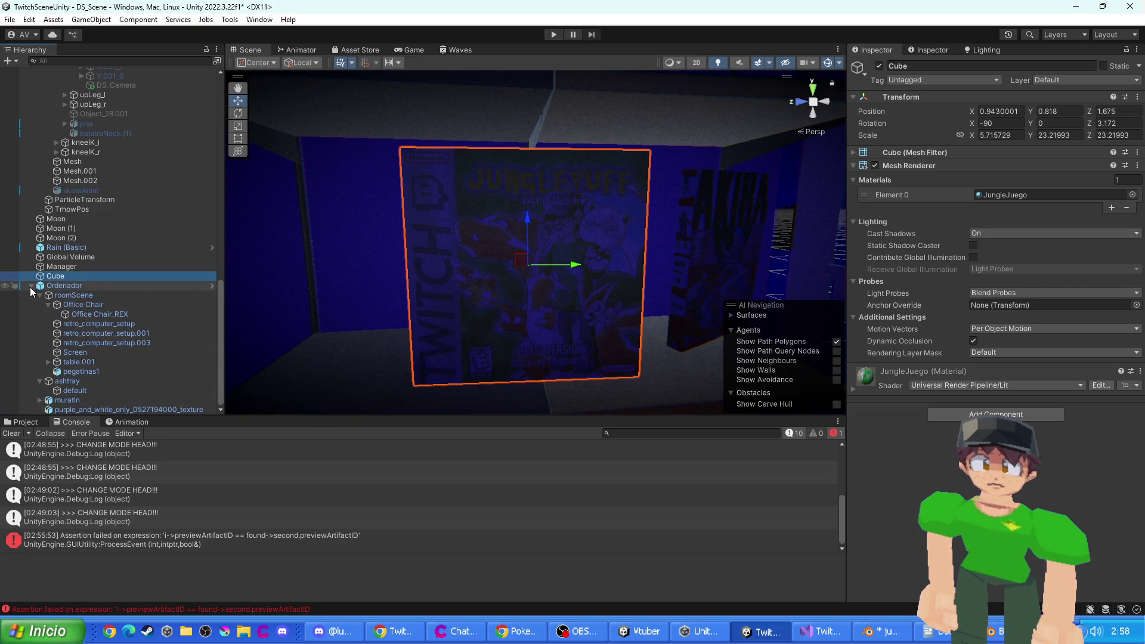
left_click(31, 286)
left_click_drag(570, 266, 567, 265)
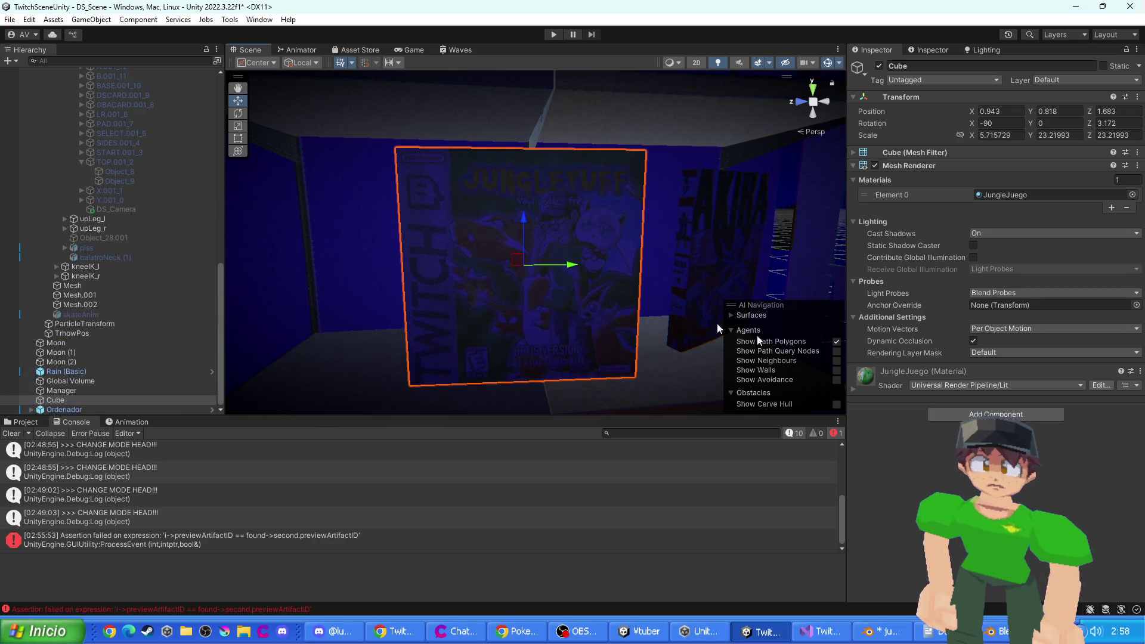
- Expand the JungleJuego material settings and turn on Emission
left_click(861, 391)
scroll(911, 446, "down", 3)
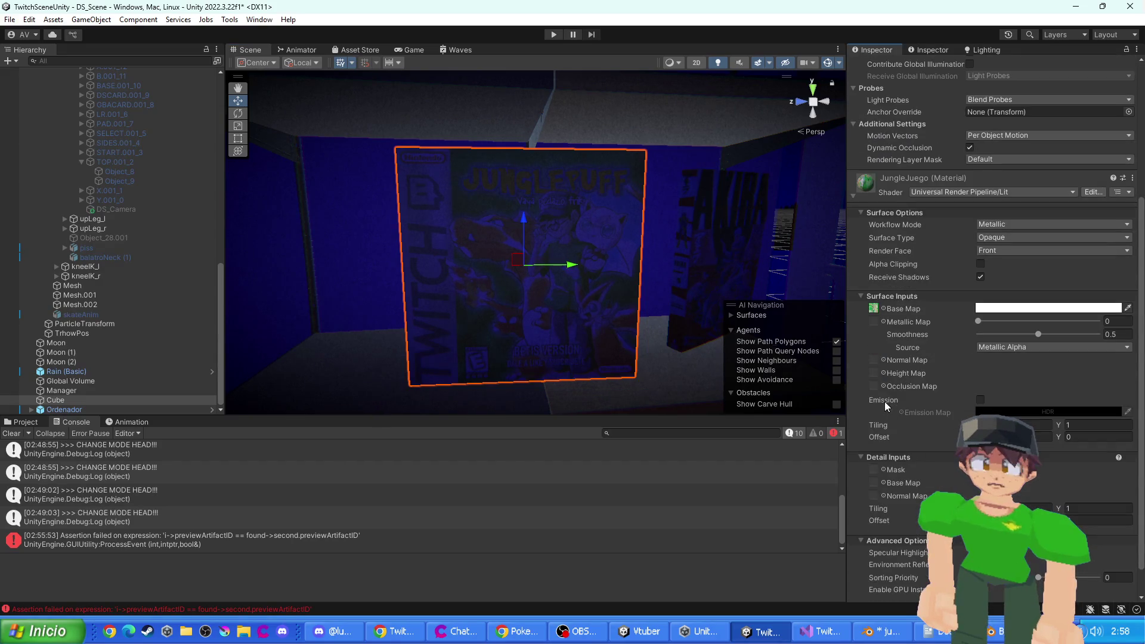
left_click(980, 400)
left_click(999, 411)
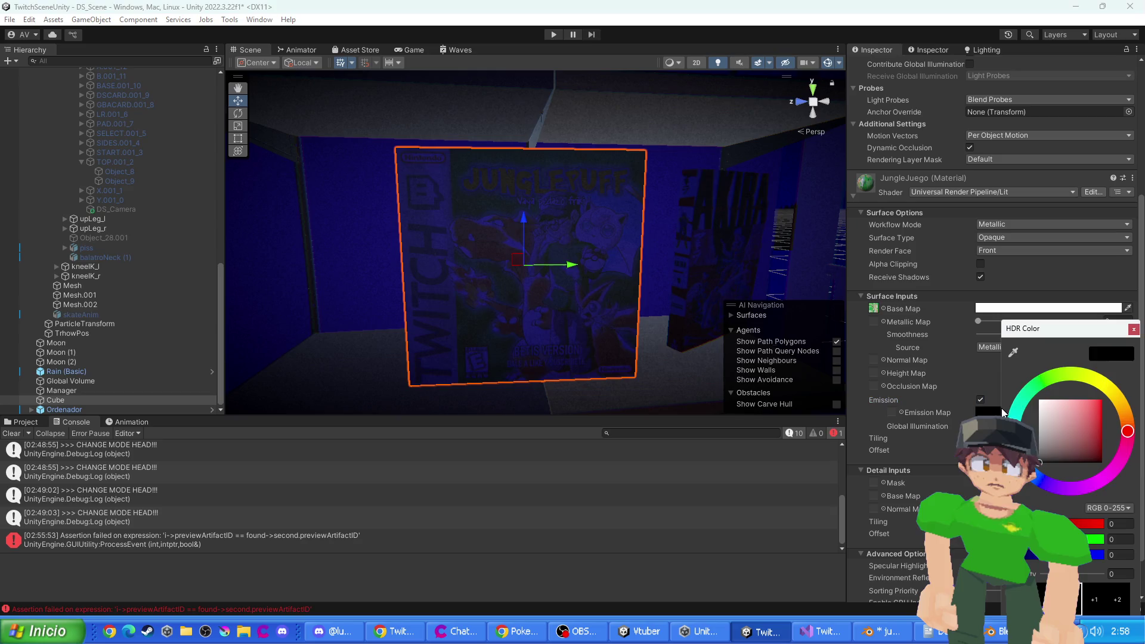
left_click(914, 418)
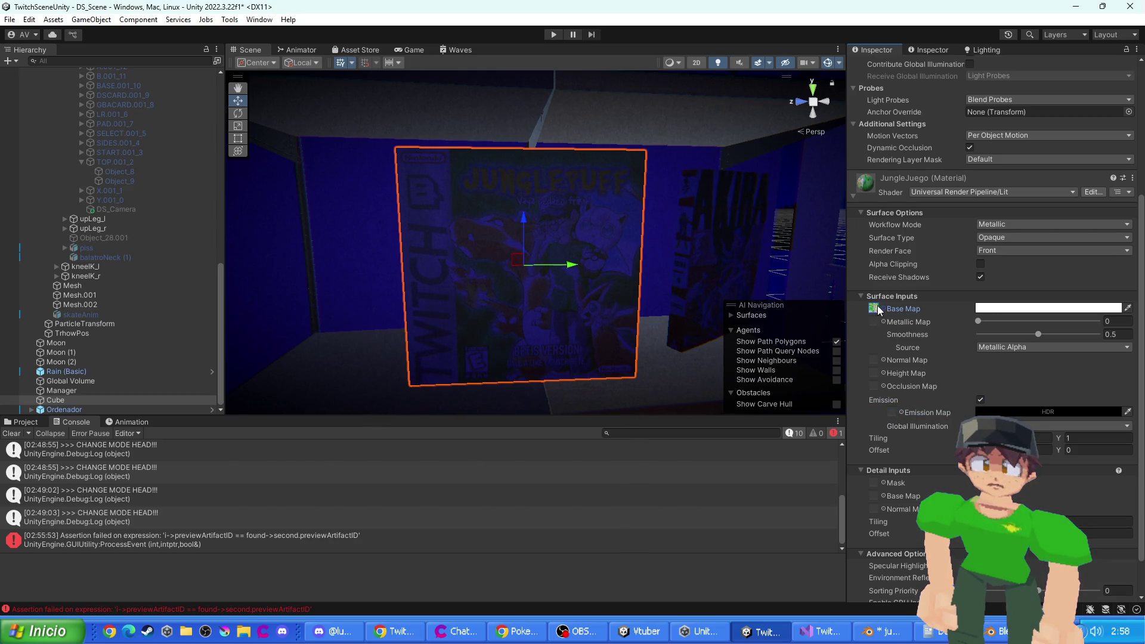
- Use the jungle box texture as the Emission Map, raise its HDR intensity, and preview the glow
left_click(39, 423)
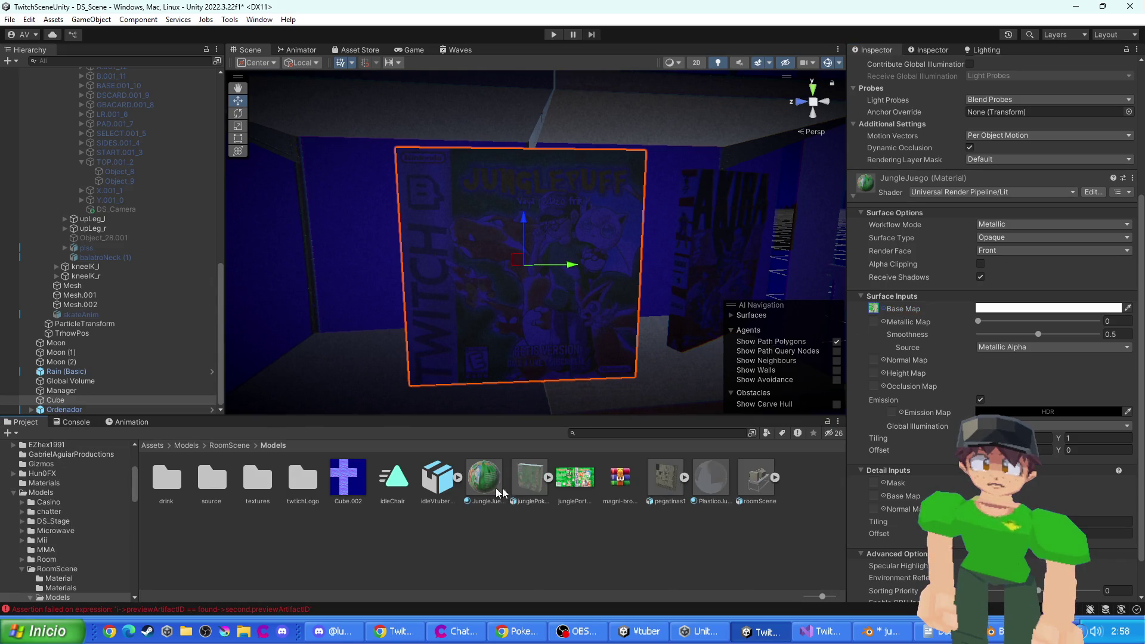
mouse_move(574, 477)
left_mouse_down()
mouse_move(913, 411)
mouse_move(898, 414)
left_mouse_up()
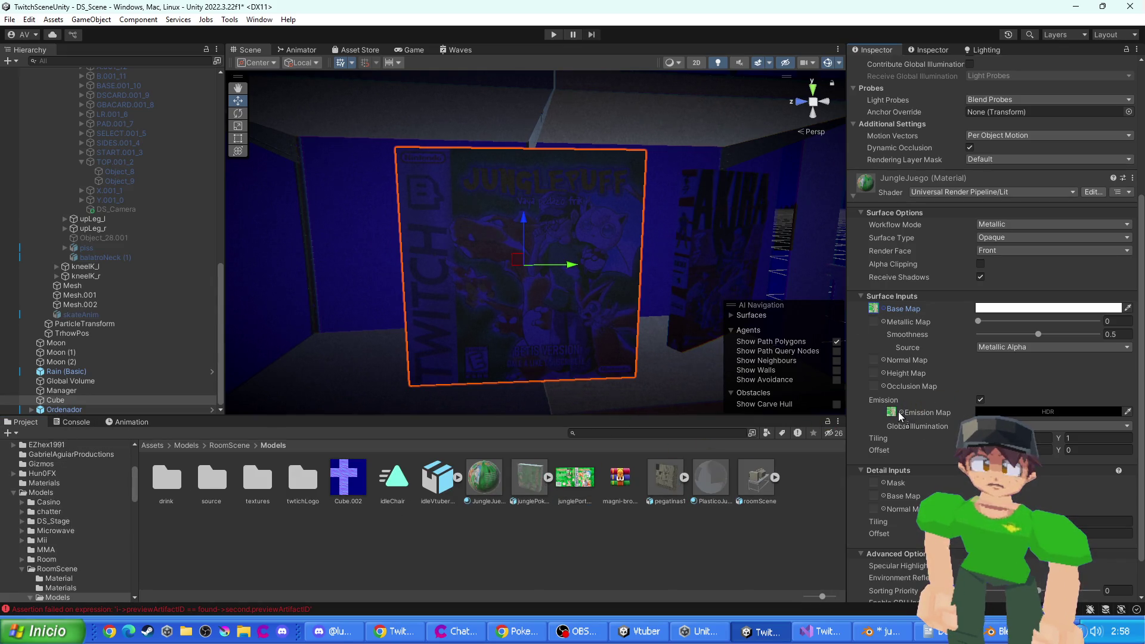
left_click(1008, 412)
left_click(1090, 585)
left_click_drag(1046, 422, 1040, 442)
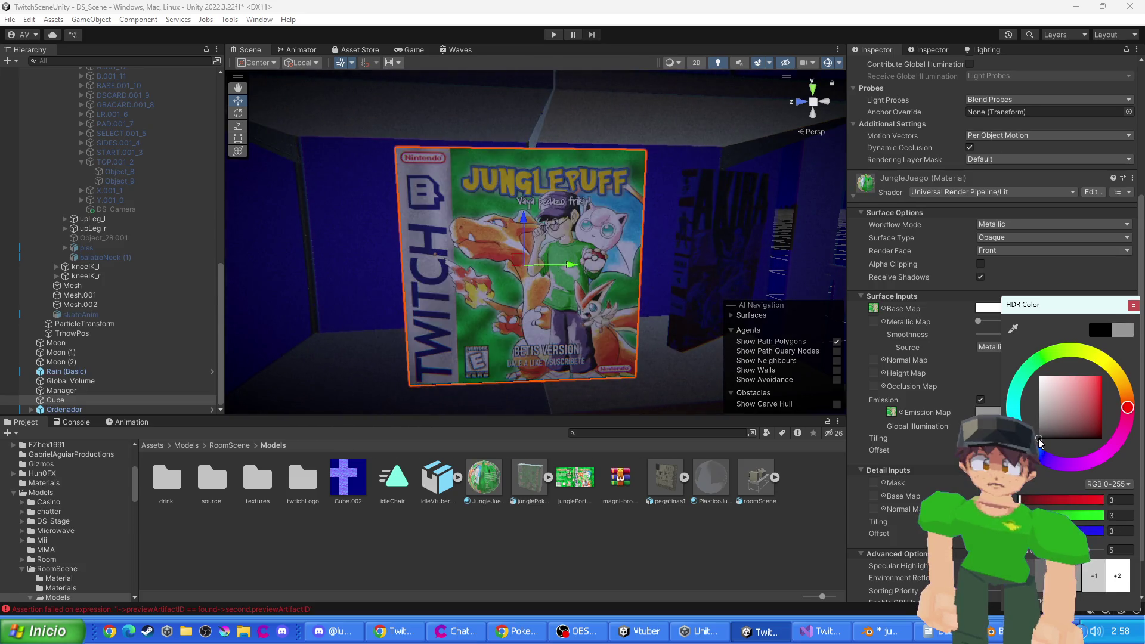
left_click(408, 50)
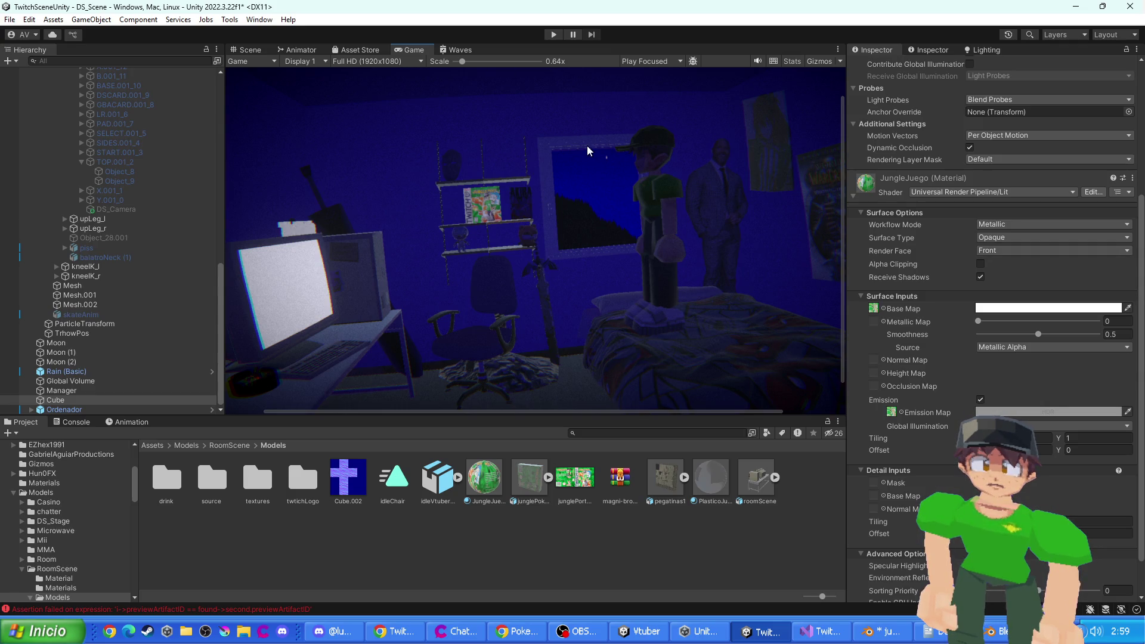
scroll(469, 192, "up", 2)
scroll(468, 192, "up", 2)
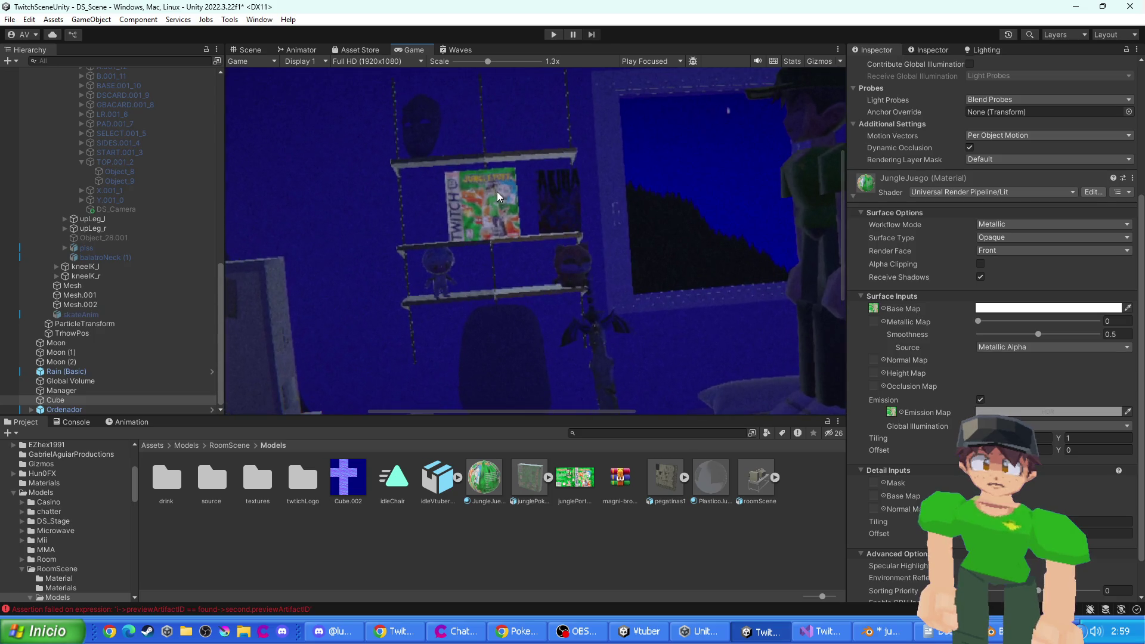
scroll(493, 189, "down", 4)
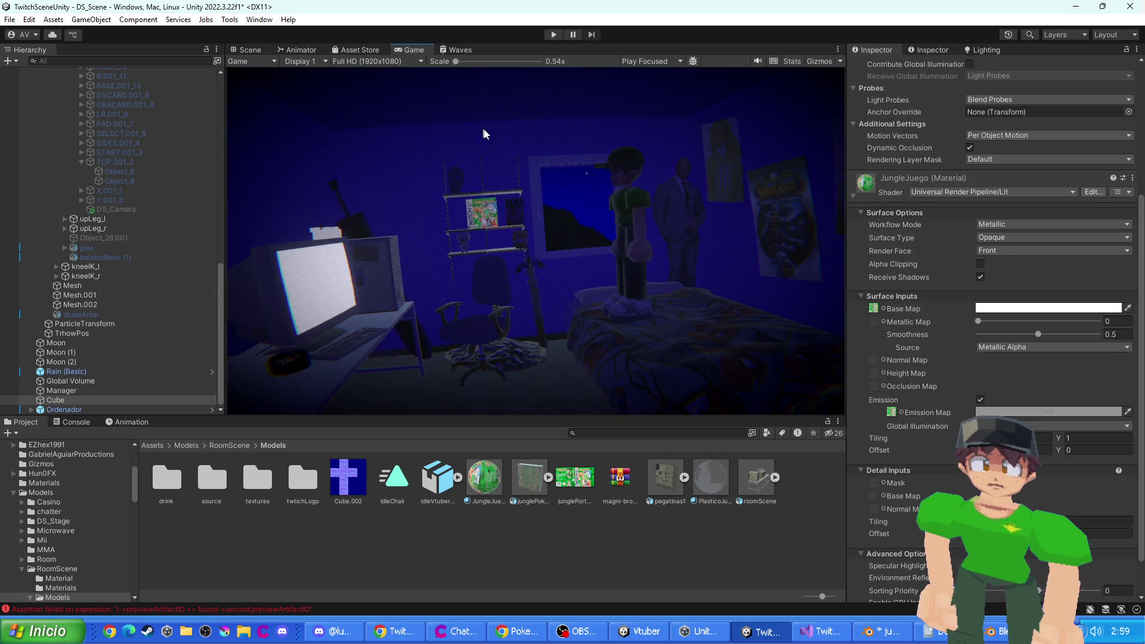
- Move the first Jungle Puff box further left on the shelf
left_click(264, 52)
key("r")
scroll(531, 275, "down", 4)
key("w")
mouse_move(465, 285)
left_mouse_down()
mouse_move(361, 283)
mouse_move(423, 264)
mouse_move(585, 322)
mouse_move(600, 319)
mouse_move(503, 286)
mouse_move(455, 306)
mouse_move(618, 216)
mouse_move(640, 216)
mouse_move(649, 243)
mouse_move(660, 228)
mouse_move(719, 225)
left_mouse_up()
key("e")
- Duplicate the box as Cube (1), rotate it about 35.9° and place it to the right
key("ctrl+d")
key("w")
key("e")
key("w")
left_click(742, 164)
- Delete the dark object behind the right box and check both boxes in the Game view
left_click(771, 173)
key("Delete")
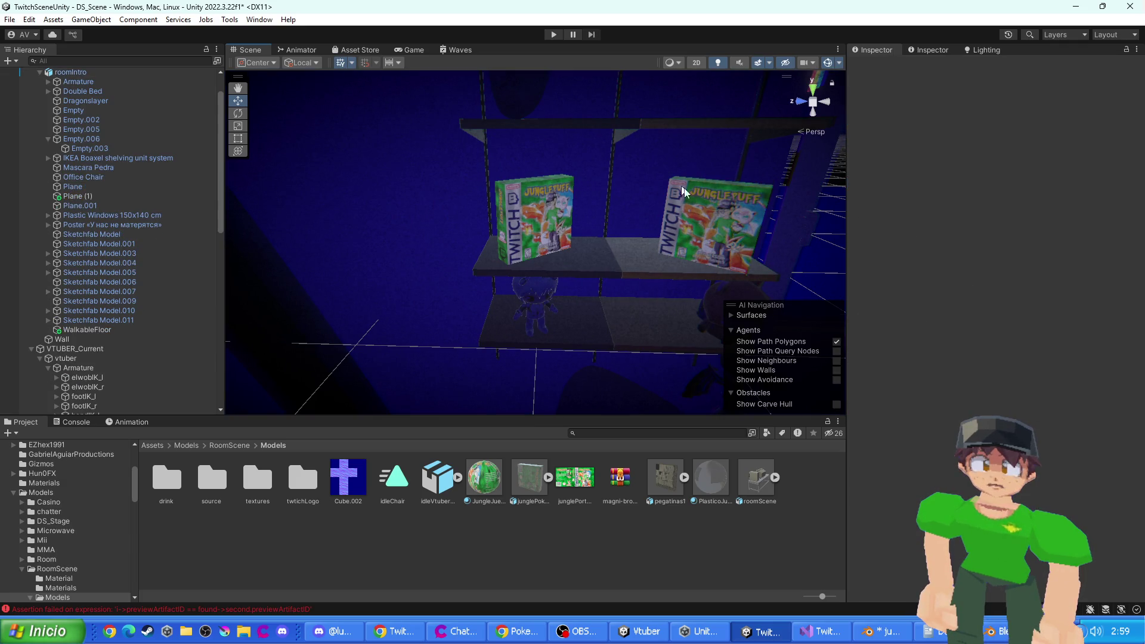
left_click(684, 190)
mouse_move(707, 216)
left_mouse_down()
mouse_move(552, 285)
mouse_move(640, 280)
left_mouse_up()
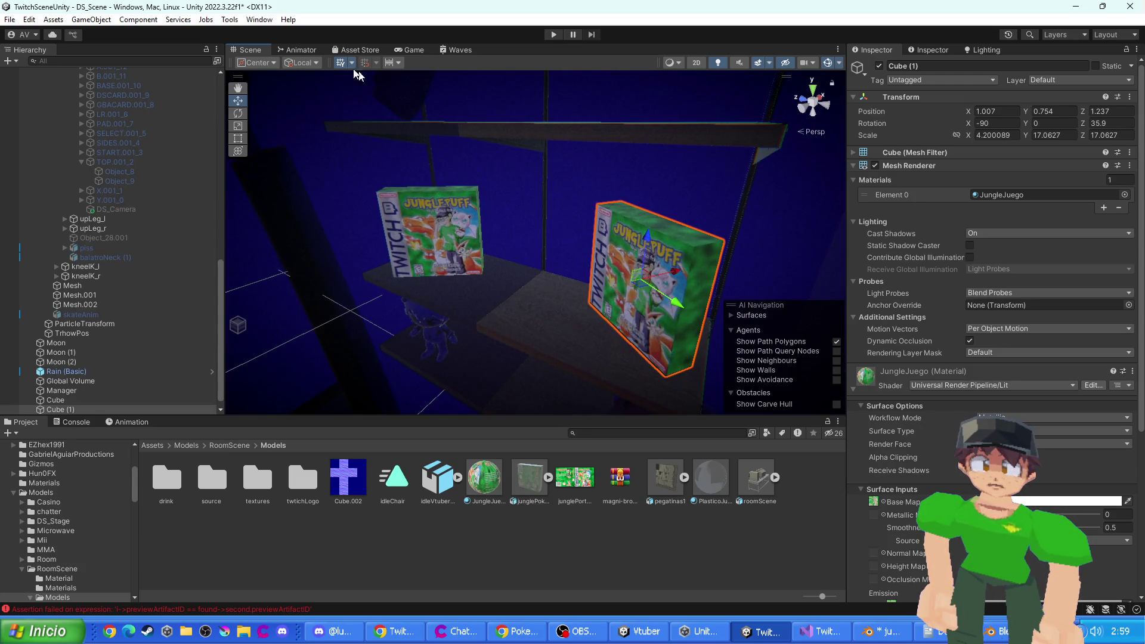
left_click(414, 50)
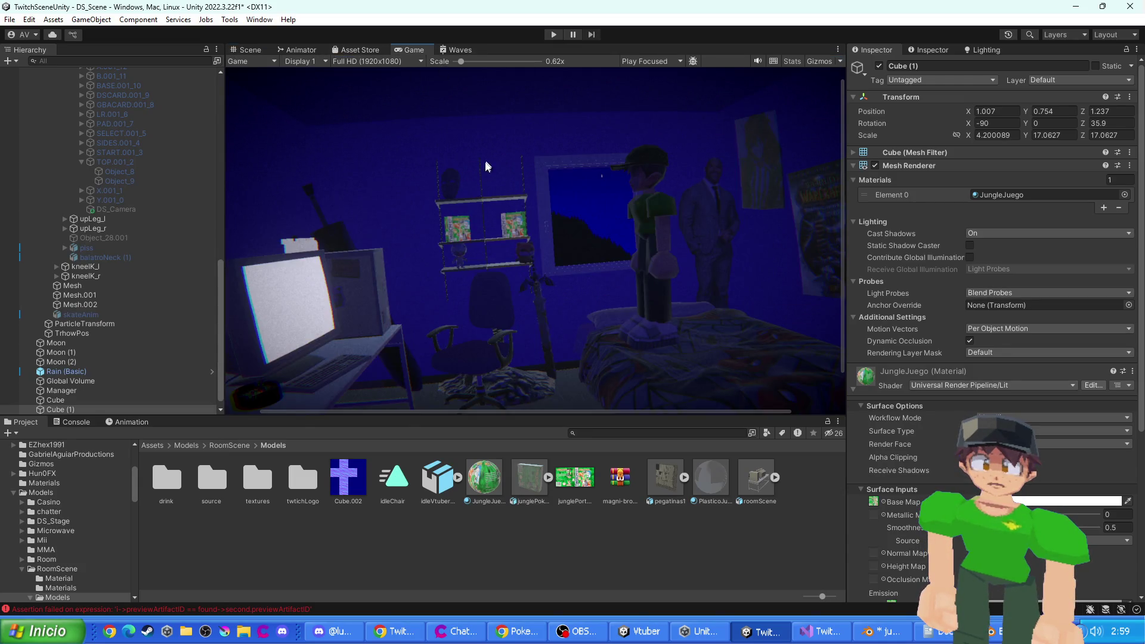
left_click(249, 50)
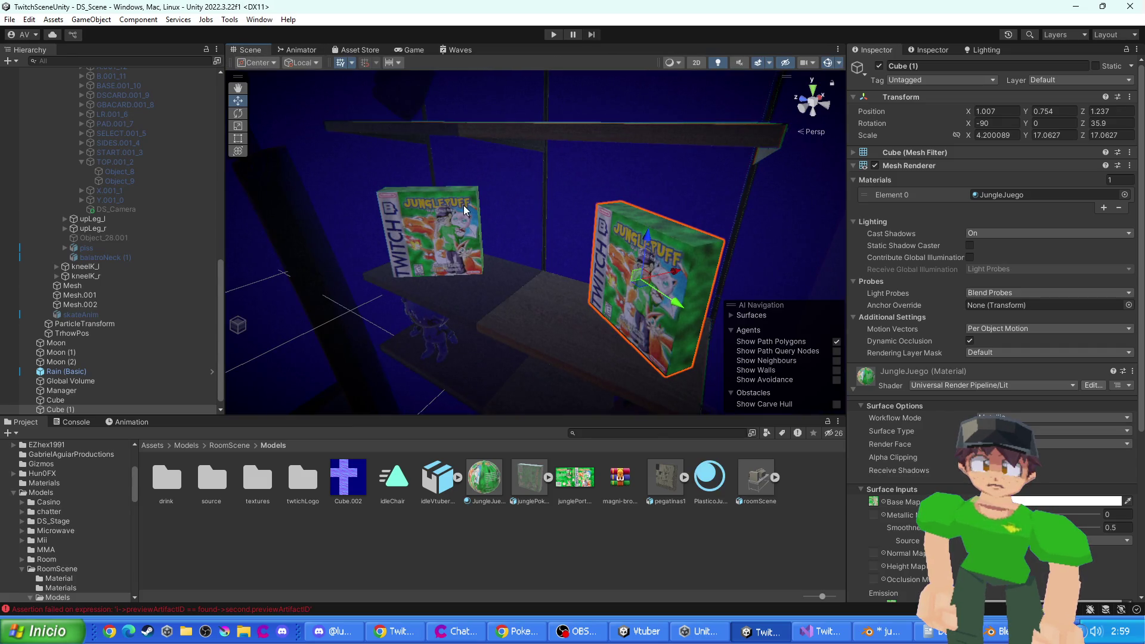